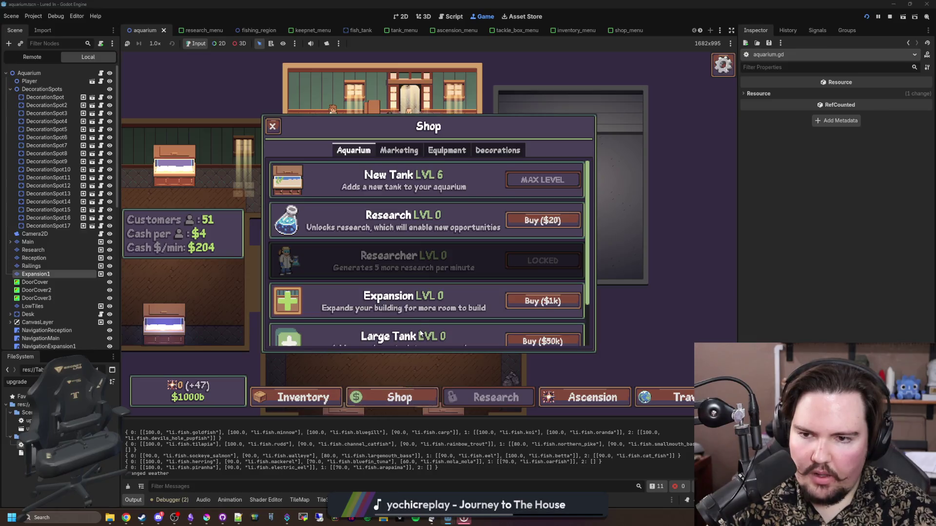
# Step: Buy the Research upgrade in the aquarium game's shop
pyautogui.scroll(-1, 393, 293)
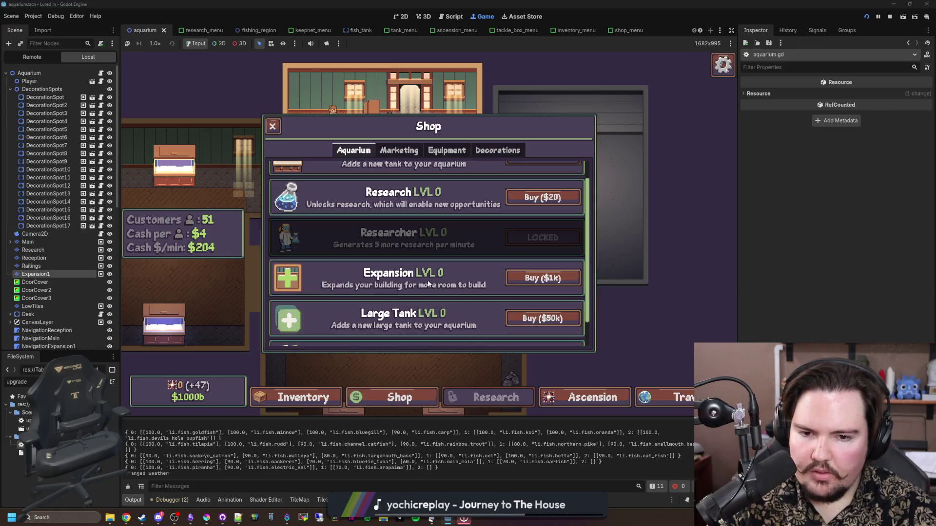
pyautogui.scroll(1, 467, 267)
pyautogui.click(543, 220)
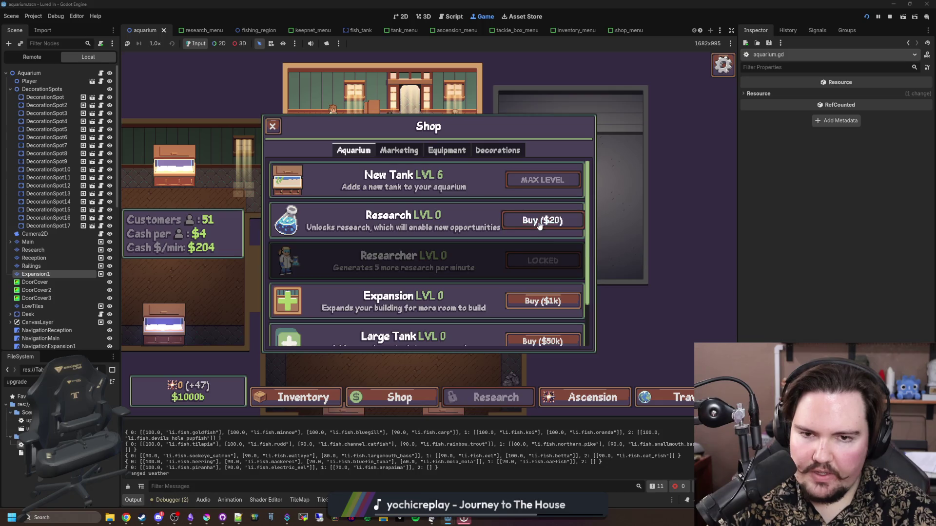
pyautogui.press('Escape')
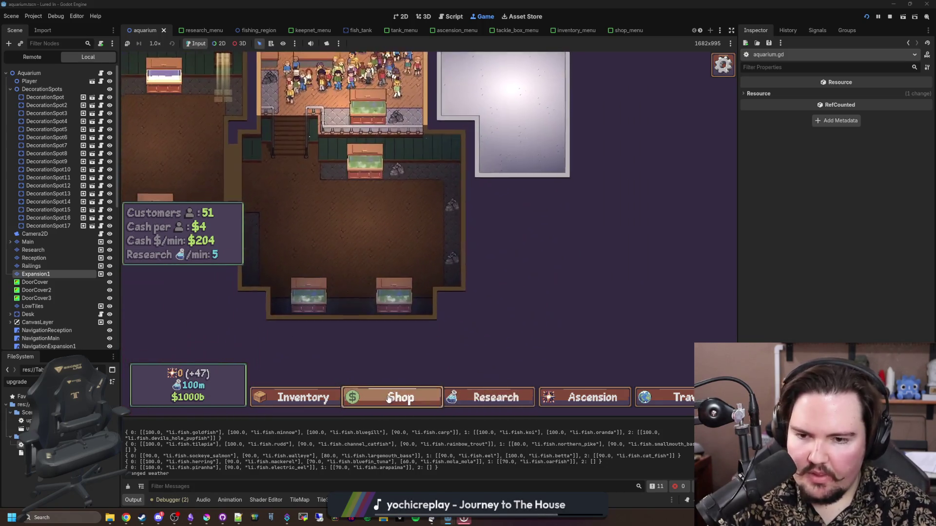
# Step: Buy the Expansion upgrade twice, bringing it to level 2
pyautogui.click(389, 399)
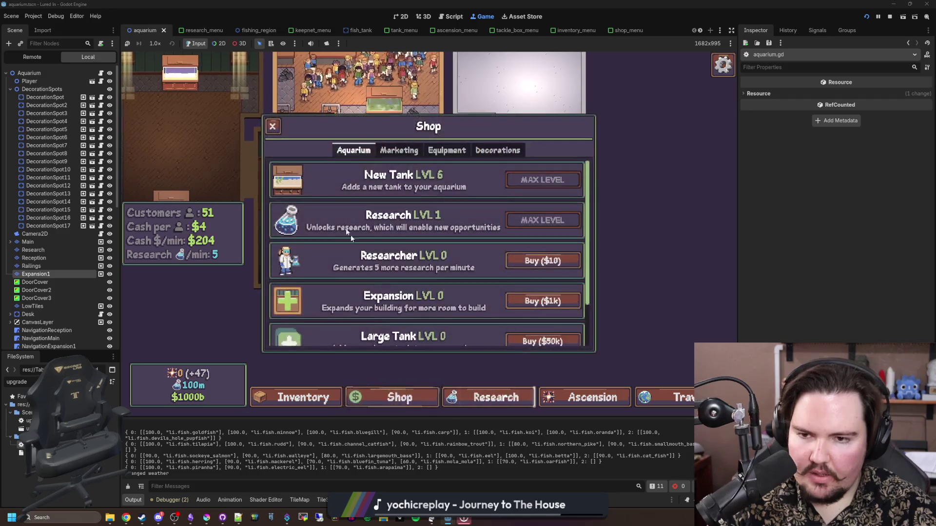
pyautogui.click(539, 297)
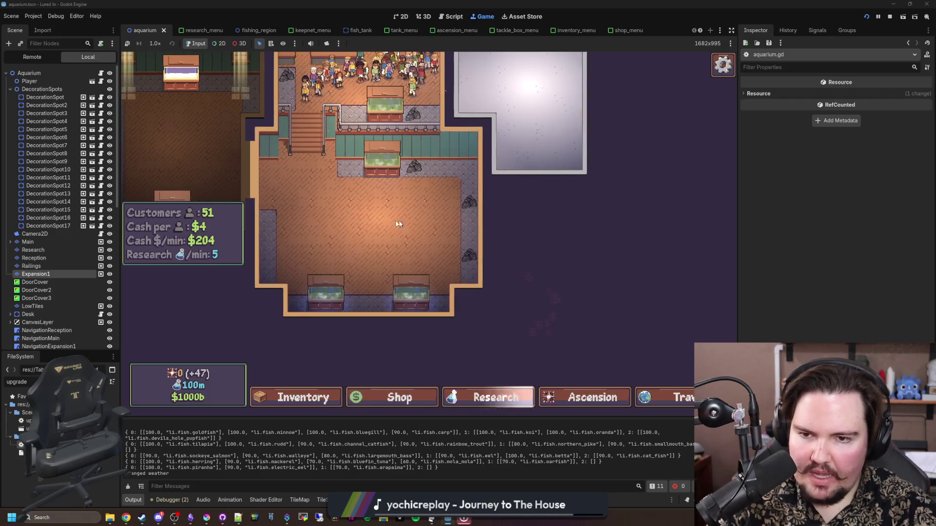
pyautogui.click(408, 397)
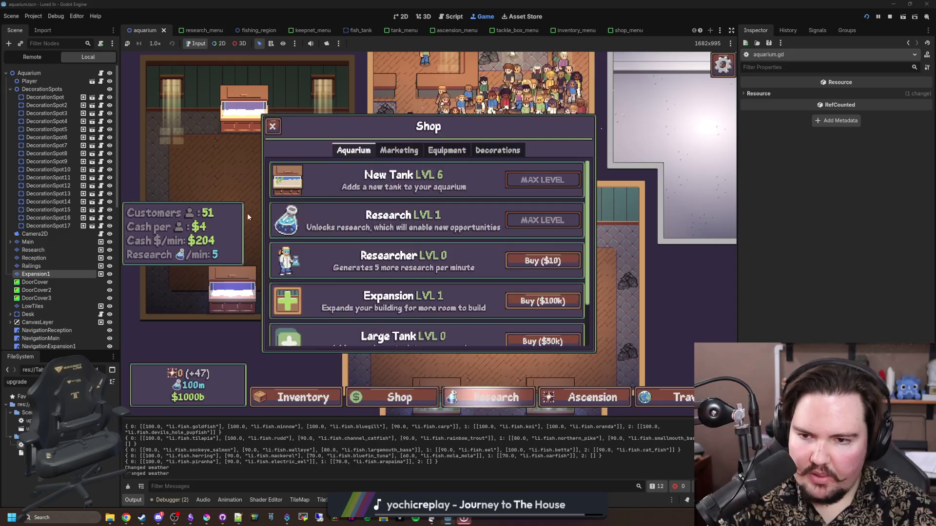
pyautogui.scroll(-1, 542, 280)
pyautogui.click(541, 278)
pyautogui.scroll(-1, 326, 283)
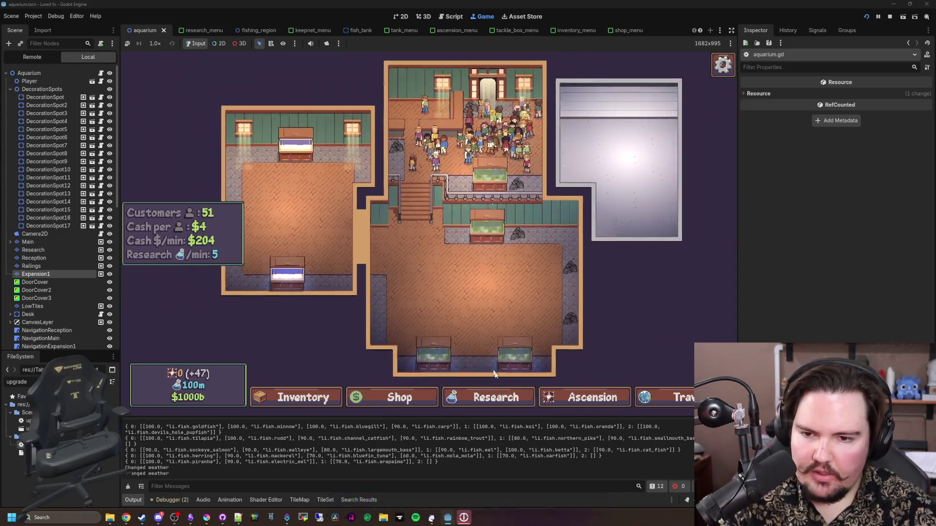
# Step: View the research tech tree, then quit to the editor with the caret on line 85
pyautogui.click(495, 396)
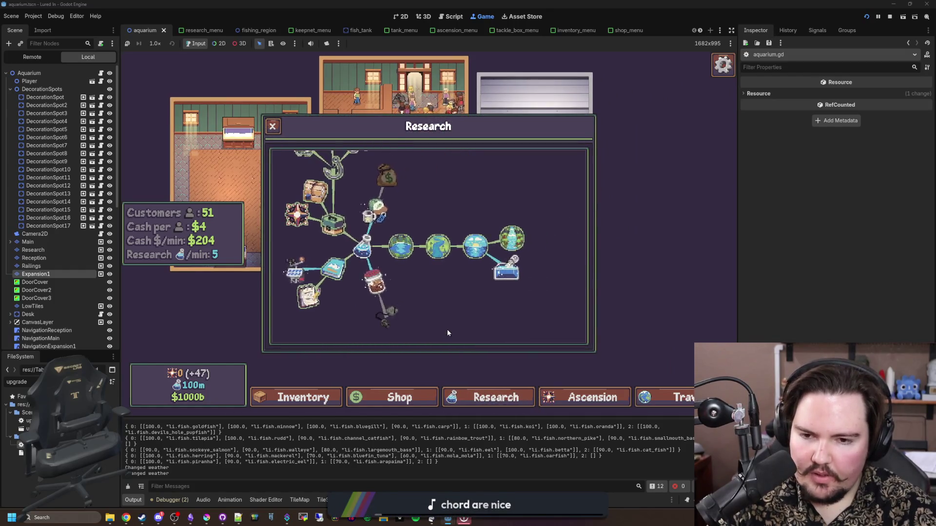
pyautogui.press('Escape')
pyautogui.click(446, 282)
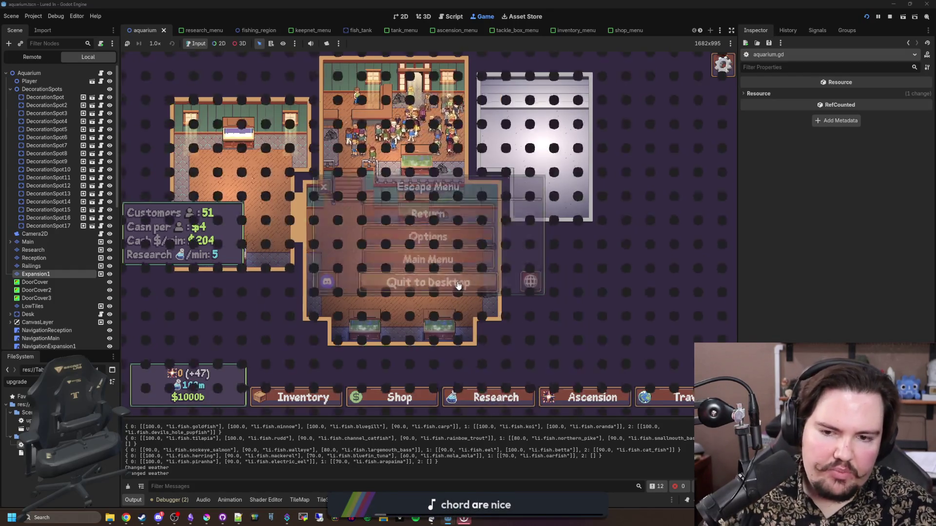
pyautogui.click(502, 182)
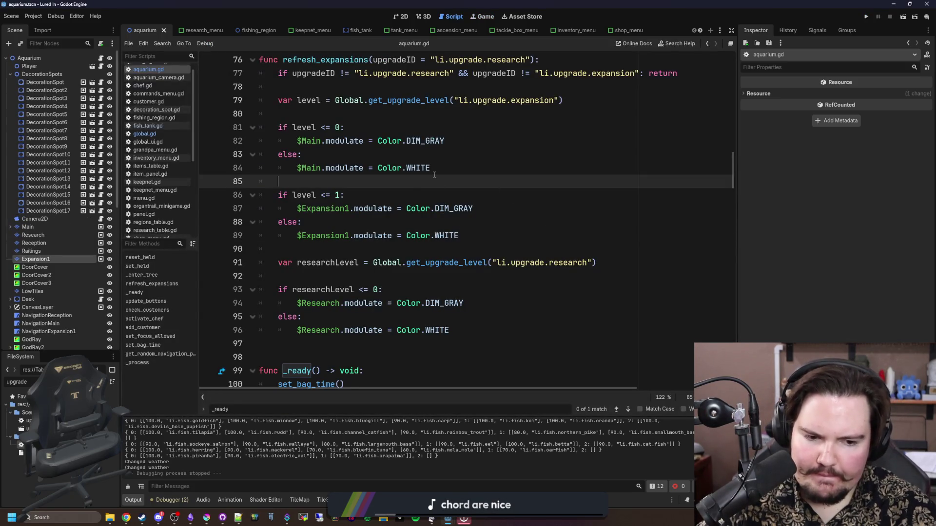
pyautogui.click(413, 191)
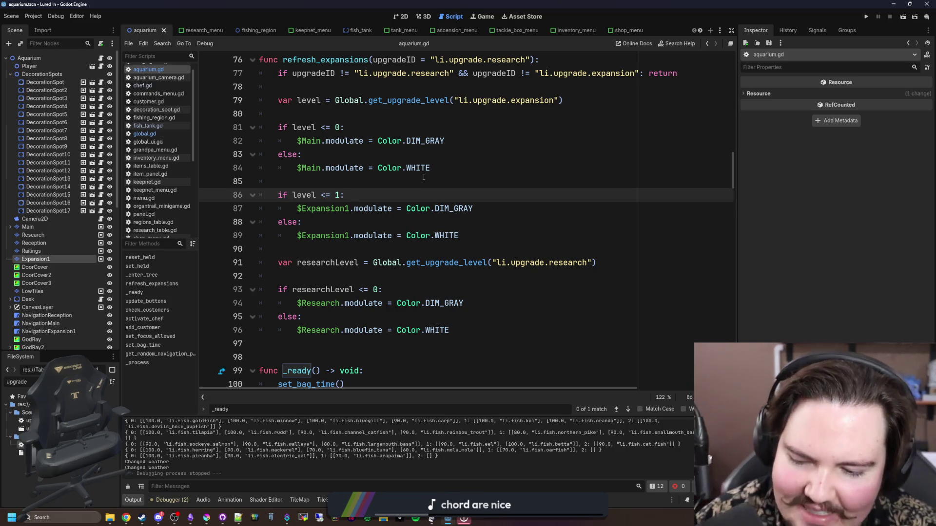
pyautogui.click(423, 177)
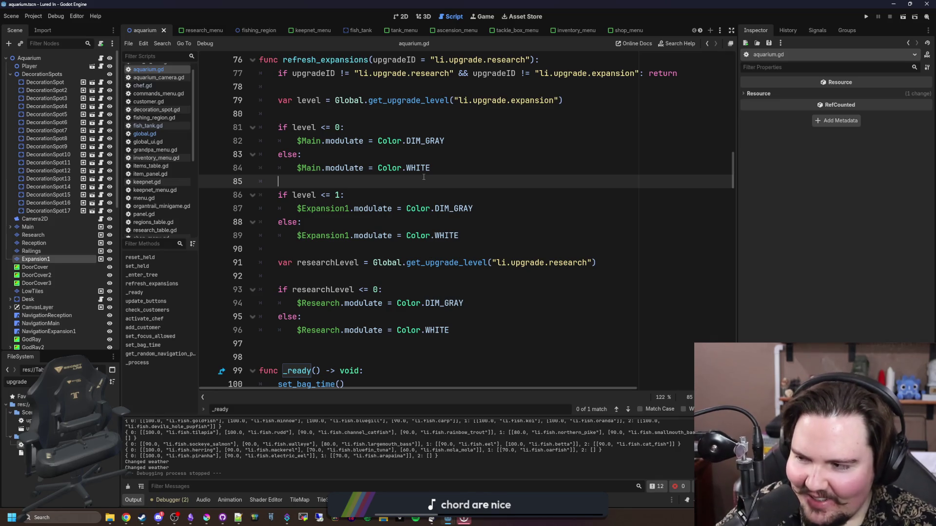
pyautogui.hotkey('ctrl', 's')
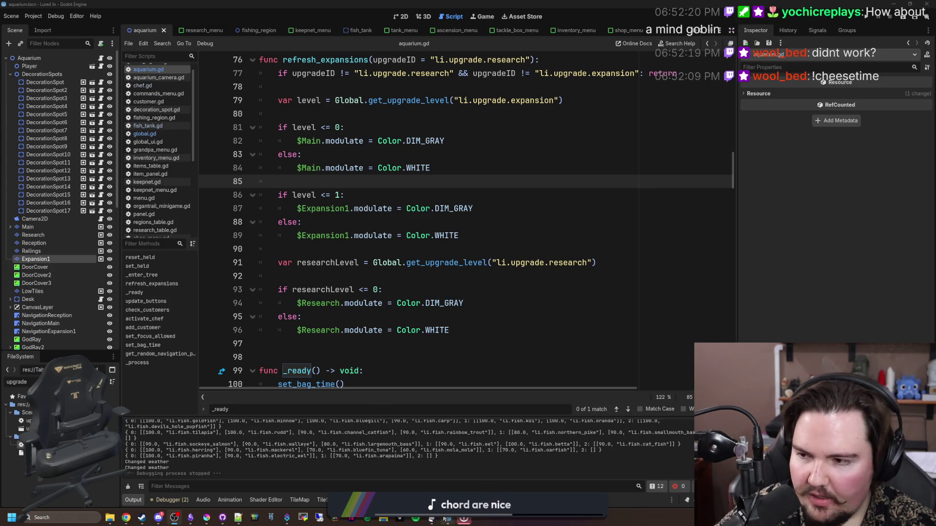
pyautogui.moveTo(448, 519)
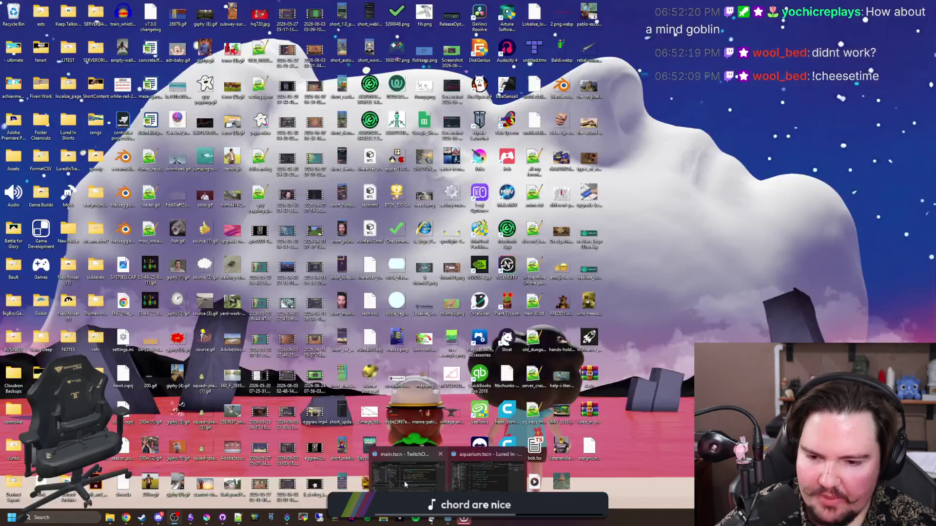
pyautogui.click(408, 473)
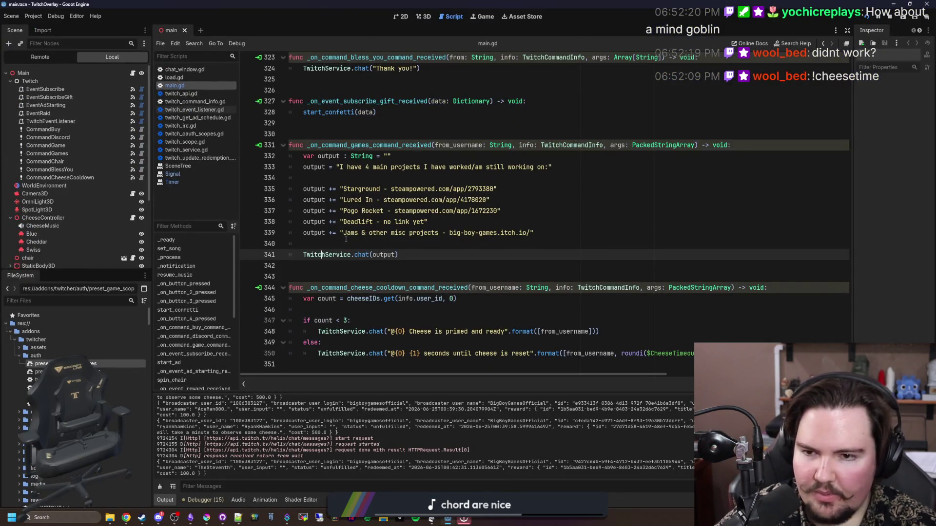
# Step: Search main.gd for 'che' and select the CommandCheeseCooldown node in the Scene tree
pyautogui.hotkey('ctrl', 'f')
pyautogui.write('che')
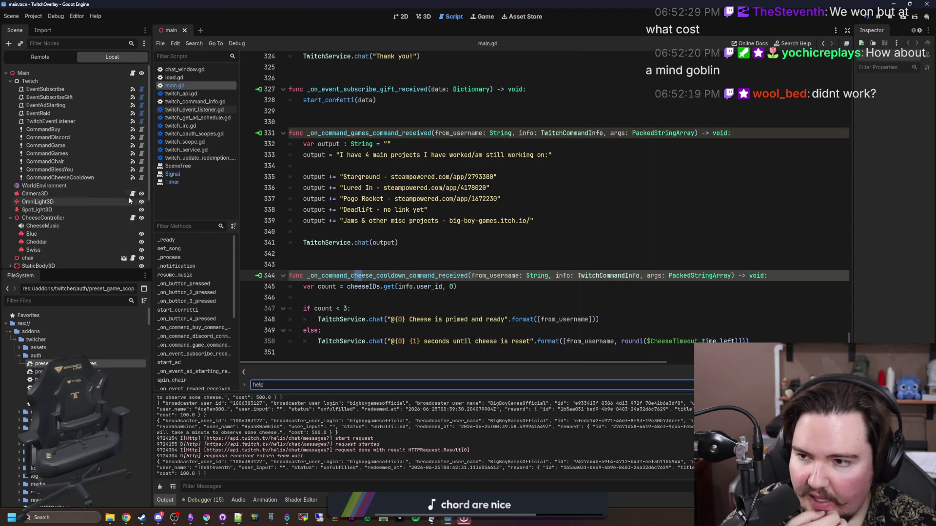
pyautogui.click(70, 176)
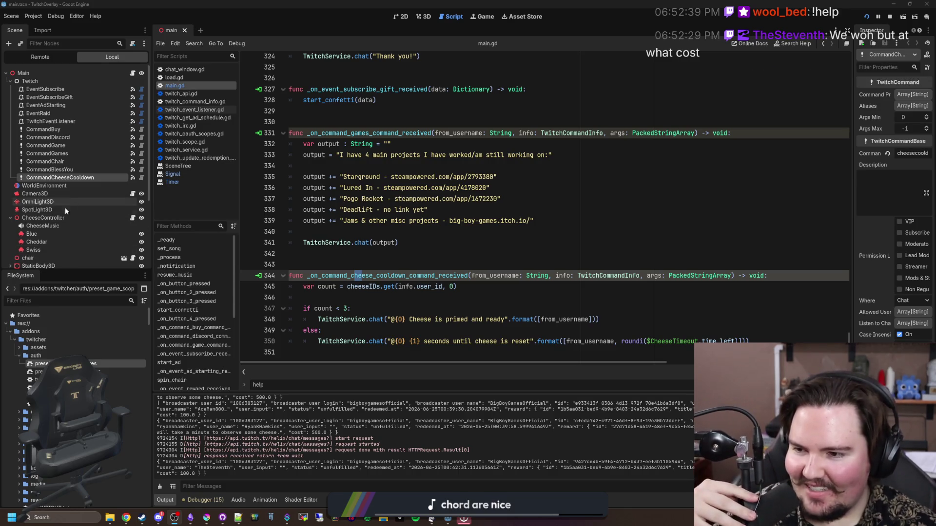
pyautogui.scroll(-2, 66, 207)
pyautogui.rightClick(64, 153)
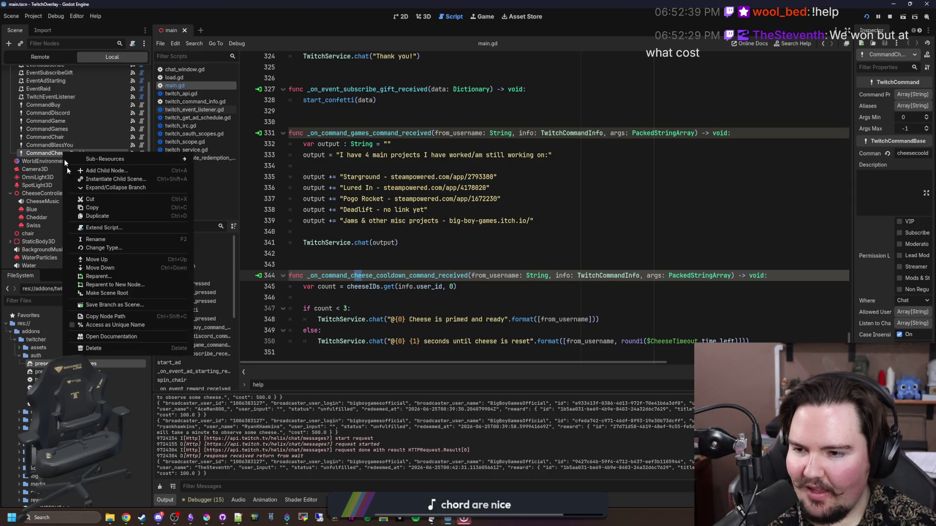
# Step: Duplicate CommandCheeseCooldown and rename the copy CommandHelp
pyautogui.click(97, 216)
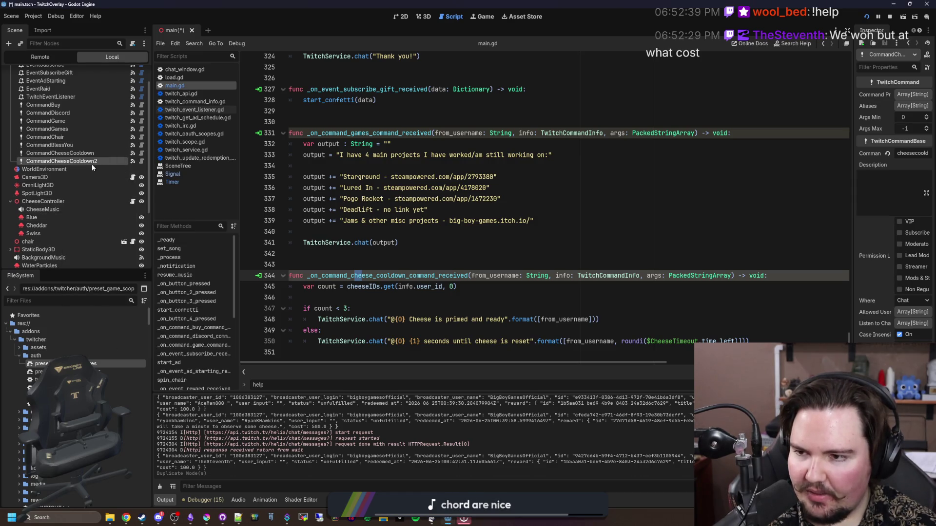
pyautogui.write('Commab')
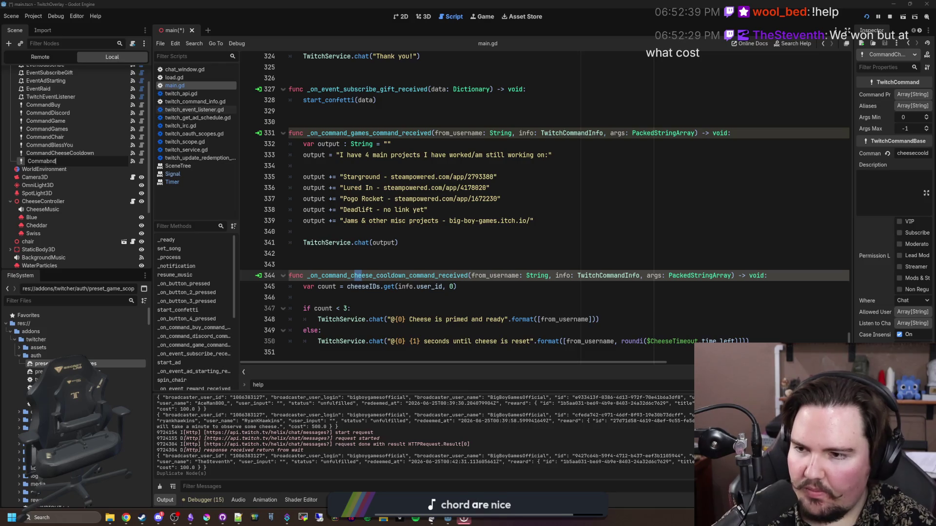
pyautogui.press('BackSpace')
pyautogui.write('ndHelp')
pyautogui.press('Return')
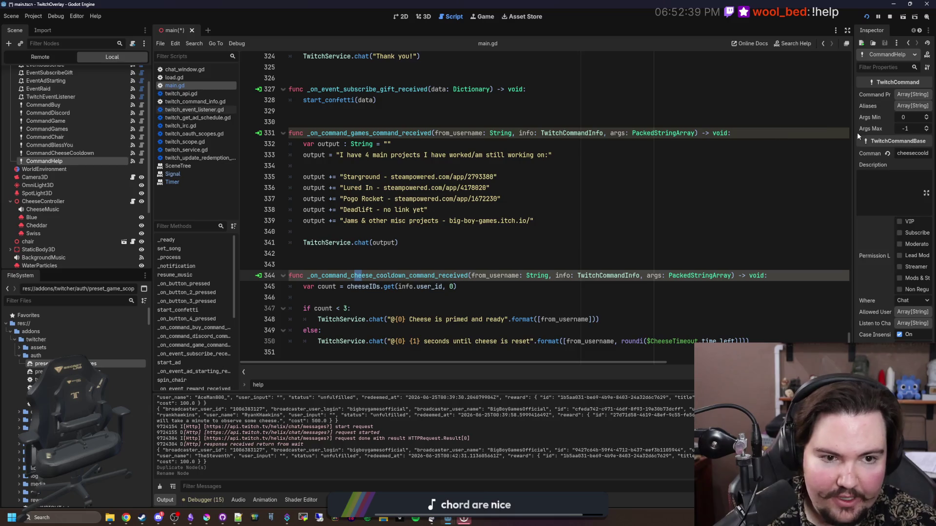
# Step: Set the CommandHelp node's command to 'help' and save
pyautogui.moveTo(852, 136); pyautogui.dragTo(691, 136)
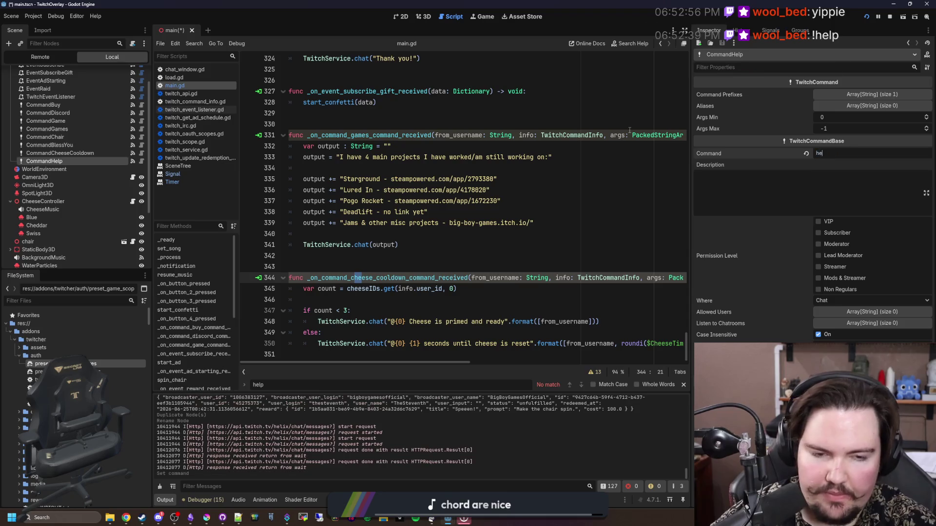
pyautogui.click(348, 310)
pyautogui.write(':')
pyautogui.click(374, 278)
pyautogui.hotkey('ctrl', 's')
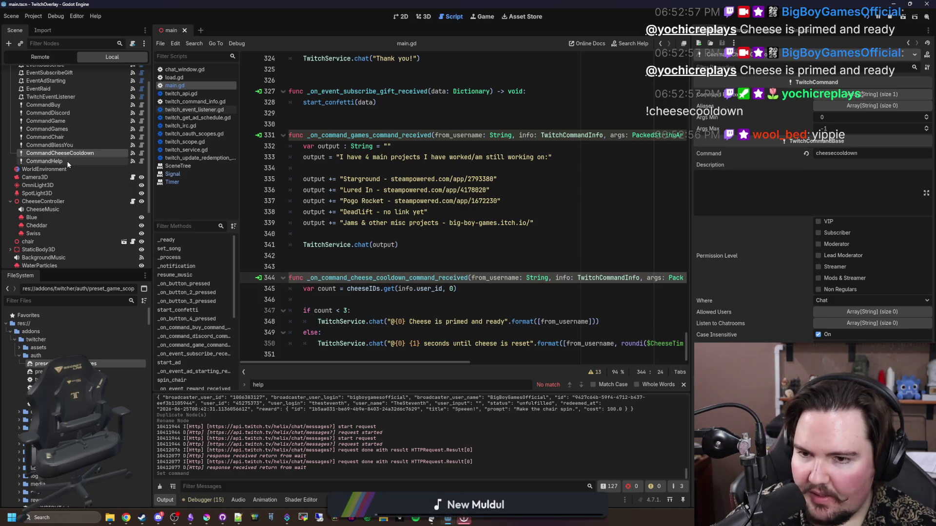
pyautogui.click(755, 35)
# Step: Swap CommandHelp's copied cheese connection for a new empty _on_command_help_command_received handler
pyautogui.rightClick(773, 74)
pyautogui.click(780, 99)
pyautogui.rightClick(769, 68)
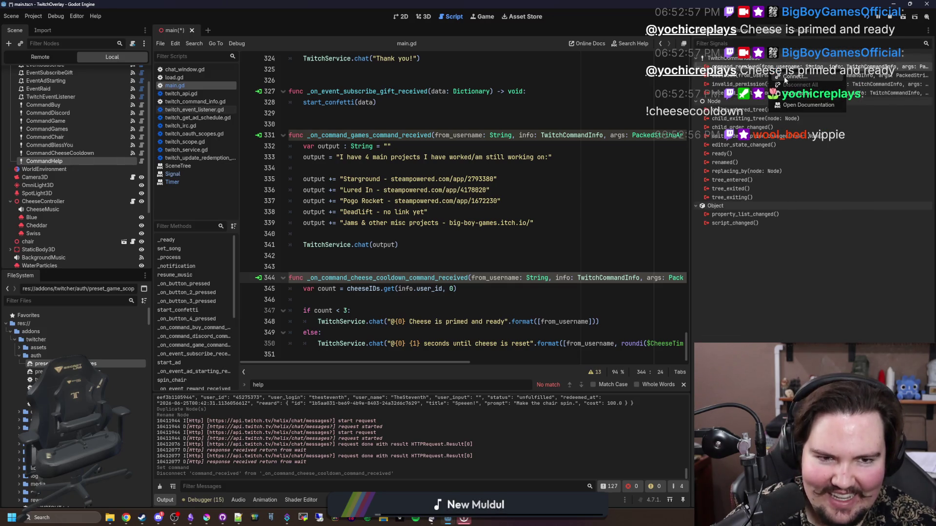
pyautogui.click(785, 78)
pyautogui.click(443, 345)
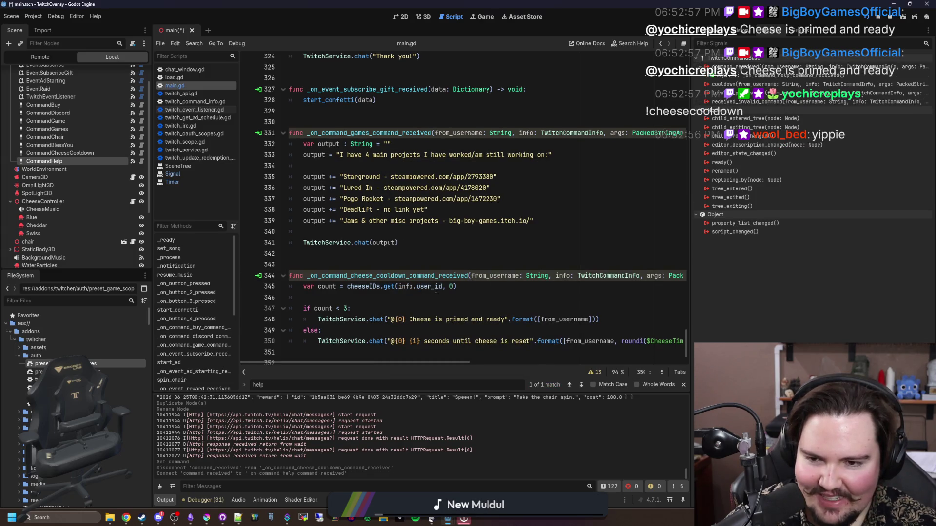
pyautogui.moveTo(447, 350); pyautogui.dragTo(303, 344)
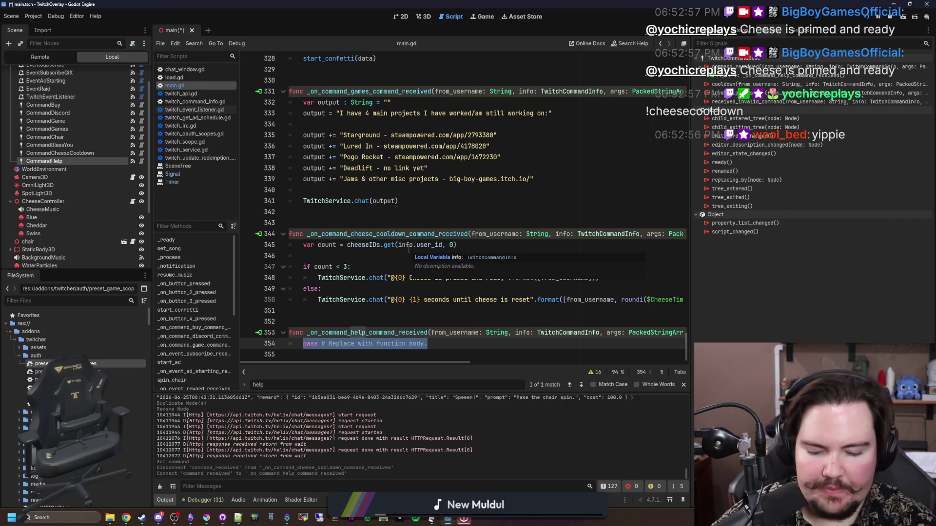
pyautogui.press('BackSpace')
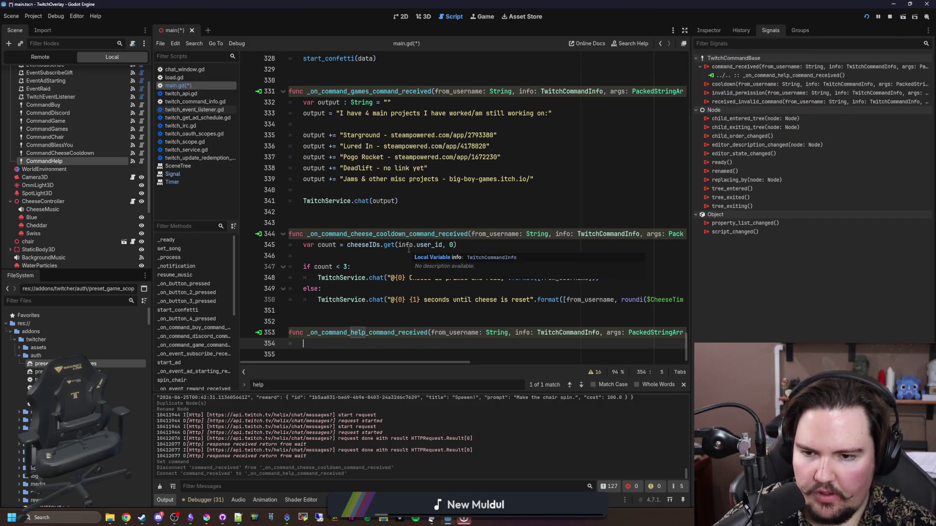
# Step: Copy the cheese-ready TwitchService.chat() statement from line 348 into the help handler
pyautogui.moveTo(598, 278)
pyautogui.mouseDown()
pyautogui.moveTo(341, 278)
pyautogui.moveTo(351, 267)
pyautogui.moveTo(318, 278)
pyautogui.mouseUp()
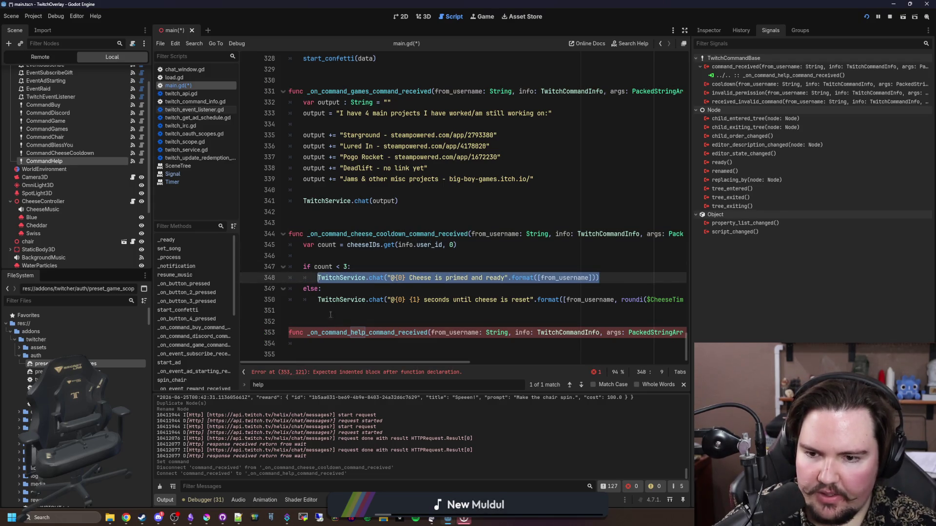
pyautogui.hotkey('ctrl', 'c')
pyautogui.click(332, 343)
pyautogui.hotkey('ctrl', 'v')
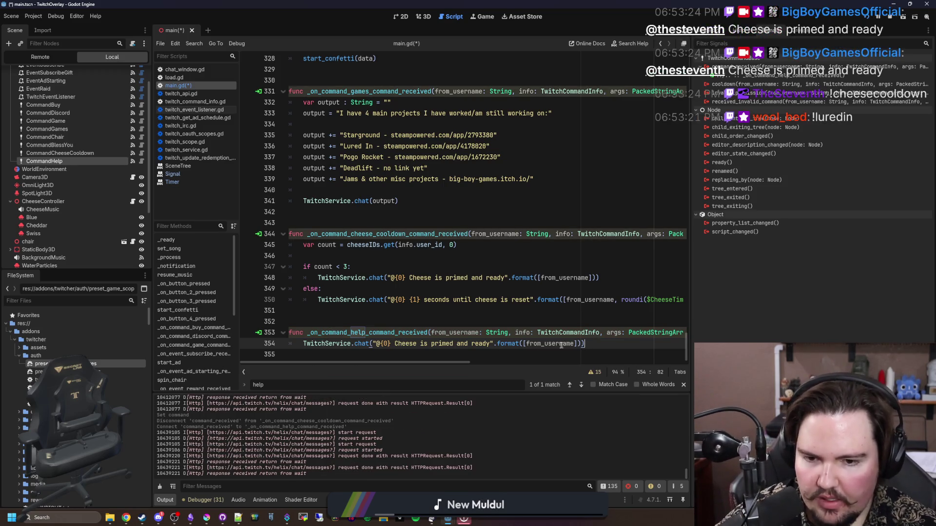
# Step: Change the help reply to '!buy, !discord, !game, !games, !chair, !bless_you, !cheesecooldown, !help' and save
pyautogui.click(491, 343)
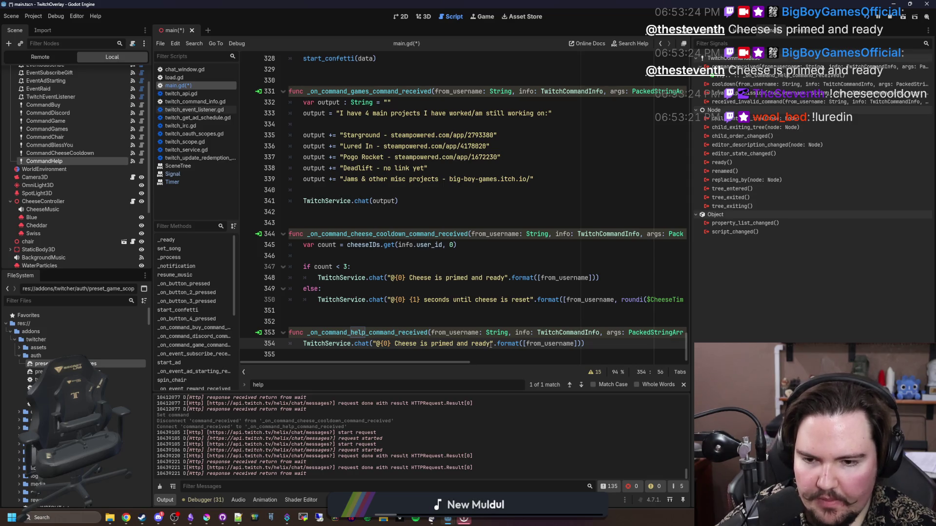
pyautogui.moveTo(491, 343); pyautogui.dragTo(377, 345)
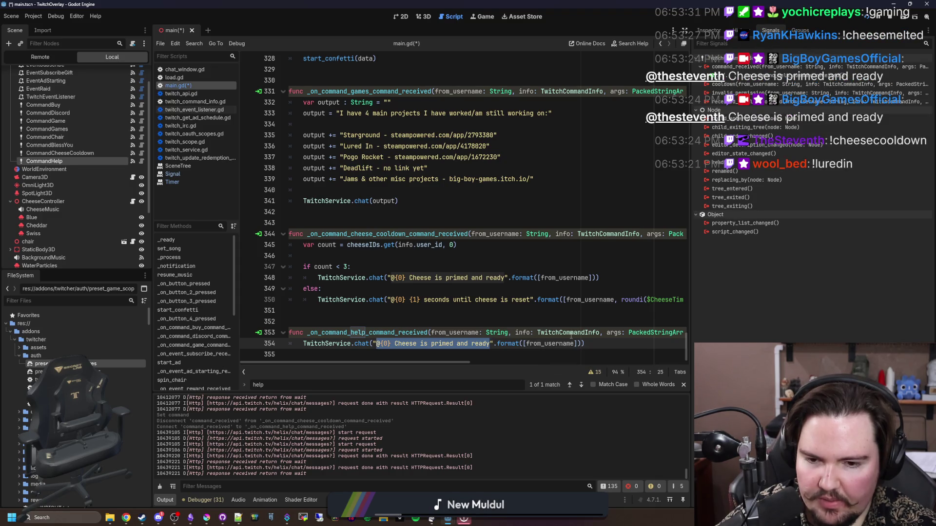
pyautogui.moveTo(494, 344); pyautogui.dragTo(571, 343)
pyautogui.press('BackSpace')
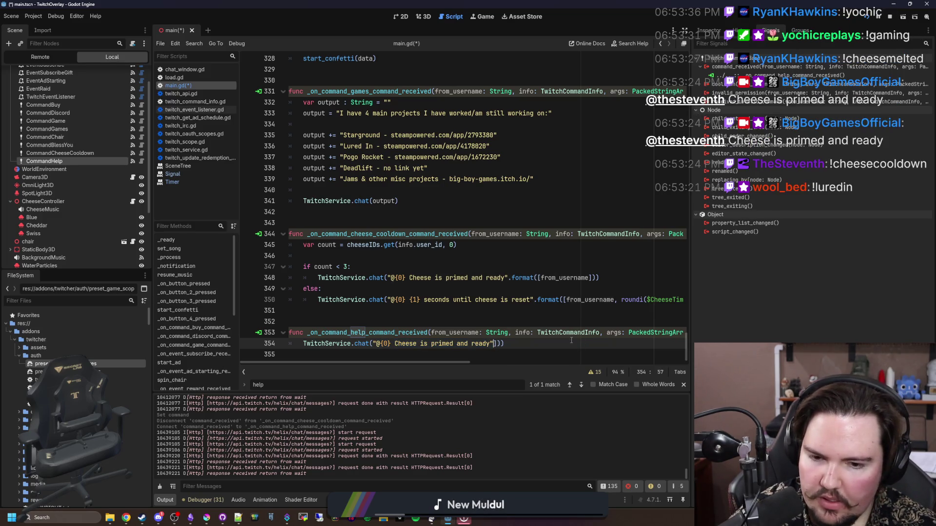
pyautogui.press('Delete')
pyautogui.press('Delete')
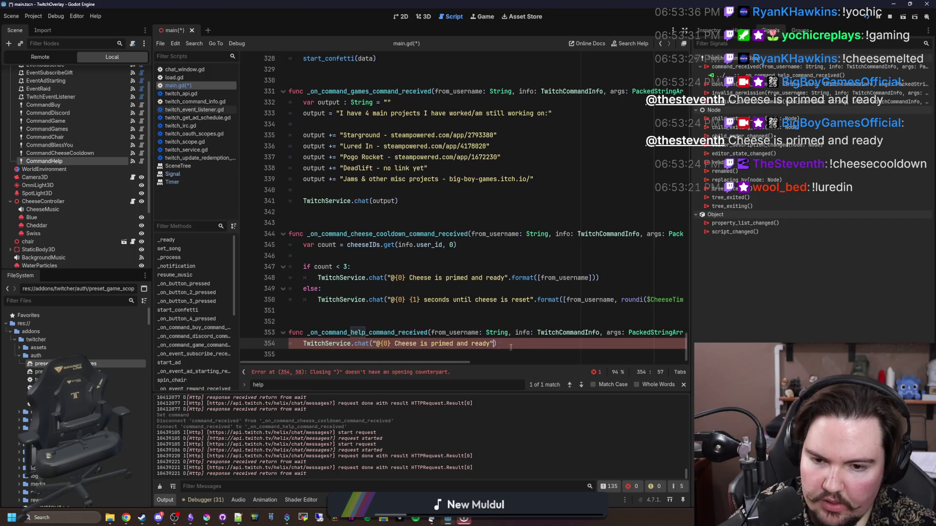
pyautogui.press('BackSpace')
pyautogui.press('BackSpace')
pyautogui.press('BackSpace')
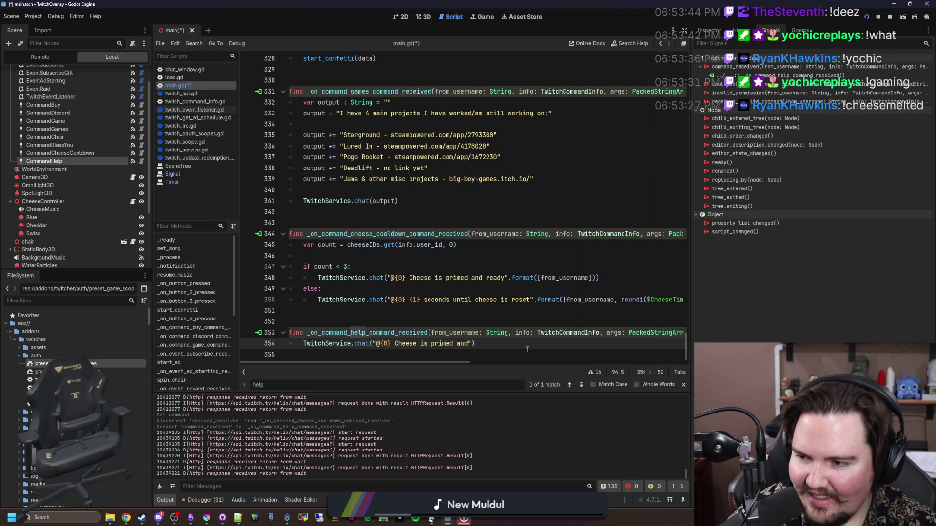
pyautogui.press('BackSpace')
pyautogui.press('BackSpace')
pyautogui.press('BackSpace')
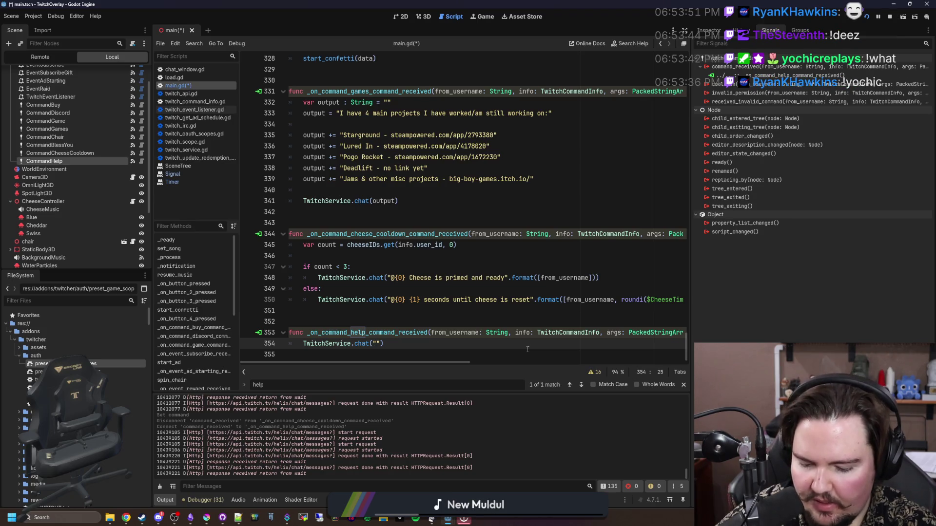
pyautogui.write('!buy, !')
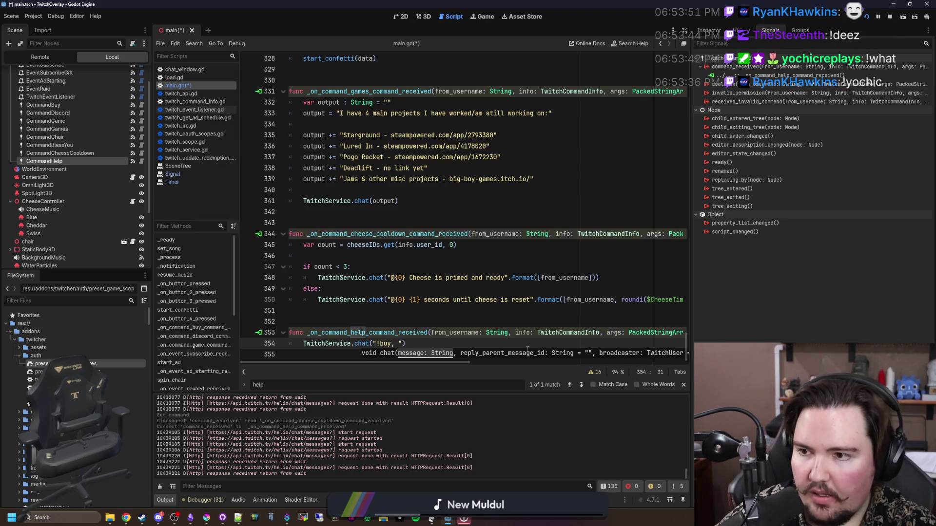
pyautogui.write('discor')
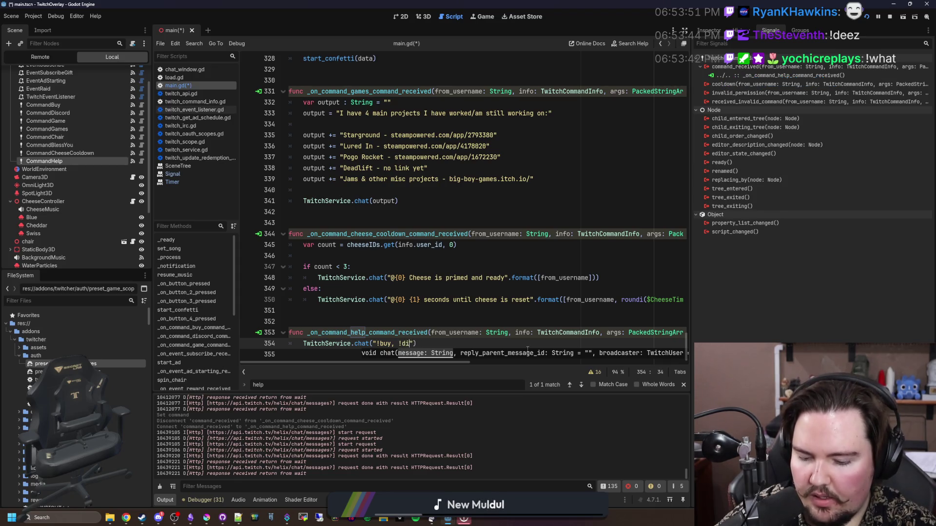
pyautogui.write('d, !game')
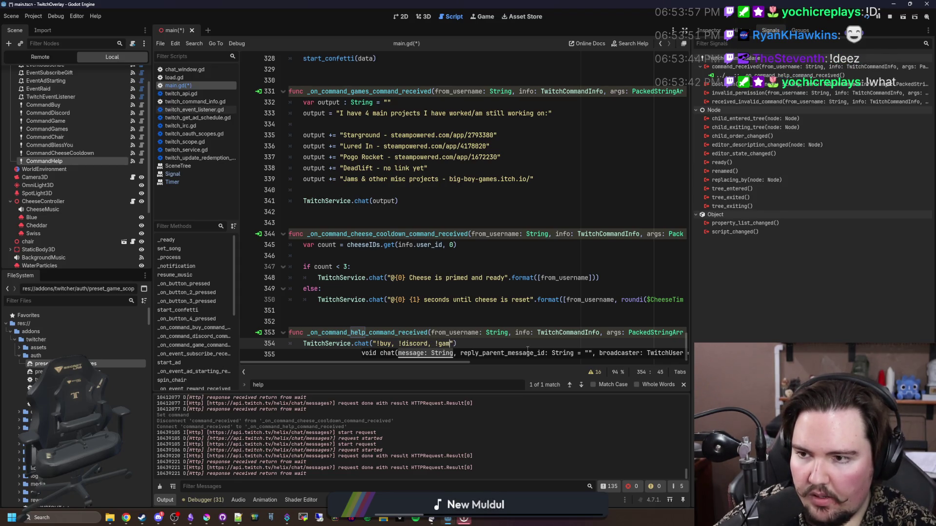
pyautogui.write(', !games')
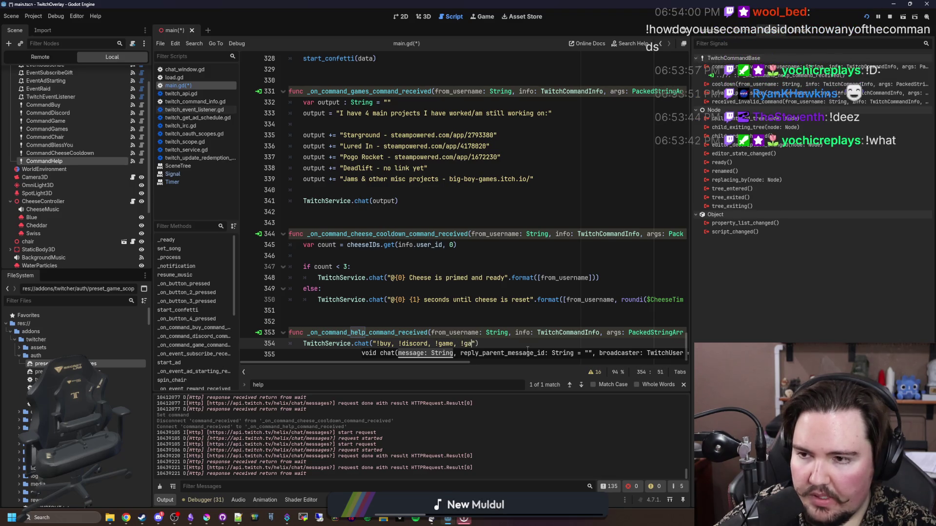
pyautogui.write(', !cha')
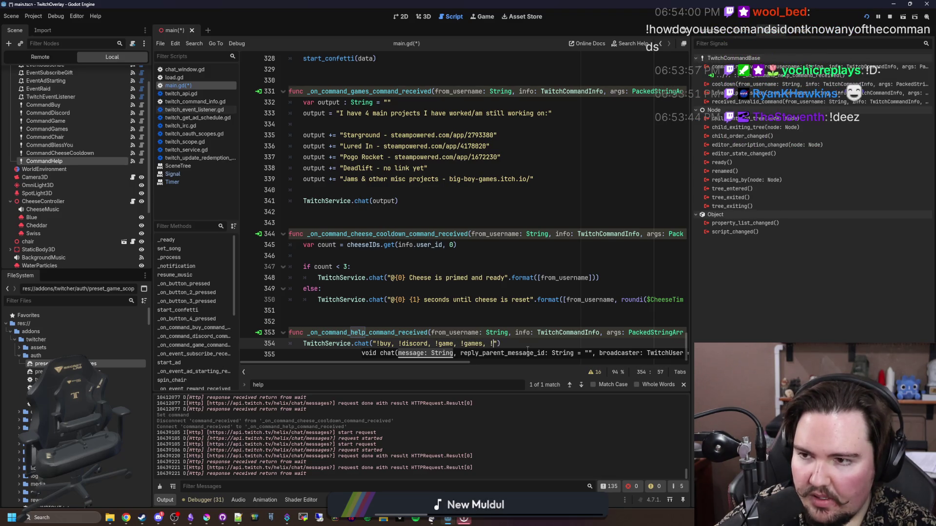
pyautogui.write('ir, !bless_')
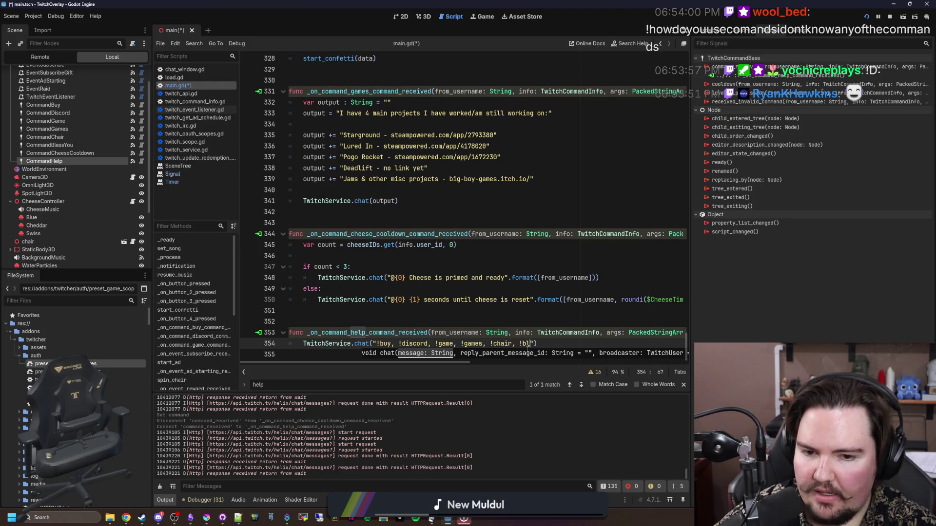
pyautogui.write('you, !chee')
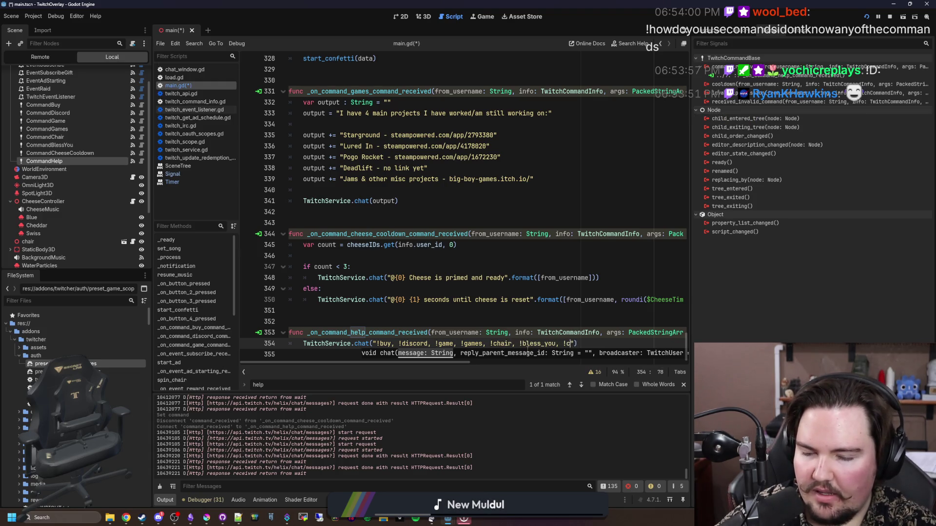
pyautogui.write('secooldown, !help')
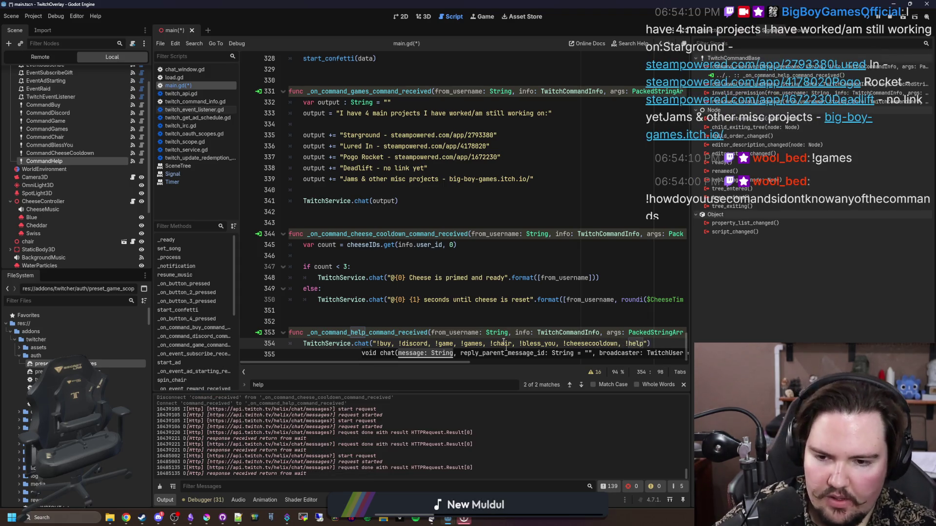
pyautogui.click(508, 322)
pyautogui.hotkey('ctrl', 's')
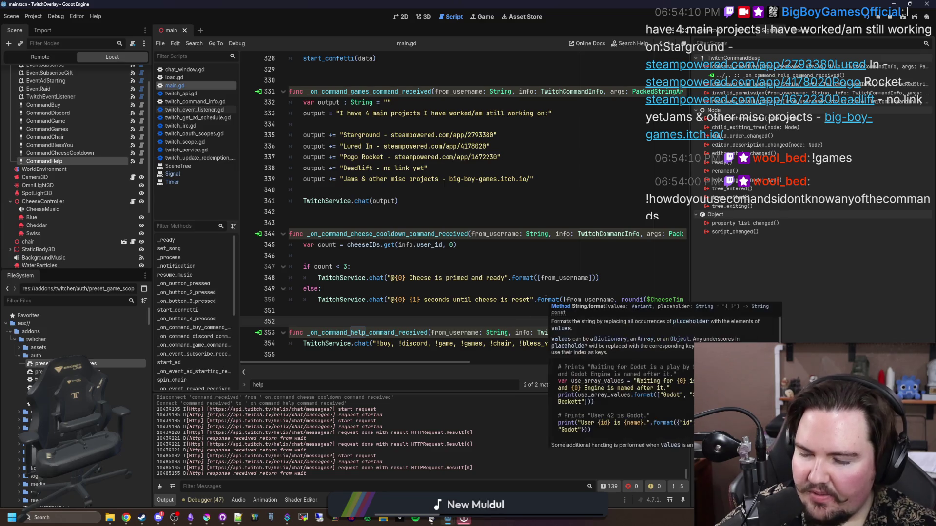
# Step: Widen the code view and switch to the web browser
pyautogui.moveTo(693, 238); pyautogui.dragTo(748, 238)
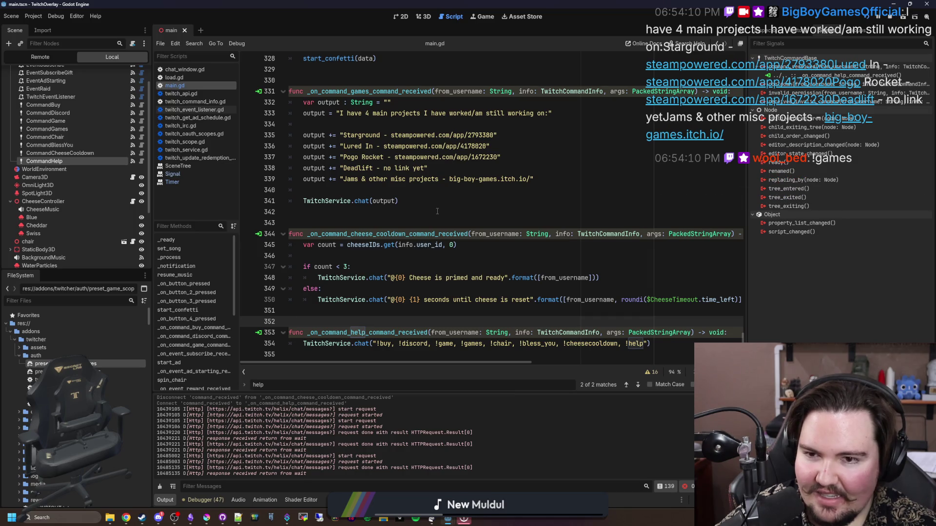
pyautogui.scroll(1, 438, 211)
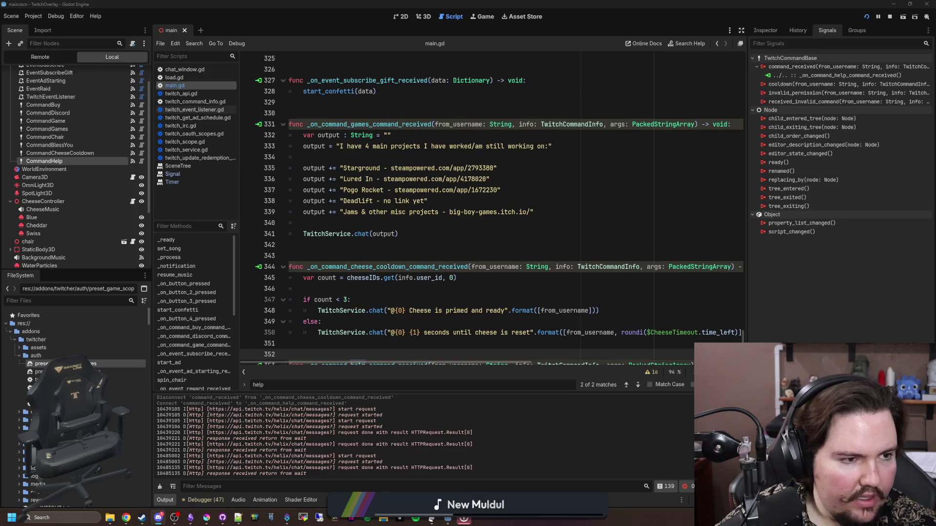
pyautogui.click(125, 518)
pyautogui.write('twit')
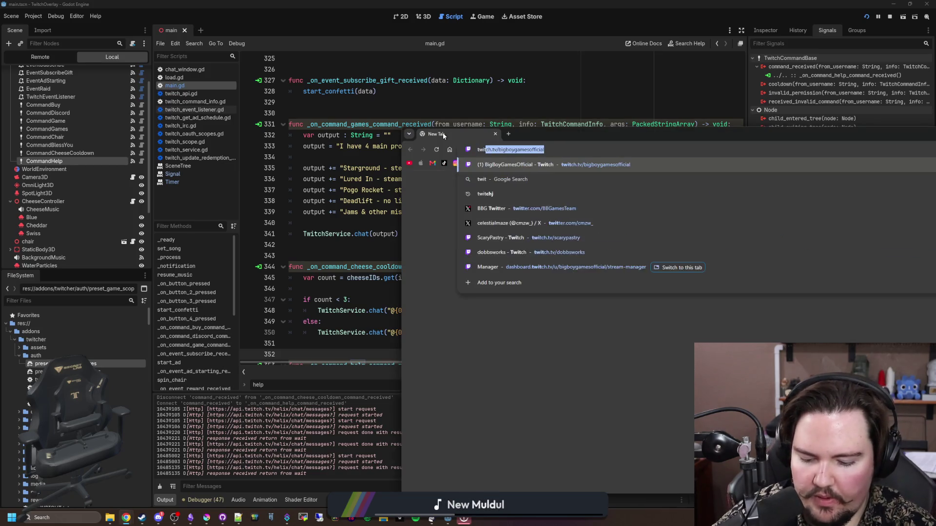
pyautogui.write('ch chat embed link')
pyautogui.press('Return')
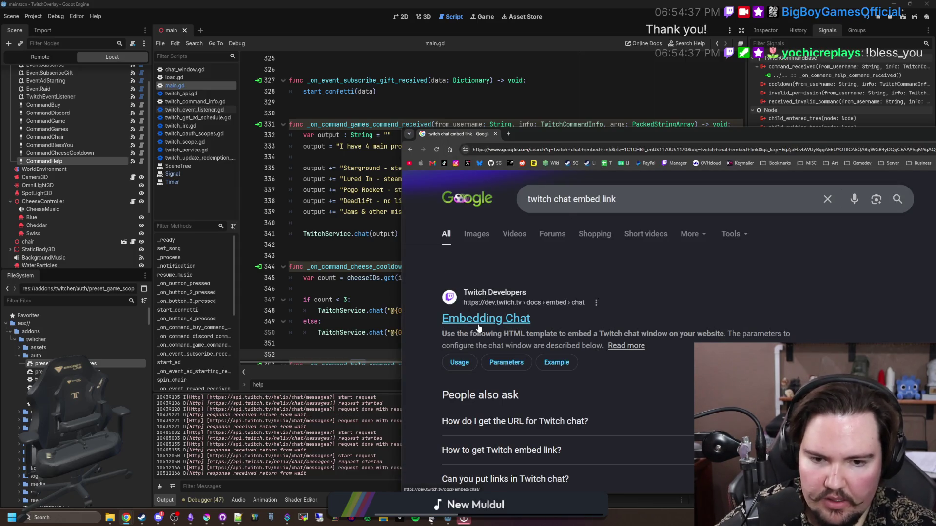
pyautogui.click(480, 328)
pyautogui.hotkey('alt', 'Left')
pyautogui.scroll(-3, 497, 317)
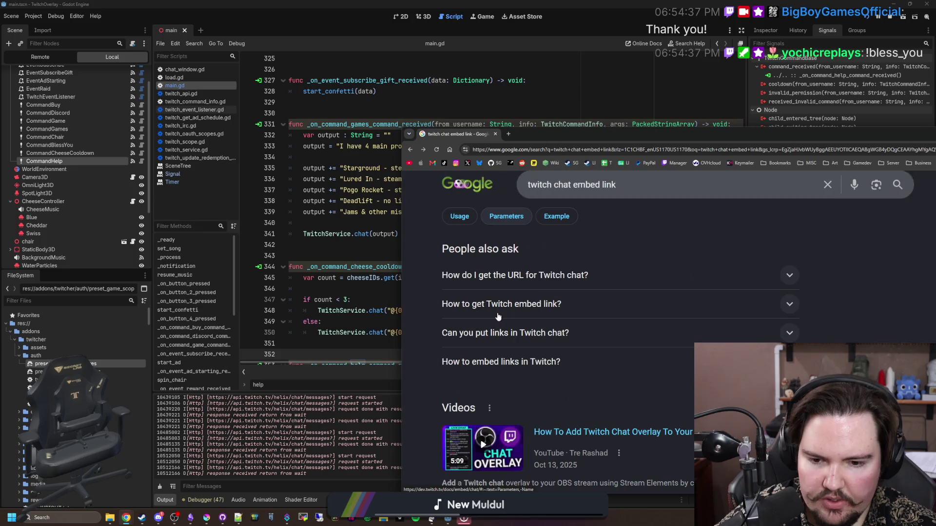
pyautogui.scroll(-4, 498, 317)
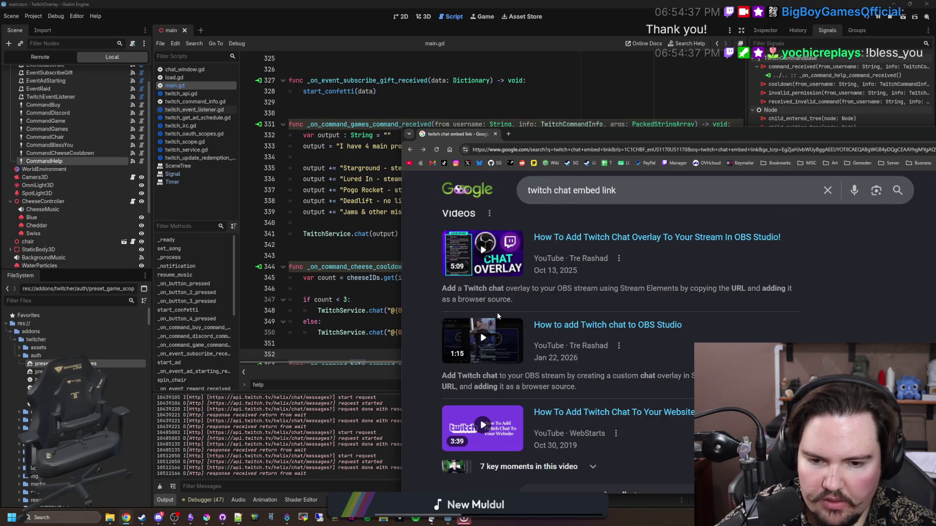
pyautogui.scroll(-4, 498, 316)
pyautogui.scroll(-2, 497, 316)
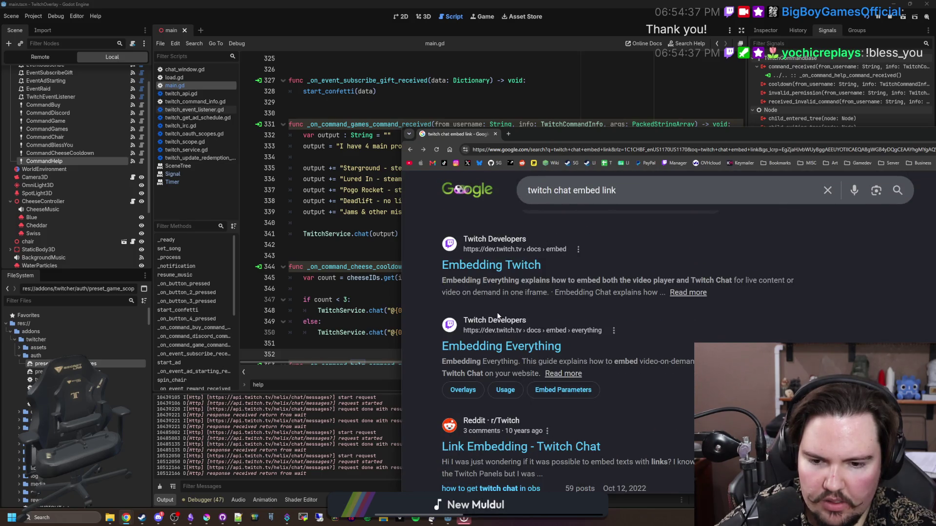
pyautogui.click(530, 446)
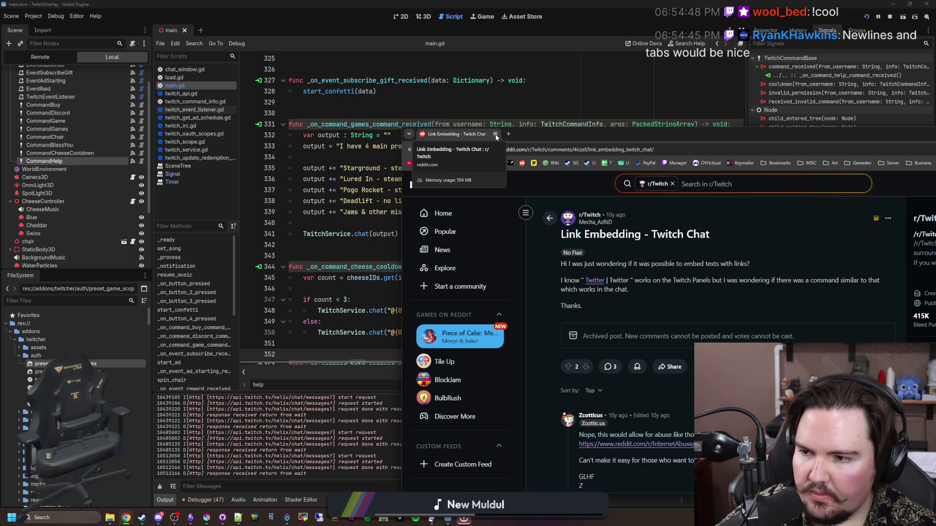
pyautogui.click(496, 134)
pyautogui.click(425, 248)
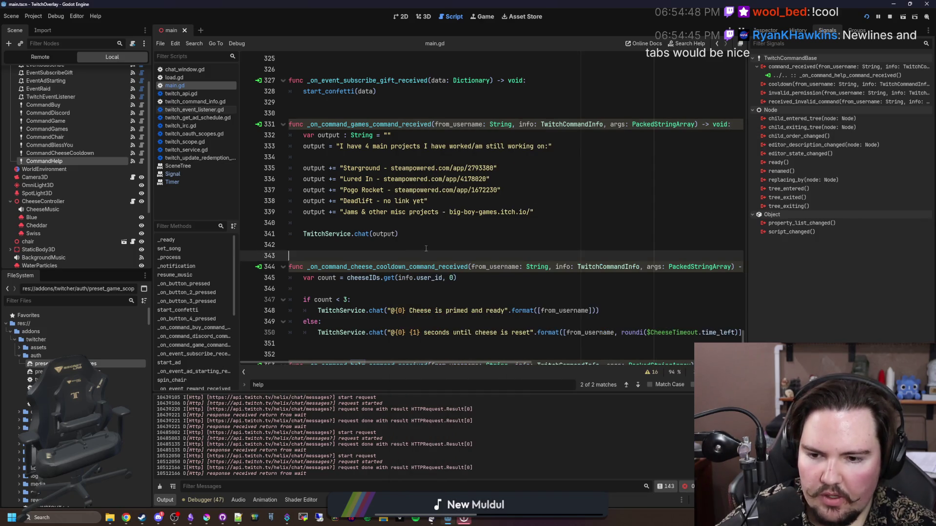
# Step: Save main.gd, then switch to the Lured In project and save it too
pyautogui.scroll(-1, 426, 249)
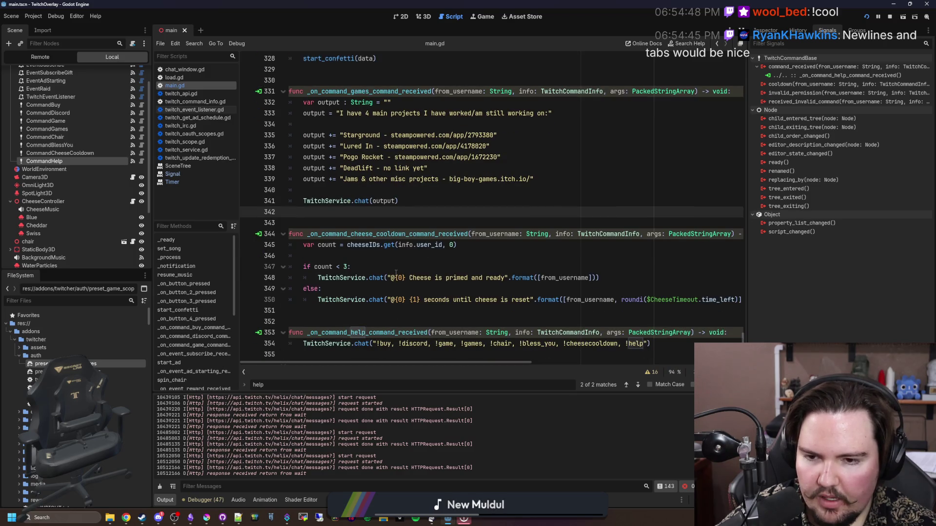
pyautogui.click(434, 311)
pyautogui.hotkey('ctrl', 's')
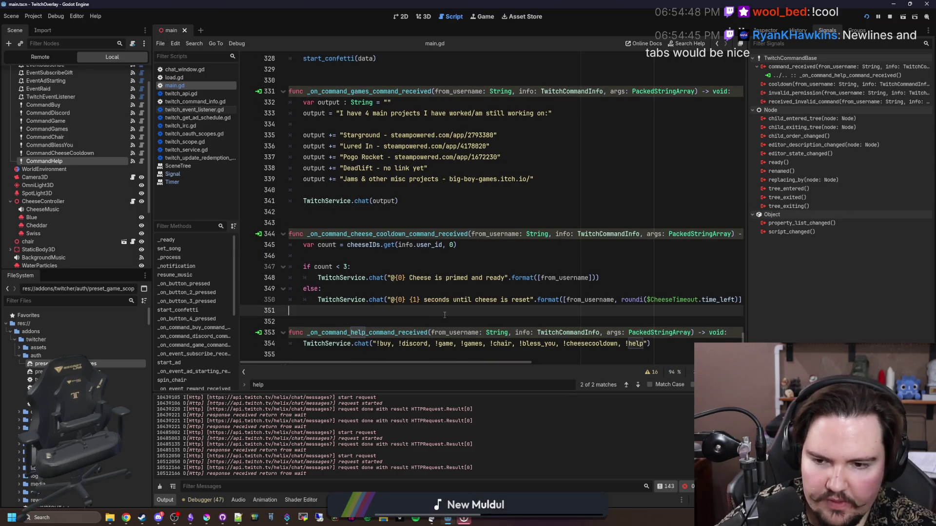
pyautogui.hotkey('alt', 'Tab')
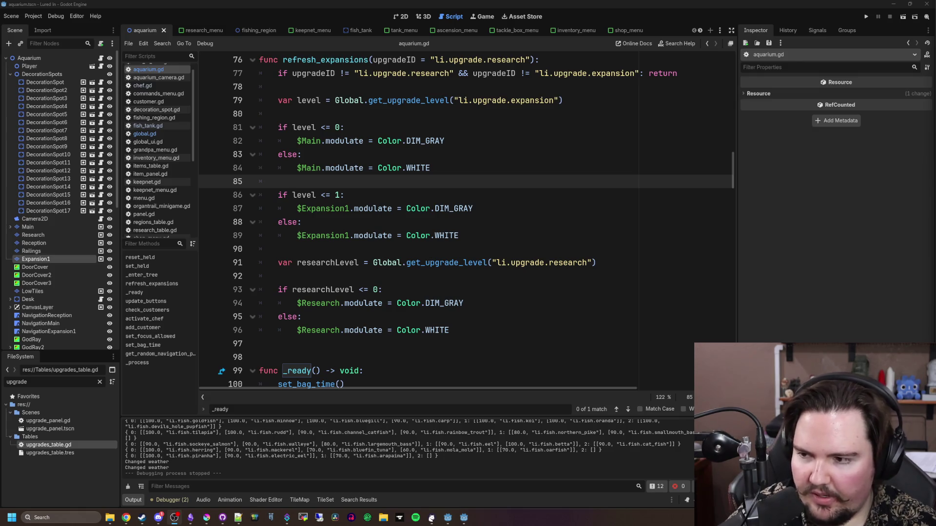
pyautogui.click(486, 311)
pyautogui.click(379, 274)
pyautogui.hotkey('ctrl', 's')
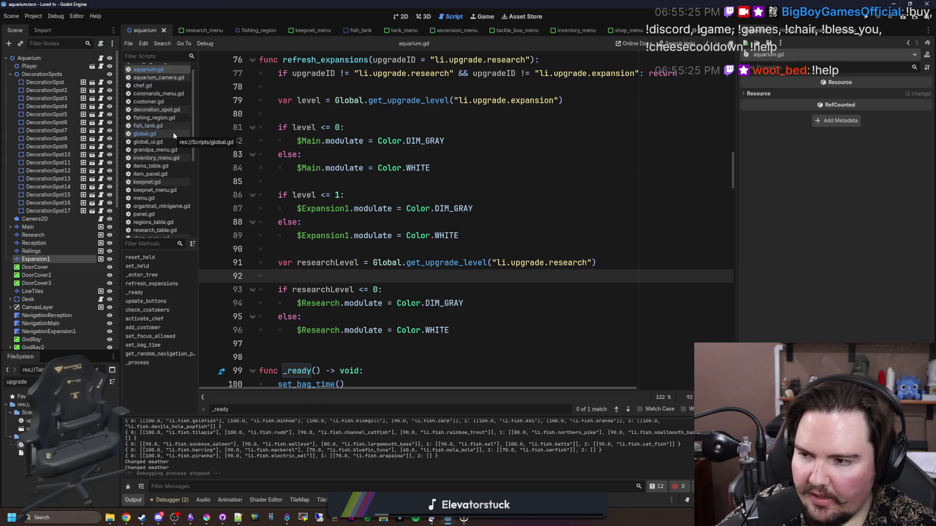
# Step: Open global.gd in Lured In, then bring back the TwitchOverlay window
pyautogui.scroll(-14, 209, 153)
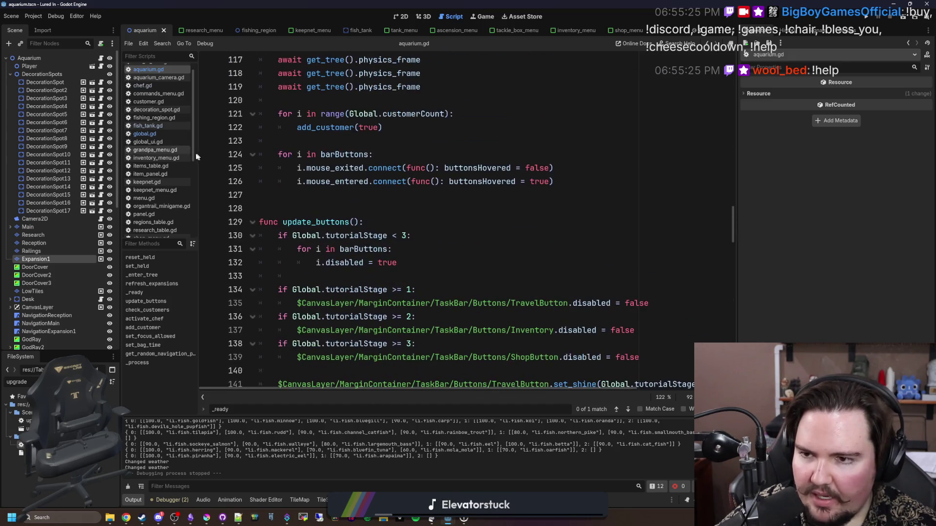
pyautogui.click(145, 134)
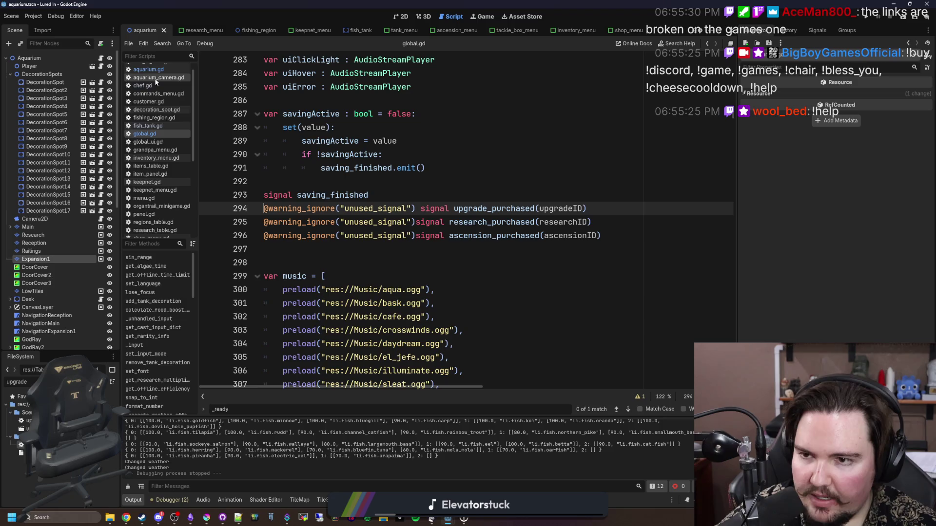
pyautogui.moveTo(448, 518)
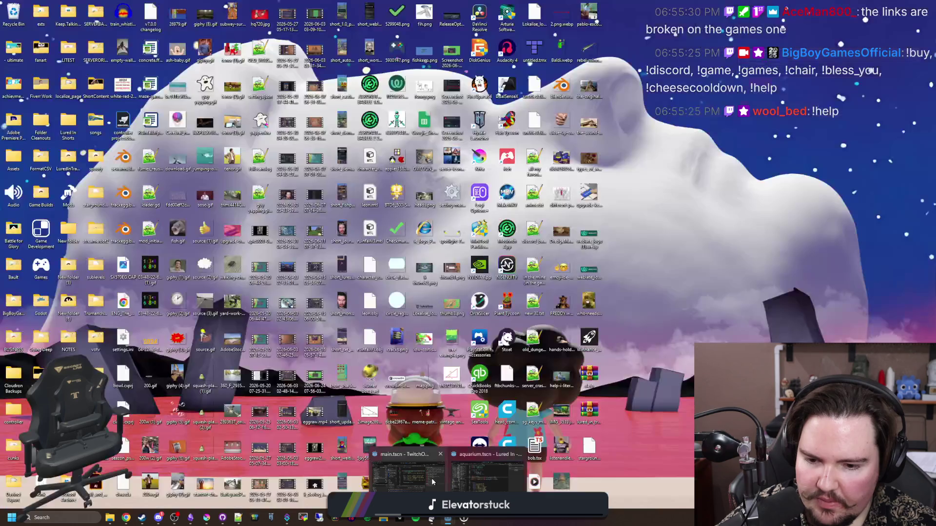
pyautogui.click(408, 475)
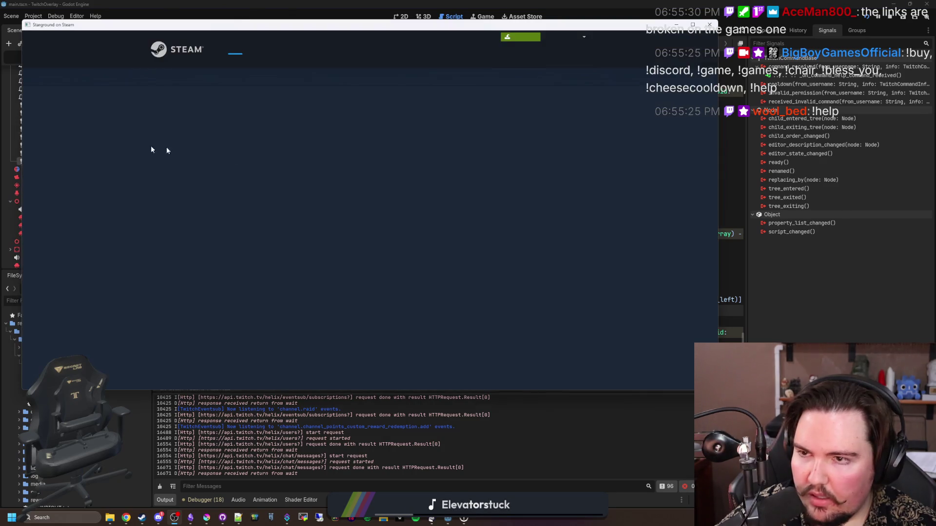
# Step: Close the Starground and Lured In Steam store page windows
pyautogui.click(710, 24)
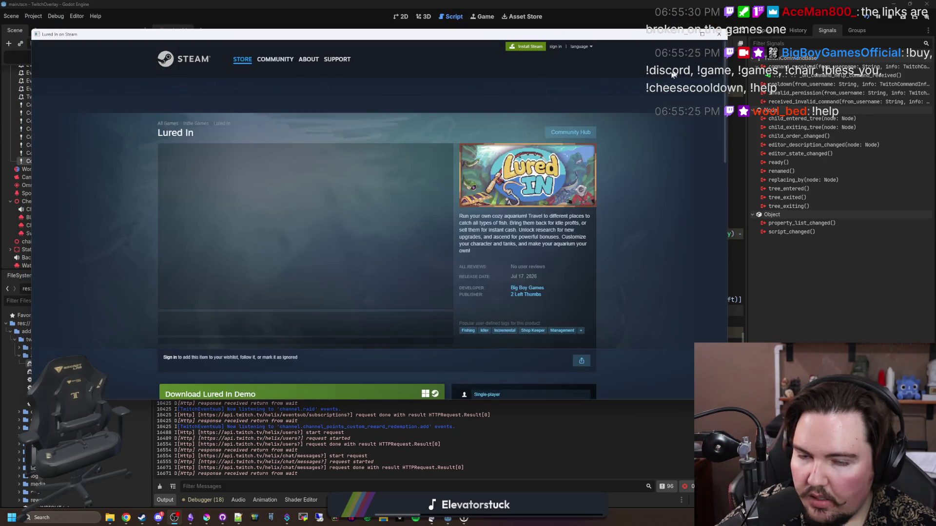
pyautogui.click(718, 34)
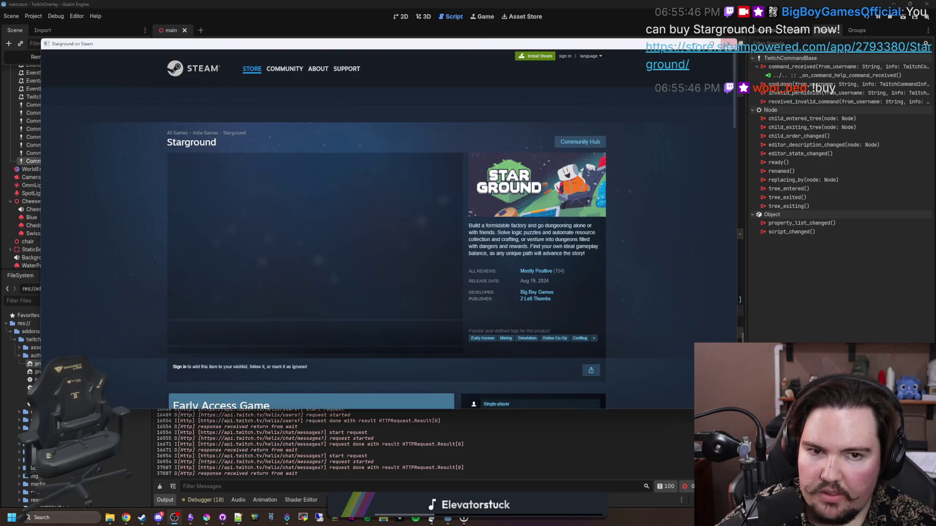
pyautogui.click(728, 44)
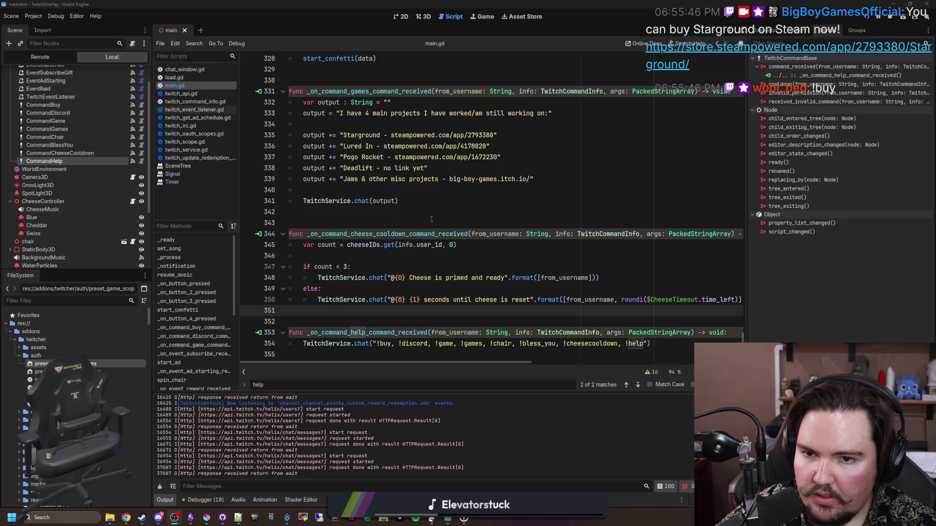
# Step: Add trailing spaces to the Starground, Lured In, Pogo Rocket and Deadlift entries; replace itch.io's slash
pyautogui.scroll(1, 512, 209)
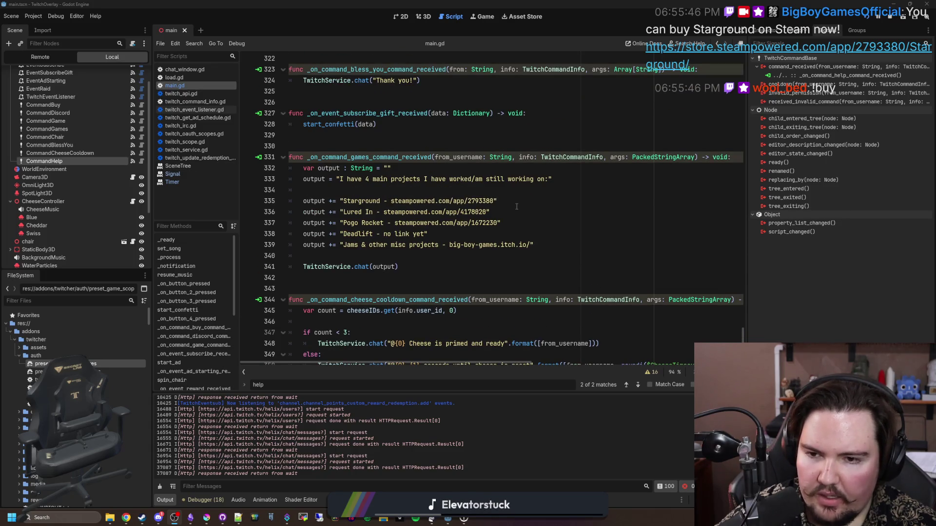
pyautogui.click(507, 206)
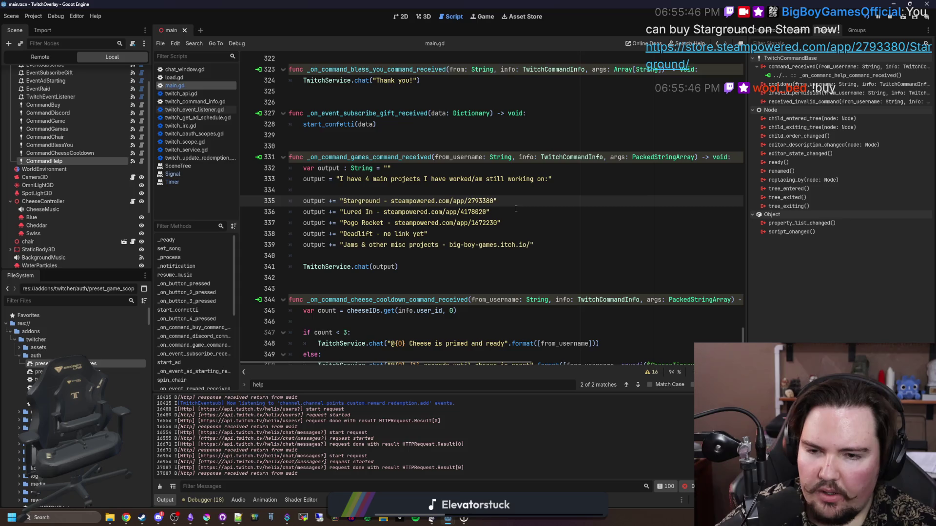
pyautogui.press('Down')
pyautogui.press('Left')
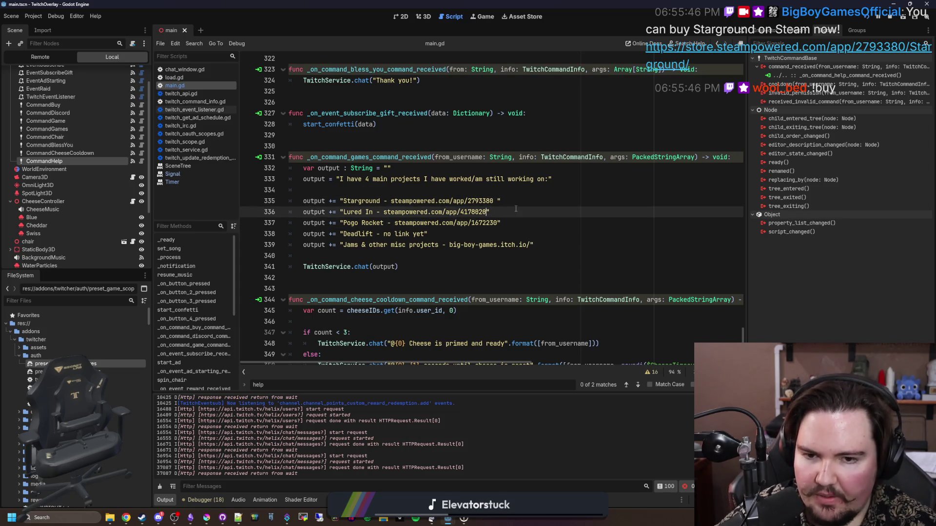
pyautogui.press('Down')
pyautogui.press('Right')
pyautogui.press('Right')
pyautogui.press('Down')
pyautogui.press('Left')
pyautogui.press('Down')
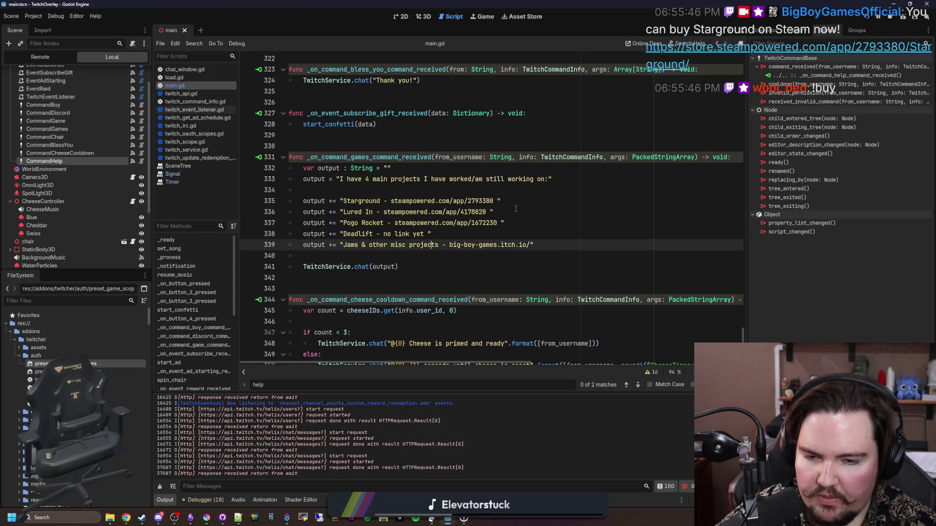
pyautogui.press('Right')
pyautogui.press('Right')
pyautogui.press('Right')
pyautogui.press('BackSpace')
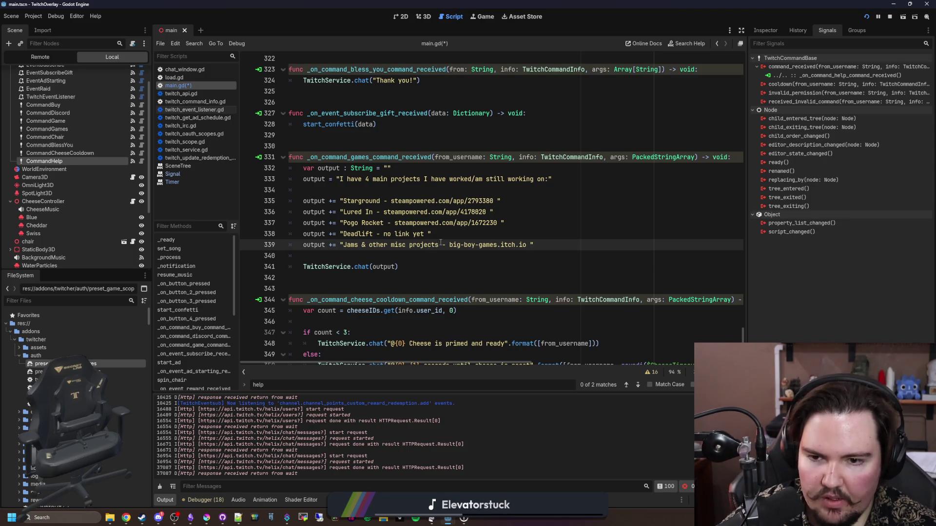
# Step: Shorten 'Jams & other misc projects' to 'Jams', add a space after 'working on:', and save
pyautogui.moveTo(440, 242); pyautogui.dragTo(344, 245)
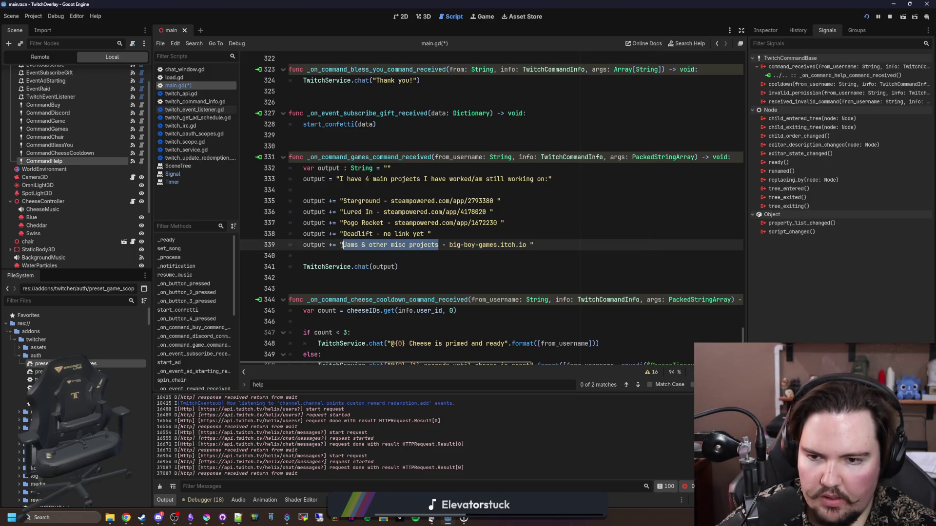
pyautogui.write('Jama')
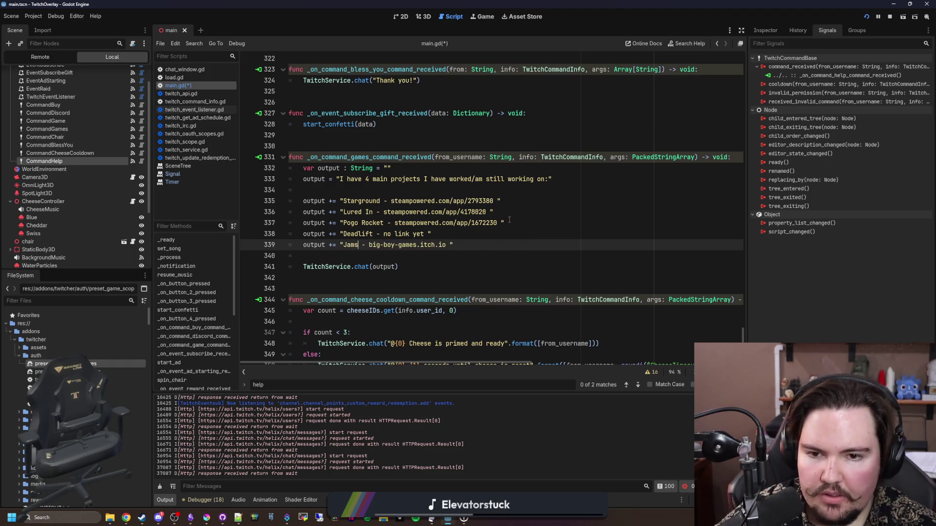
pyautogui.click(549, 179)
pyautogui.press('Up')
pyautogui.hotkey('ctrl', 's')
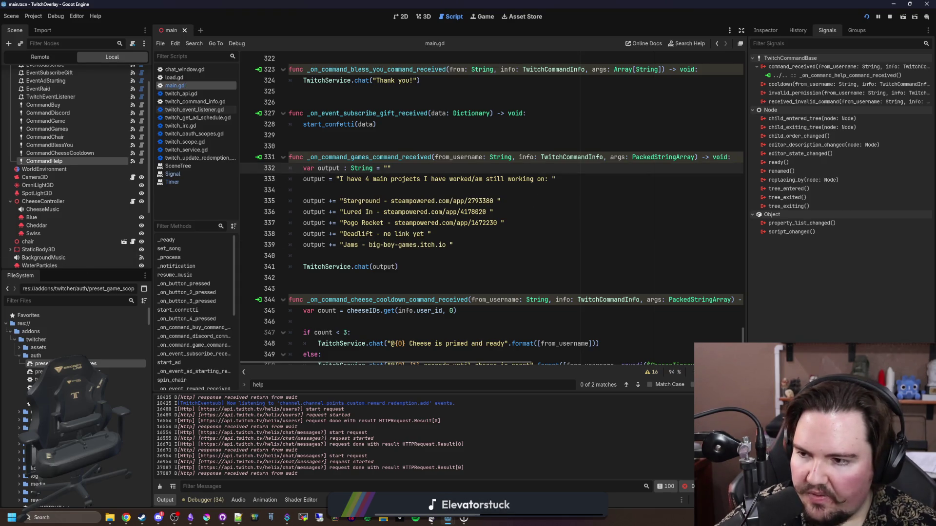
pyautogui.click(453, 244)
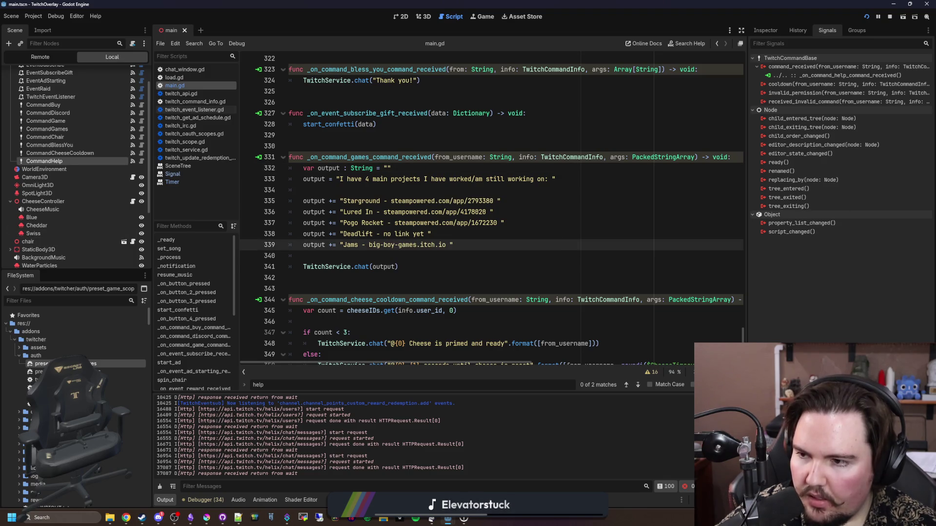
pyautogui.press('Down')
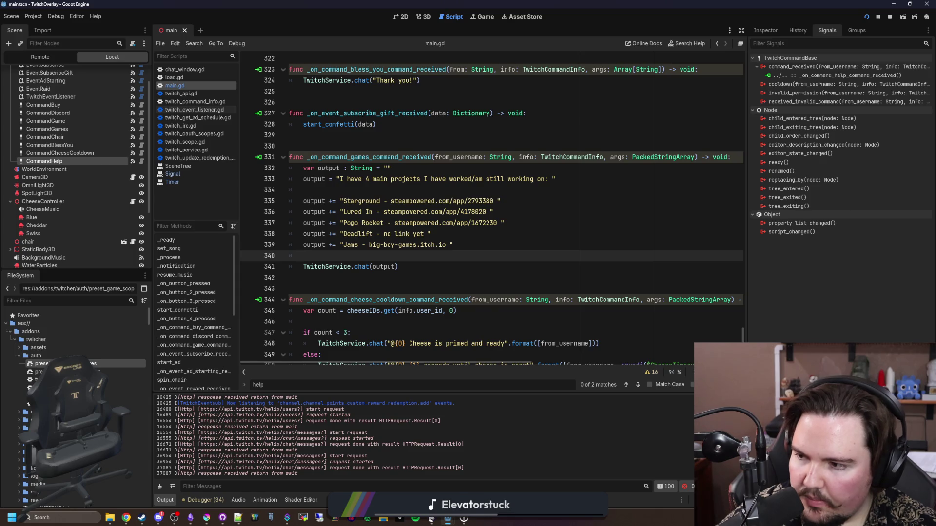
pyautogui.hotkey('alt', 'Tab')
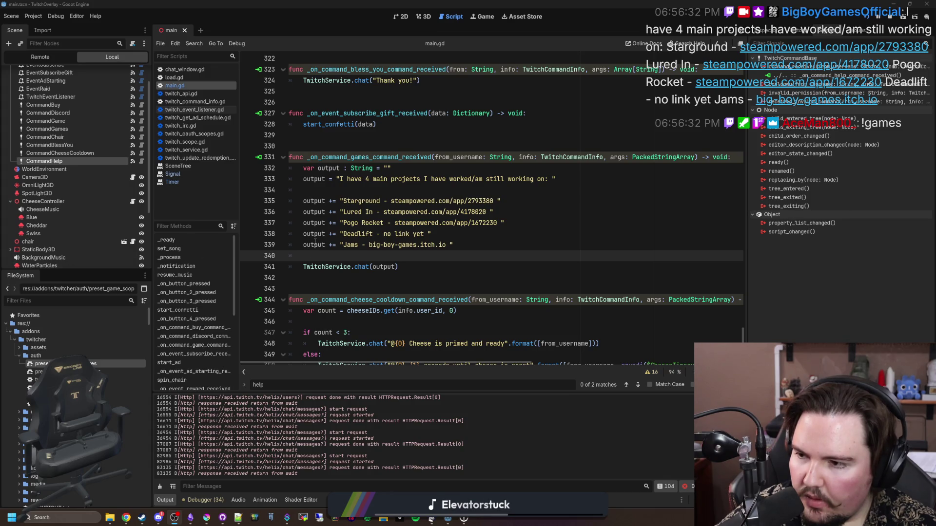
pyautogui.click(389, 257)
pyautogui.hotkey('ctrl', 's')
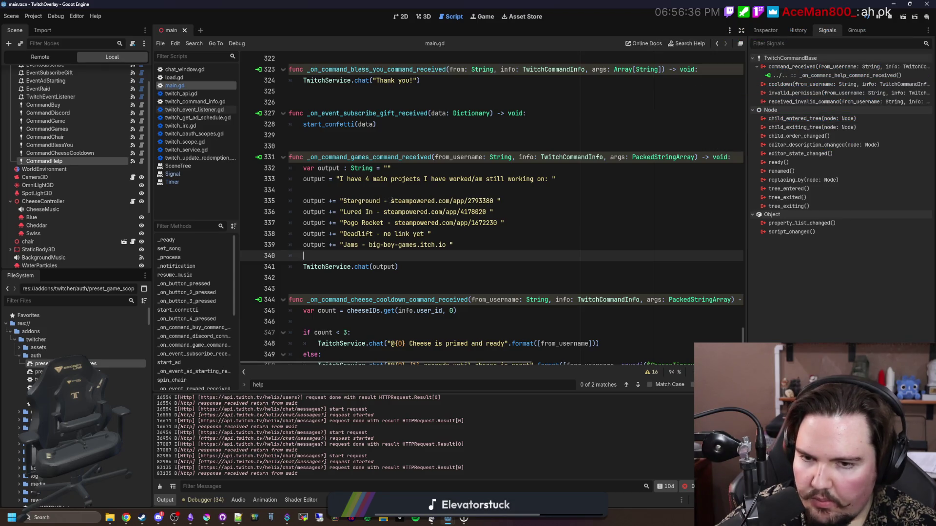
pyautogui.click(385, 200)
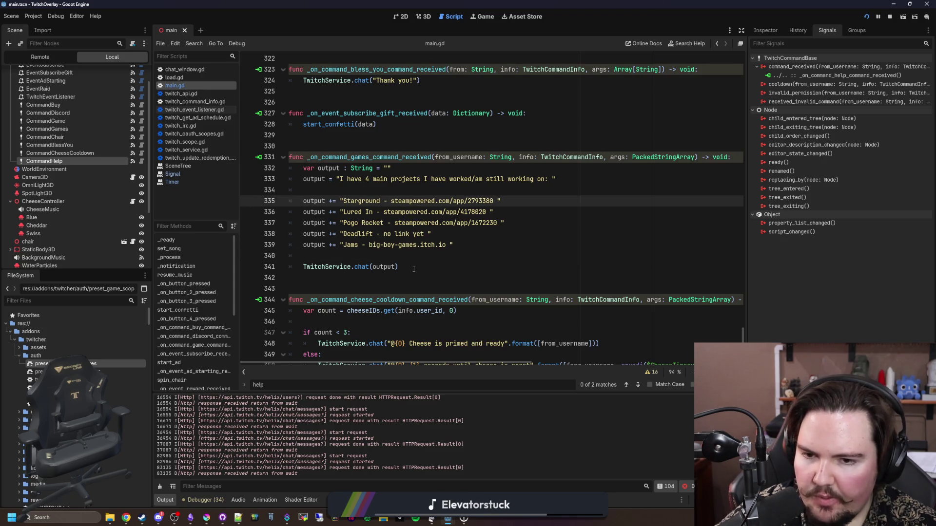
pyautogui.click(357, 257)
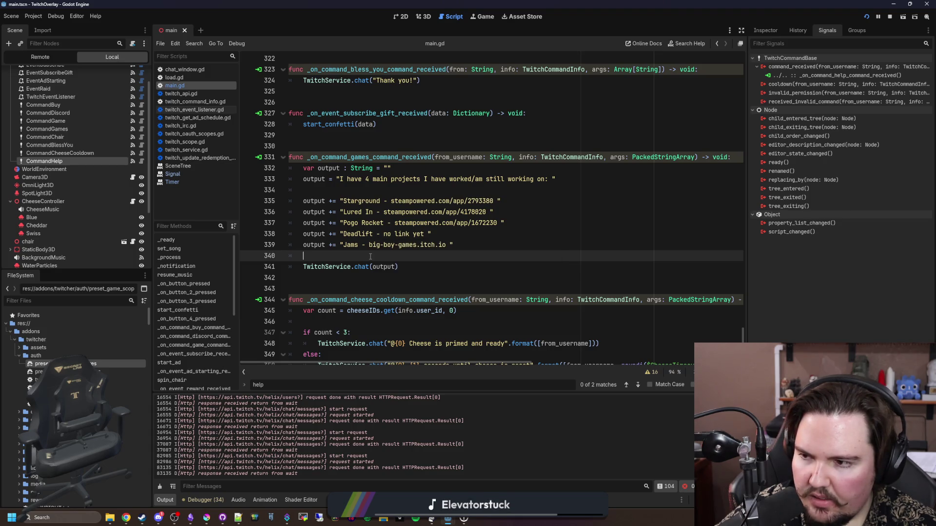
pyautogui.moveTo(399, 267); pyautogui.dragTo(302, 268)
pyautogui.hotkey('ctrl', 'c')
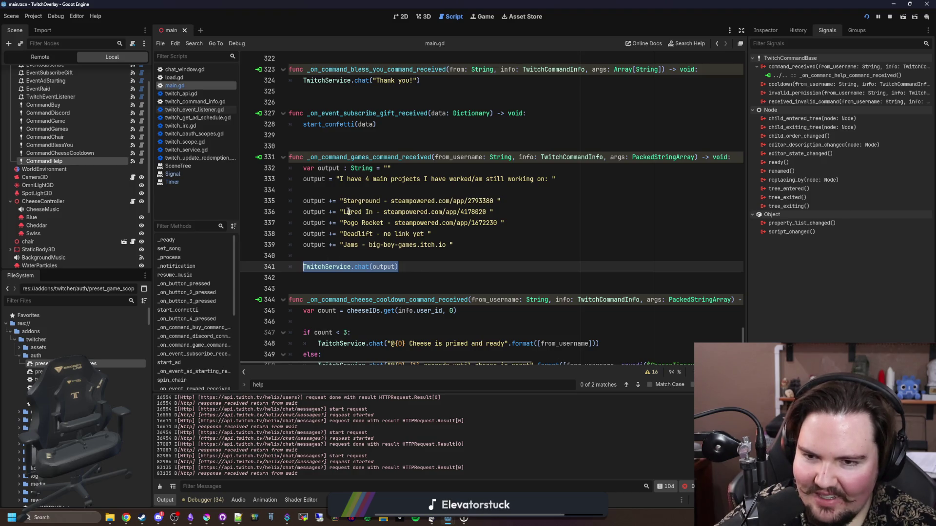
pyautogui.click(403, 173)
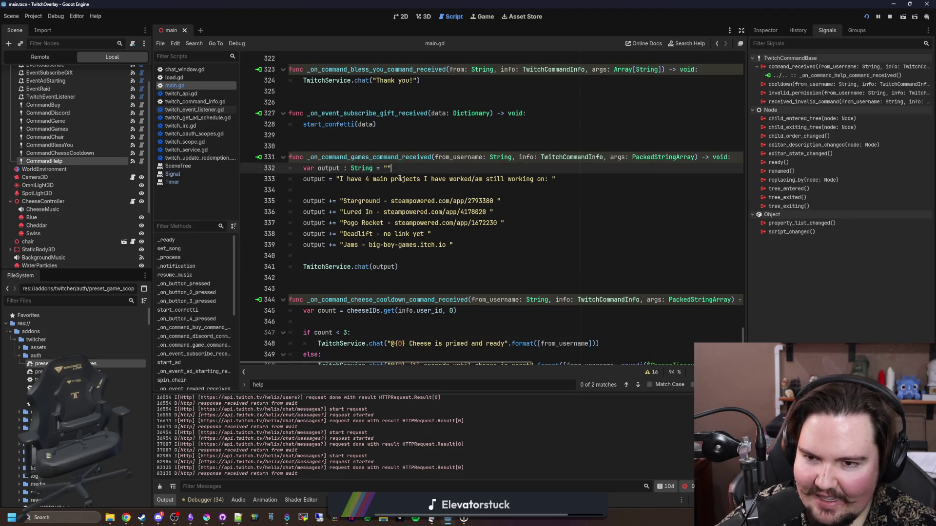
# Step: Add a chat call that sends the intro message text directly
pyautogui.click(349, 191)
pyautogui.press('Return')
pyautogui.press('Return')
pyautogui.press('Up')
pyautogui.hotkey('ctrl', 'v')
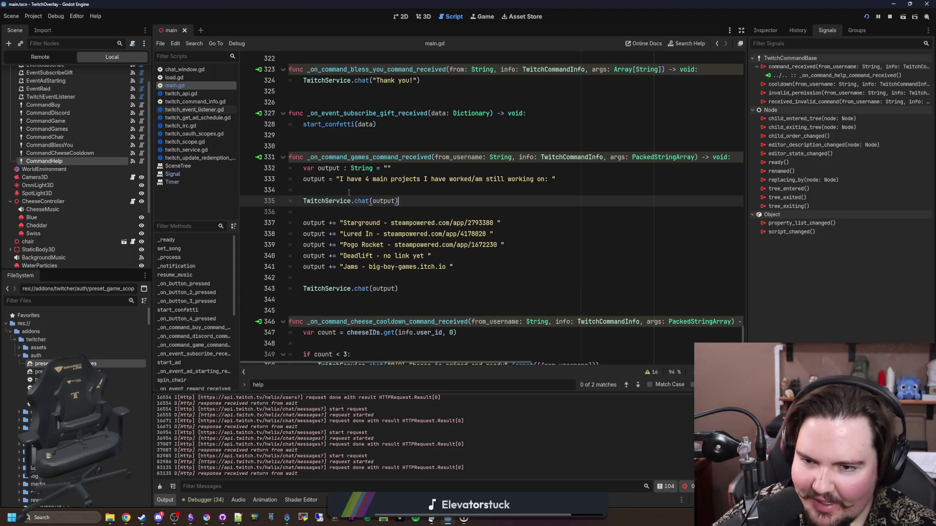
pyautogui.moveTo(557, 179); pyautogui.dragTo(337, 179)
pyautogui.hotkey('ctrl', 'c')
pyautogui.doubleClick(395, 201)
pyautogui.hotkey('ctrl', 'v')
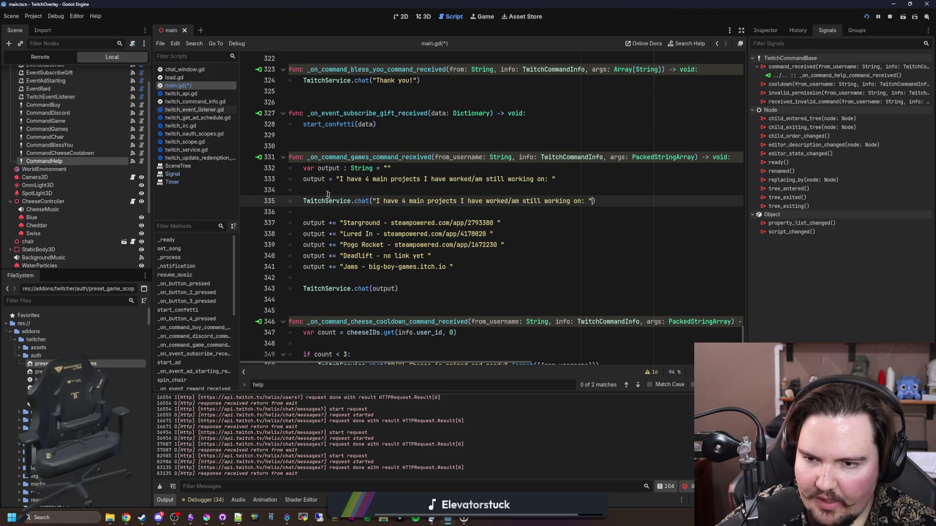
# Step: Comment out the intro assignment and output declaration, and duplicate the intro chat call
pyautogui.click(303, 179)
pyautogui.write('#')
pyautogui.click(302, 168)
pyautogui.write('#')
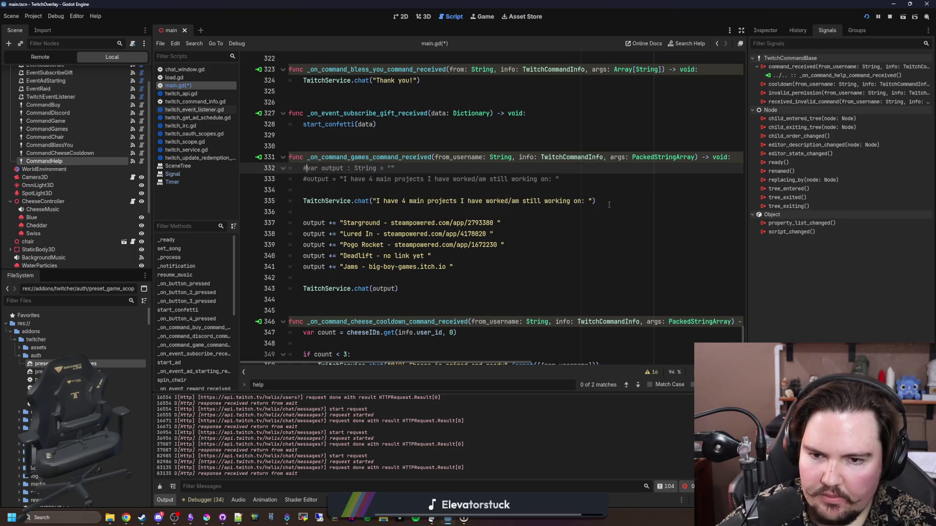
pyautogui.click(315, 211)
pyautogui.hotkey('ctrl', 'v')
# Step: Comment out the old chat(output) line and the Starground, Lured In, Pogo Rocket, Deadlift and Jams lines
pyautogui.click(303, 311)
pyautogui.write('#')
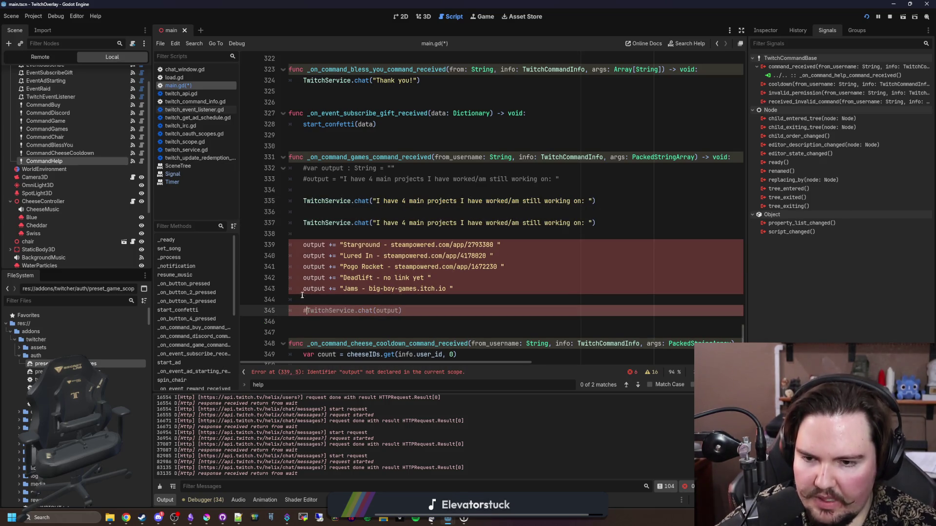
pyautogui.click(302, 289)
pyautogui.write('##')
pyautogui.click(303, 267)
pyautogui.write('#')
pyautogui.click(303, 278)
pyautogui.write('#')
pyautogui.click(304, 256)
pyautogui.write('#')
pyautogui.click(303, 245)
pyautogui.write('#')
# Step: Turn the duplicated chat call into one sending the Starground name and store link
pyautogui.click(328, 233)
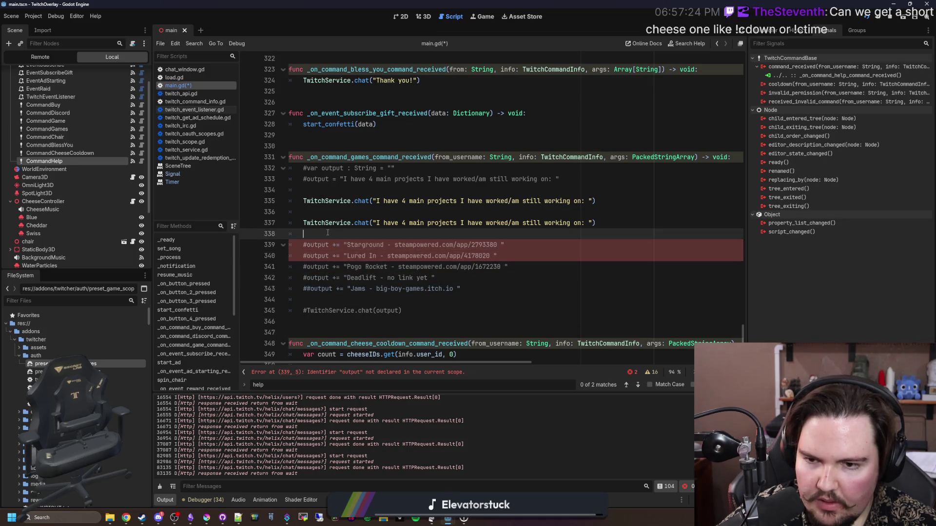
pyautogui.press('BackSpace')
pyautogui.hotkey('alt', 'Up')
pyautogui.hotkey('alt', 'Up')
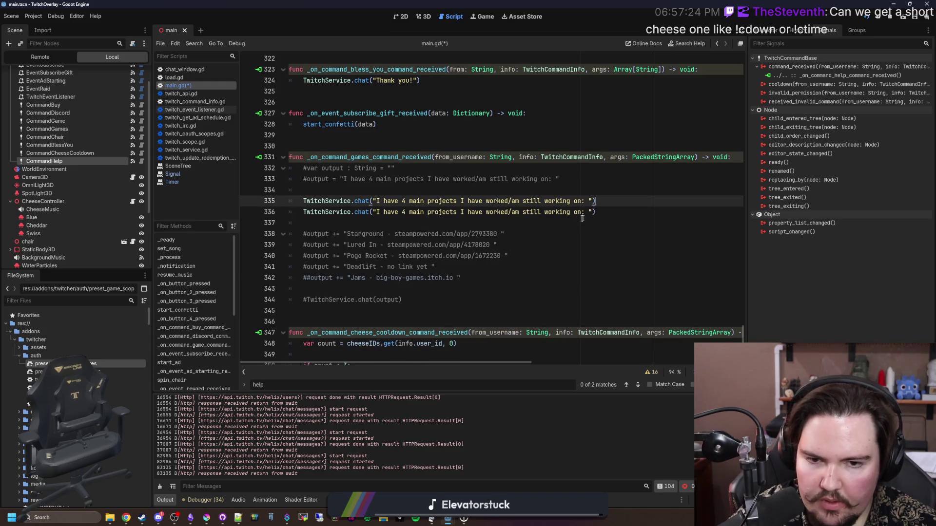
pyautogui.moveTo(589, 213); pyautogui.dragTo(375, 212)
pyautogui.press('BackSpace')
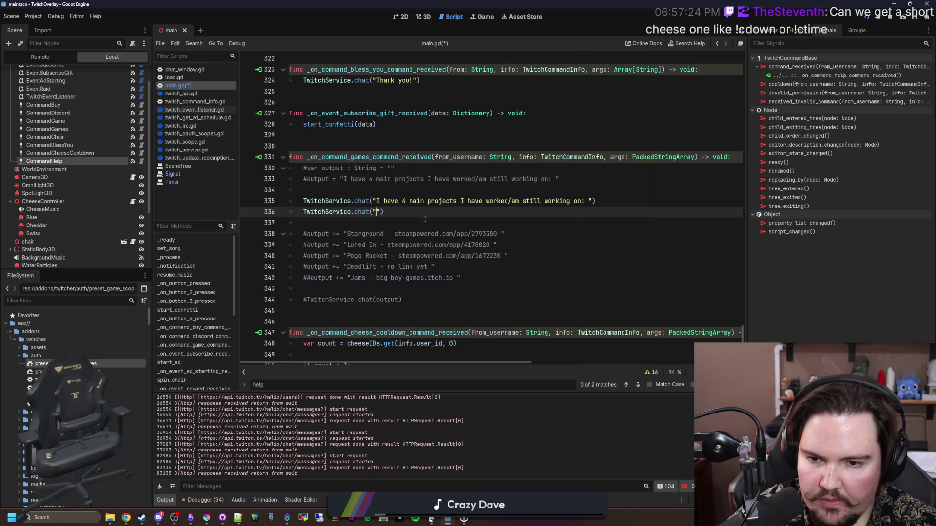
pyautogui.click(452, 223)
pyautogui.moveTo(497, 234); pyautogui.dragTo(346, 234)
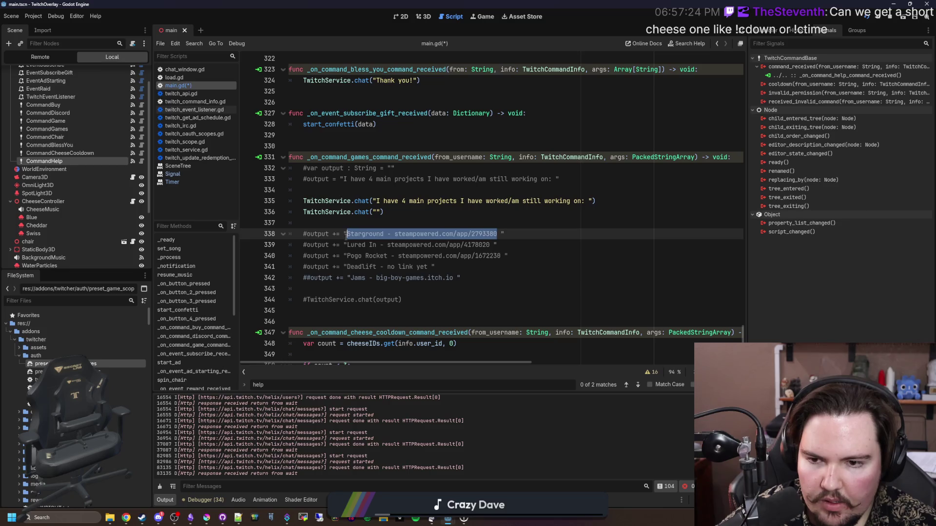
pyautogui.hotkey('ctrl', 'c')
pyautogui.click(374, 211)
pyautogui.hotkey('ctrl', 'v')
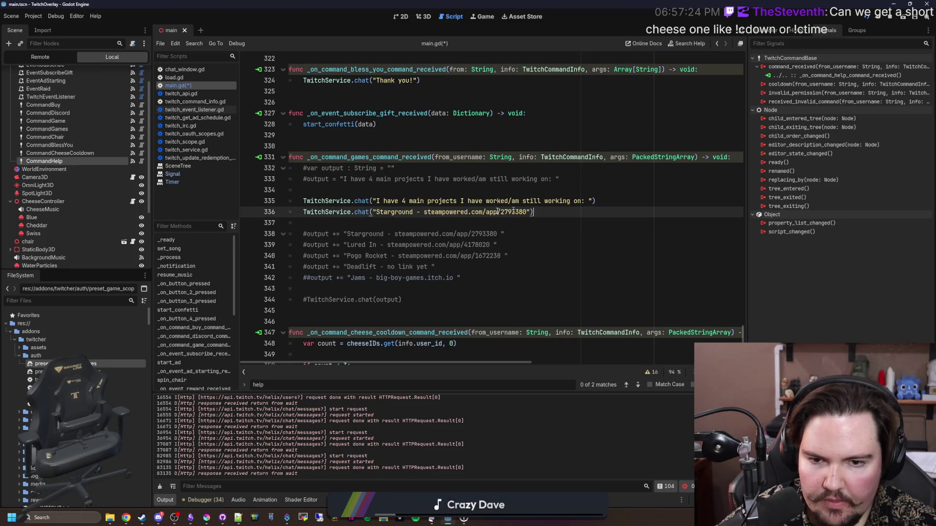
pyautogui.moveTo(534, 212); pyautogui.dragTo(304, 212)
pyautogui.click(530, 213)
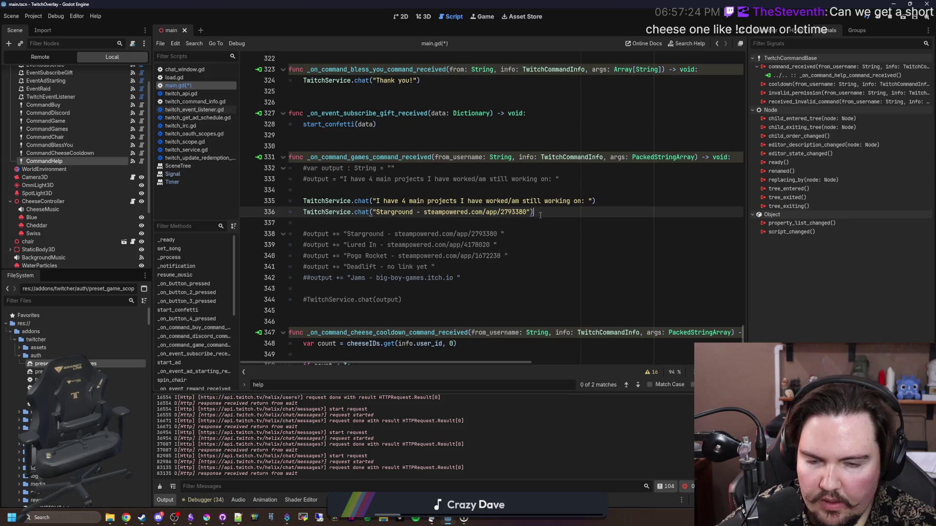
# Step: Add a chat line for Lured In with its store link and save
pyautogui.hotkey('ctrl', 'shift', 'd')
pyautogui.moveTo(490, 256); pyautogui.dragTo(347, 256)
pyautogui.hotkey('ctrl', 'c')
pyautogui.moveTo(530, 222); pyautogui.dragTo(374, 223)
pyautogui.hotkey('ctrl', 'v')
pyautogui.click(381, 234)
pyautogui.hotkey('ctrl', 's')
# Step: Add a chat line for Pogo Rocket with its store link
pyautogui.moveTo(526, 222); pyautogui.dragTo(303, 223)
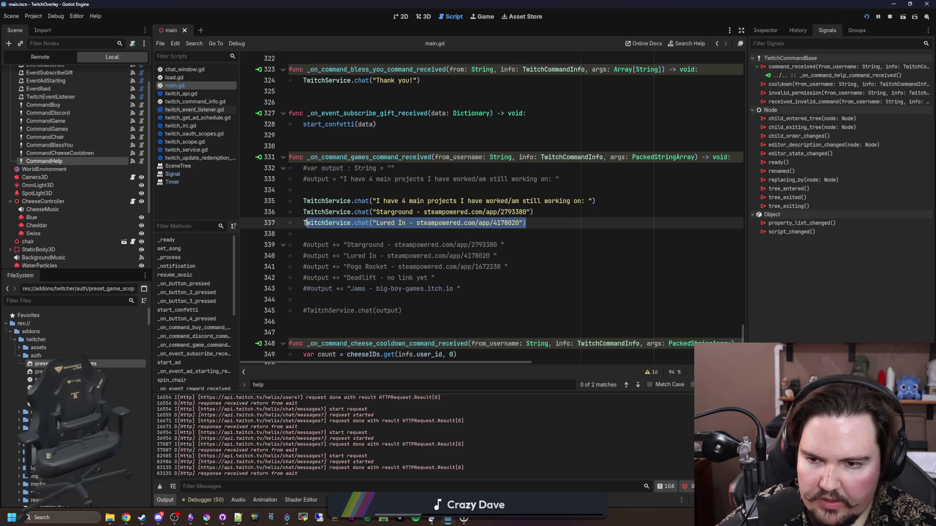
pyautogui.hotkey('ctrl', 'shift', 'd')
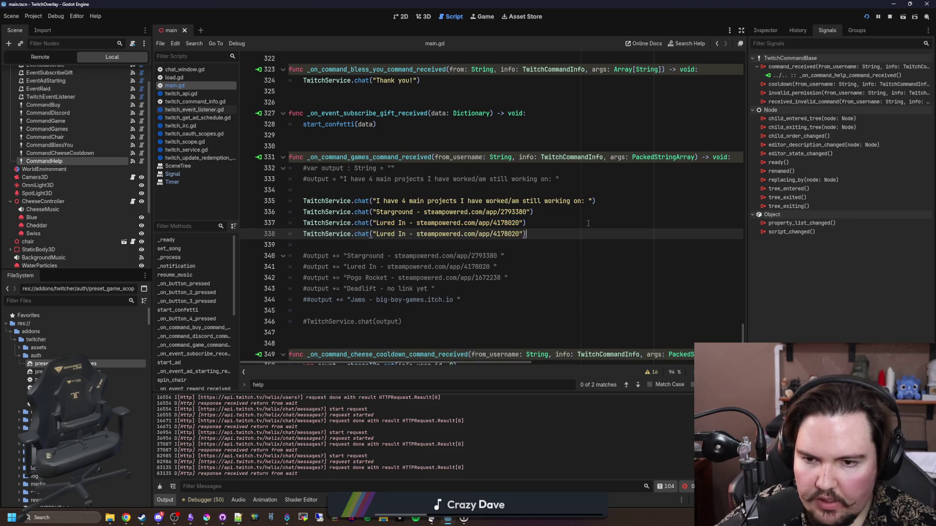
pyautogui.moveTo(501, 278)
pyautogui.mouseDown()
pyautogui.moveTo(339, 271)
pyautogui.moveTo(348, 278)
pyautogui.mouseUp()
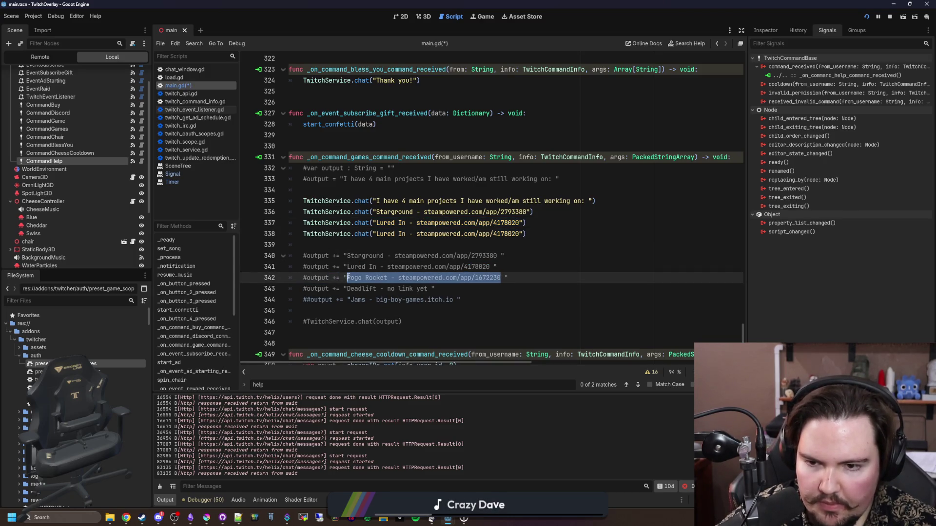
pyautogui.hotkey('ctrl', 'c')
pyautogui.moveTo(520, 234); pyautogui.dragTo(374, 234)
pyautogui.hotkey('ctrl', 'v')
pyautogui.click(385, 245)
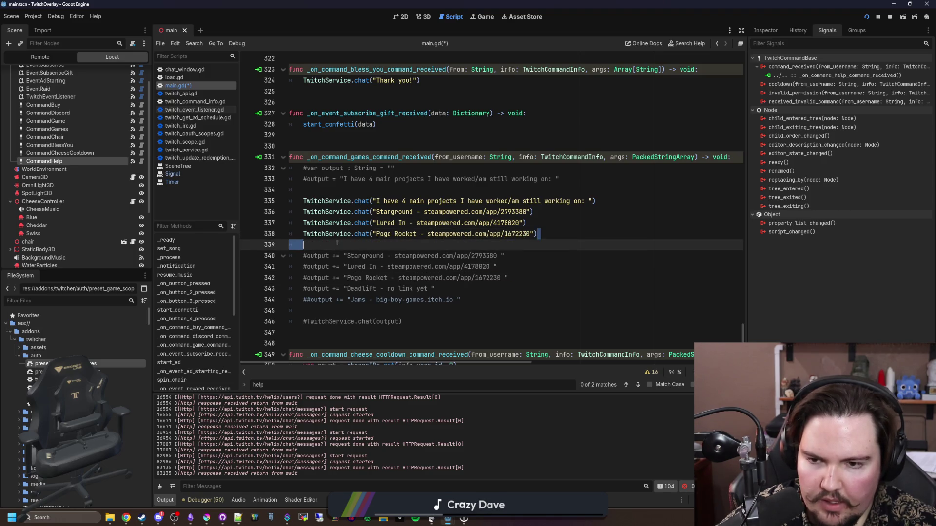
# Step: Add chat lines for Deadlift ('no link yet') and Jams with its itch.io link, then save main.gd
pyautogui.tripleClick(580, 234)
pyautogui.click(580, 234)
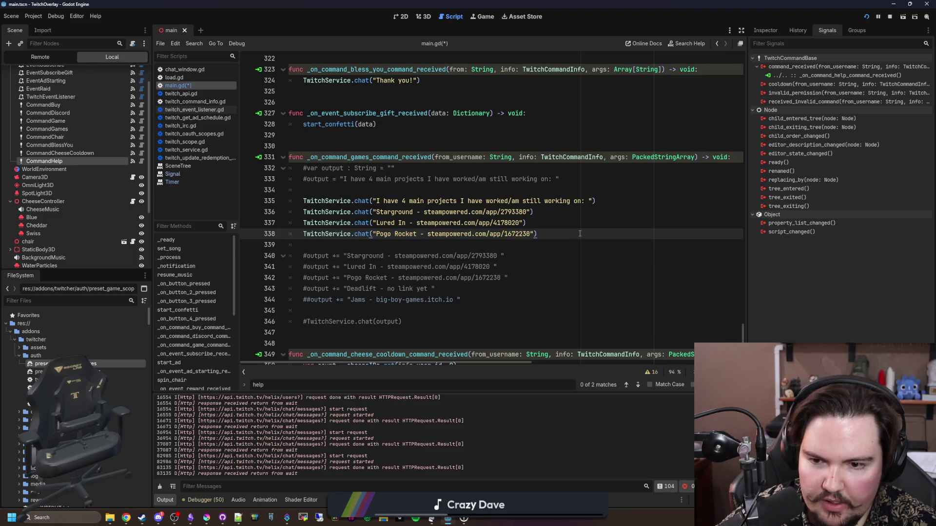
pyautogui.press('Return')
pyautogui.hotkey('ctrl', 'v')
pyautogui.press('Return')
pyautogui.hotkey('ctrl', 'v')
pyautogui.moveTo(454, 322); pyautogui.dragTo(350, 322)
pyautogui.moveTo(532, 256); pyautogui.dragTo(376, 256)
pyautogui.hotkey('ctrl', 'v')
pyautogui.moveTo(428, 311); pyautogui.dragTo(347, 311)
pyautogui.moveTo(531, 244); pyautogui.dragTo(377, 248)
pyautogui.hotkey('ctrl', 'v')
pyautogui.click(401, 265)
pyautogui.hotkey('ctrl', 's')
pyautogui.click(458, 191)
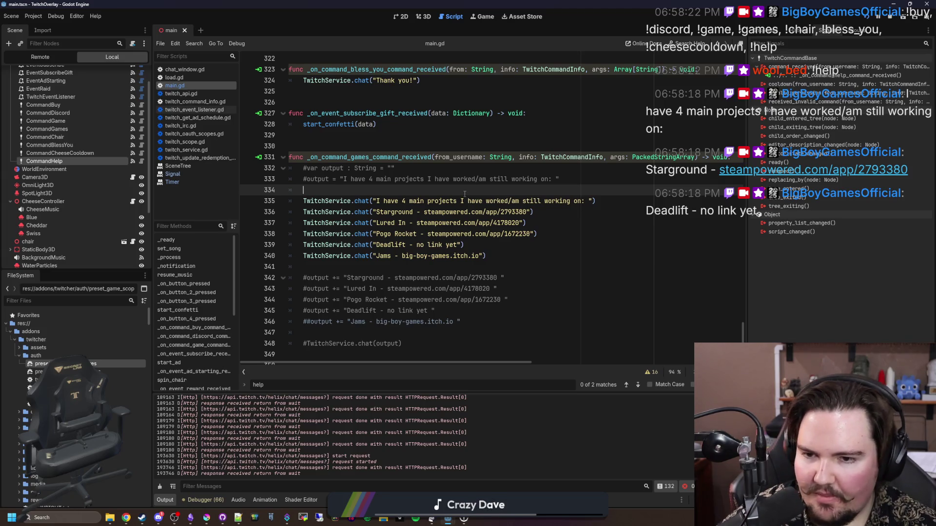
# Step: Type TwitchService. on a new line above the chat calls and browse its member list
pyautogui.press('Return')
pyautogui.write('Tw')
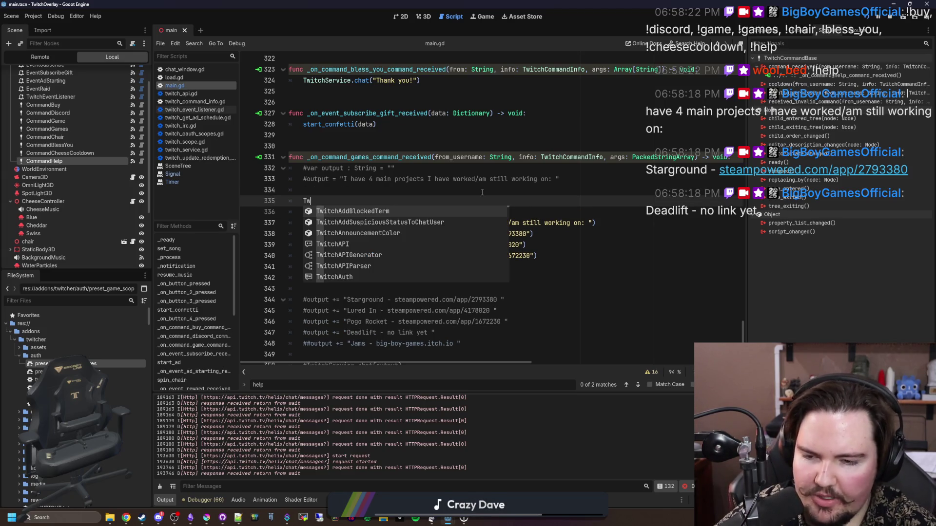
pyautogui.write('itchService.c')
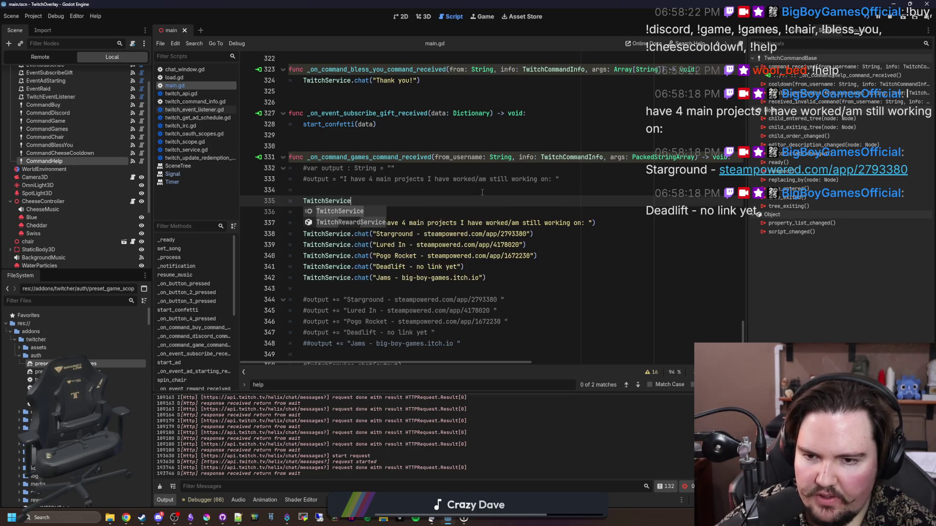
pyautogui.press('BackSpace')
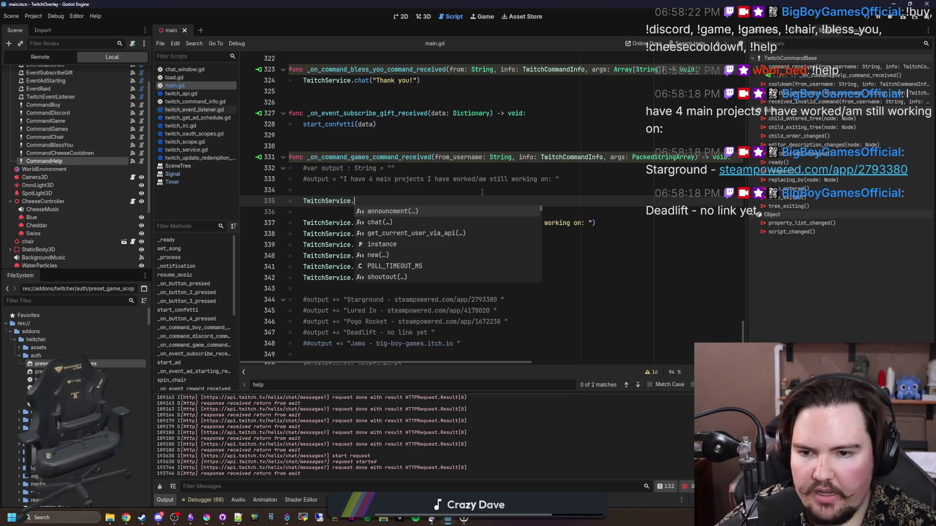
pyautogui.press('Down')
pyautogui.press('Down')
pyautogui.press('Down')
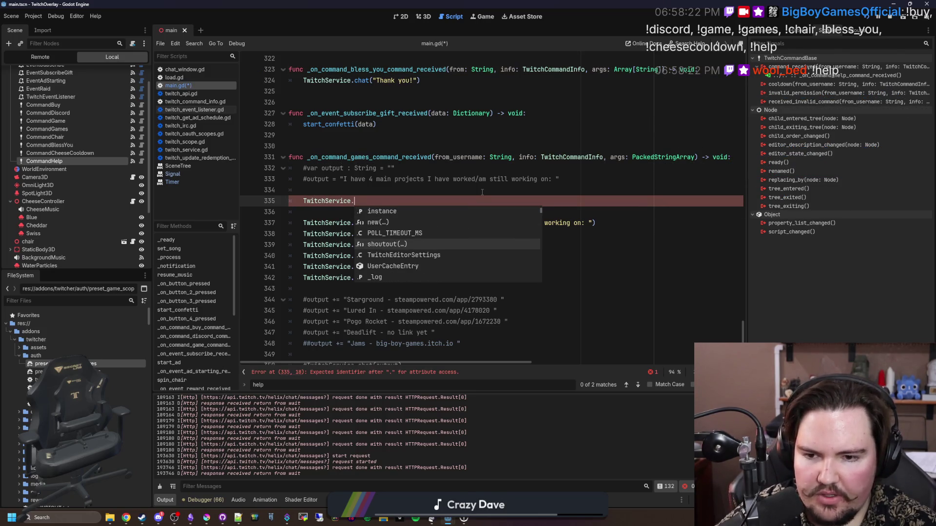
pyautogui.press('Down')
pyautogui.press('Down')
pyautogui.press('Down')
pyautogui.press('Down')
pyautogui.press('Down')
pyautogui.press('Down')
pyautogui.press('Down')
pyautogui.press('Down')
pyautogui.press('Down')
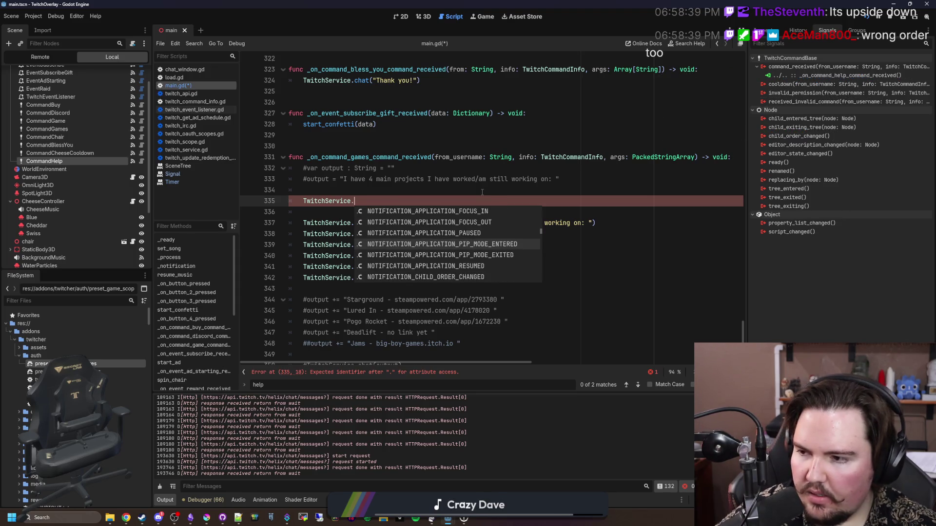
pyautogui.click(390, 180)
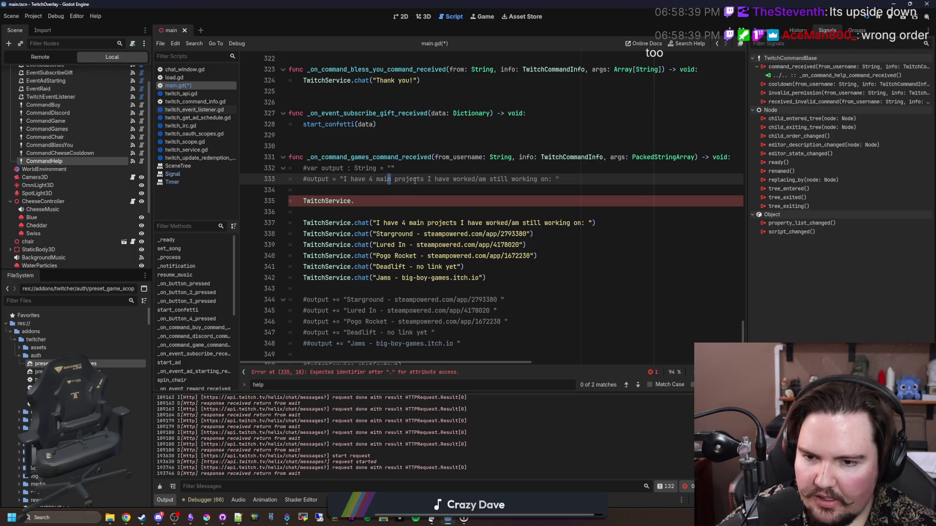
pyautogui.click(340, 214)
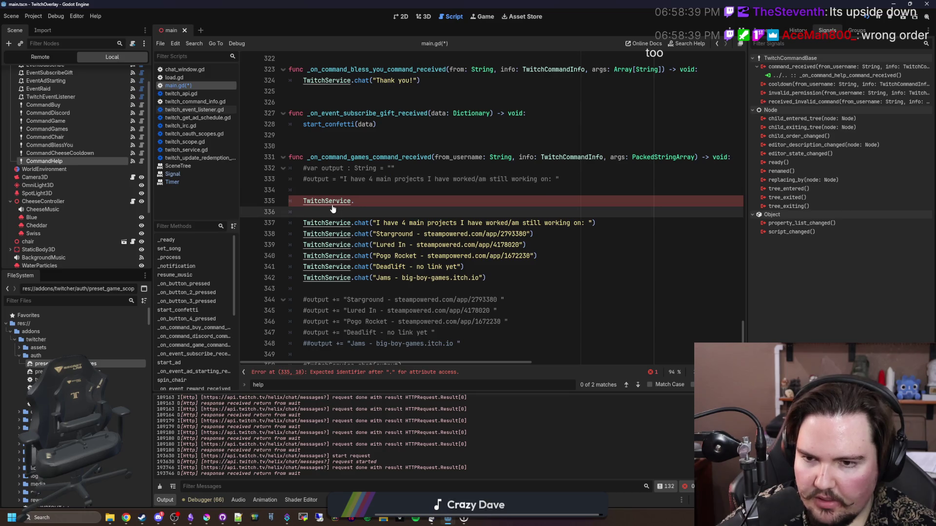
pyautogui.keyDown('ctrl'); pyautogui.click(333, 204); pyautogui.keyUp('ctrl')
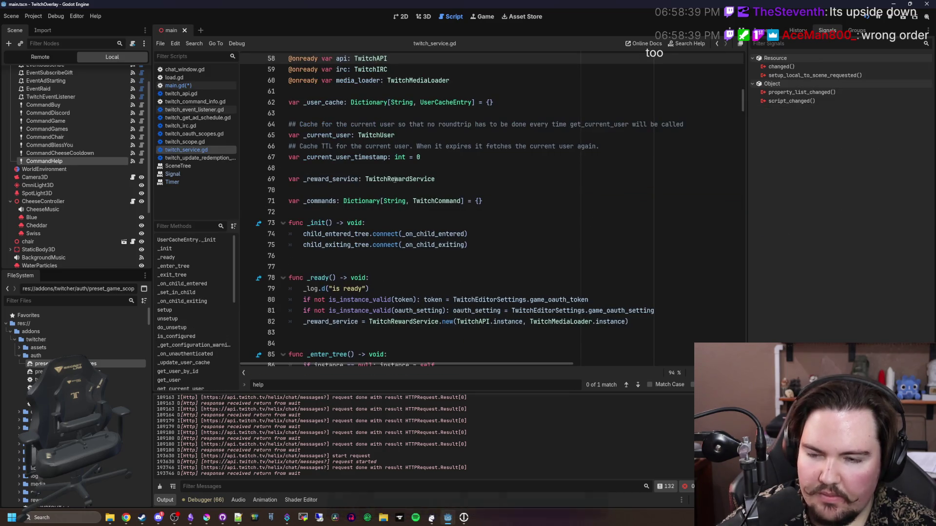
# Step: Scroll through twitch_service.gd and jump to its send_message function
pyautogui.scroll(2, 411, 137)
pyautogui.scroll(-6, 410, 138)
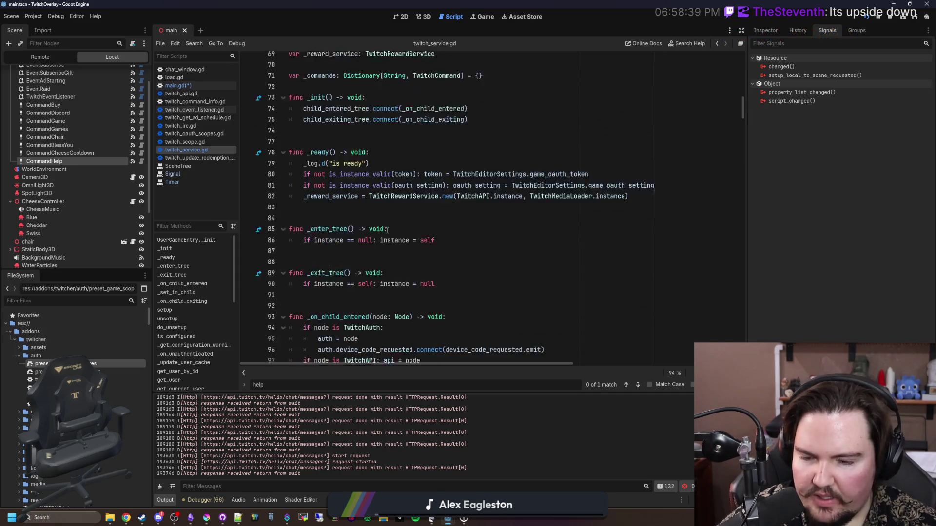
pyautogui.scroll(-2, 373, 178)
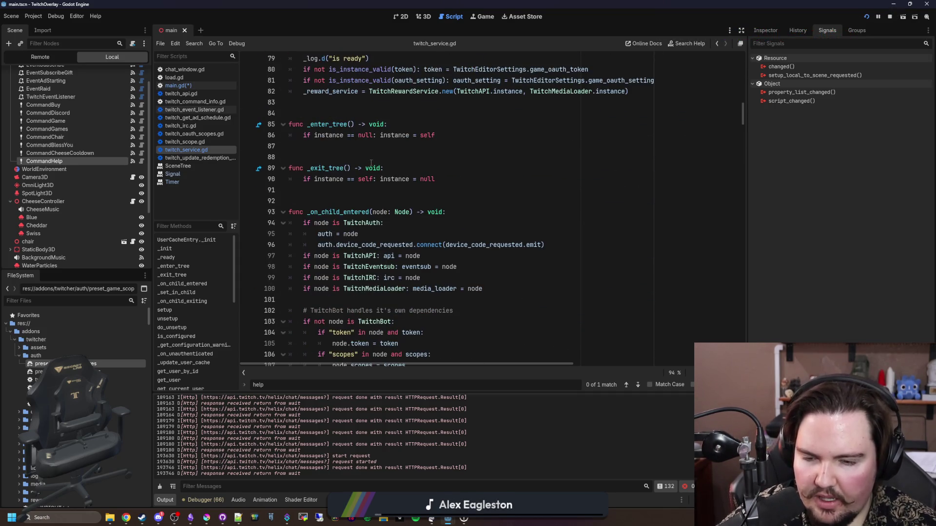
pyautogui.scroll(-3, 371, 163)
pyautogui.scroll(-4, 371, 164)
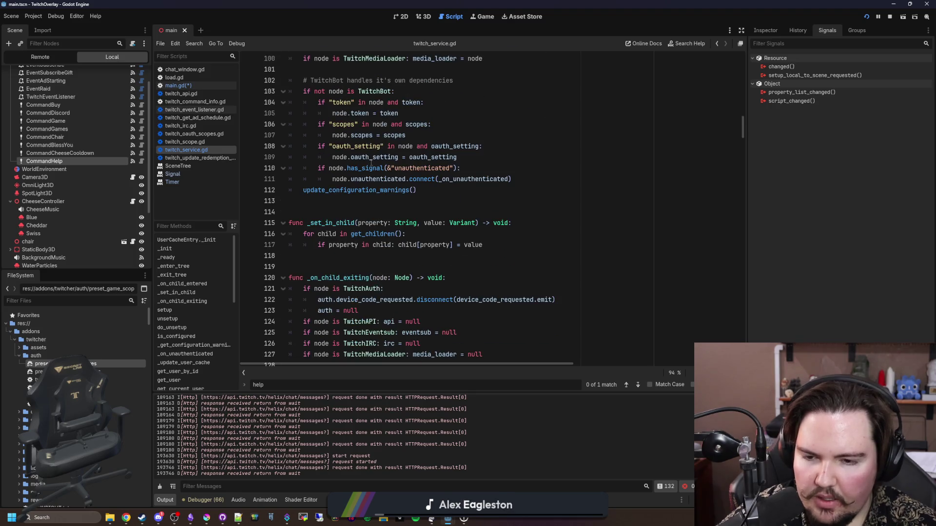
pyautogui.scroll(-10, 371, 164)
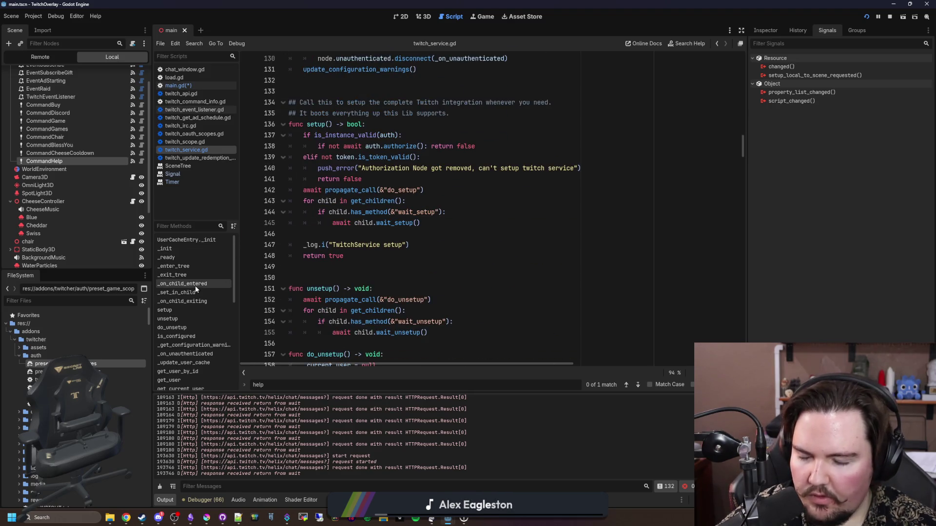
pyautogui.scroll(-3, 195, 286)
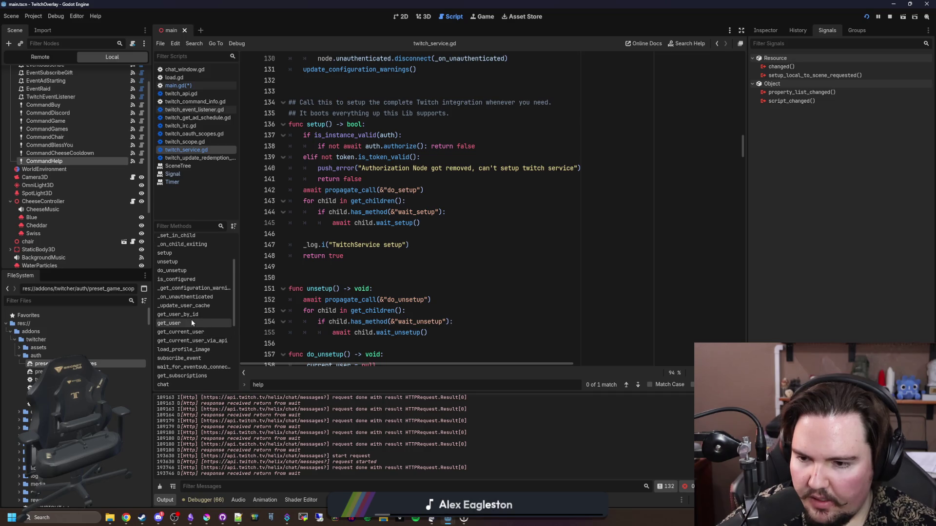
pyautogui.scroll(-2, 210, 321)
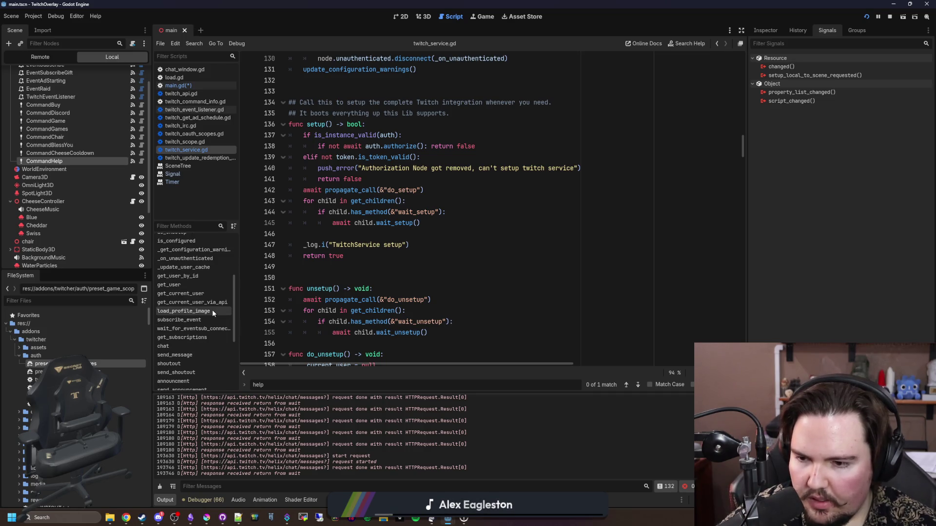
pyautogui.click(182, 355)
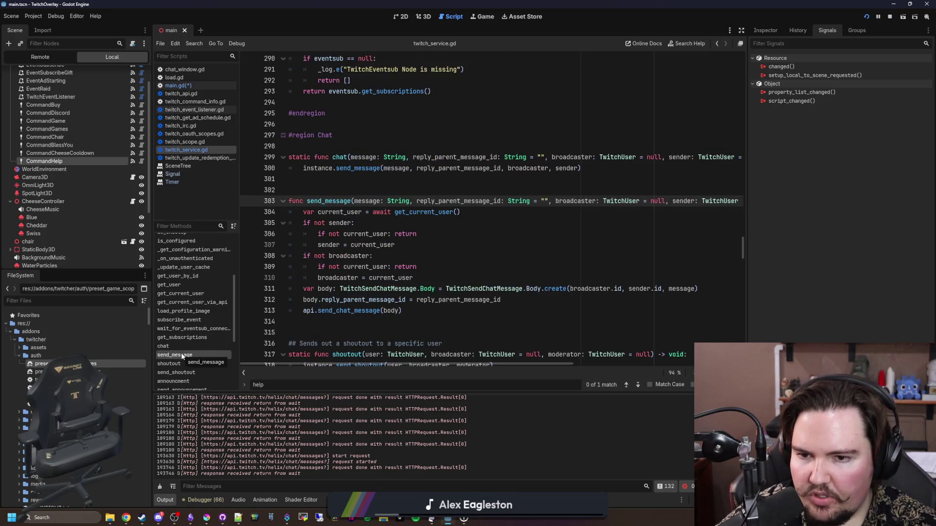
# Step: Compare the send_announcement and whisper functions against send_message
pyautogui.scroll(-1, 182, 356)
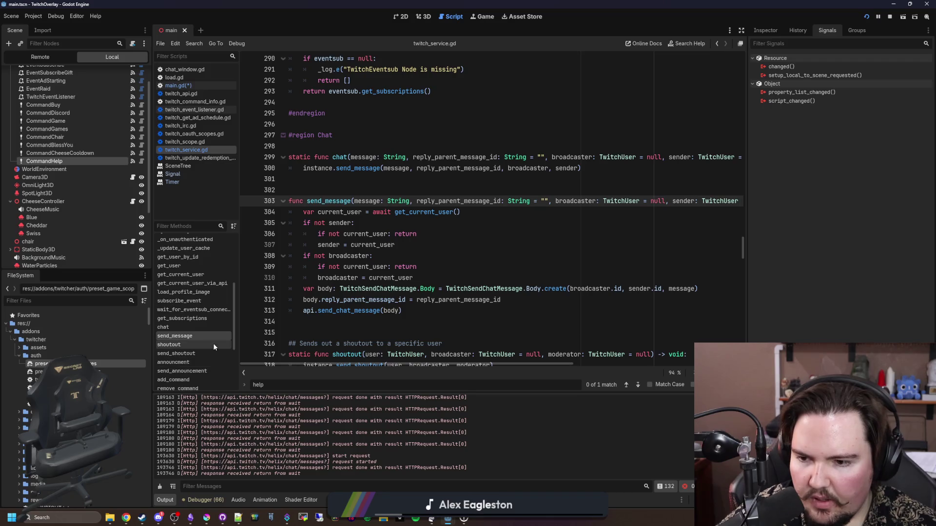
pyautogui.scroll(-1, 212, 343)
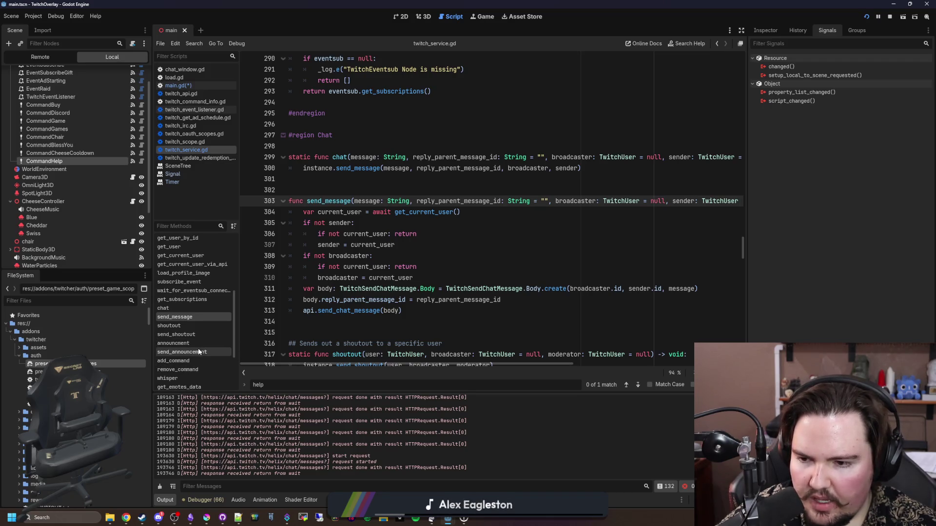
pyautogui.click(183, 352)
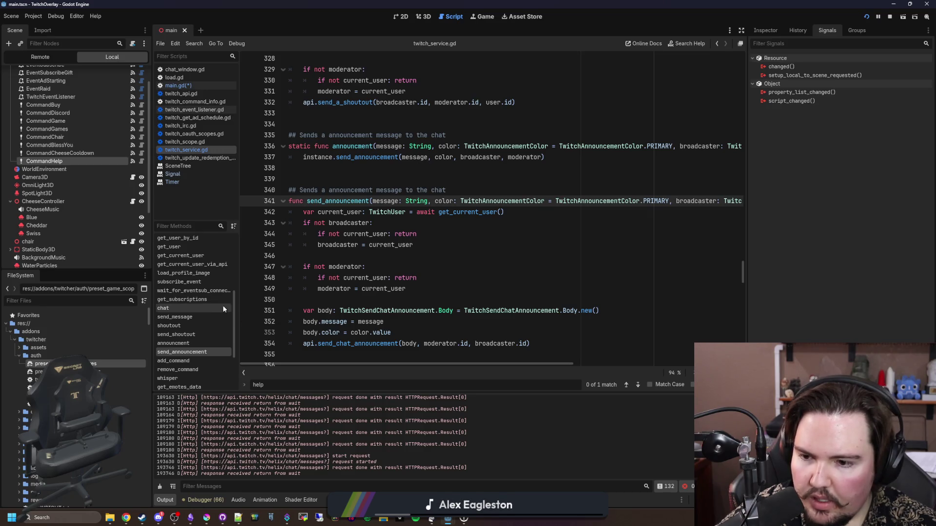
pyautogui.click(182, 318)
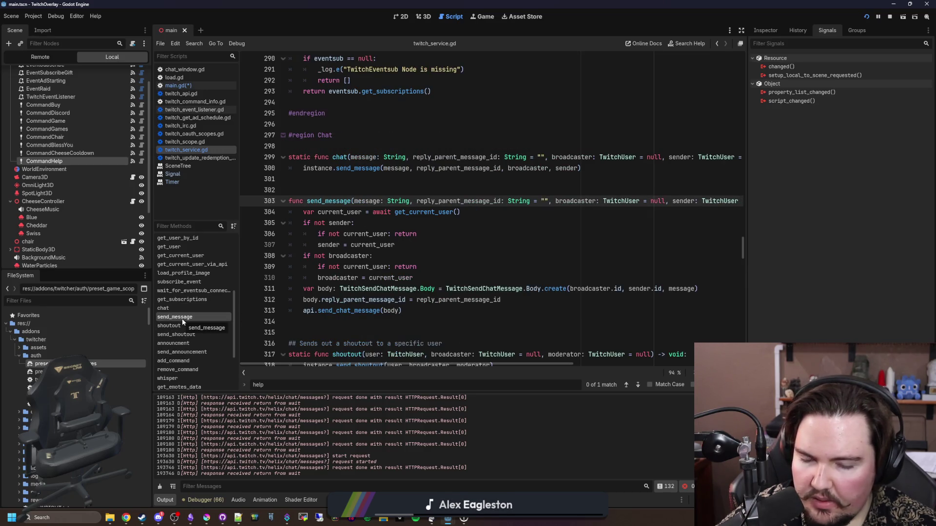
pyautogui.scroll(-1, 194, 347)
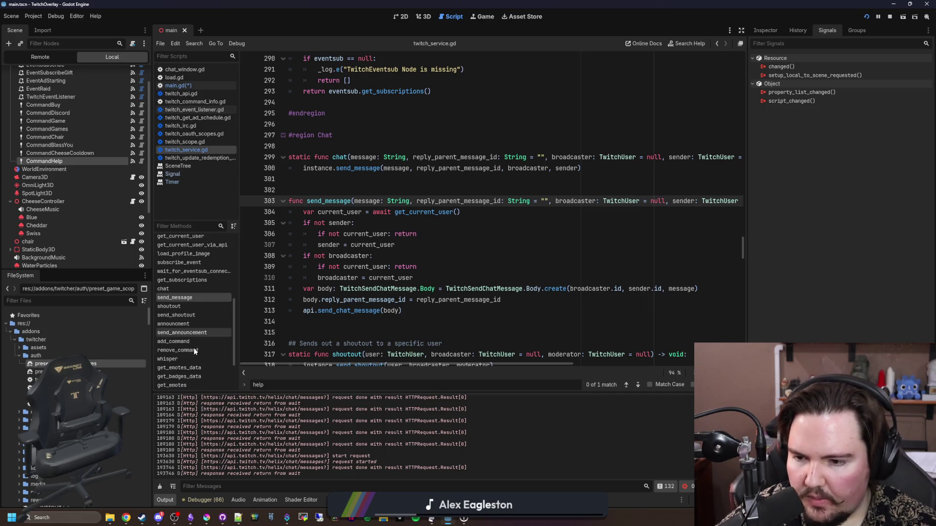
pyautogui.click(183, 358)
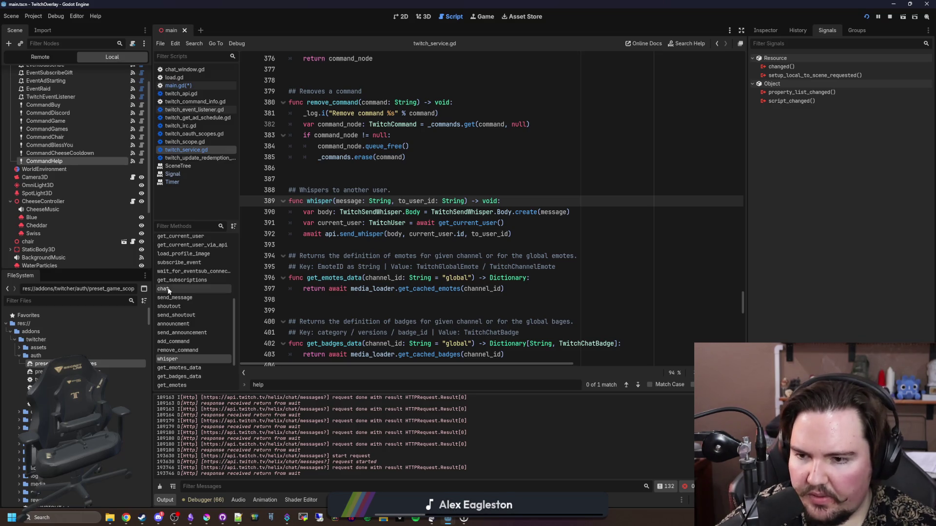
pyautogui.click(208, 298)
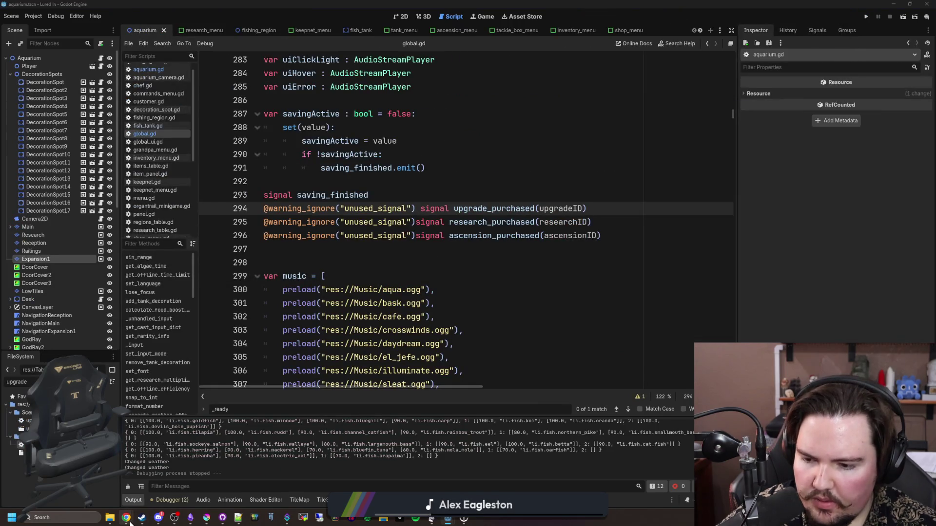
# Step: Search Google for 'twitch whisper vs message'
pyautogui.moveTo(126, 518)
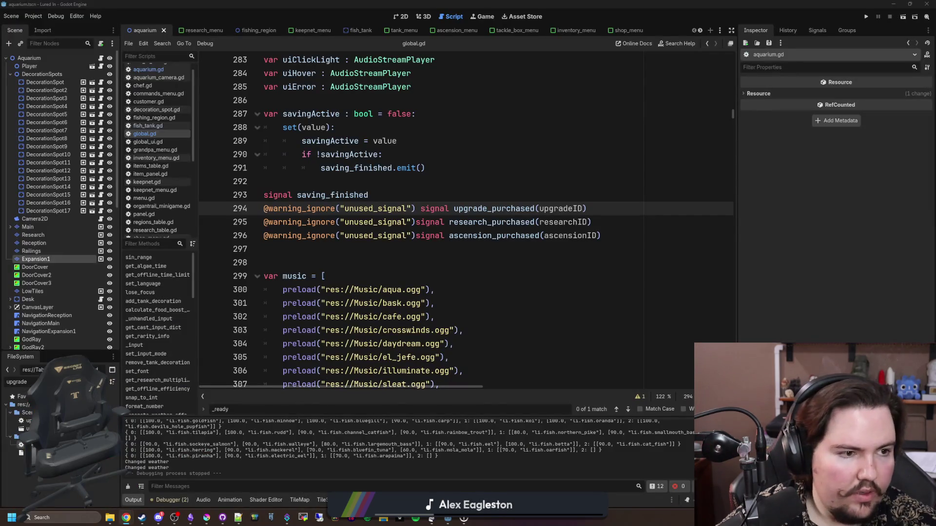
pyautogui.write('twitch w')
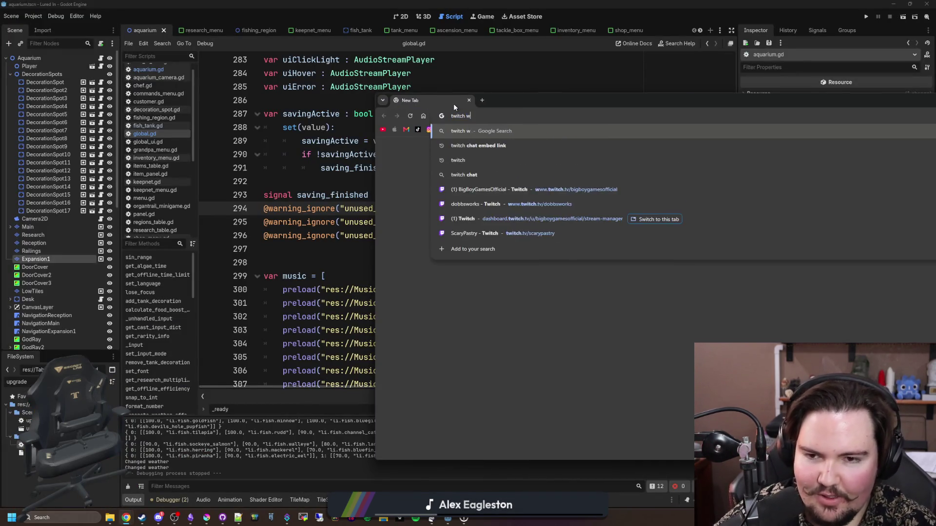
pyautogui.write('hisper vs message')
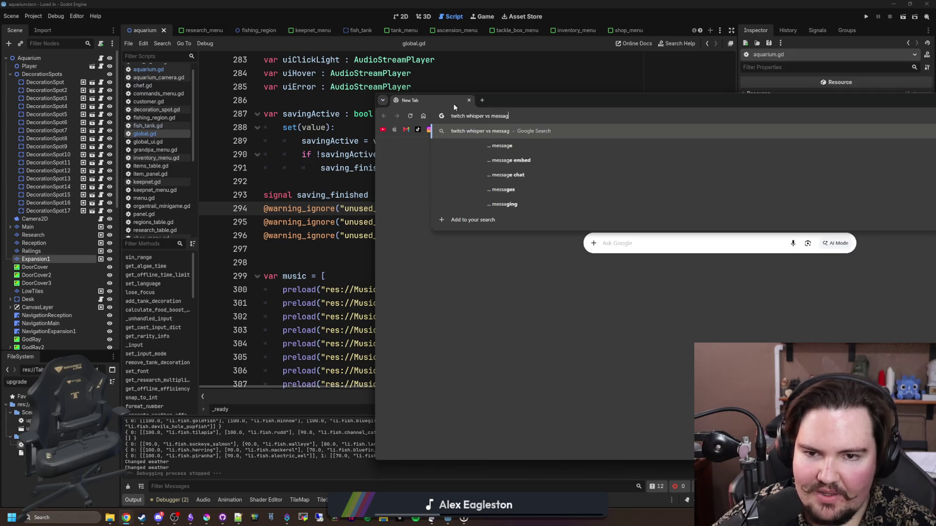
pyautogui.press('Return')
# Step: Open Twitch's How to Use Whispers article full-screen, then return to Godot
pyautogui.scroll(-3, 541, 201)
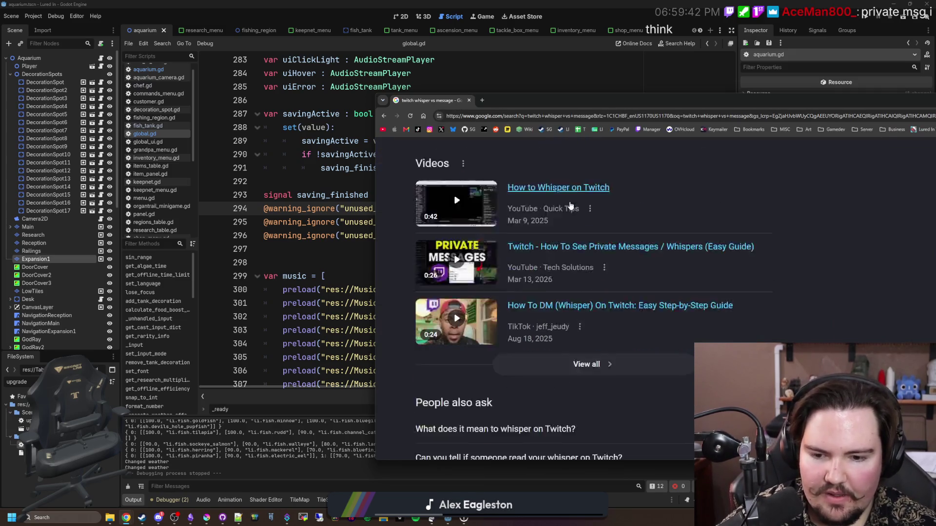
pyautogui.scroll(-4, 542, 202)
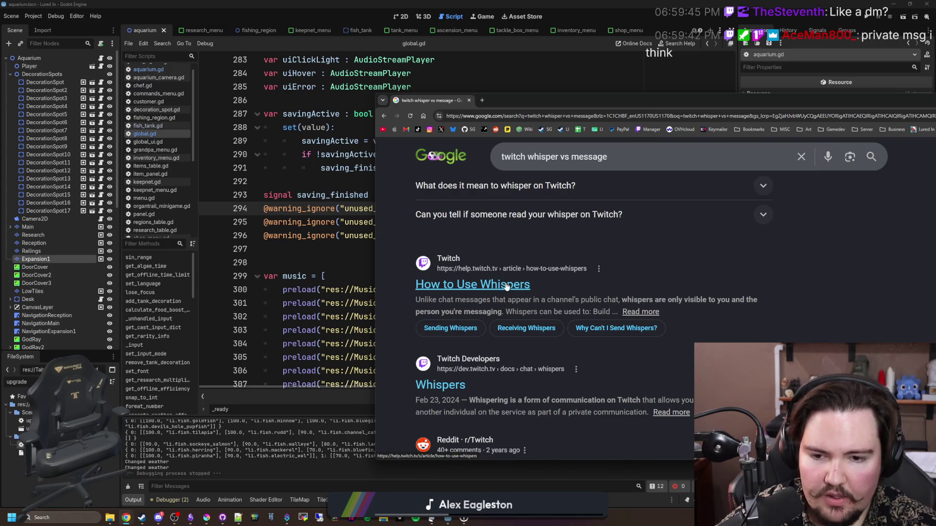
pyautogui.click(507, 287)
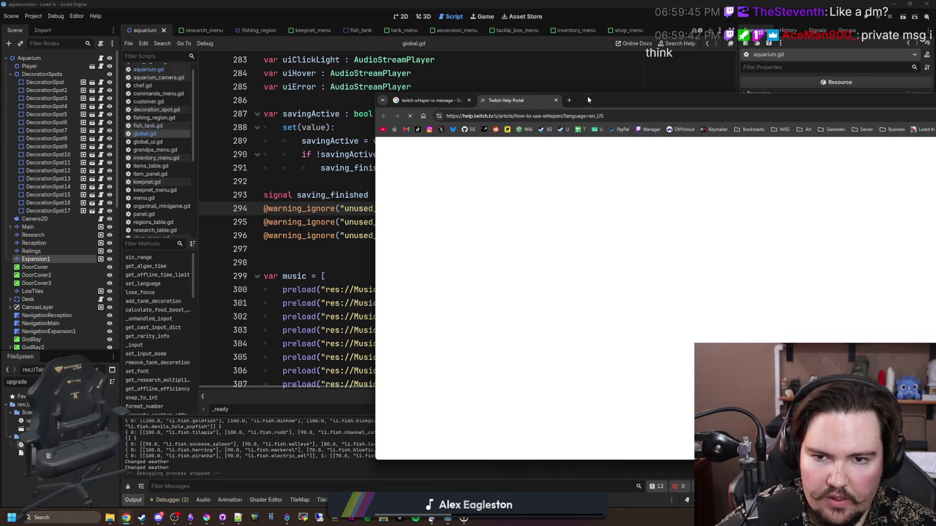
pyautogui.moveTo(587, 96); pyautogui.dragTo(476, 3)
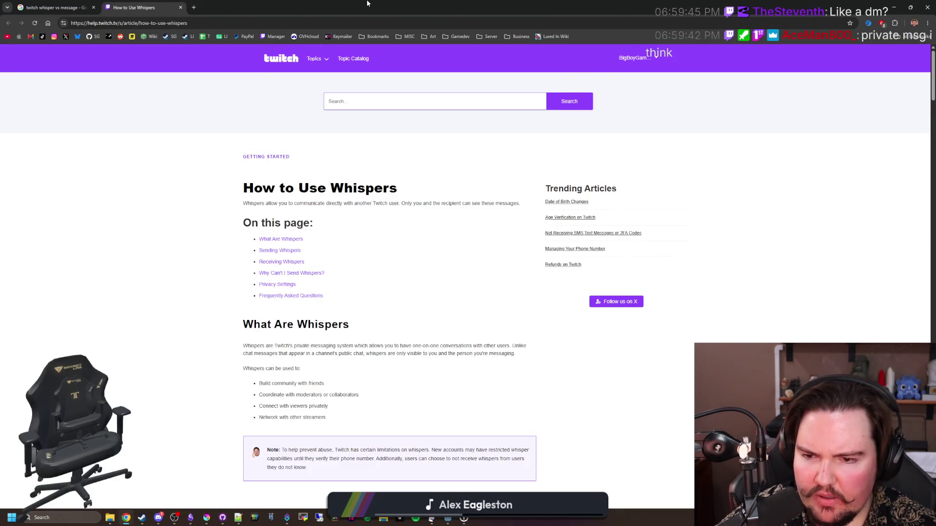
pyautogui.hotkey('alt', 'Tab')
pyautogui.click(471, 250)
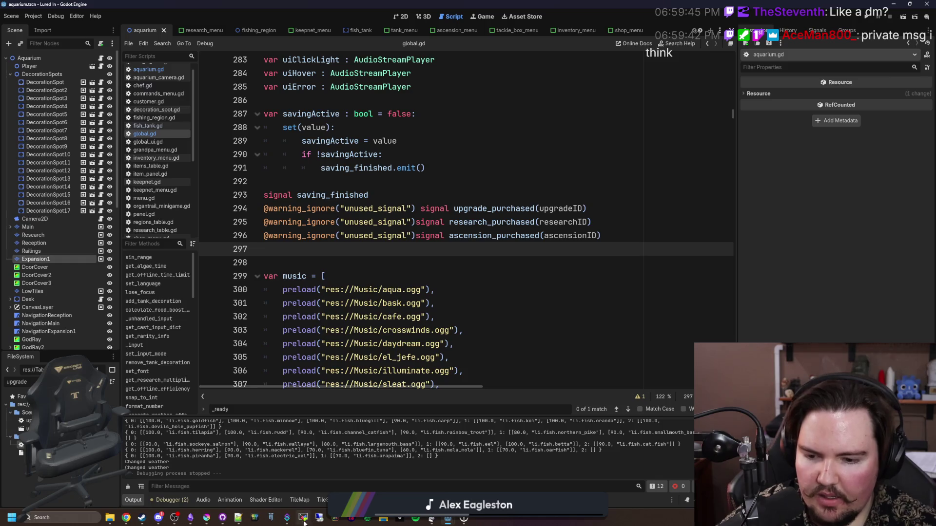
# Step: Switch to the TwitchOverlay project and open main.gd
pyautogui.moveTo(448, 518)
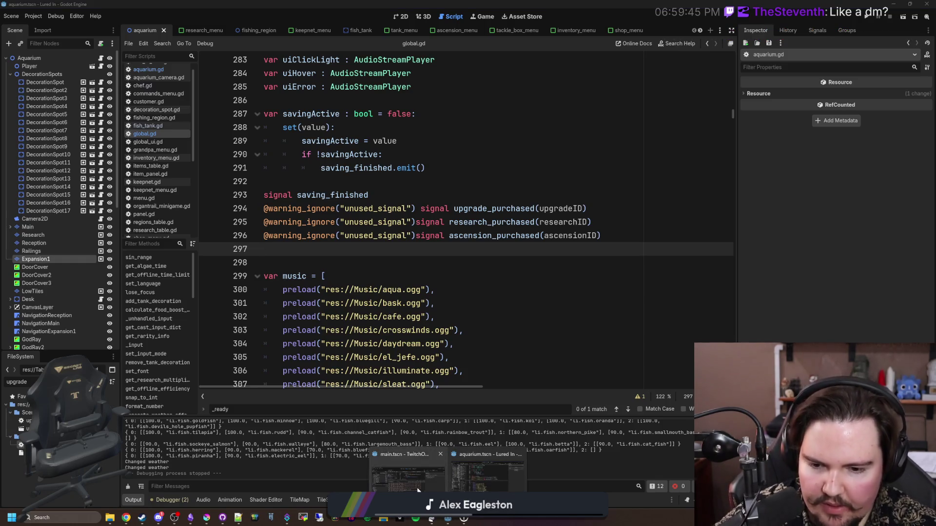
pyautogui.hotkey('alt', 'Tab')
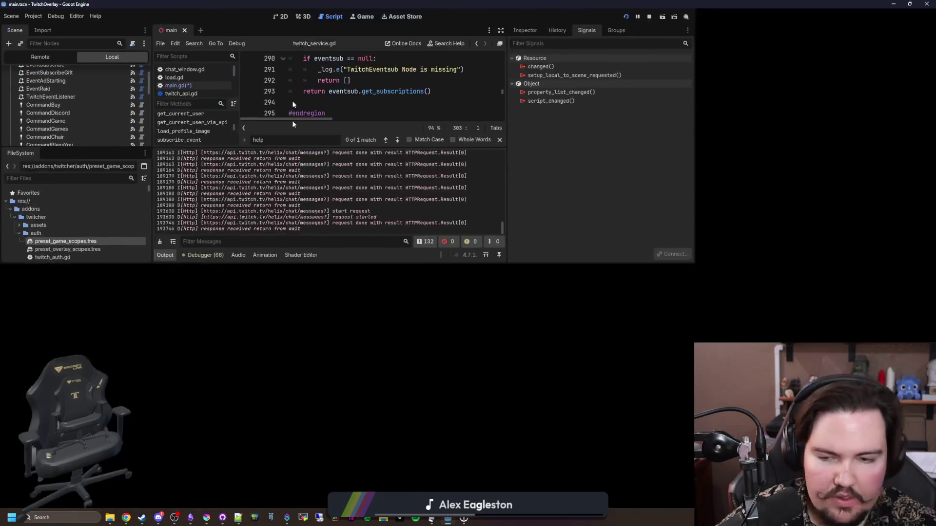
pyautogui.scroll(-3, 488, 209)
pyautogui.click(178, 85)
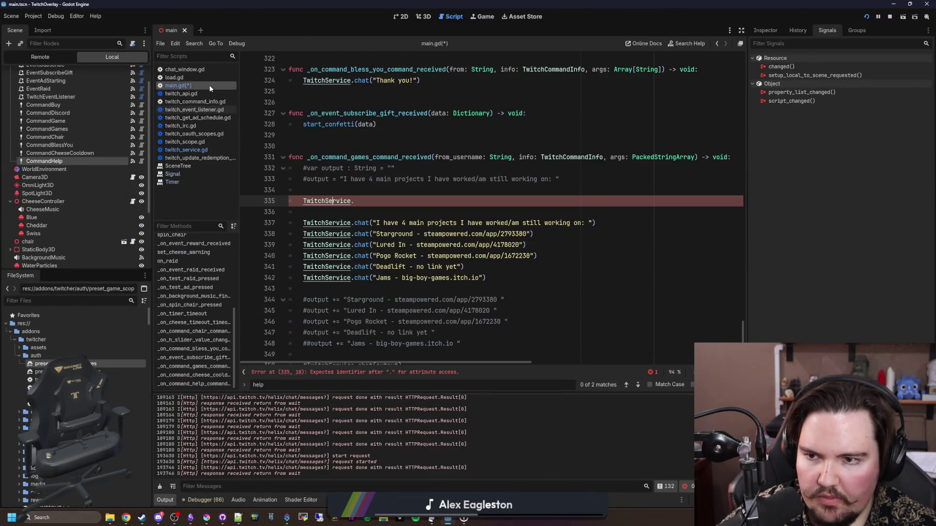
# Step: Comment out the games handler's chat lines and the unfinished TwitchService line
pyautogui.click(303, 267)
pyautogui.write('#')
pyautogui.click(303, 255)
pyautogui.write('#')
pyautogui.click(304, 245)
pyautogui.write('#')
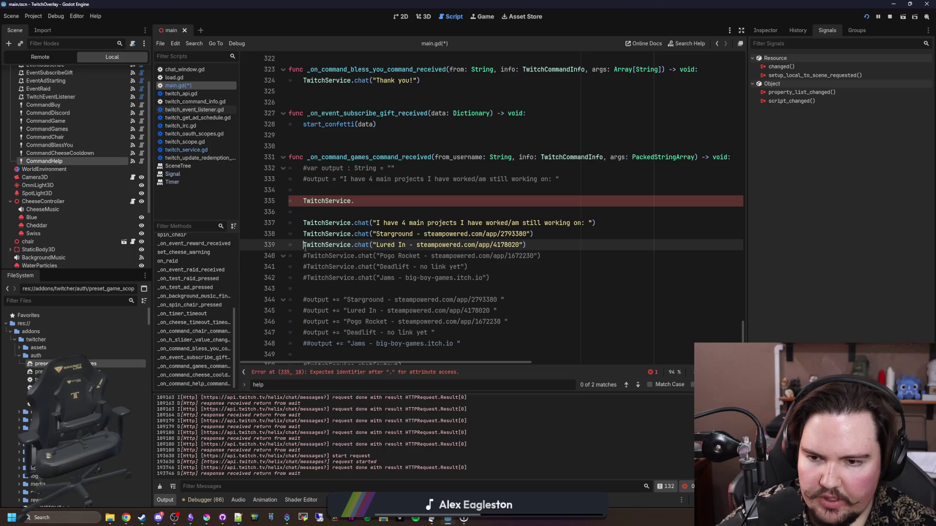
pyautogui.click(304, 223)
pyautogui.write('#')
pyautogui.click(303, 201)
pyautogui.write('#')
# Step: Insert fresh line 335 and start typing TwitchService.send_
pyautogui.press('Home')
pyautogui.press('Return')
pyautogui.press('Return')
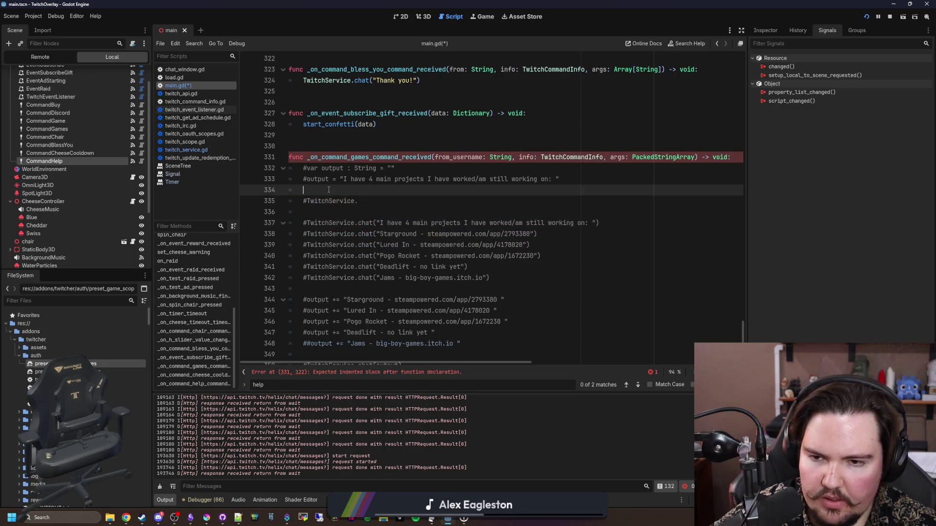
pyautogui.press('Up')
pyautogui.press('Up')
pyautogui.write('TwitchService.sen')
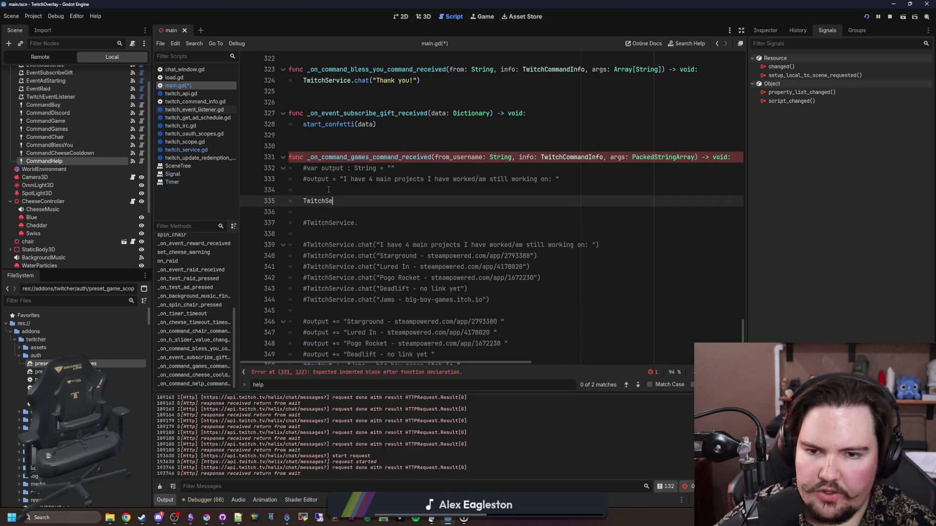
pyautogui.write('d_')
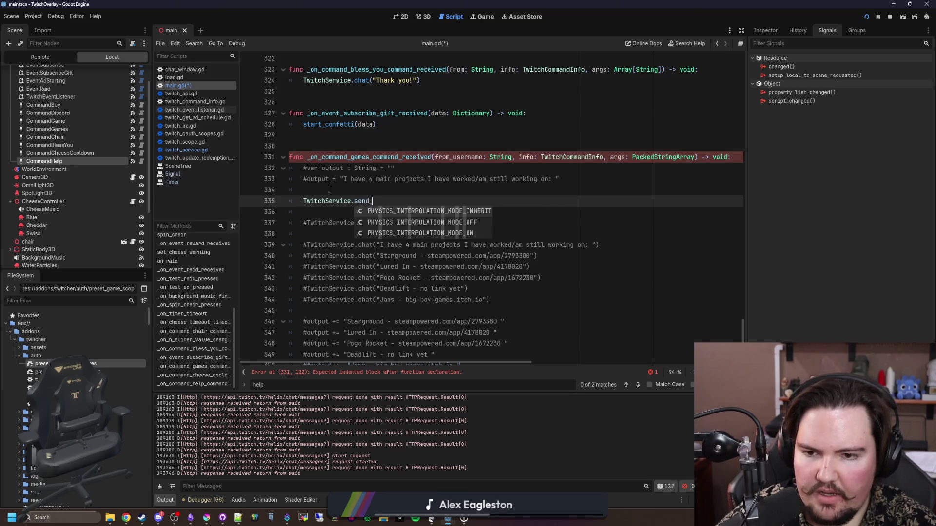
# Step: Change line 335 to Twitch.send_message and jump to its definition in twitch_service.gd
pyautogui.press('BackSpace')
pyautogui.press('BackSpace')
pyautogui.press('BackSpace')
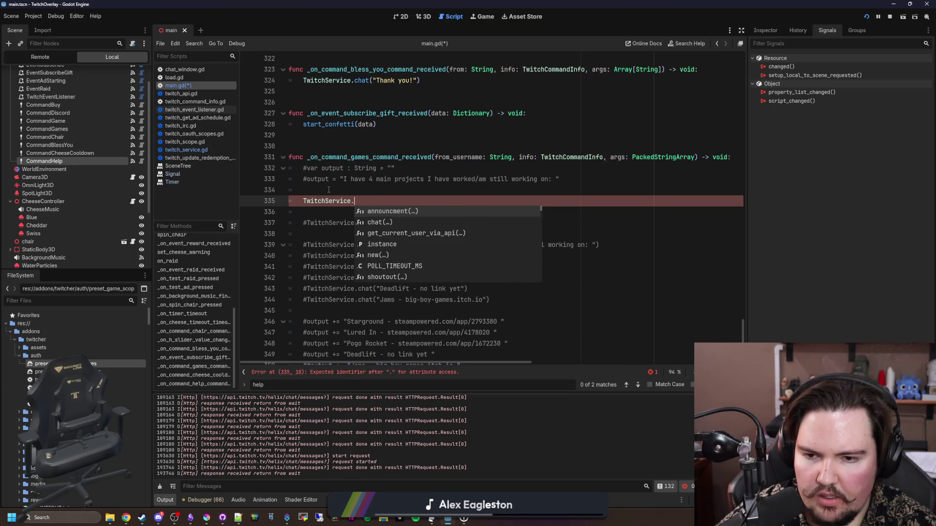
pyautogui.write('message')
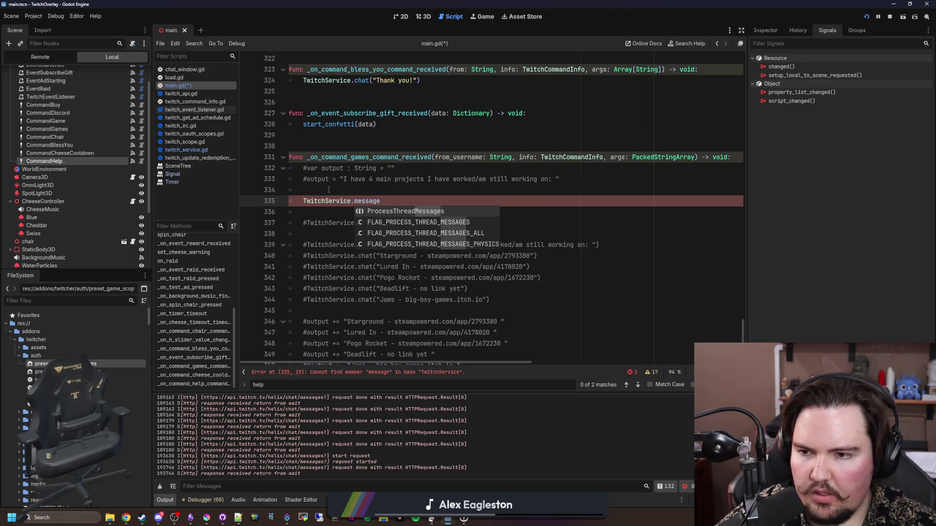
pyautogui.click(351, 201)
pyautogui.press('BackSpace')
pyautogui.press('BackSpace')
pyautogui.press('BackSpace')
pyautogui.write('.send_m')
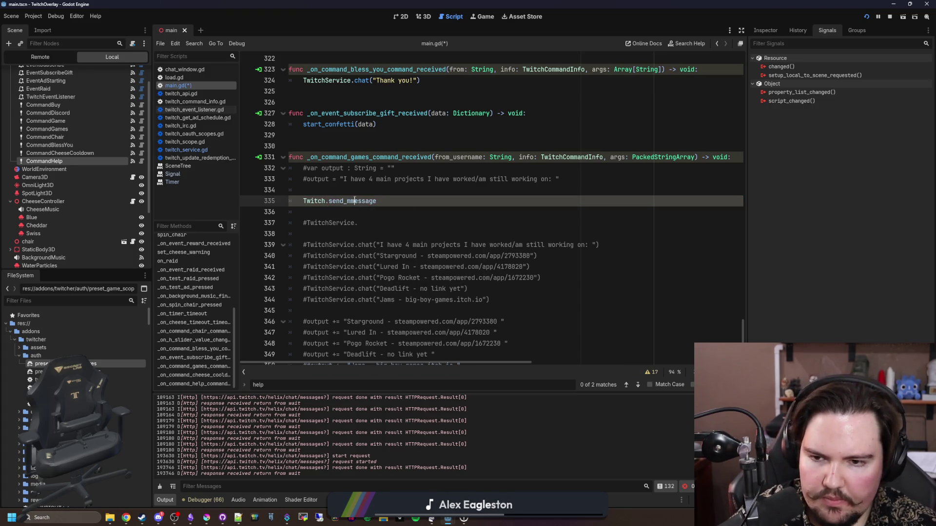
pyautogui.keyDown('ctrl'); pyautogui.click(355, 200); pyautogui.keyUp('ctrl')
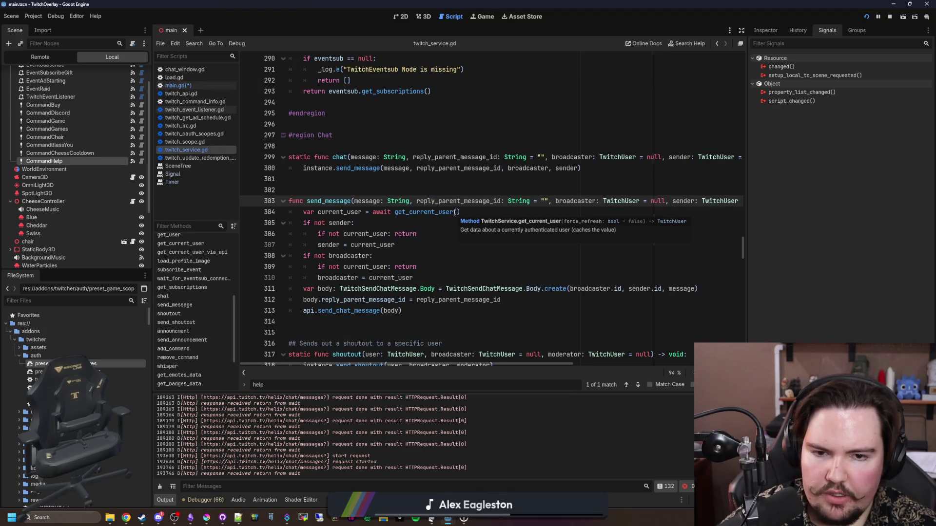
pyautogui.hscroll(4, 454, 213)
pyautogui.hscroll(-4, 454, 213)
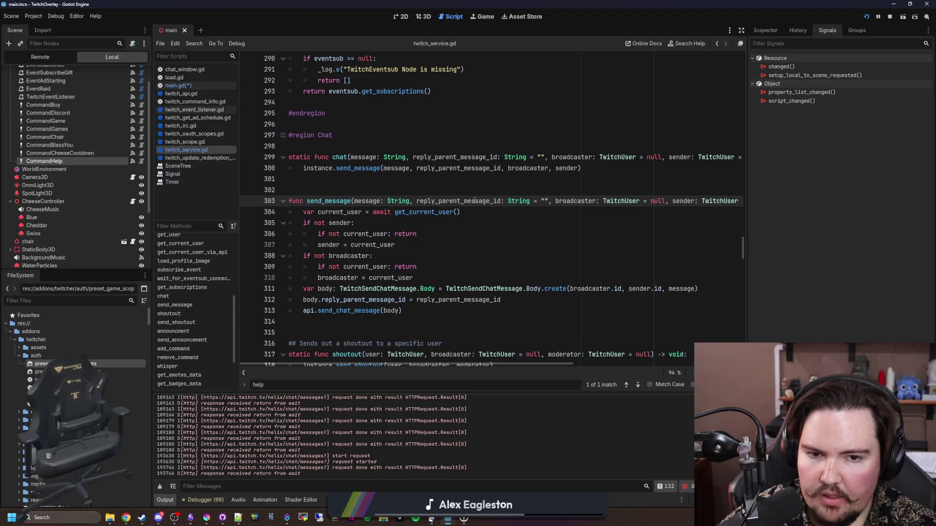
pyautogui.hscroll(3, 474, 201)
pyautogui.hscroll(-3, 475, 201)
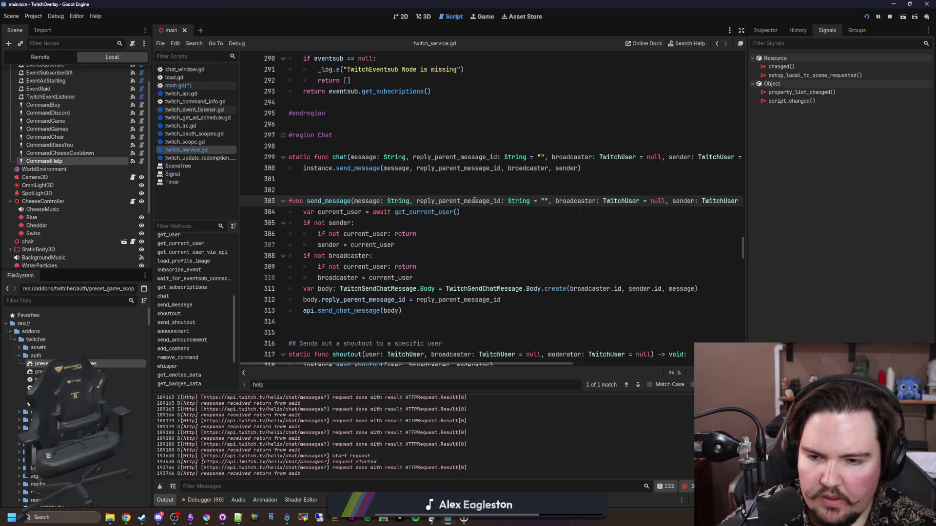
pyautogui.hotkey('alt', 'Left')
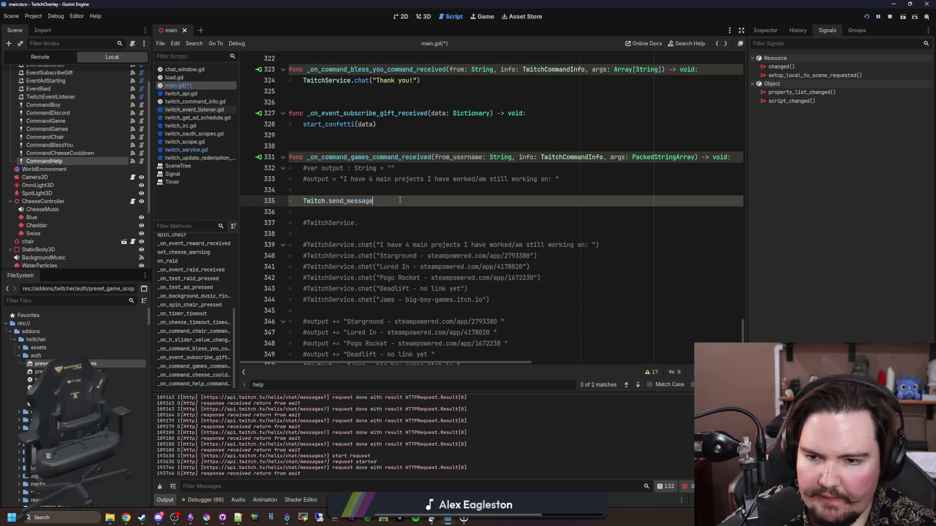
# Step: Complete line 335 as Twitch.send_message("hello") and save the script
pyautogui.write('(')
pyautogui.write('"hello"')
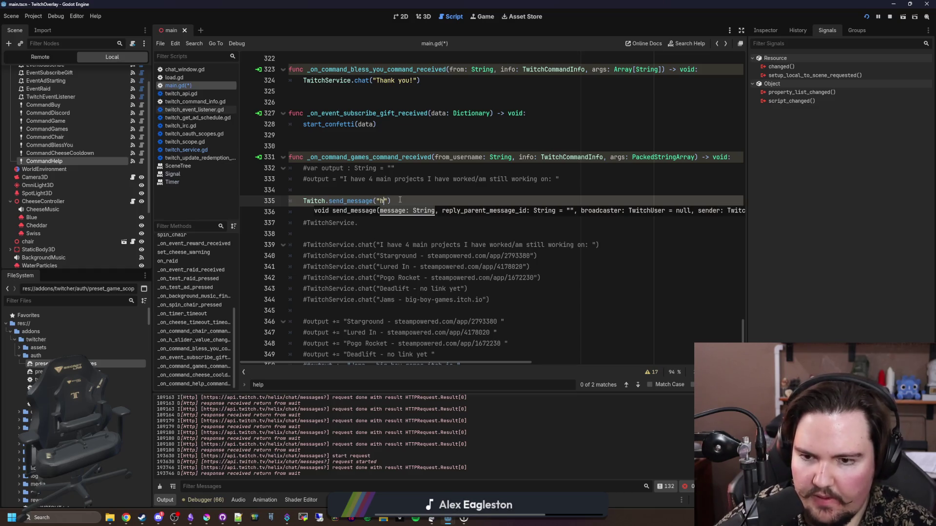
pyautogui.click(440, 190)
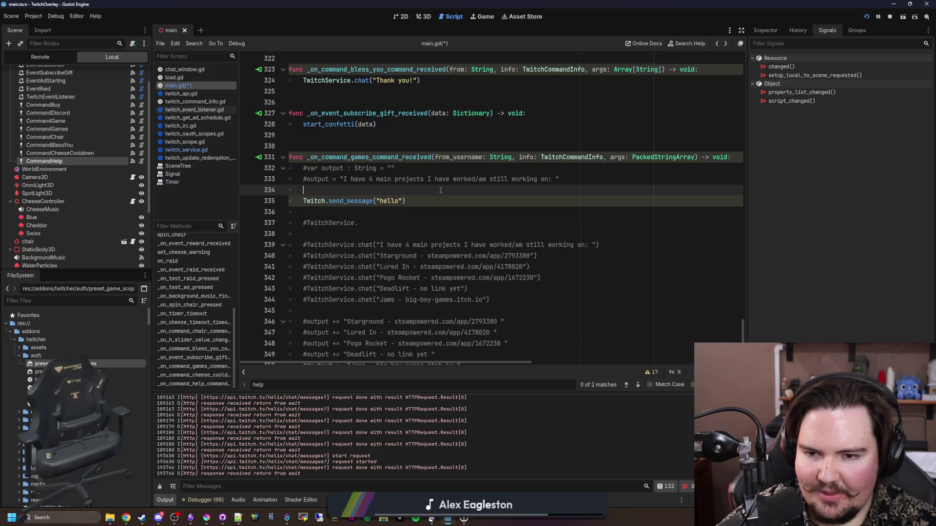
pyautogui.hotkey('ctrl', 's')
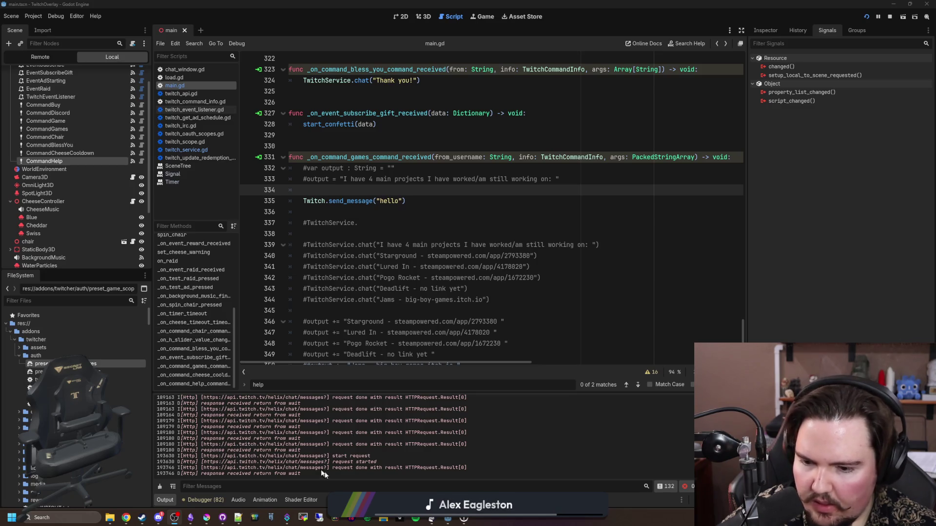
# Step: Show Streamer.bot's YouTube platform settings, move the window aside, then bring it back
pyautogui.click(287, 518)
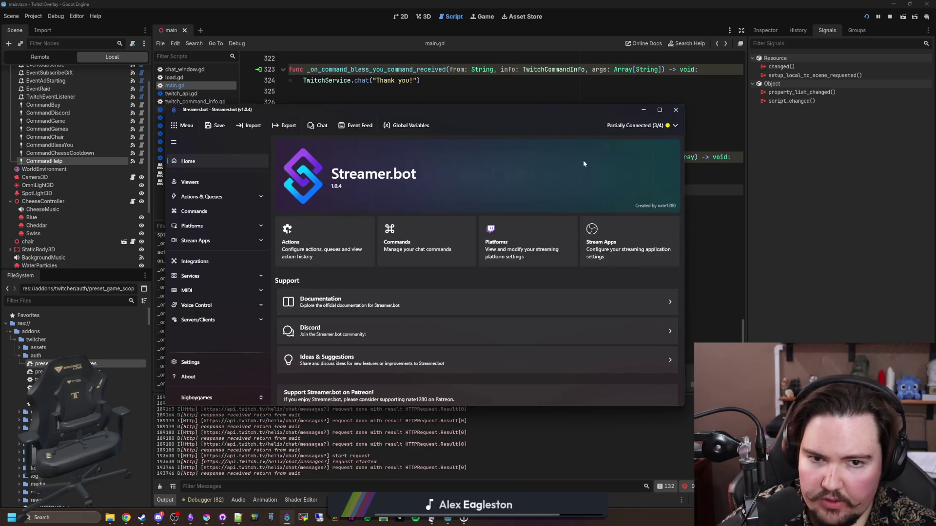
pyautogui.click(634, 128)
pyautogui.click(654, 156)
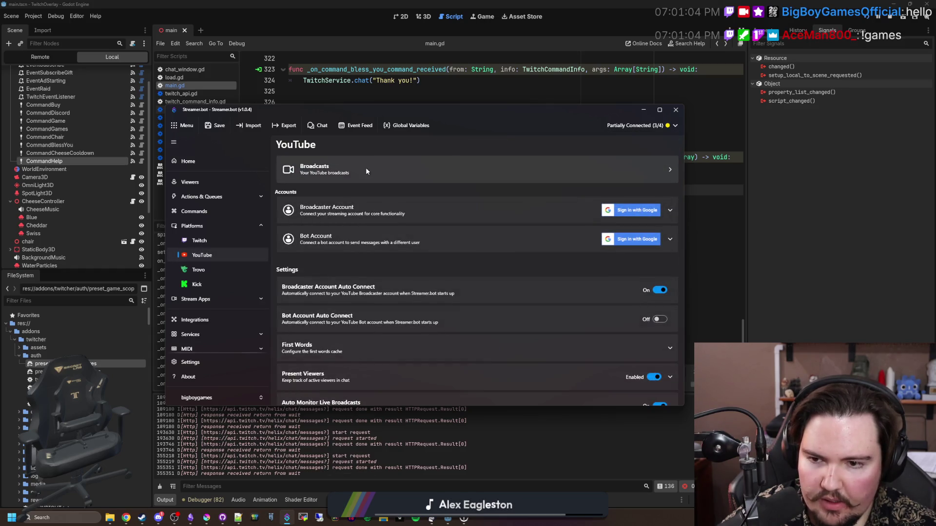
pyautogui.moveTo(440, 110); pyautogui.dragTo(0, 127)
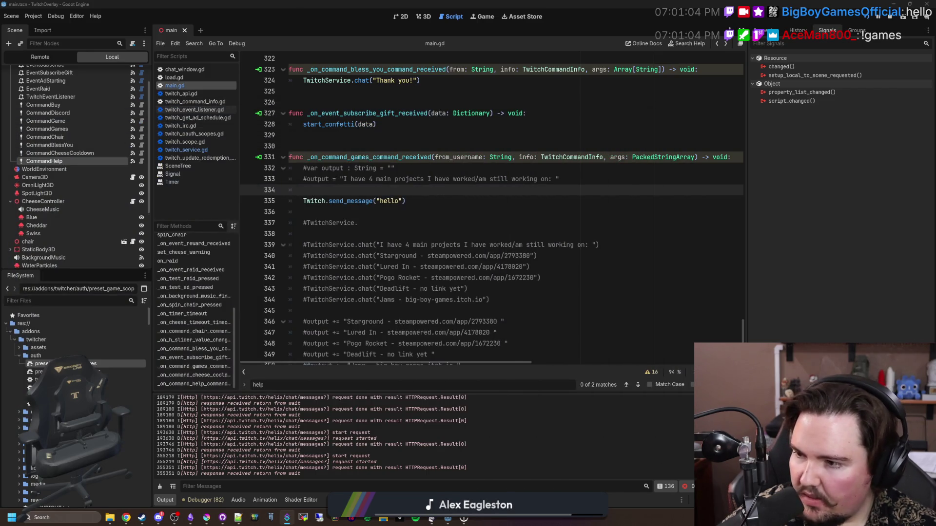
pyautogui.hotkey('alt', 'Tab')
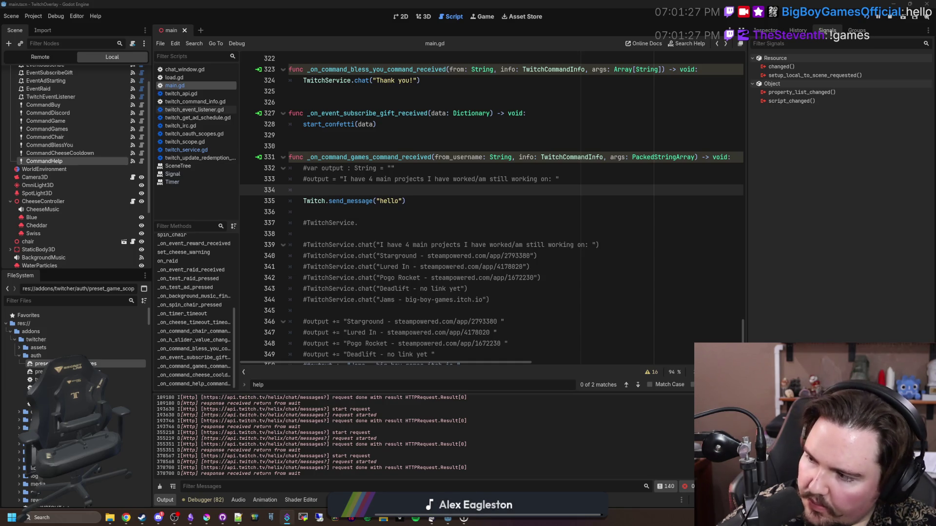
pyautogui.hotkey('alt', 'Tab')
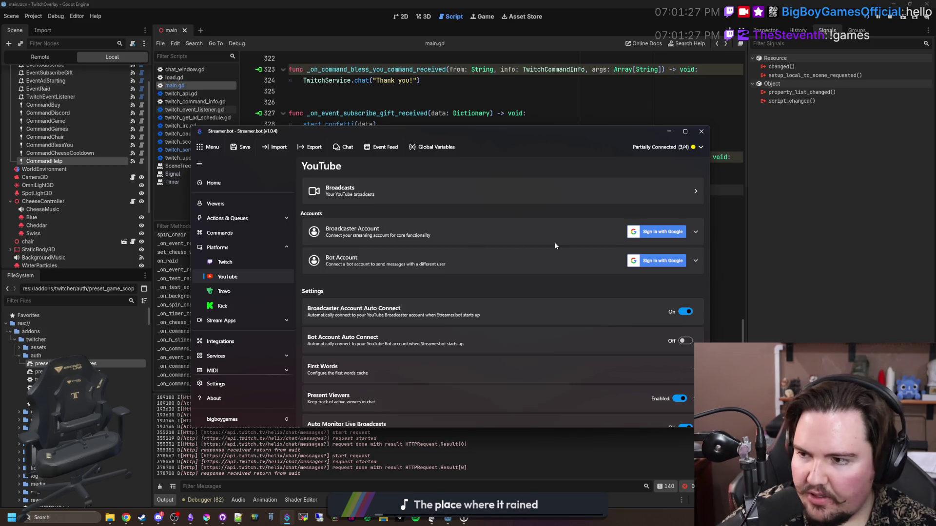
# Step: Toggle YouTube broadcaster auto connect off and on, check connection status, then go to YouTube Studio
pyautogui.scroll(-1, 547, 264)
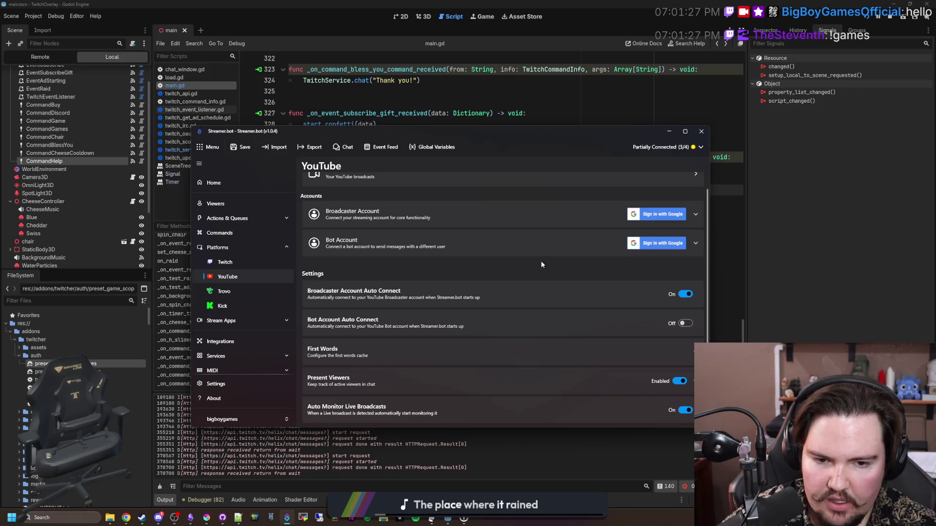
pyautogui.click(686, 294)
pyautogui.click(686, 294)
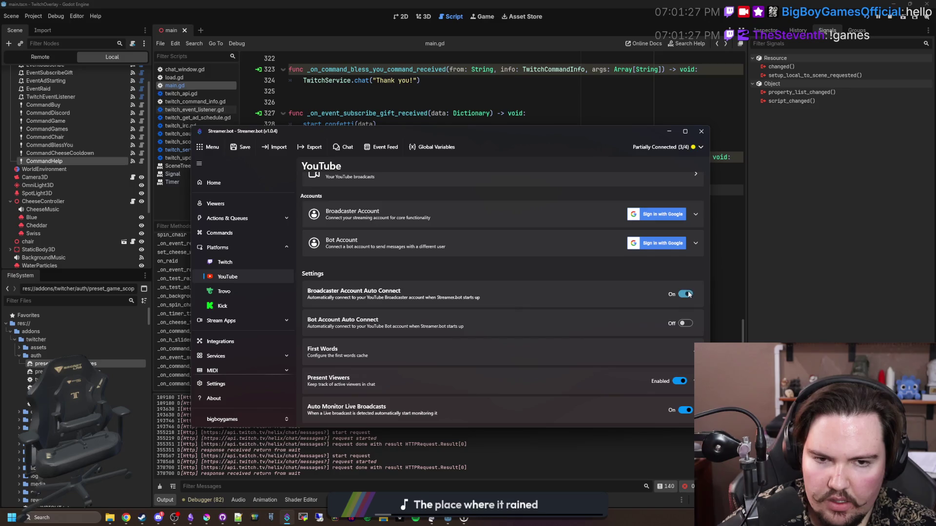
pyautogui.scroll(1, 619, 244)
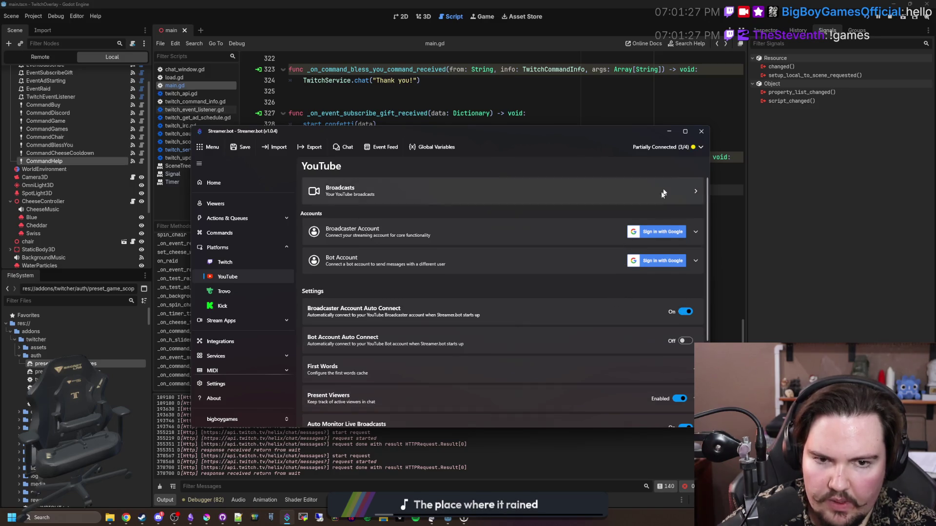
pyautogui.click(674, 147)
pyautogui.click(639, 191)
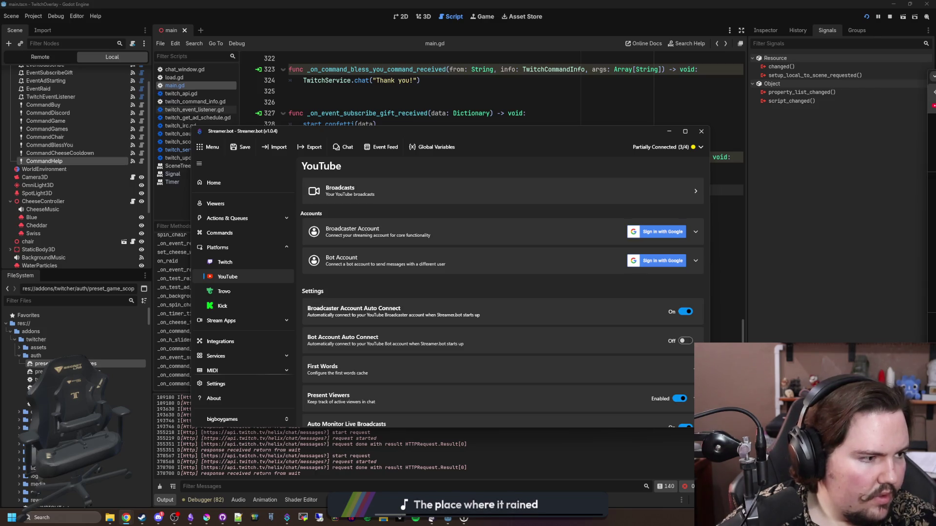
pyautogui.click(488, 191)
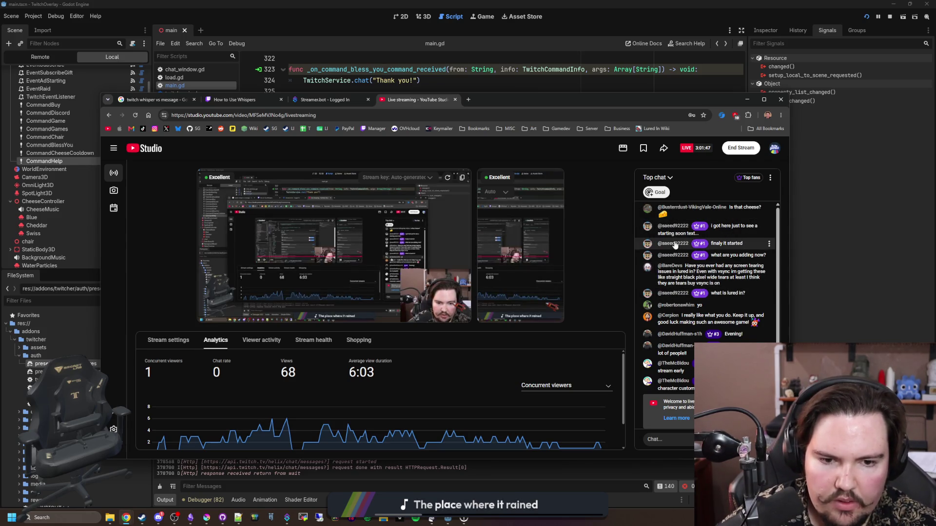
# Step: Re-sign the YouTube broadcaster account in Streamer.bot, forgetting the stale login, so all 4/4 services connect
pyautogui.moveTo(504, 100); pyautogui.dragTo(935, 102)
pyautogui.click(421, 270)
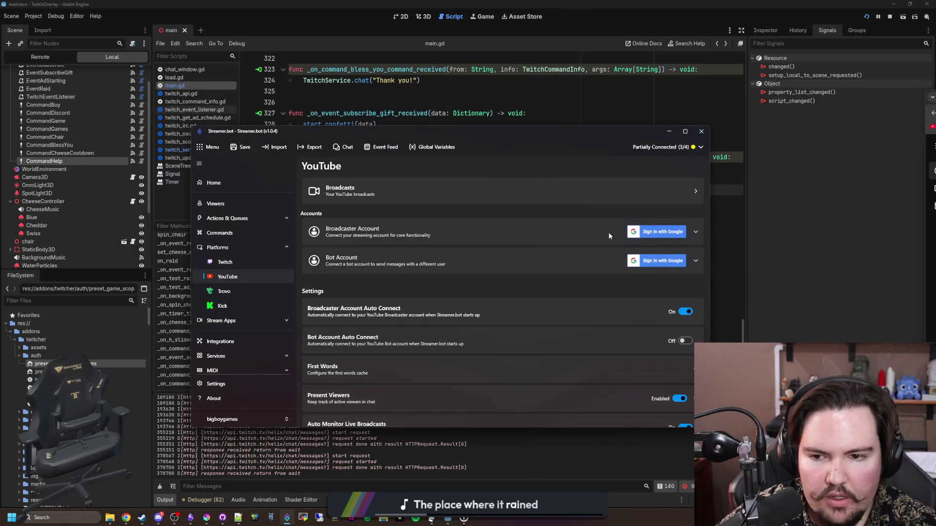
pyautogui.click(644, 231)
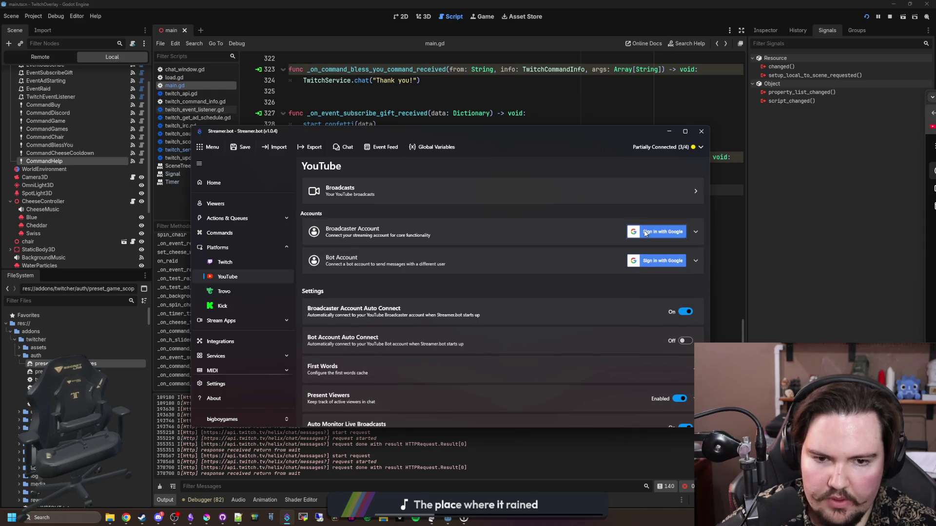
pyautogui.click(645, 233)
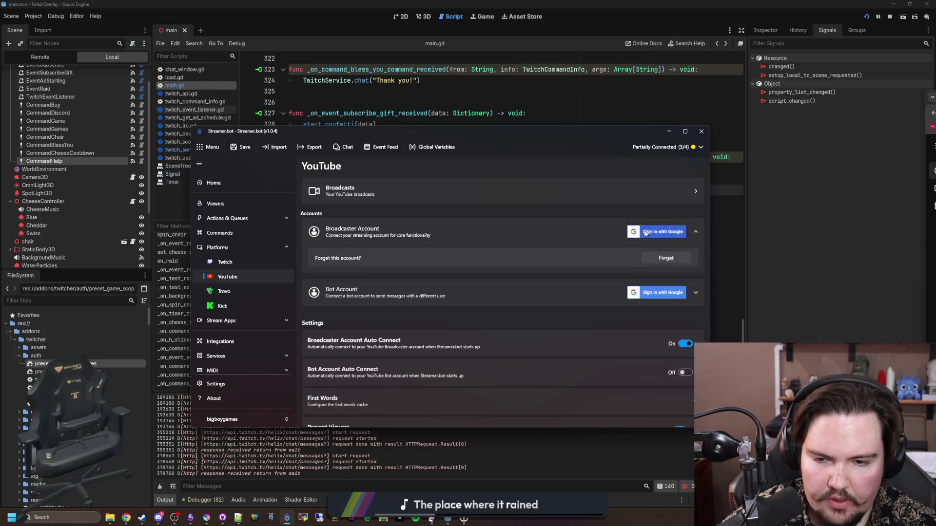
pyautogui.click(665, 262)
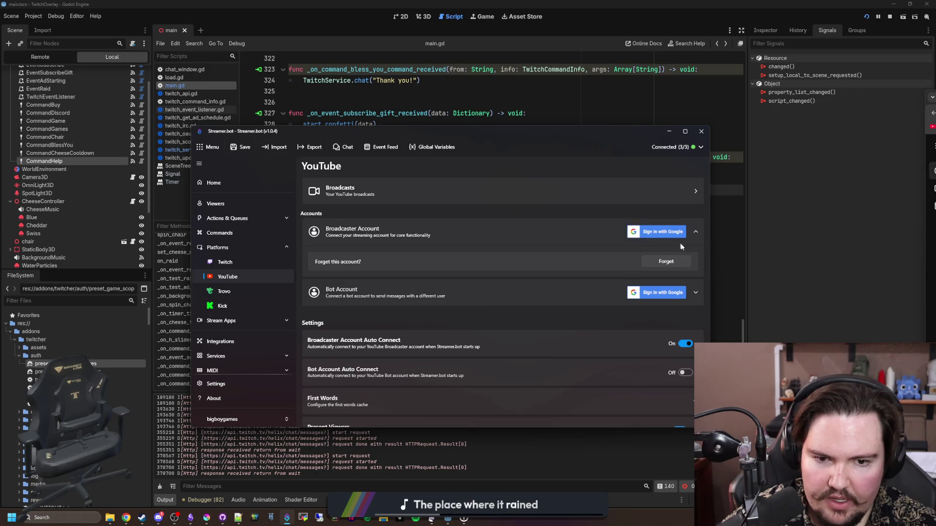
pyautogui.click(695, 233)
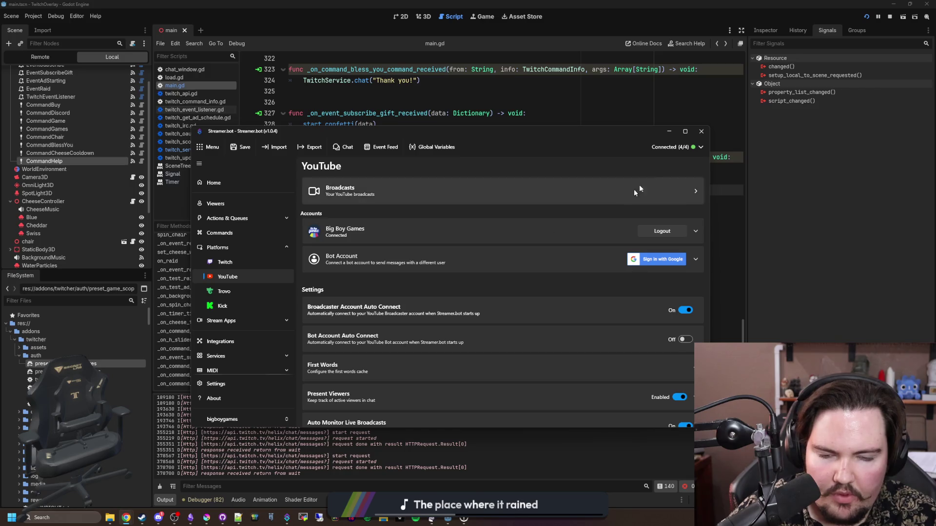
pyautogui.click(670, 131)
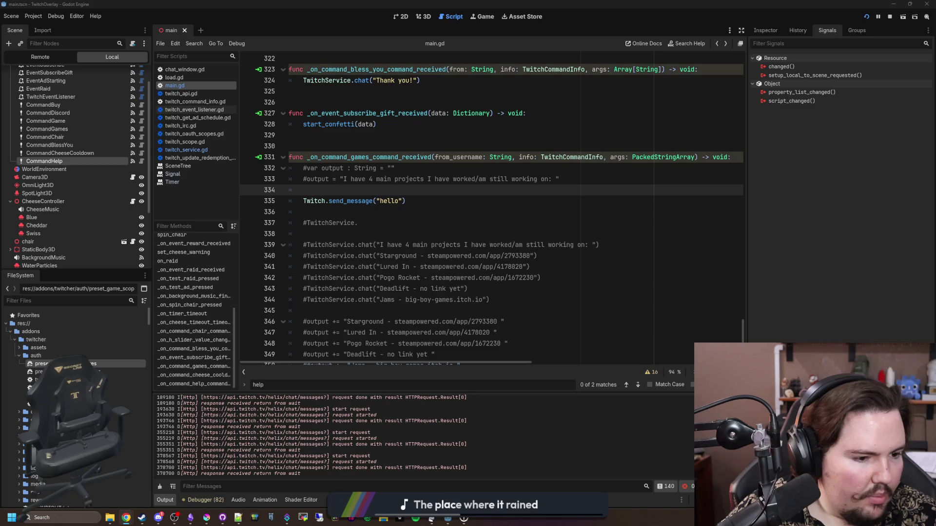
# Step: Drag the Chrome window with the YouTube Studio live dashboard back over the Godot editor
pyautogui.moveTo(935, 109); pyautogui.dragTo(558, 109)
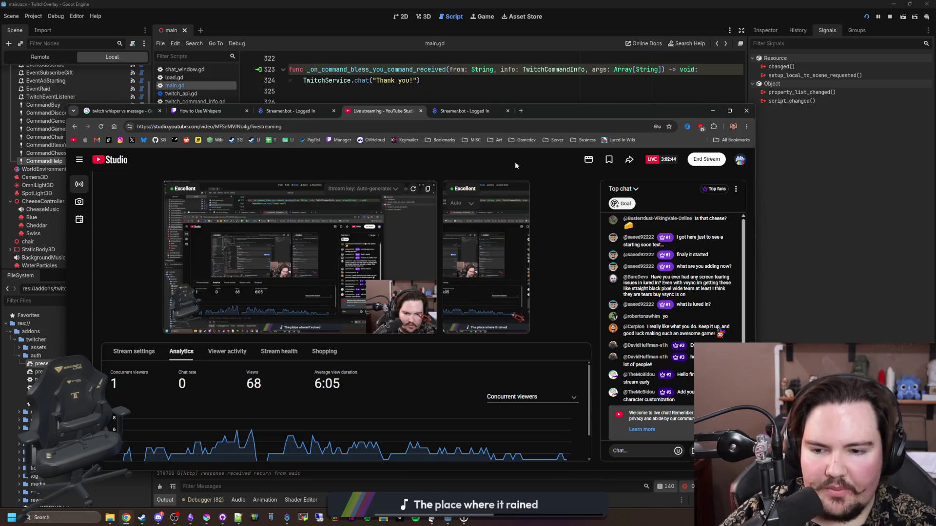
# Step: Scroll through the concurrent viewers chart, then move the YouTube Studio window off the editor
pyautogui.scroll(-1, 433, 418)
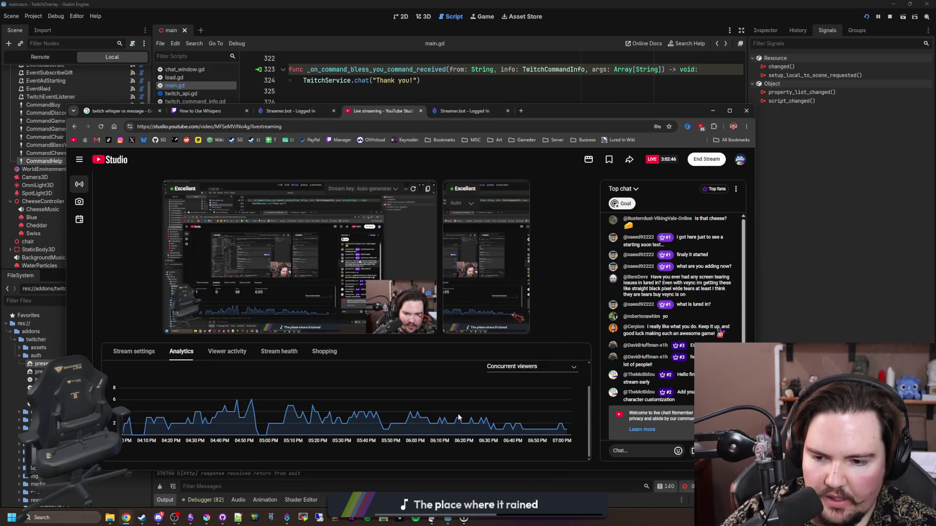
pyautogui.scroll(1, 433, 418)
pyautogui.moveTo(557, 117); pyautogui.dragTo(935, 118)
# Step: Place the caret on empty line 334 of the main.gd games handler
pyautogui.click(620, 223)
pyautogui.press('Up')
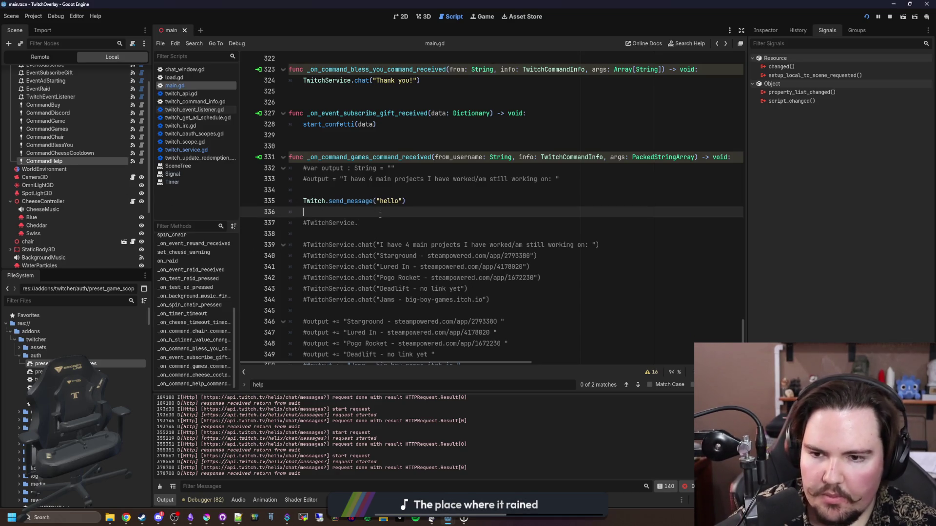
pyautogui.click(358, 192)
# Step: Insert blank lines 334–336 above Twitch.send_message("hello") and put the caret on line 336
pyautogui.press('Return')
pyautogui.press('Return')
pyautogui.press('Up')
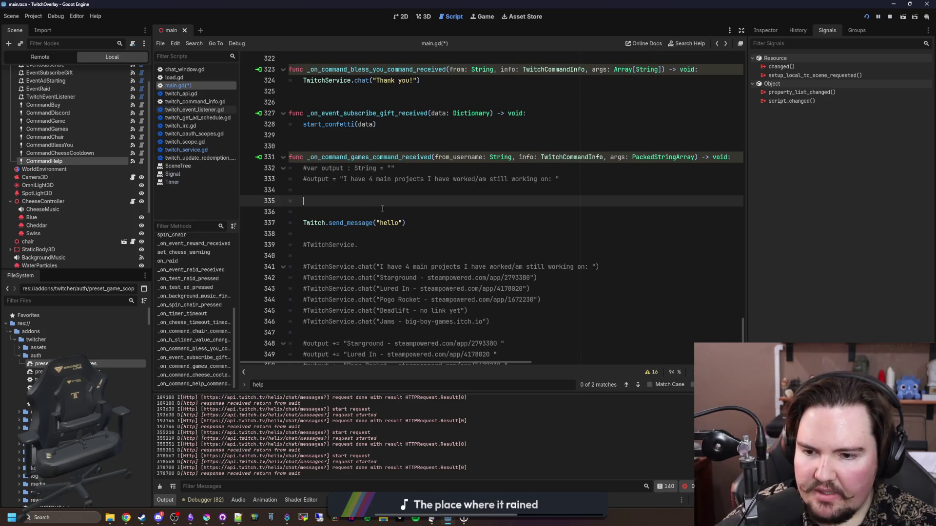
pyautogui.click(366, 212)
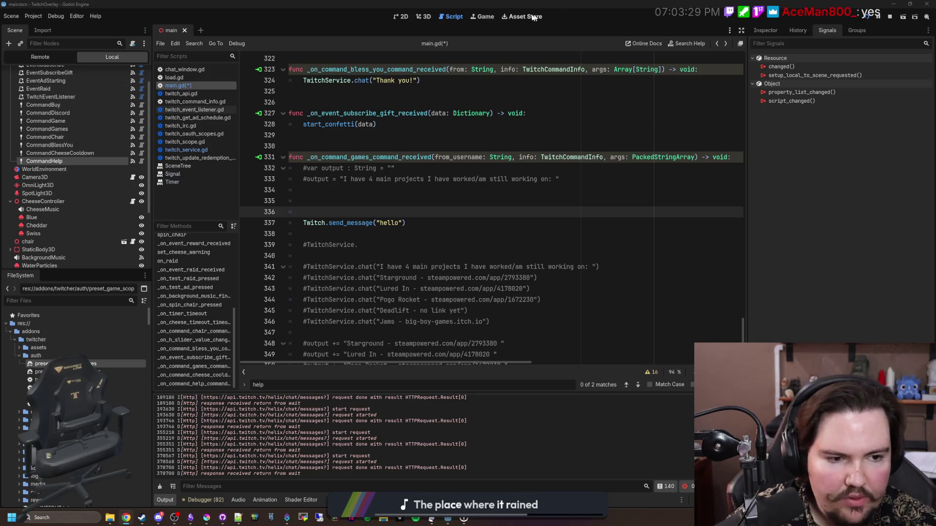
pyautogui.click(347, 214)
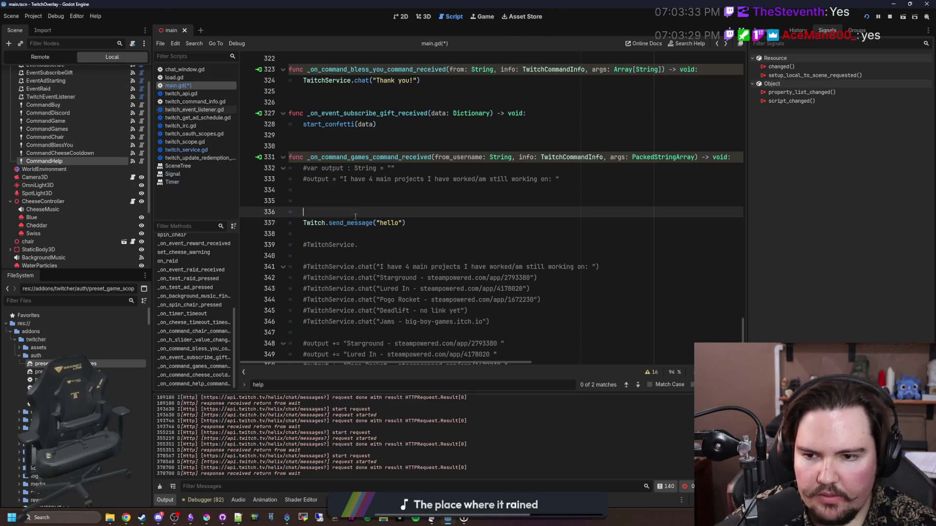
# Step: Add a Twitch.whisper() call on line 336 using autocomplete
pyautogui.write('Twitch.whis')
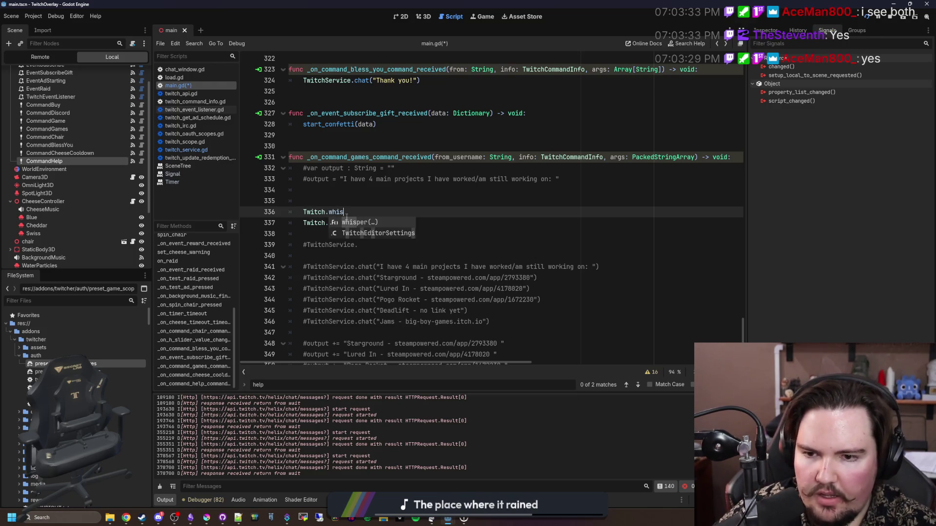
pyautogui.press('Return')
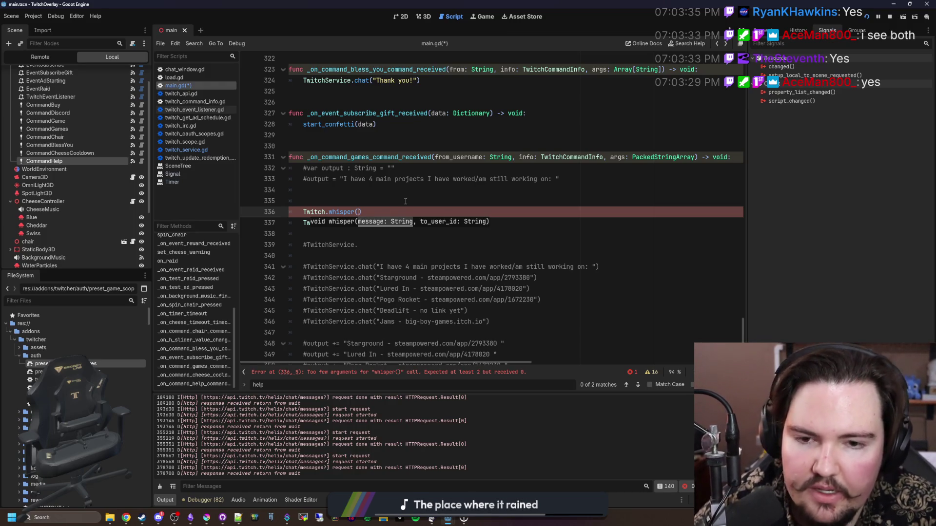
pyautogui.hscroll(3, 405, 201)
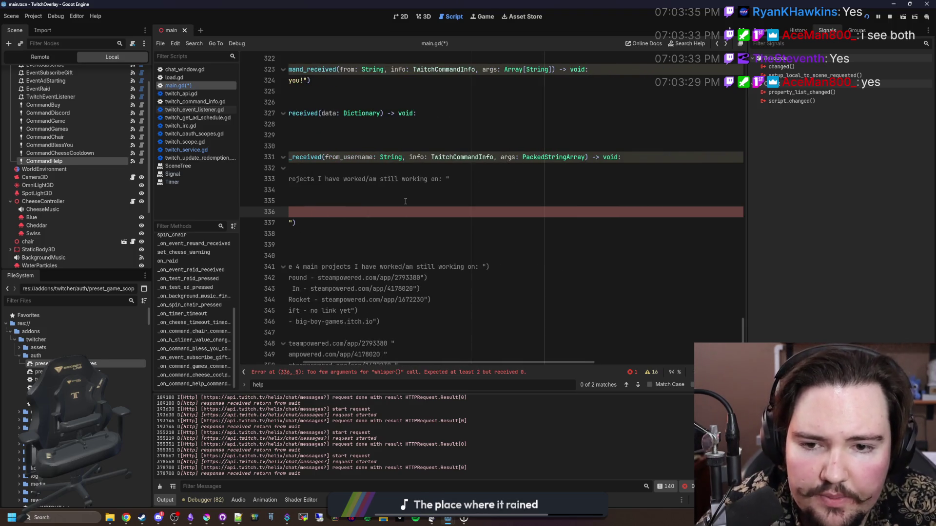
pyautogui.hscroll(-3, 384, 203)
# Step: Above the whisper, write Twitch.get_user(from_username) after trying TwitchService and TwitchAPI variants
pyautogui.click(375, 204)
pyautogui.press('Return')
pyautogui.press('Return')
pyautogui.press('Up')
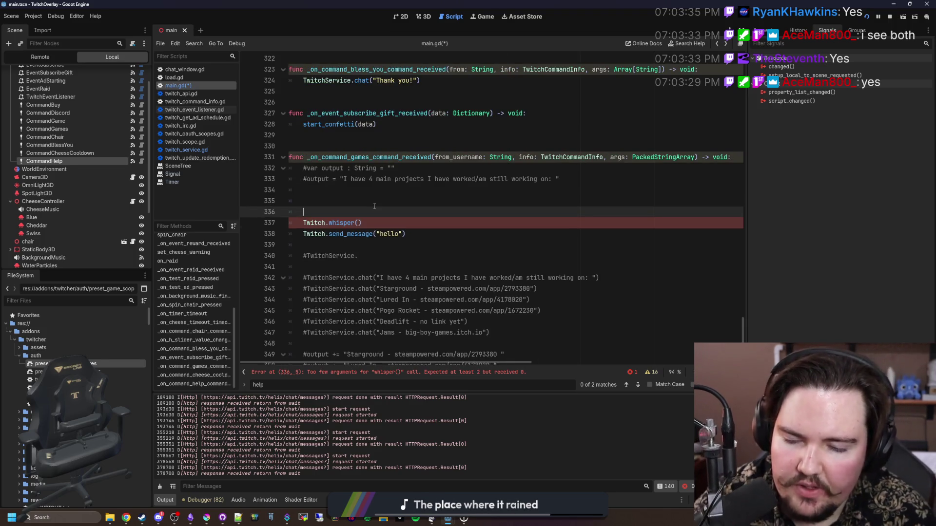
pyautogui.write('TwitchServc')
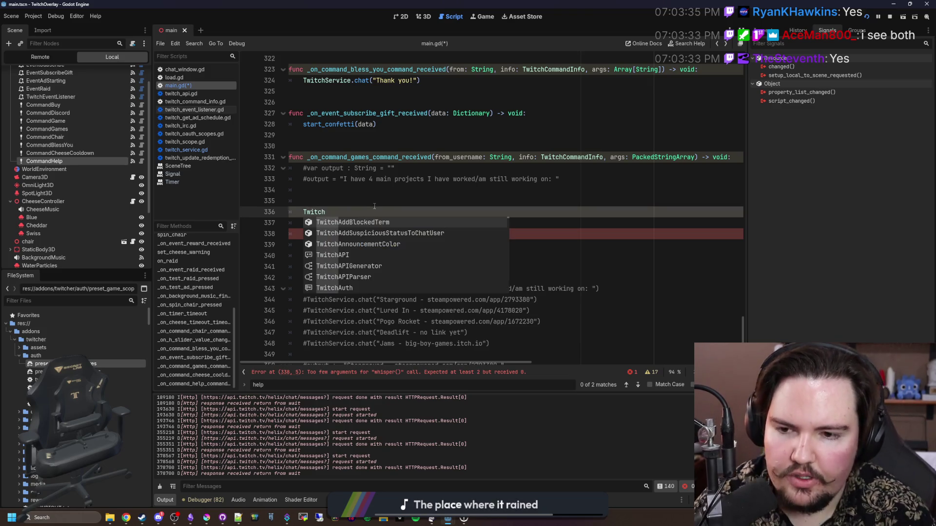
pyautogui.press('Return')
pyautogui.write('.get_')
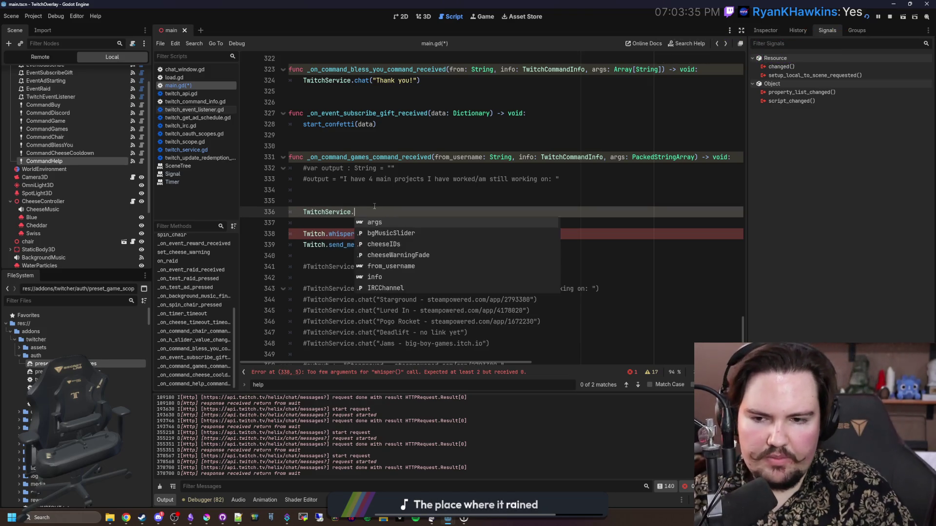
pyautogui.press('BackSpace')
pyautogui.press('BackSpace')
pyautogui.press('BackSpace')
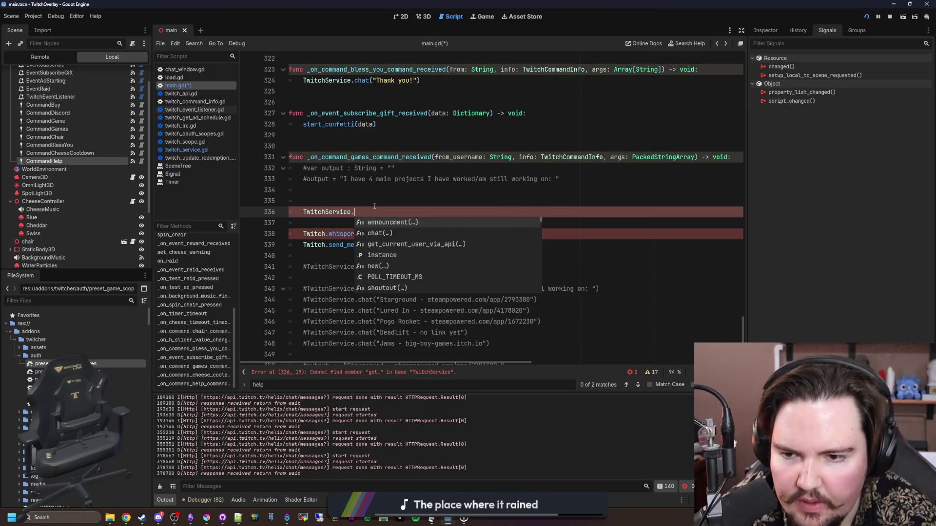
pyautogui.press('BackSpace')
pyautogui.write('API.get_u')
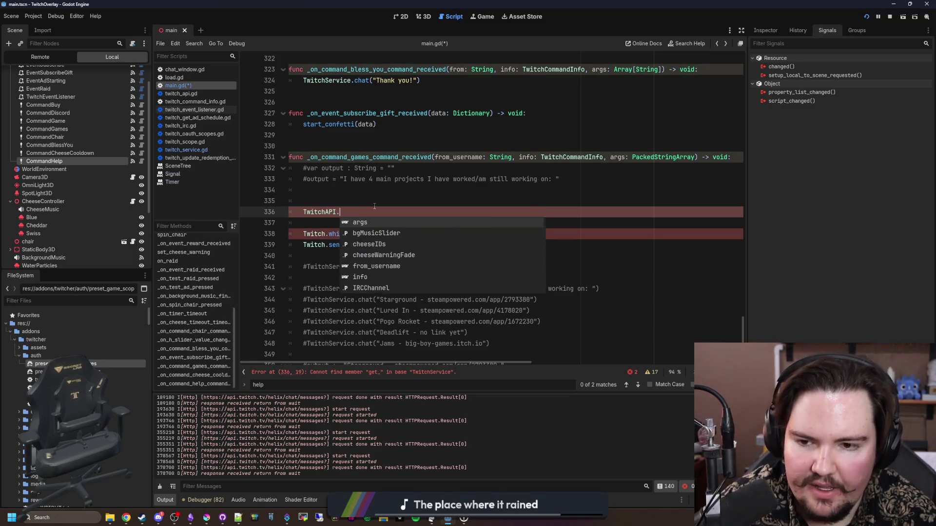
pyautogui.press('BackSpace')
pyautogui.press('BackSpace')
pyautogui.press('BackSpace')
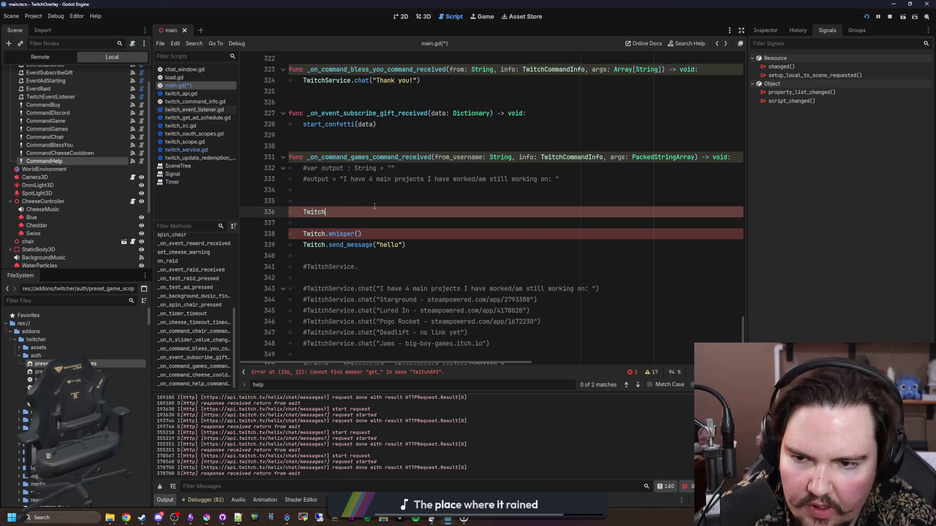
pyautogui.write('.get_us')
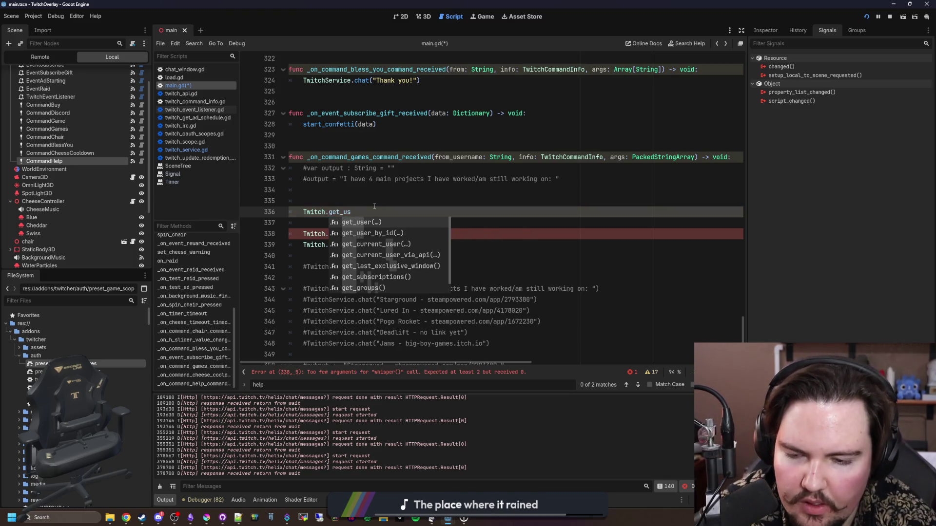
pyautogui.press('Return')
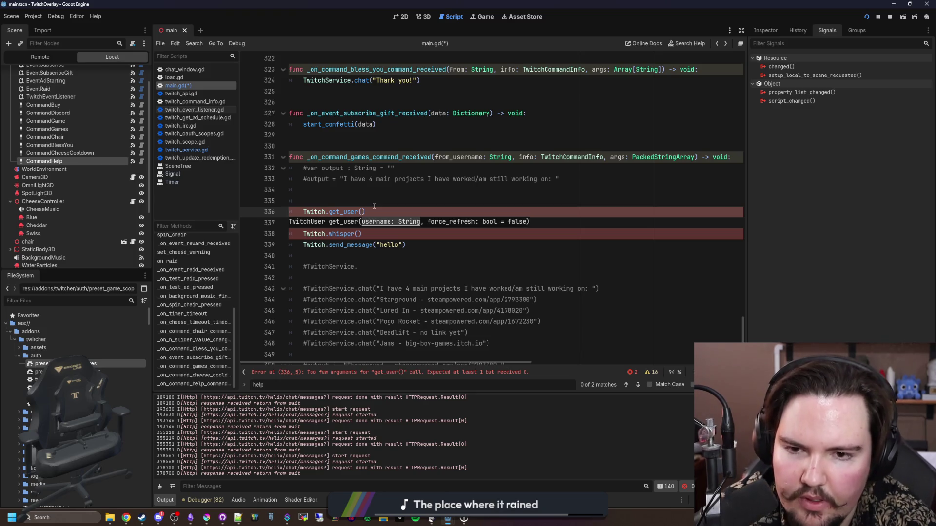
pyautogui.write('from_username')
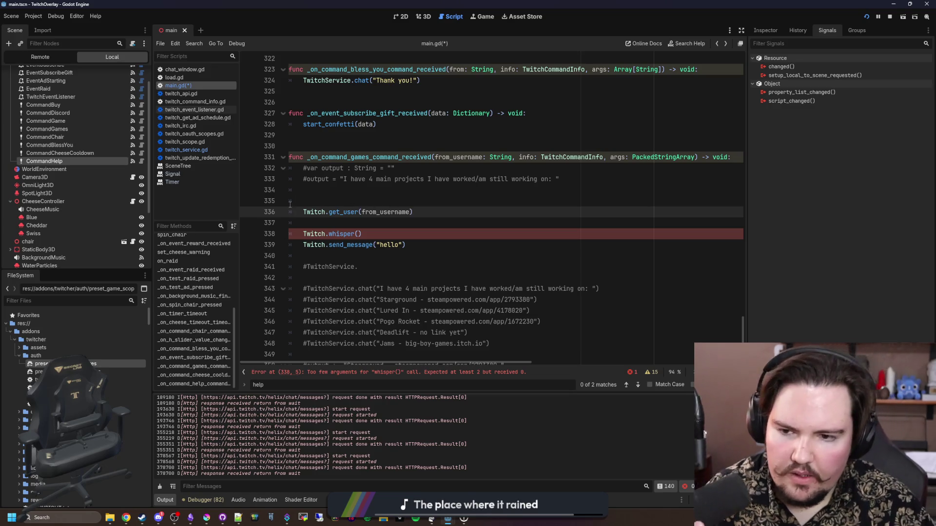
# Step: Make the lookup read var data = await Twitch.get_user(from_username)
pyautogui.press('Home')
pyautogui.press('BackSpace')
pyautogui.press('BackSpace')
pyautogui.press('BackSpace')
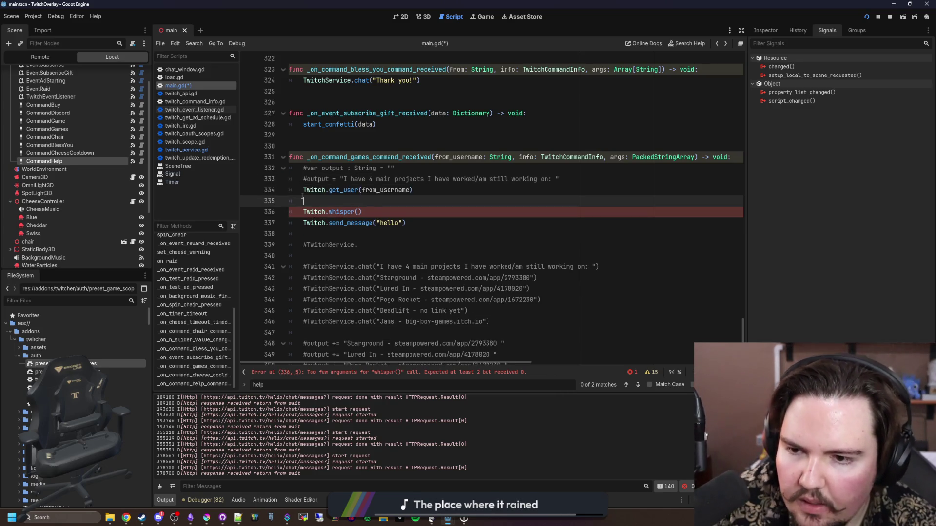
pyautogui.write('var data =')
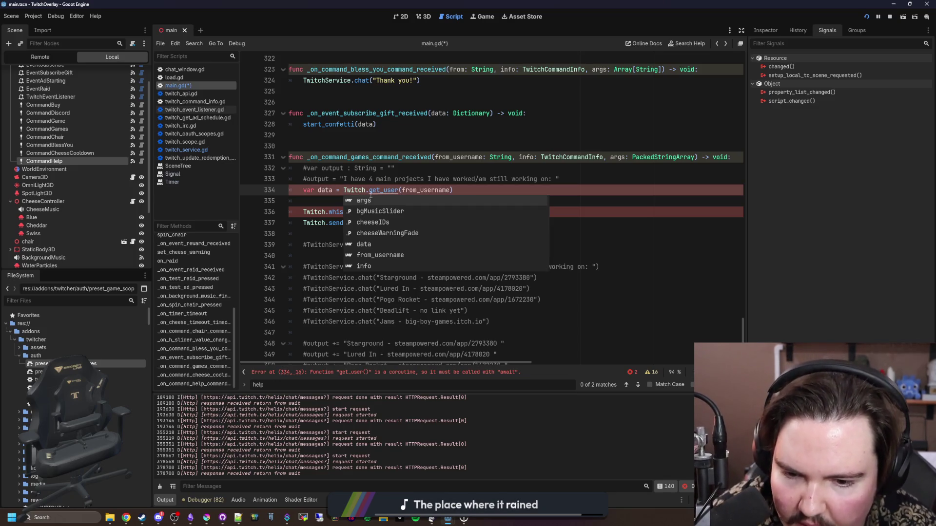
pyautogui.click(335, 196)
pyautogui.click(336, 190)
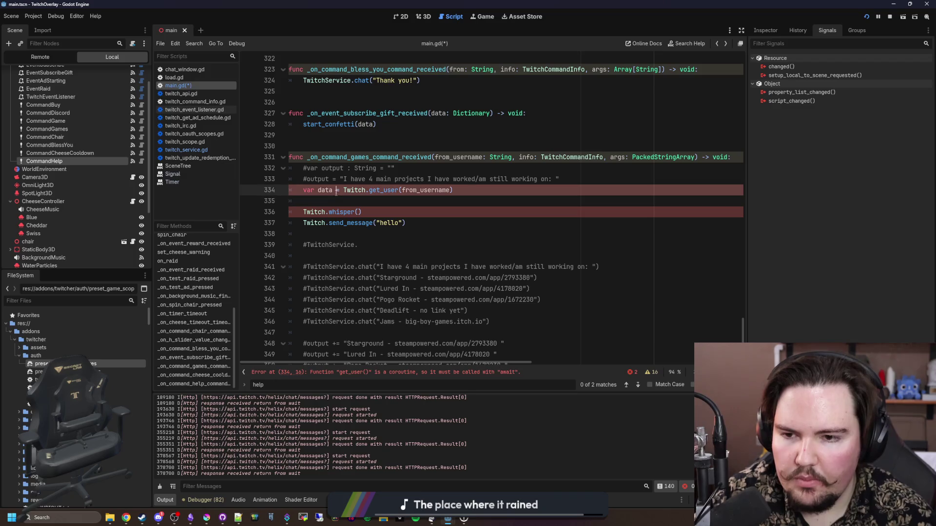
pyautogui.write('await')
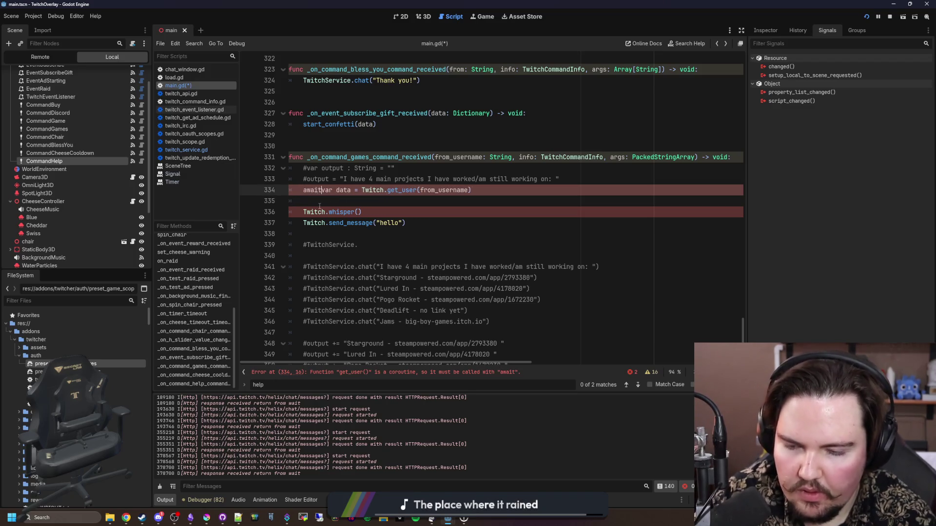
pyautogui.click(364, 197)
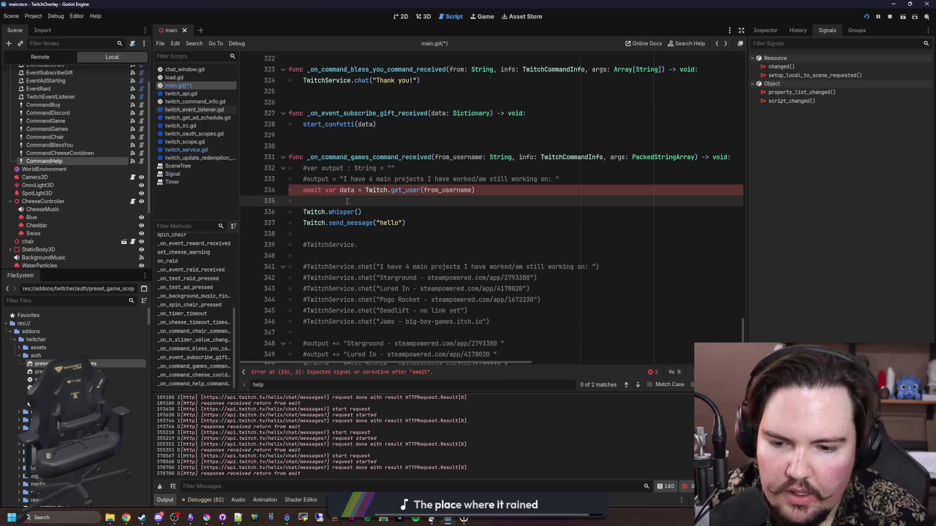
pyautogui.click(327, 187)
pyautogui.press('BackSpace')
pyautogui.press('BackSpace')
pyautogui.press('BackSpace')
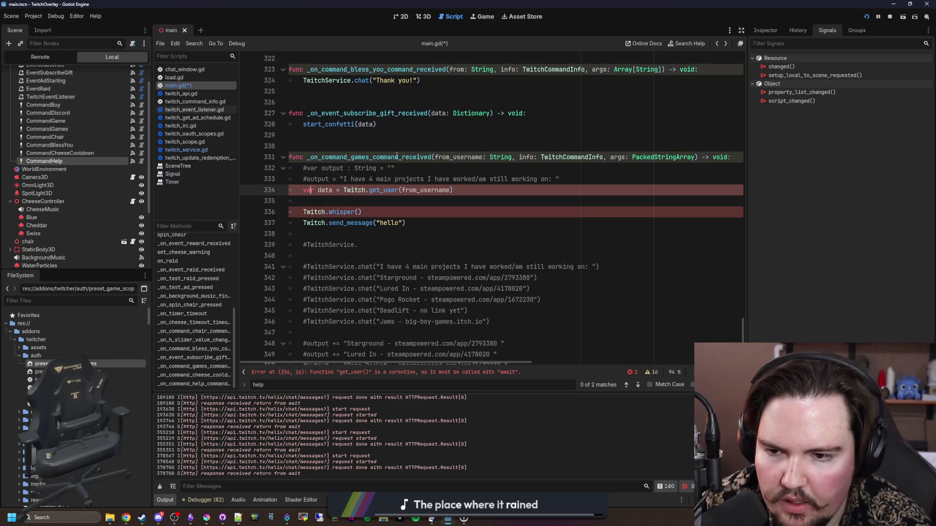
pyautogui.write('await')
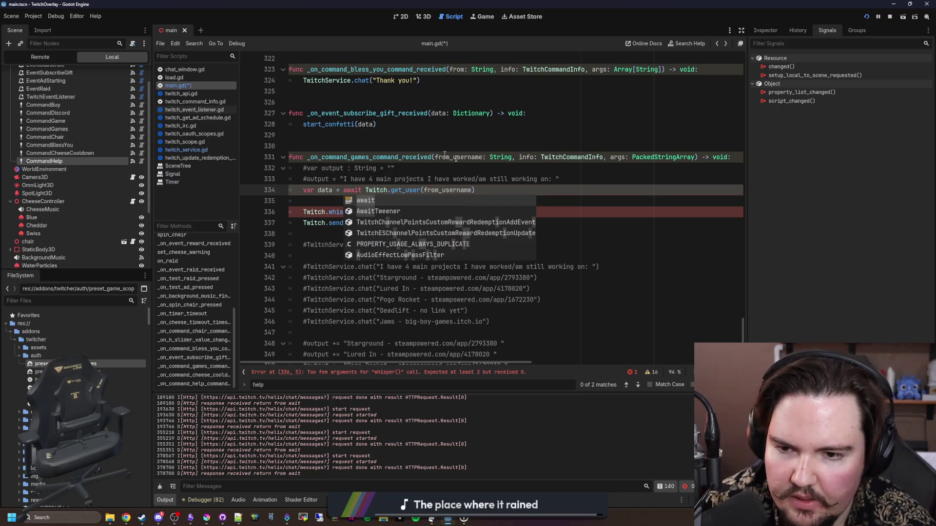
# Step: Fill the whisper call with "hello" and data.id, and comment out the send_message line
pyautogui.click(369, 206)
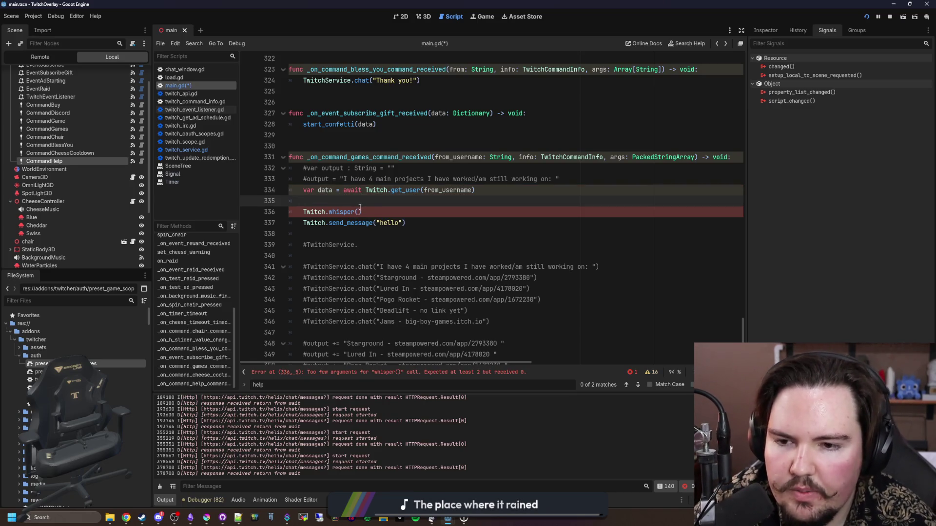
pyautogui.click(360, 208)
pyautogui.write('"')
pyautogui.write('llo,')
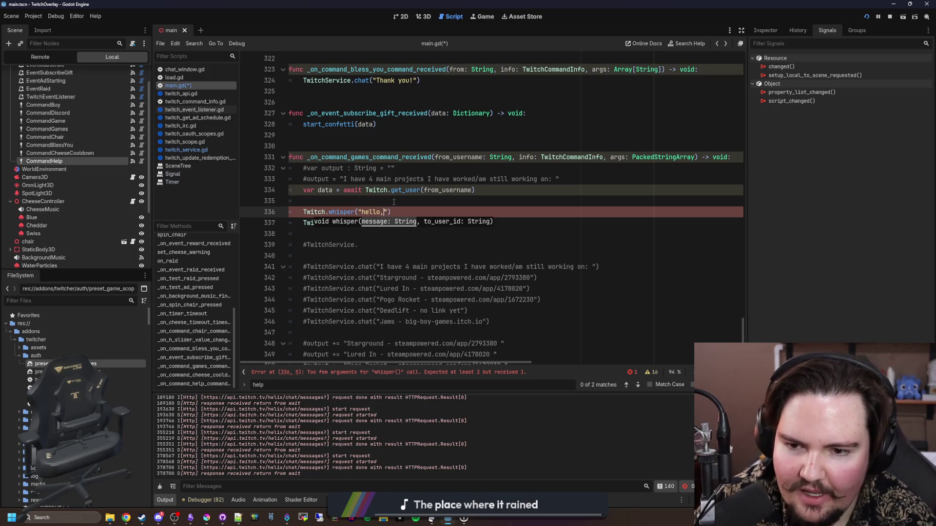
pyautogui.press('BackSpace')
pyautogui.press('BackSpace')
pyautogui.press('Right')
pyautogui.write(', data.')
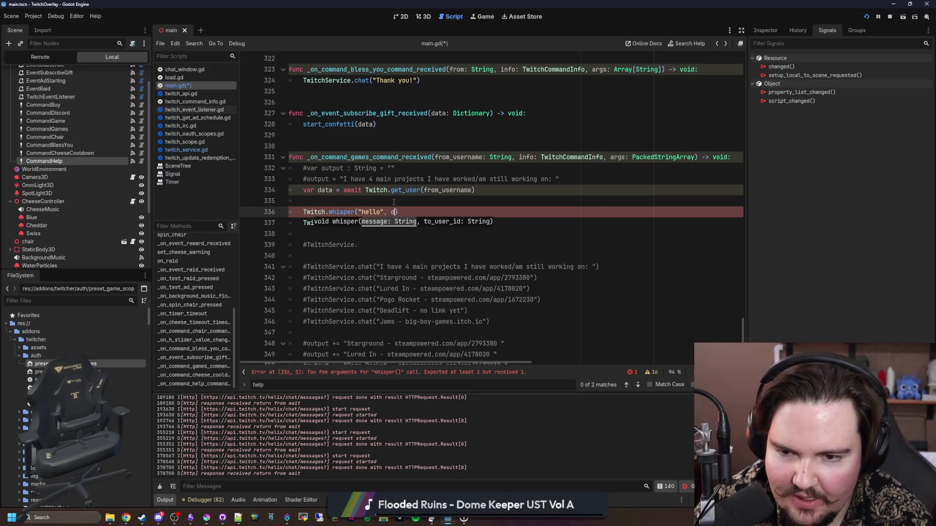
pyautogui.write('id')
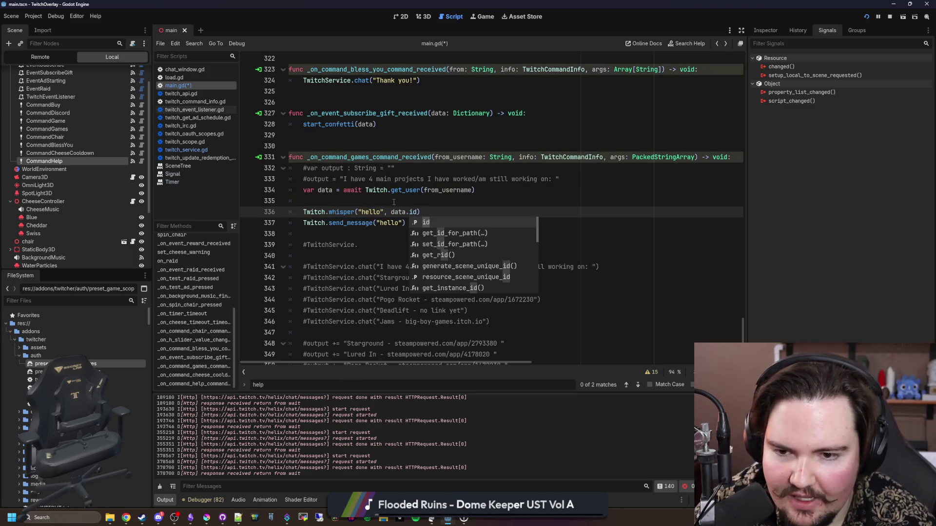
pyautogui.click(304, 201)
pyautogui.click(304, 223)
pyautogui.hotkey('ctrl', 'k')
# Step: Save main.gd and highlight from_username to check where it is used
pyautogui.click(350, 200)
pyautogui.hotkey('ctrl', 's')
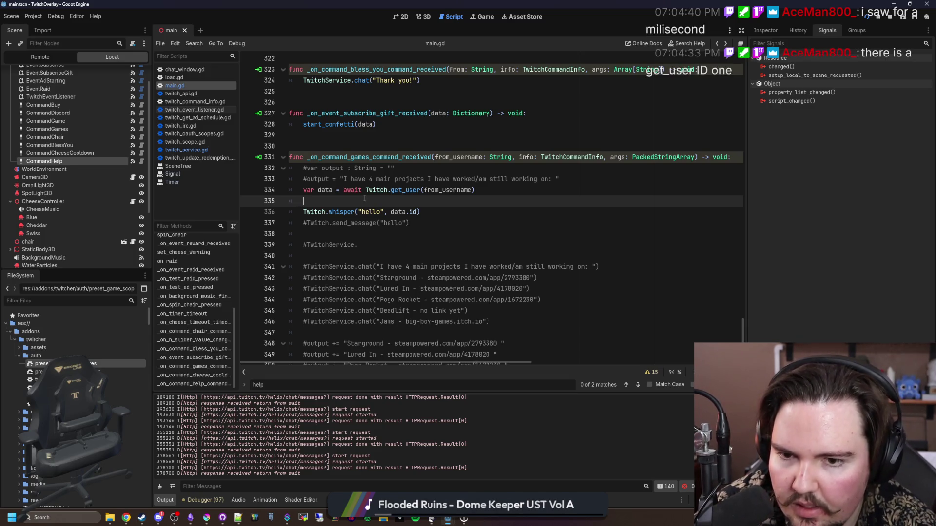
pyautogui.hscroll(2, 365, 195)
pyautogui.doubleClick(425, 159)
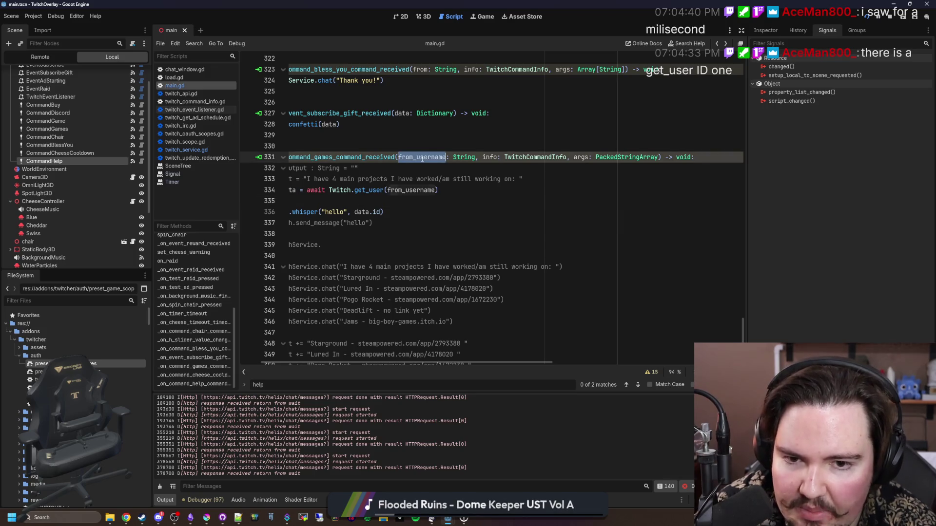
# Step: Add print(info) above the get_user lookup and save the script
pyautogui.click(544, 172)
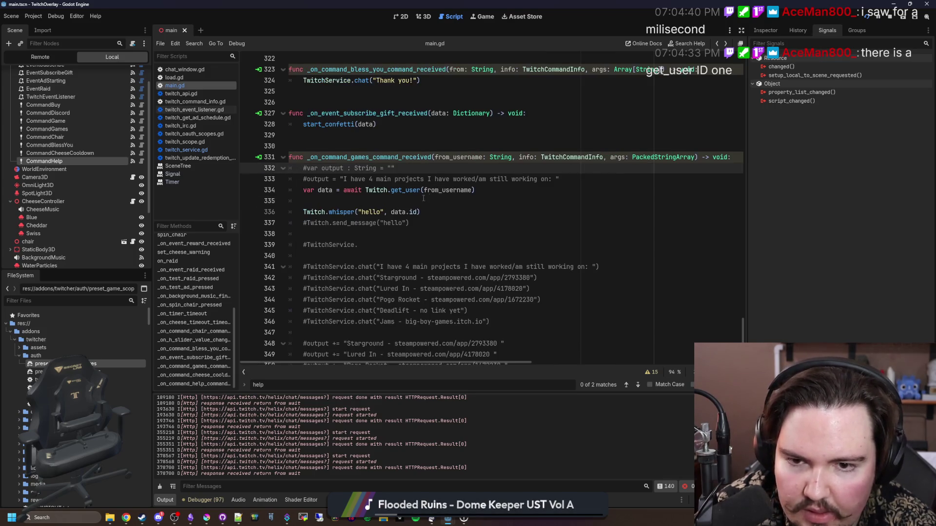
pyautogui.press('Down')
pyautogui.press('Down')
pyautogui.press('Down')
pyautogui.click(557, 179)
pyautogui.press('Return')
pyautogui.press('Return')
pyautogui.press('Up')
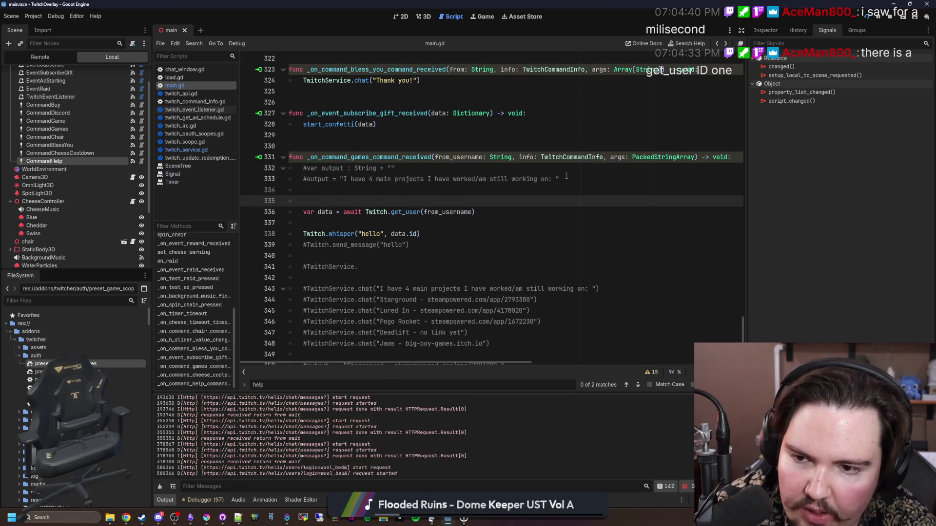
pyautogui.write('pr')
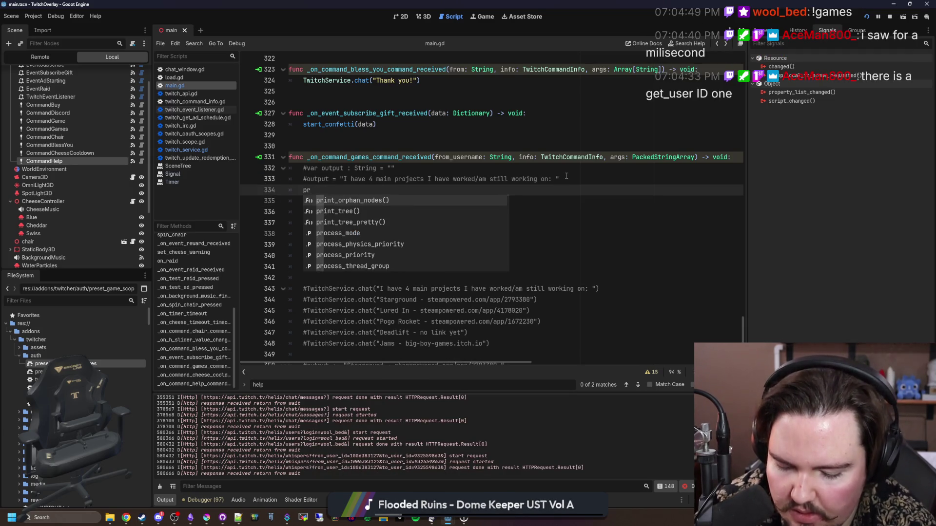
pyautogui.write('int(')
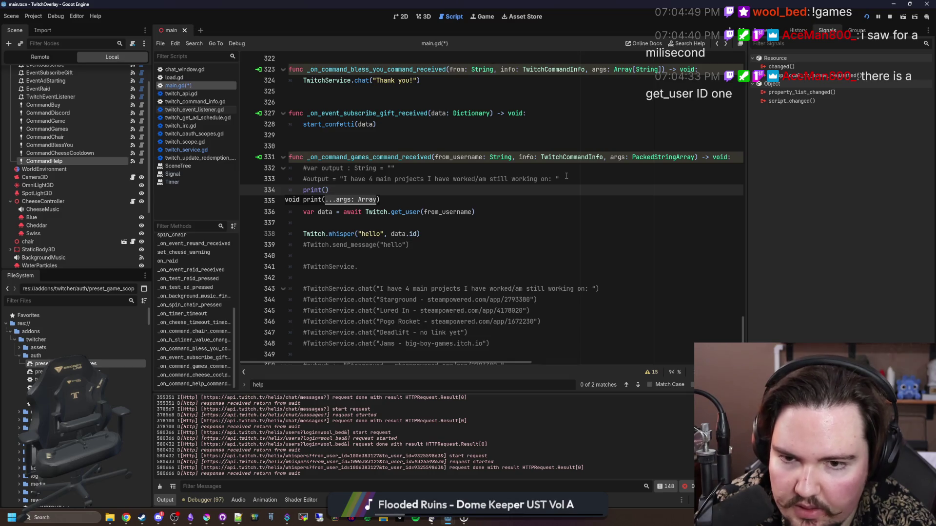
pyautogui.write('info)')
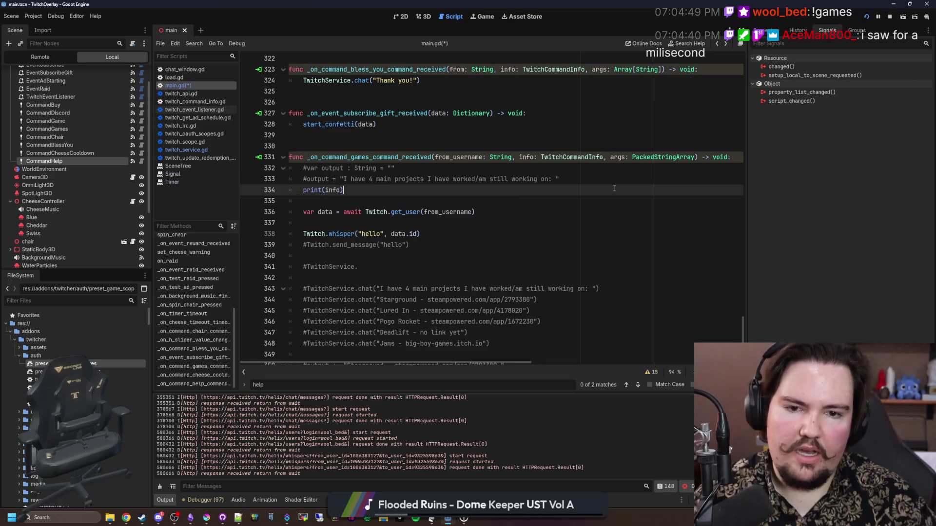
pyautogui.hotkey('ctrl', 's')
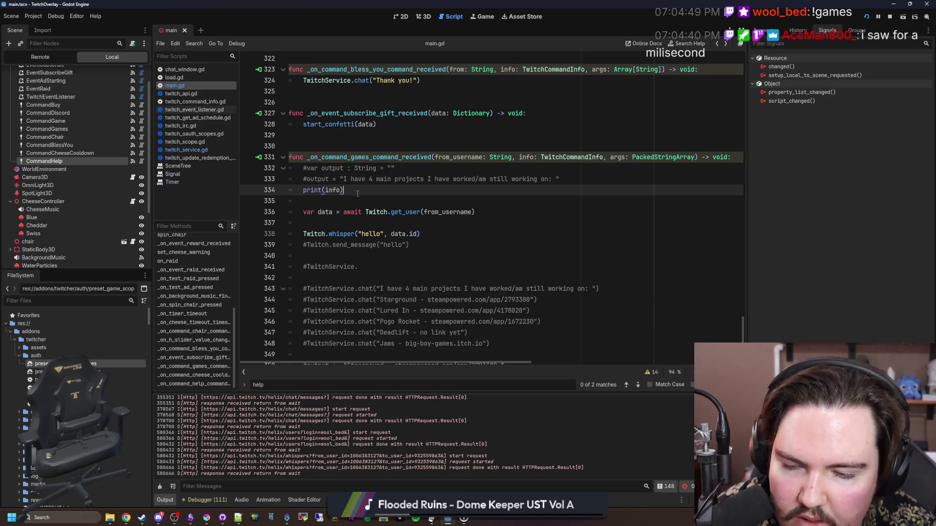
# Step: Run the project and check the output for the !games whisper request
pyautogui.hotkey('ctrl', 's')
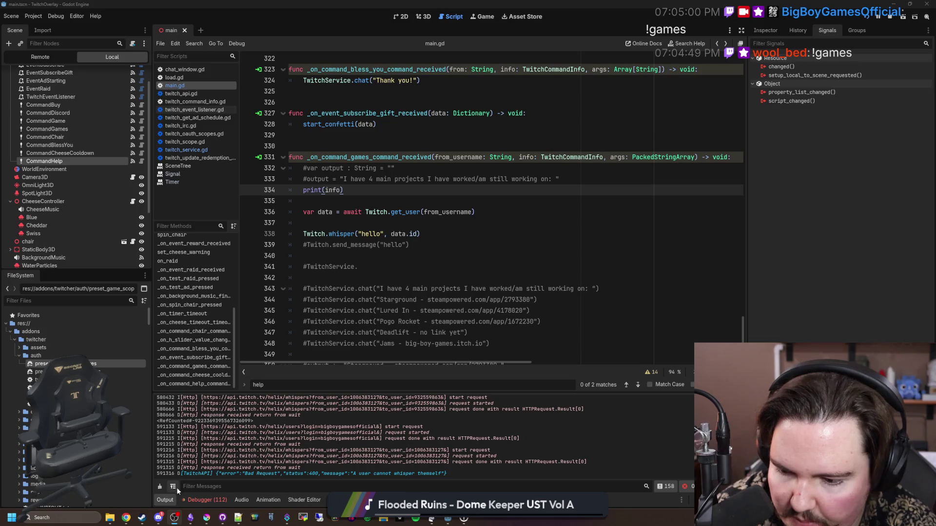
pyautogui.scroll(10, 216, 437)
pyautogui.scroll(-12, 306, 443)
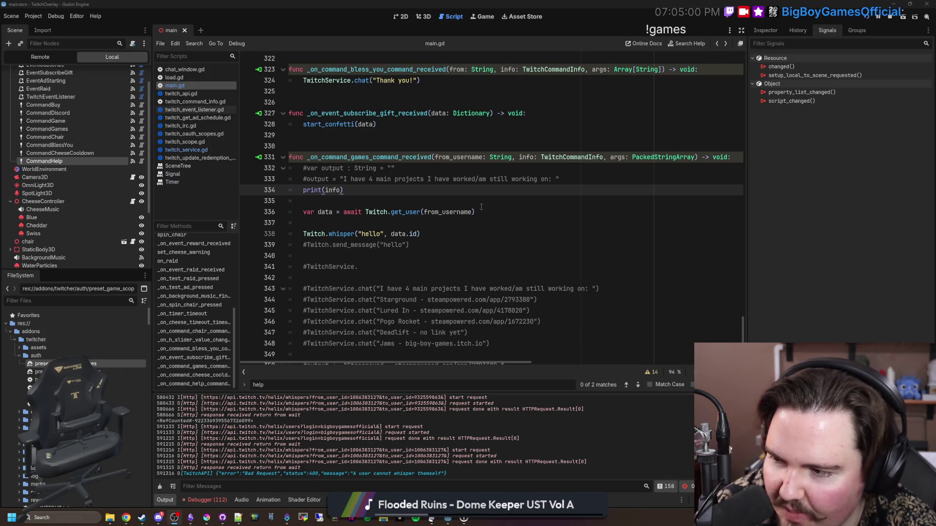
pyautogui.click(349, 259)
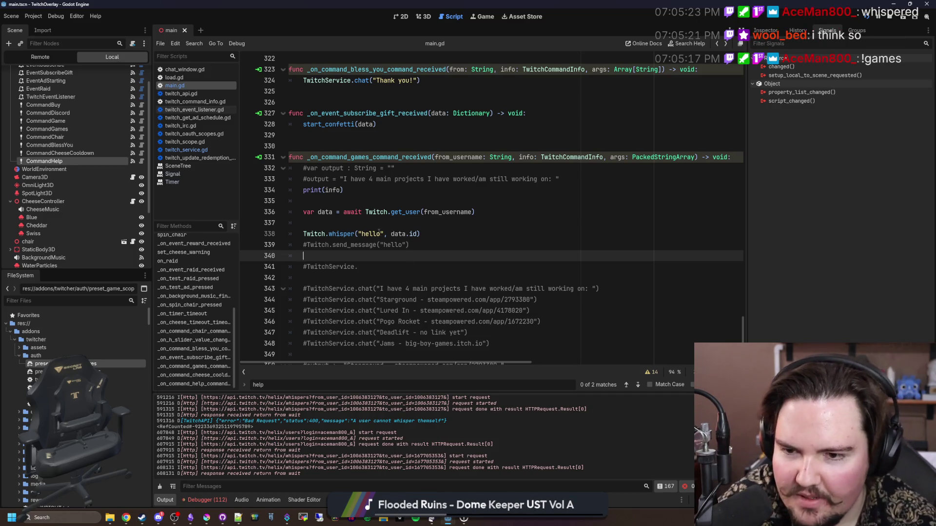
# Step: Comment out the get_user lookup and whisper lines with #, then save
pyautogui.click(361, 234)
pyautogui.click(415, 219)
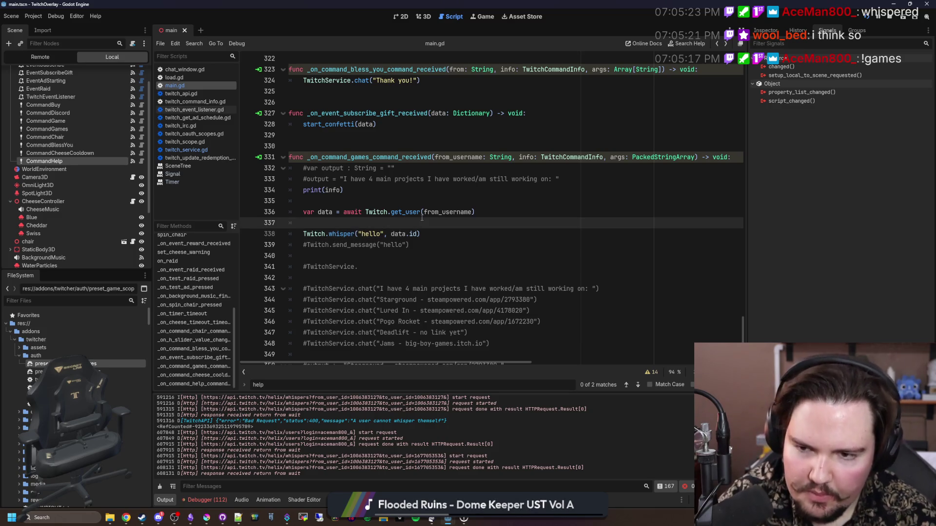
pyautogui.moveTo(303, 234); pyautogui.dragTo(303, 212)
pyautogui.click(303, 212)
pyautogui.write('#')
pyautogui.click(303, 234)
pyautogui.write('#')
pyautogui.click(319, 201)
pyautogui.hotkey('ctrl', 's')
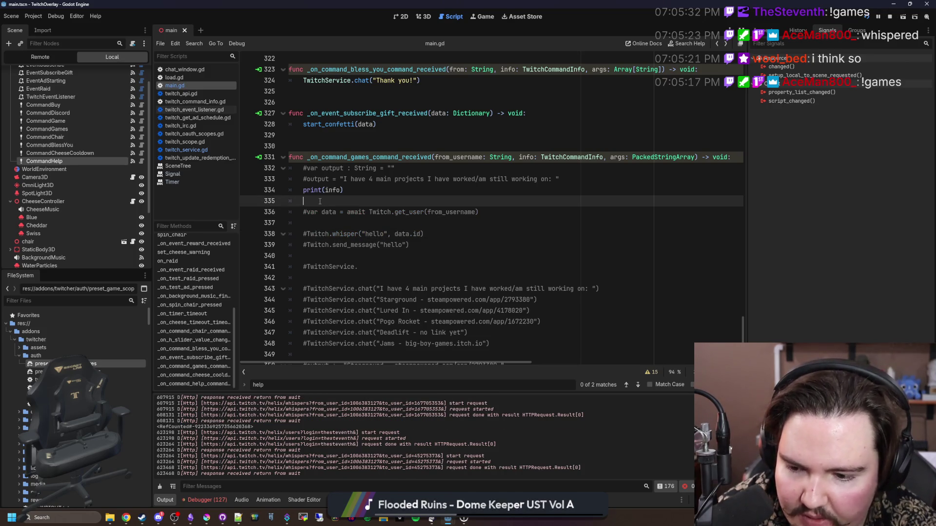
# Step: Change the debug print to print(args) and run the project to trigger the command
pyautogui.doubleClick(334, 189)
pyautogui.write('args')
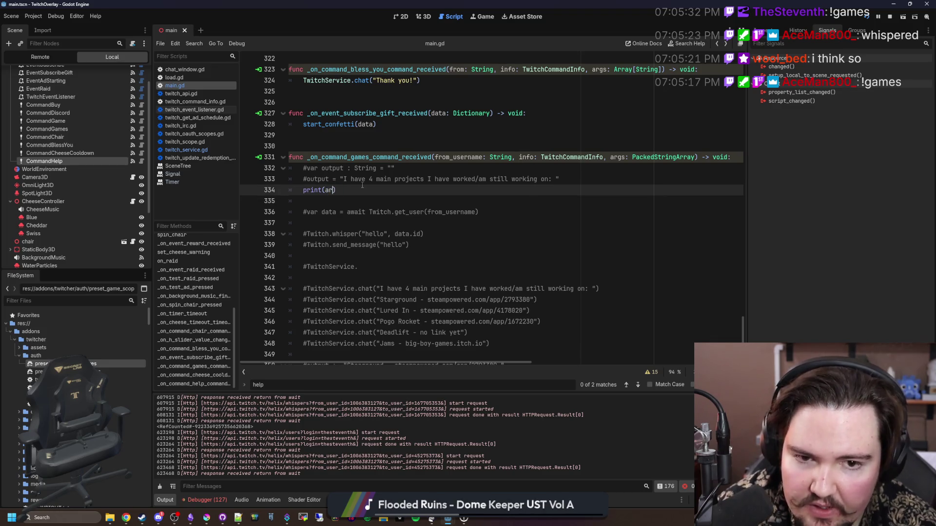
pyautogui.click(362, 190)
pyautogui.hotkey('ctrl', 's')
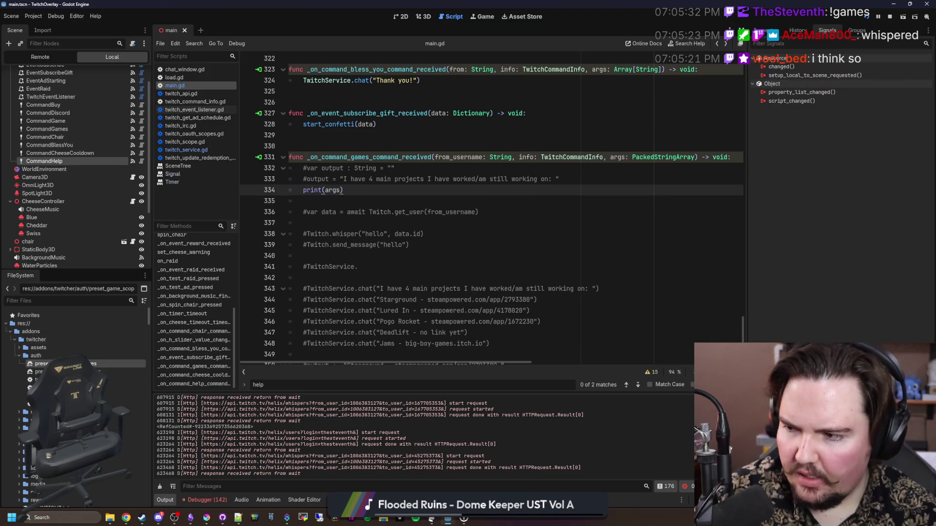
pyautogui.click(174, 518)
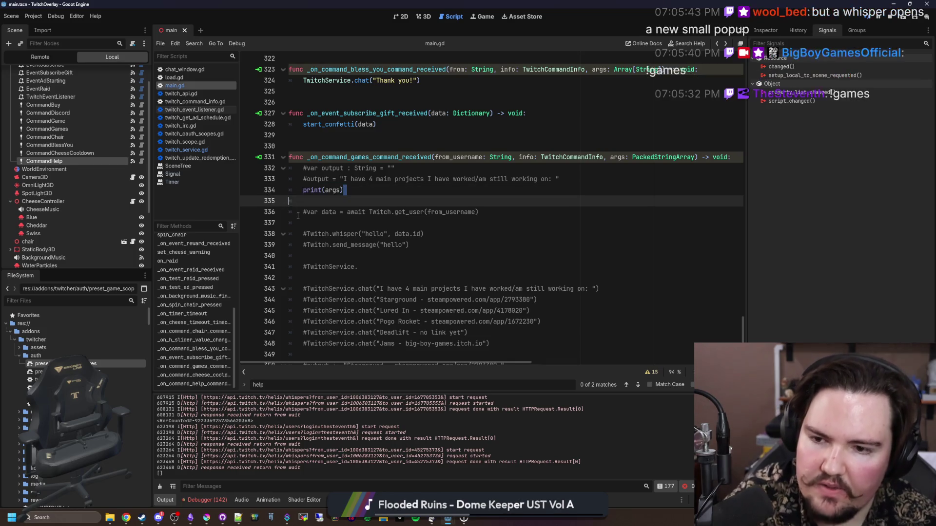
# Step: Re-enable the await Twitch.get_user line and delete the print(args) line
pyautogui.press('Down')
pyautogui.press('Down')
pyautogui.hotkey('ctrl', 'k')
pyautogui.moveTo(343, 190); pyautogui.dragTo(299, 188)
pyautogui.press('BackSpace')
pyautogui.press('BackSpace')
pyautogui.press('BackSpace')
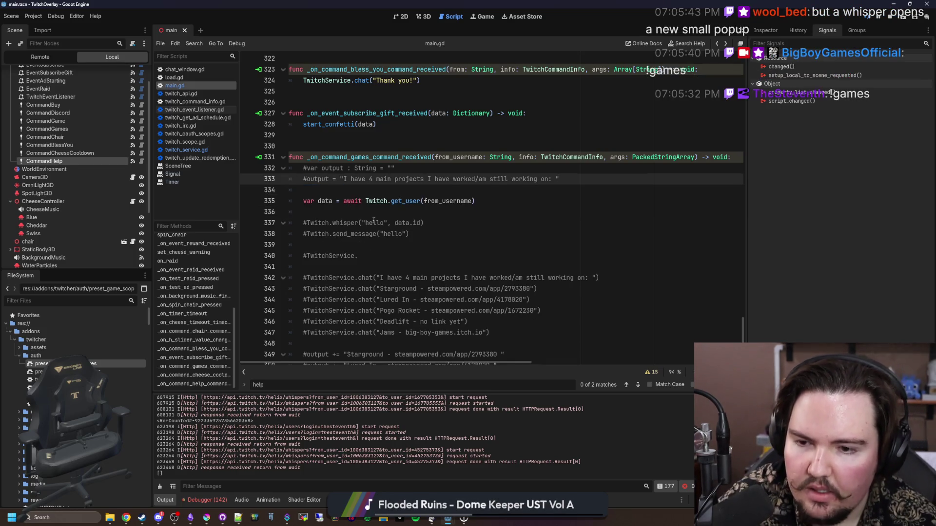
# Step: Uncomment Twitch.send_message("hello"), add empty extra arguments, and open its definition in twitch_service.gd
pyautogui.click(305, 234)
pyautogui.press('BackSpace')
pyautogui.press('Return')
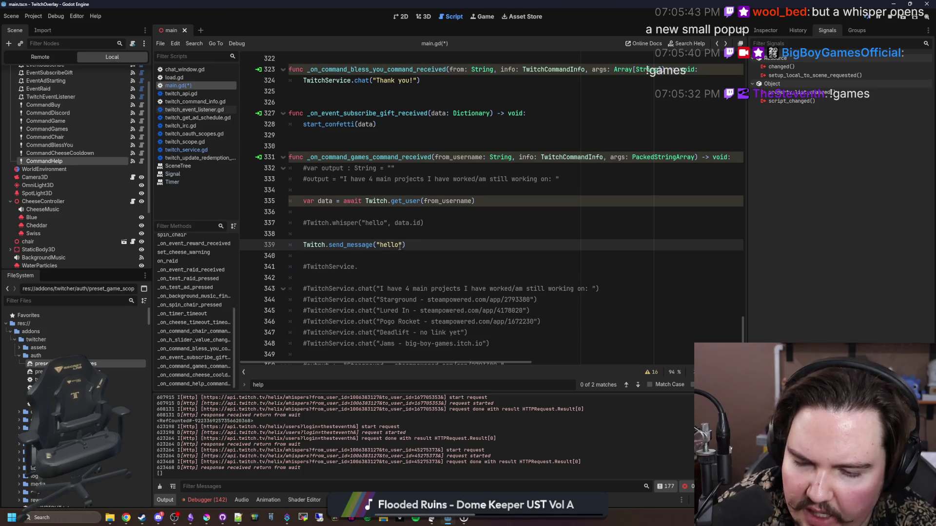
pyautogui.click(402, 245)
pyautogui.write('"')
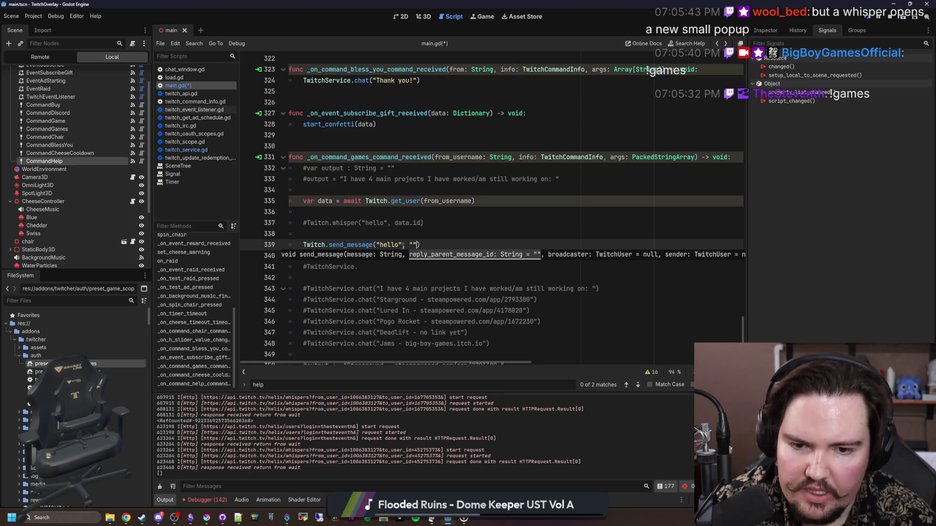
pyautogui.write(', ')
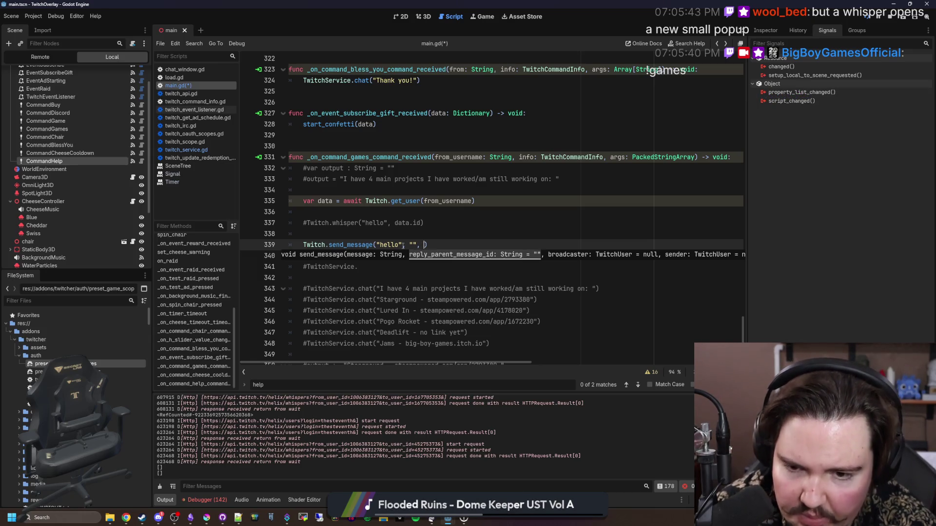
pyautogui.write(',')
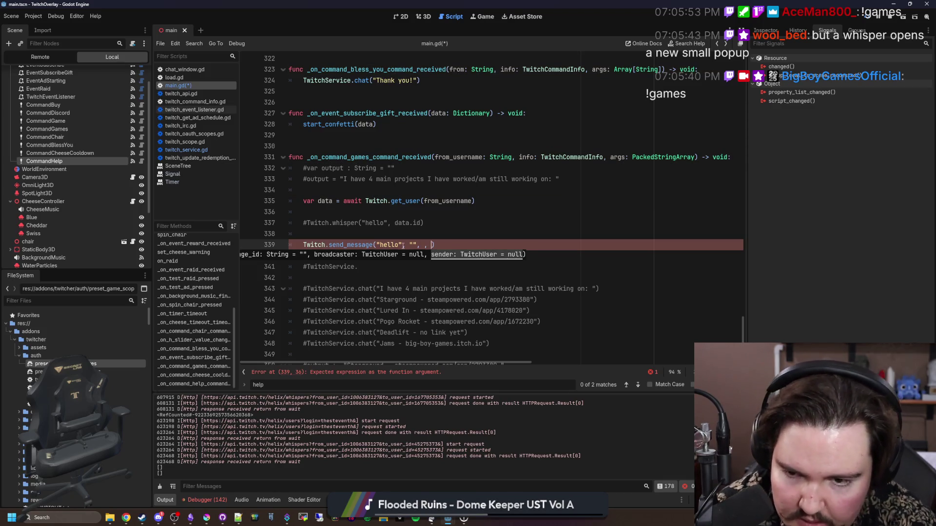
pyautogui.keyDown('ctrl'); pyautogui.click(361, 245); pyautogui.keyUp('ctrl')
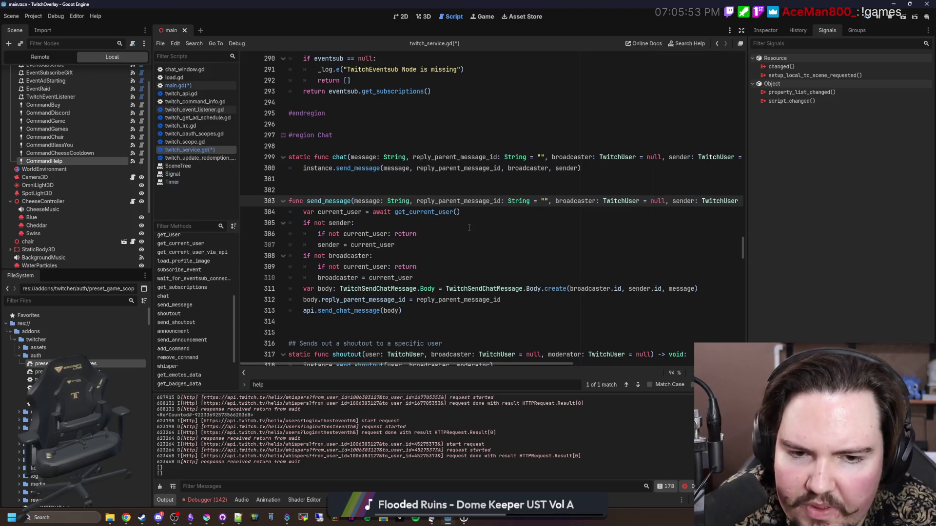
# Step: Inspect the send_message signature and reply_parent_message_id, then go back to main.gd
pyautogui.press('End')
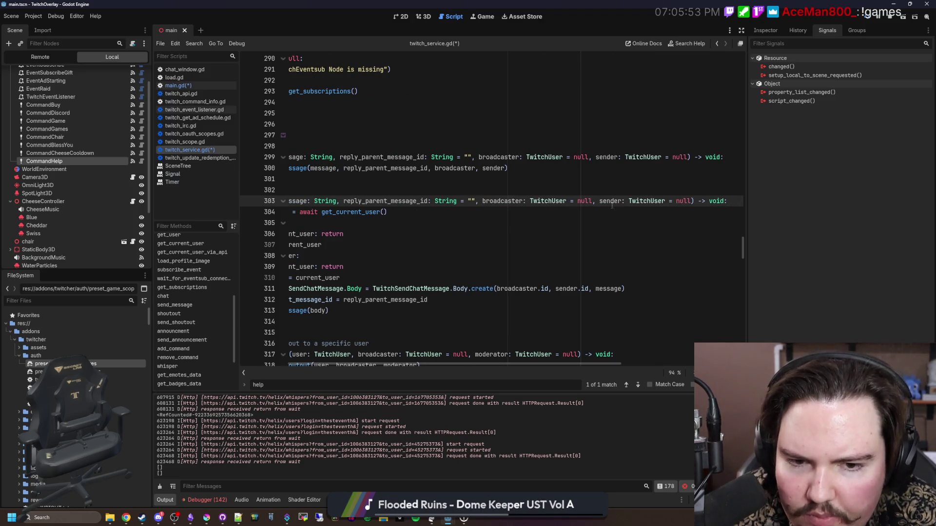
pyautogui.press('Home')
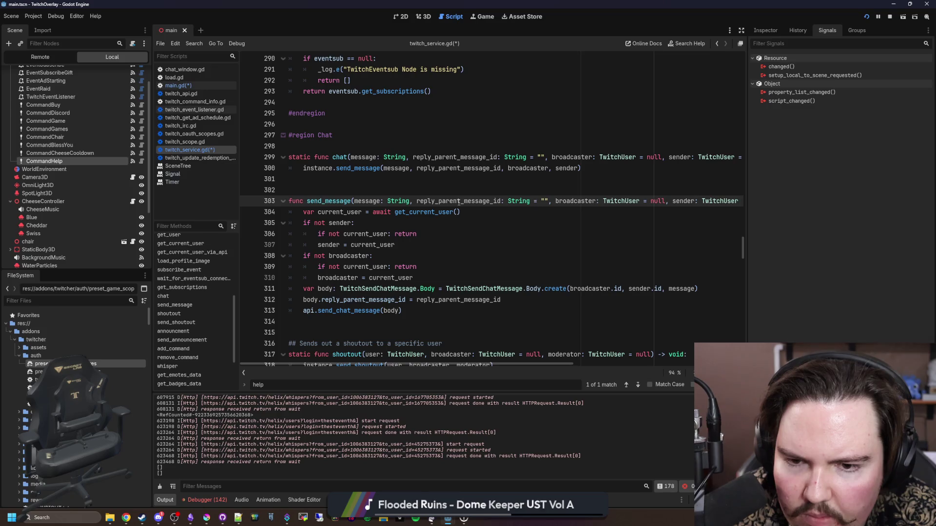
pyautogui.doubleClick(458, 201)
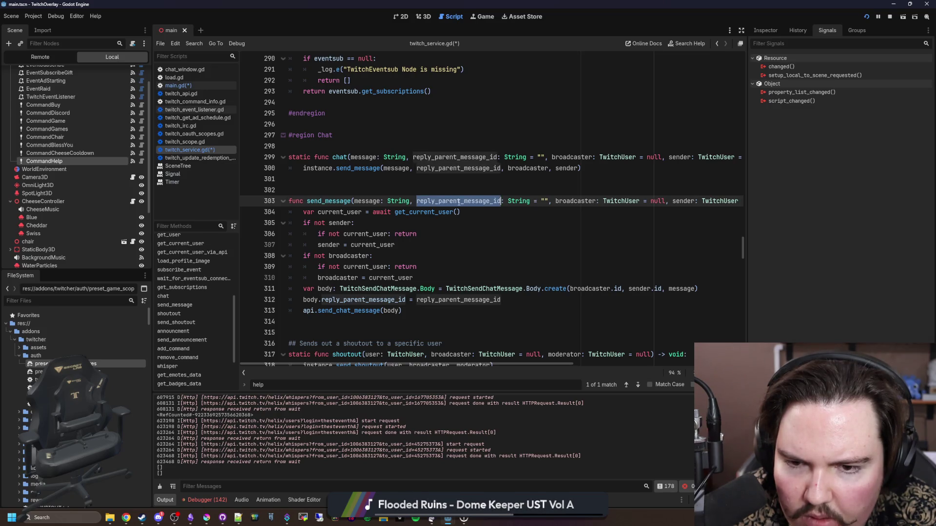
pyautogui.click(498, 217)
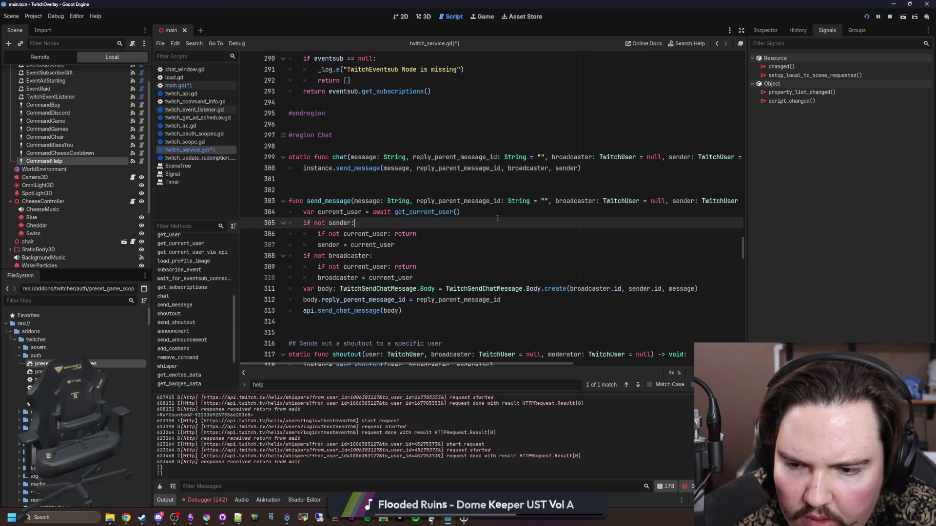
pyautogui.hotkey('alt', 'Left')
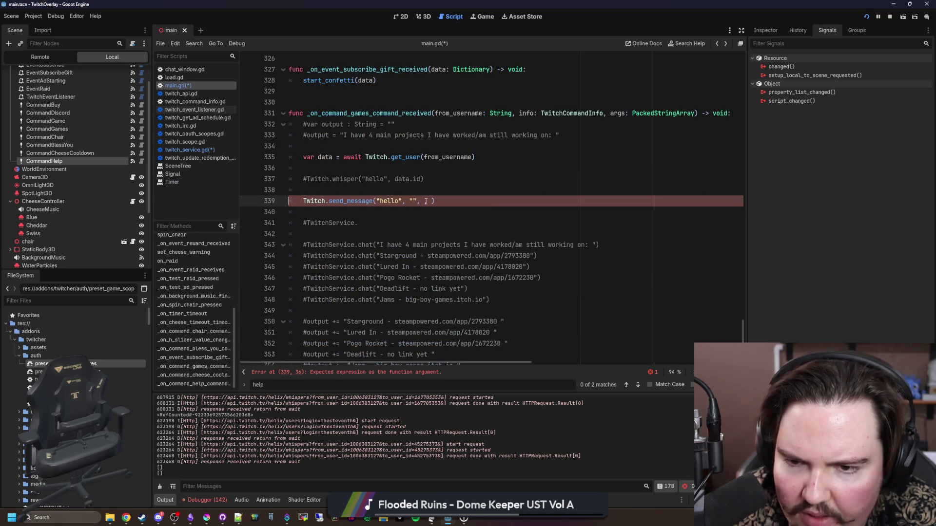
# Step: Try broadcaster members on Twitch, TwitchService and TwitchAPI, then pass data.id as the last argument
pyautogui.write('get_b')
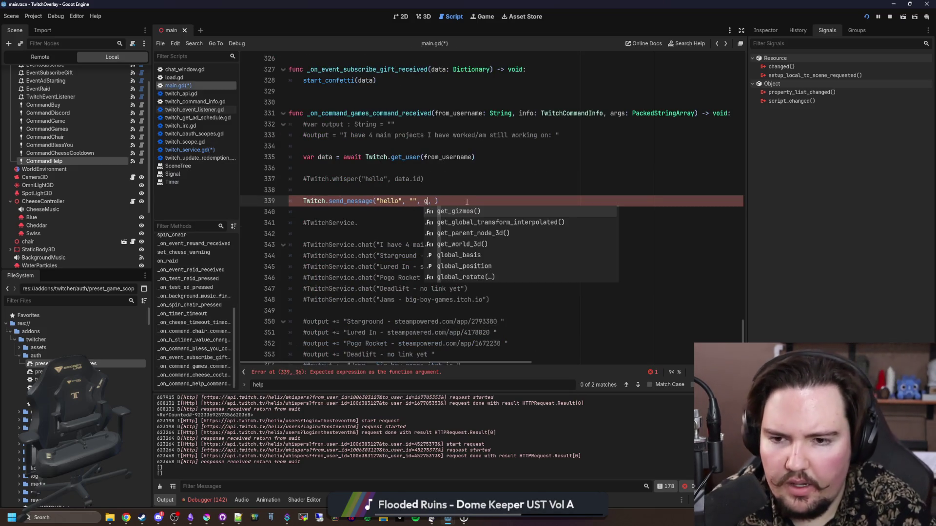
pyautogui.press('BackSpace')
pyautogui.press('BackSpace')
pyautogui.press('BackSpace')
pyautogui.write('Twitch.broad')
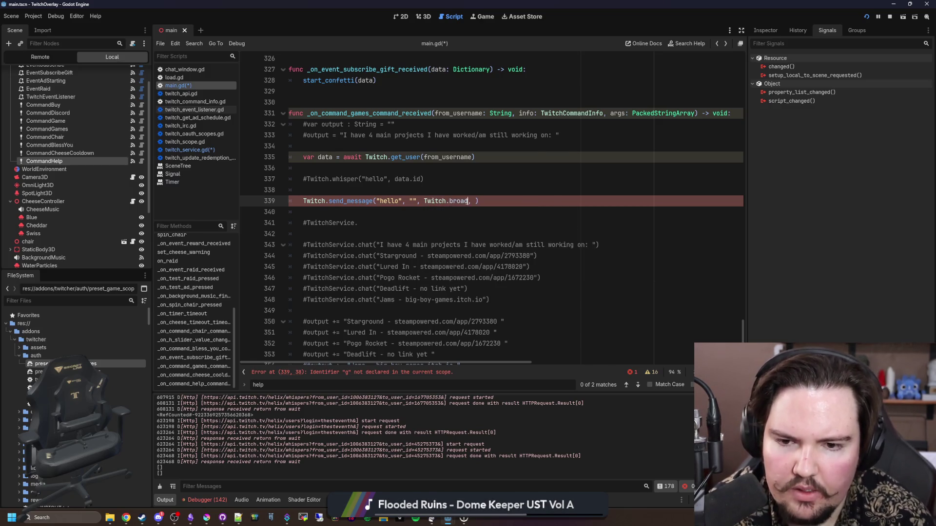
pyautogui.press('BackSpace')
pyautogui.press('BackSpace')
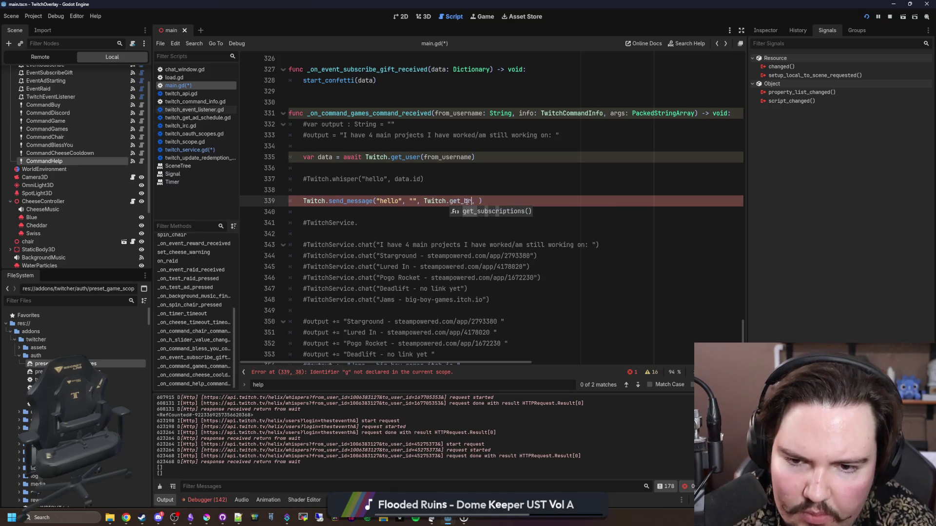
pyautogui.press('BackSpace')
pyautogui.write('Service.b')
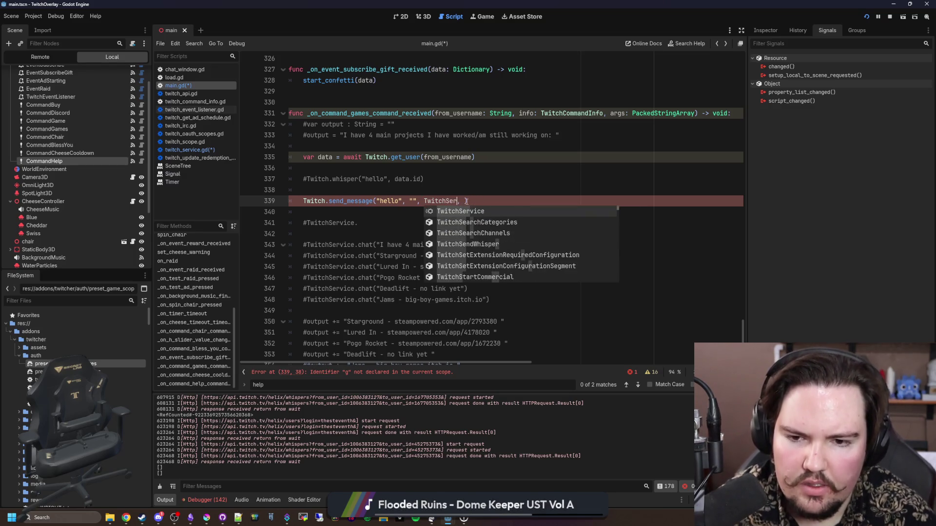
pyautogui.write('ro')
pyautogui.press('BackSpace')
pyautogui.press('BackSpace')
pyautogui.press('BackSpace')
pyautogui.press('BackSpace')
pyautogui.press('BackSpace')
pyautogui.write('API.broa')
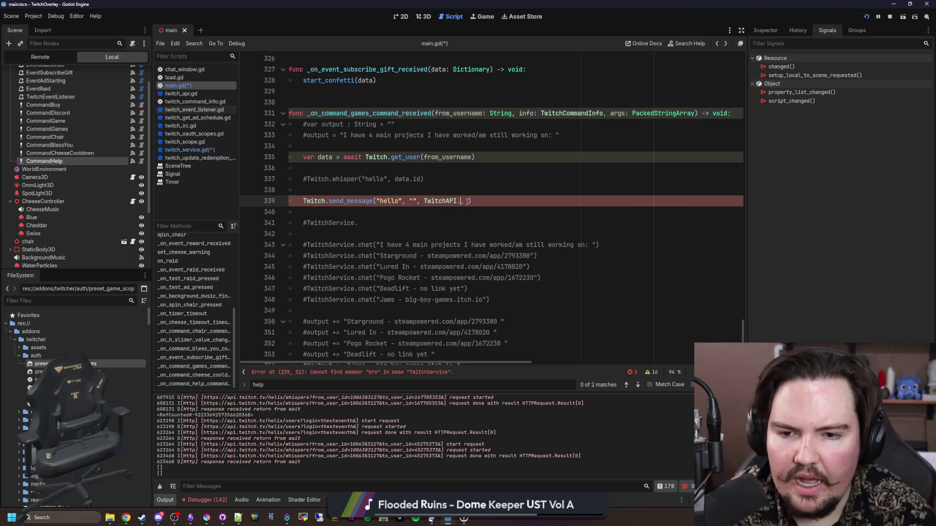
pyautogui.press('BackSpace')
pyautogui.press('BackSpace')
pyautogui.press('BackSpace')
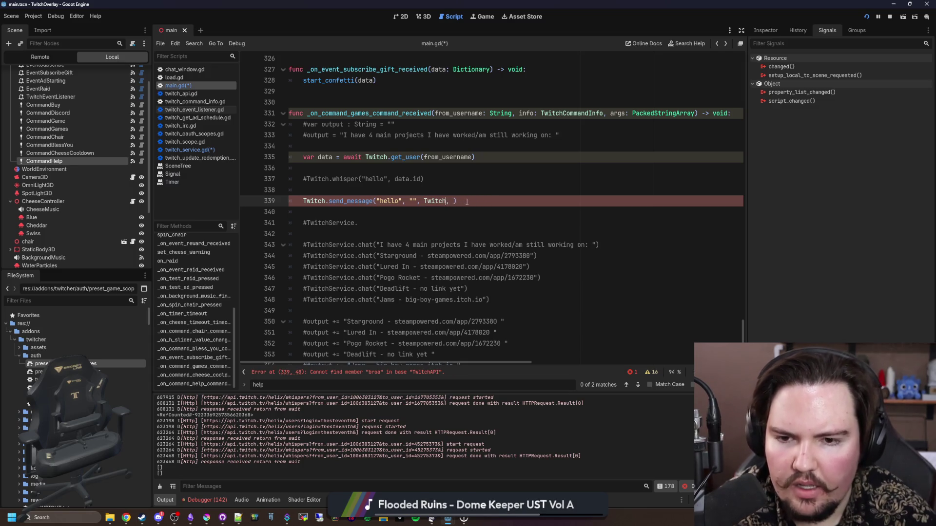
pyautogui.press('Right')
pyautogui.press('Right')
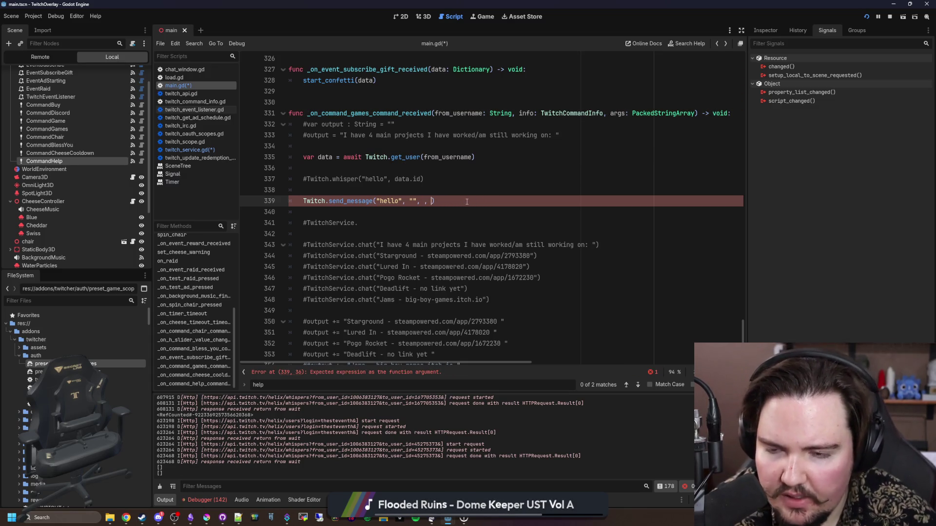
pyautogui.write('data.id')
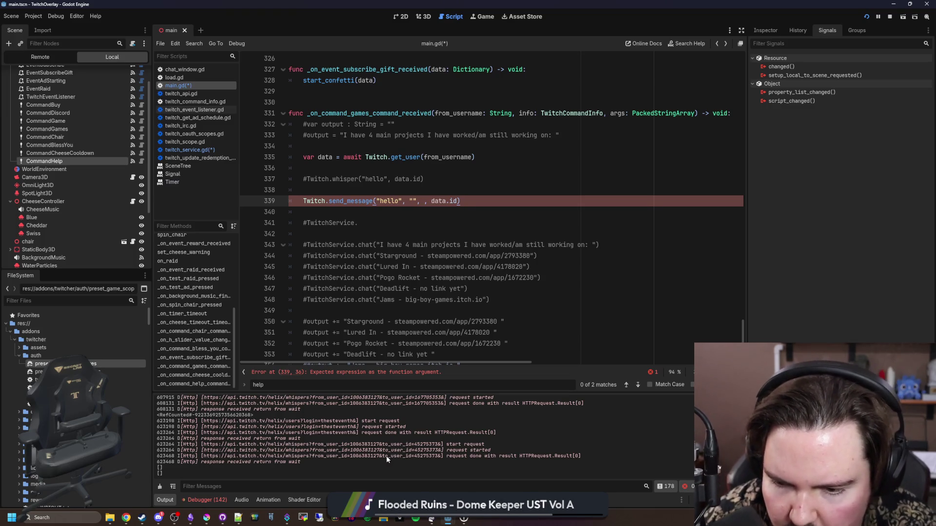
# Step: Copy the user's numeric id from the whisper log line into the empty reply id quotes
pyautogui.scroll(1, 386, 455)
pyautogui.scroll(1, 323, 429)
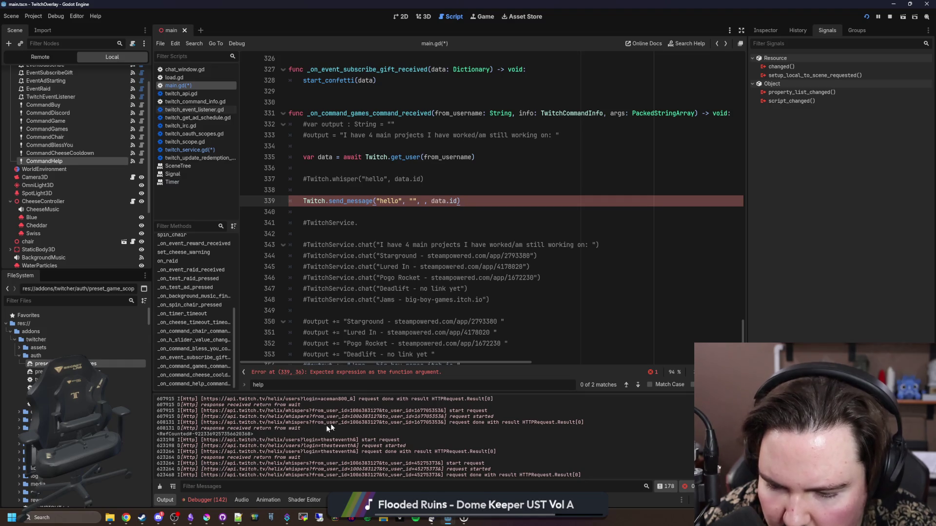
pyautogui.tripleClick(366, 412)
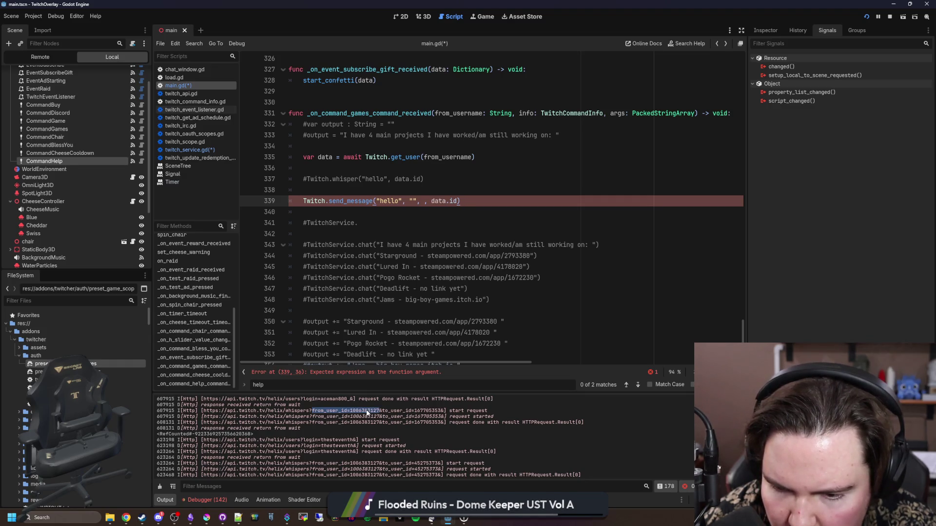
pyautogui.click(412, 245)
pyautogui.click(412, 201)
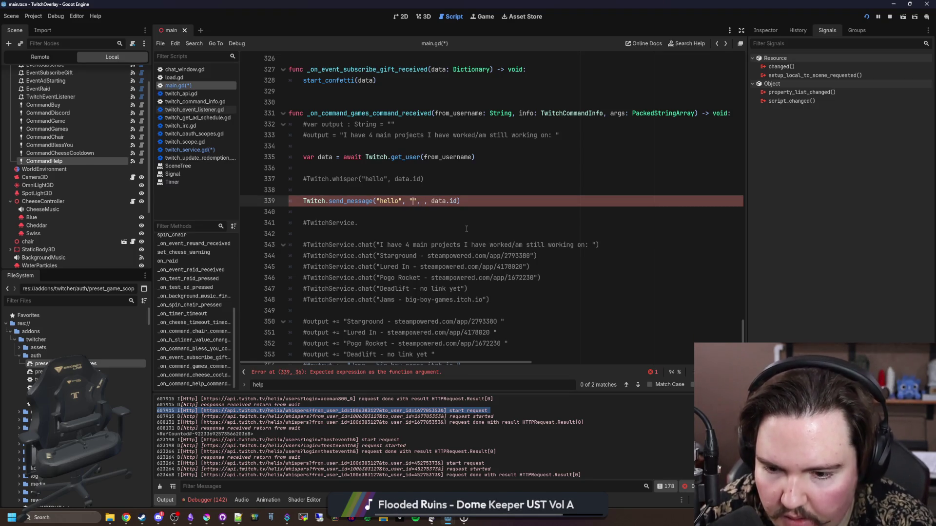
pyautogui.write('1006')
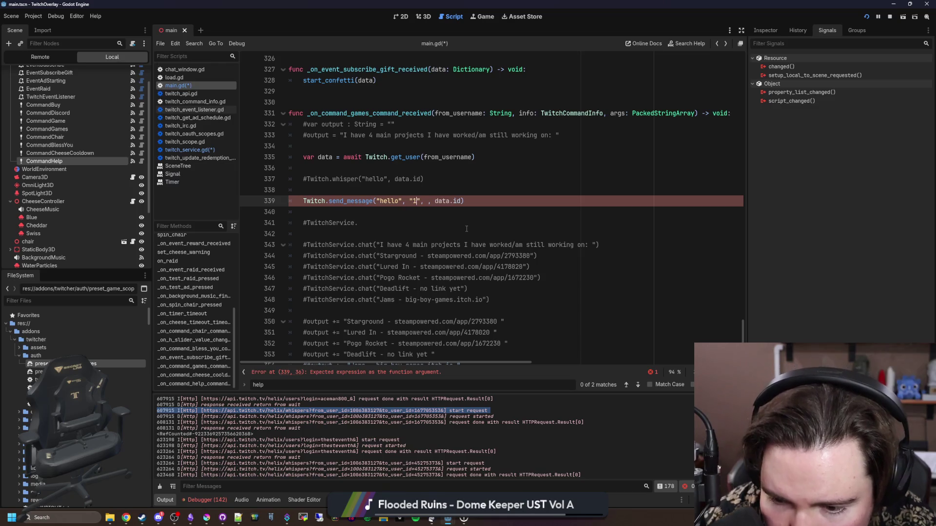
pyautogui.write('3')
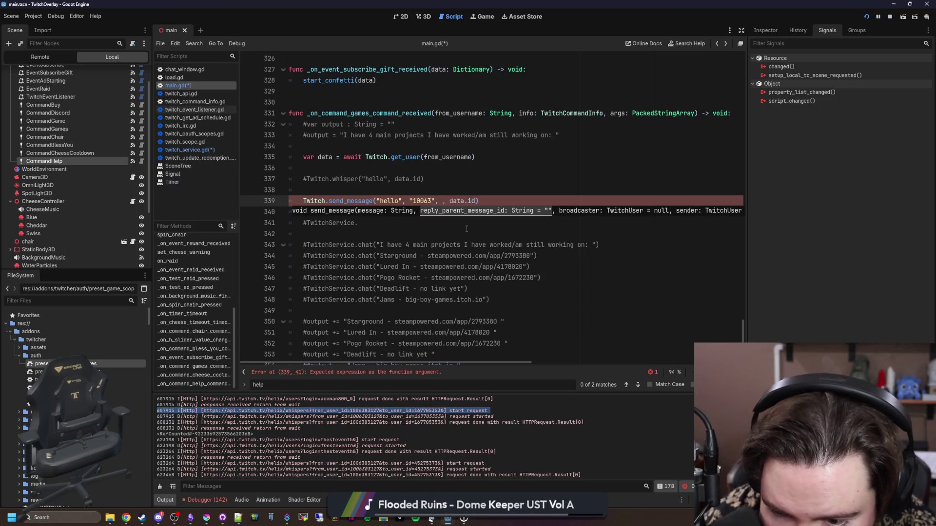
pyautogui.write('8312')
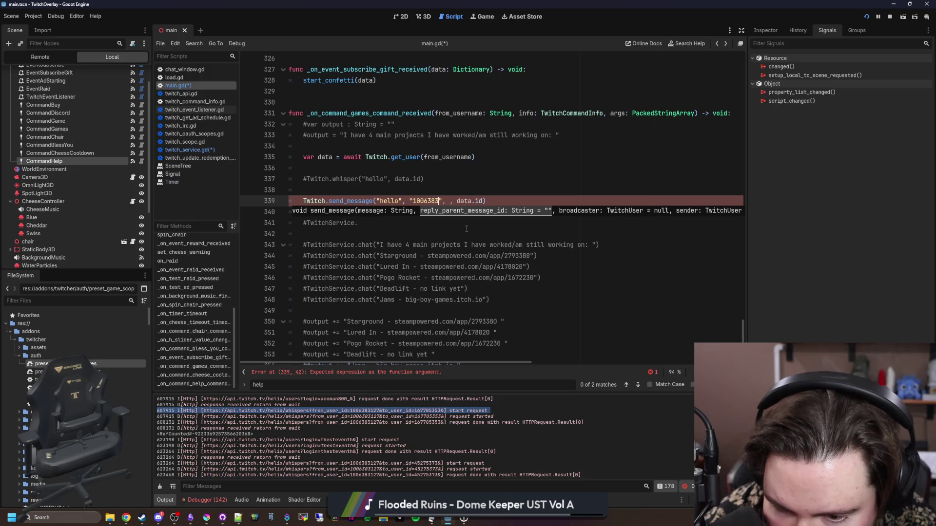
pyautogui.write('7')
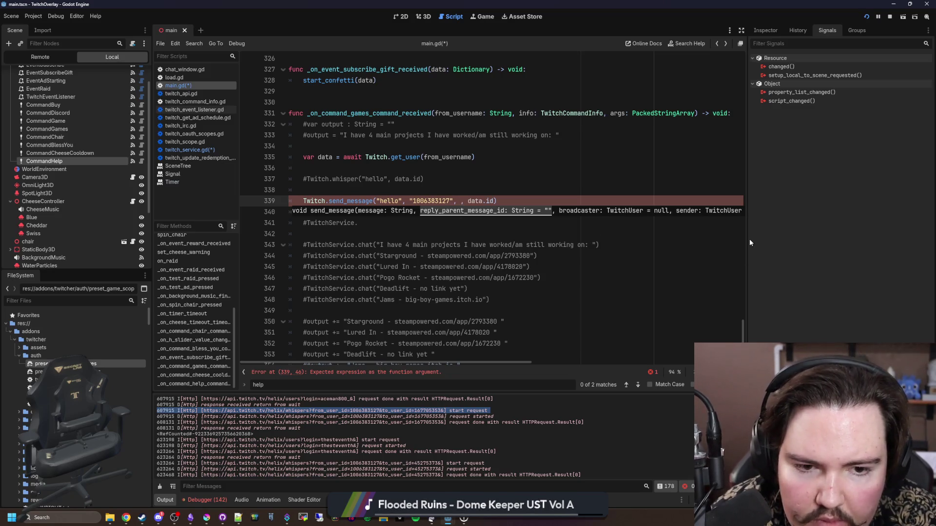
# Step: Widen the script editor and insert two blank lines above the send_message call
pyautogui.moveTo(745, 238); pyautogui.dragTo(853, 239)
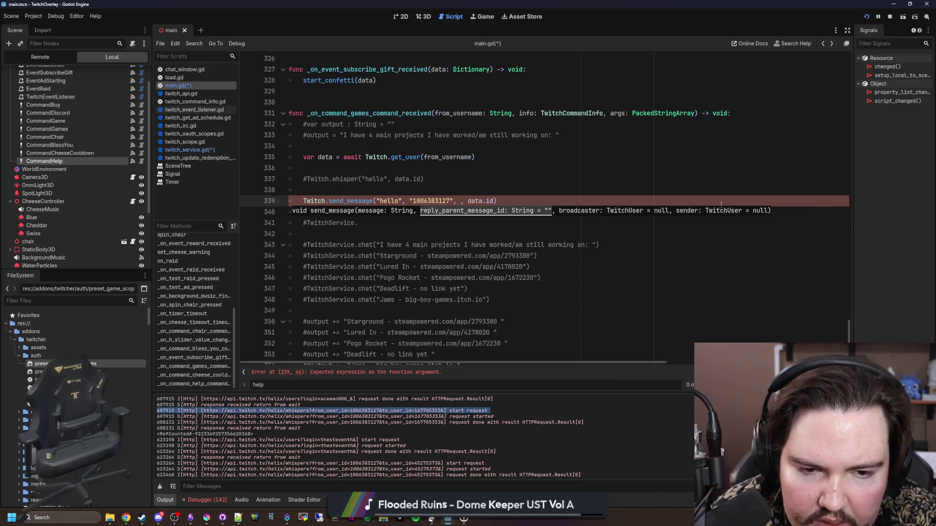
pyautogui.scroll(1, 387, 234)
pyautogui.click(390, 262)
pyautogui.click(325, 234)
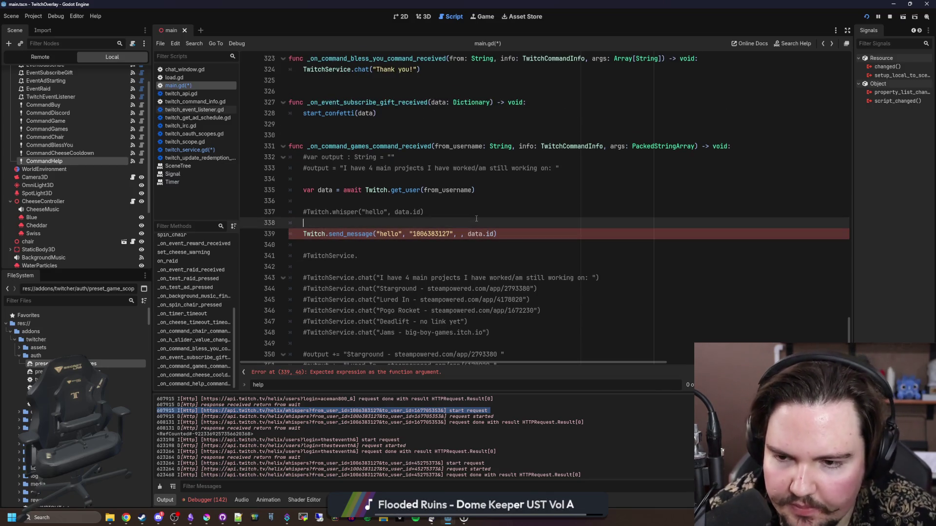
pyautogui.press('Return')
pyautogui.press('Return')
pyautogui.press('Up')
pyautogui.press('Up')
# Step: Try starting a TwitchService/TwitchAPI message call on the new line, then erase it
pyautogui.write('TwitchService.mess')
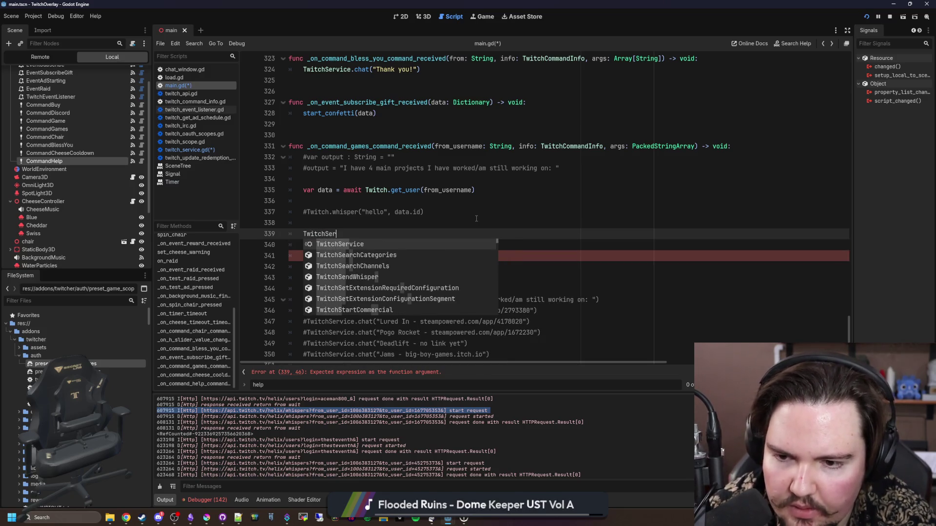
pyautogui.press('BackSpace')
pyautogui.press('BackSpace')
pyautogui.press('BackSpace')
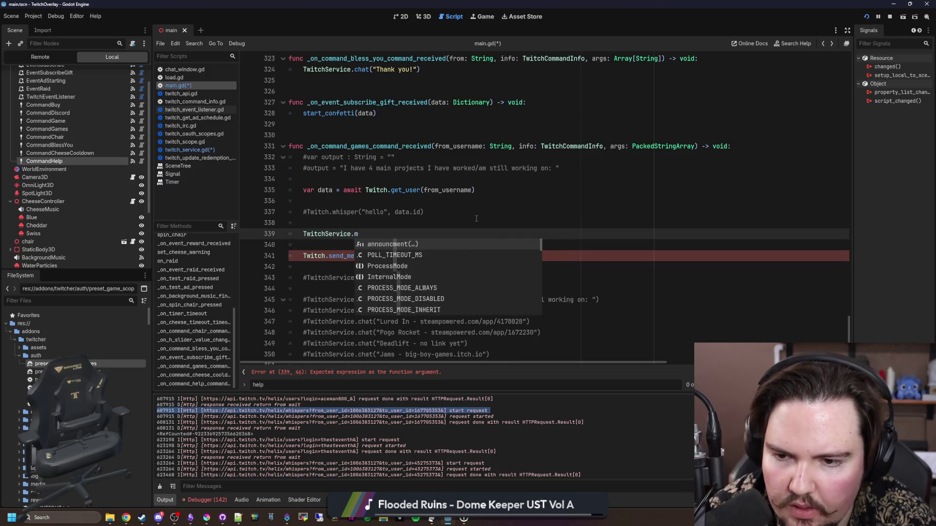
pyautogui.write('API.')
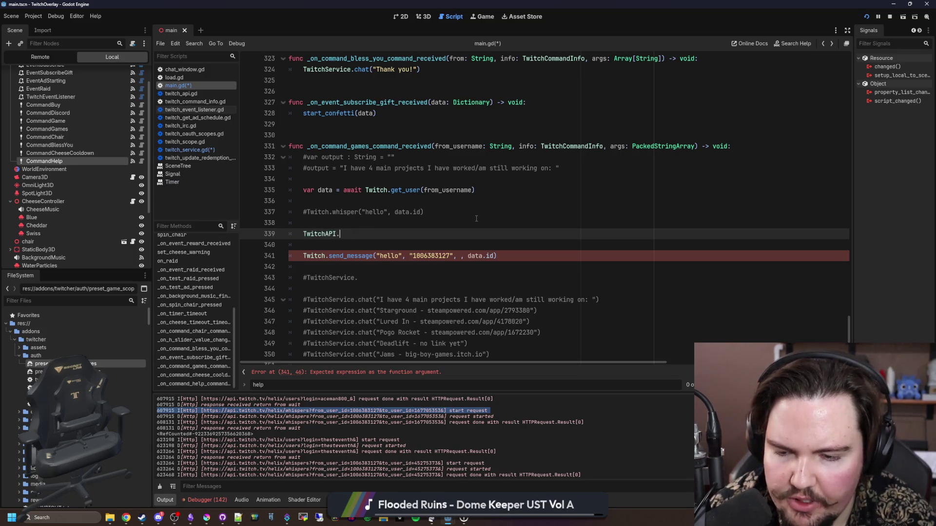
pyautogui.press('BackSpace')
pyautogui.press('BackSpace')
pyautogui.press('BackSpace')
pyautogui.press('BackSpace')
pyautogui.press('BackSpace')
pyautogui.press('BackSpace')
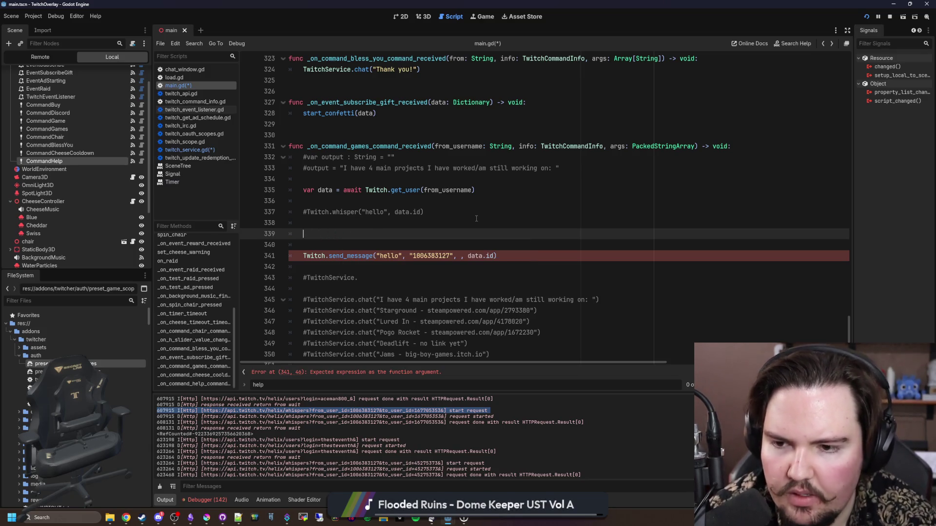
pyautogui.click(126, 518)
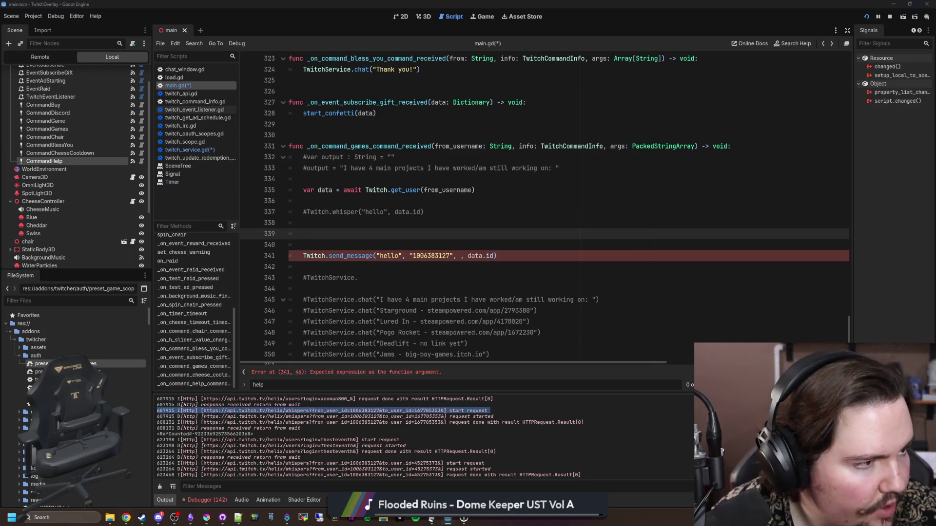
# Step: Search Google for 'twitcher documentation' and reach the Twitcher Docs overview through the GitHub repo's twitcher.kani.dev link
pyautogui.write('twit')
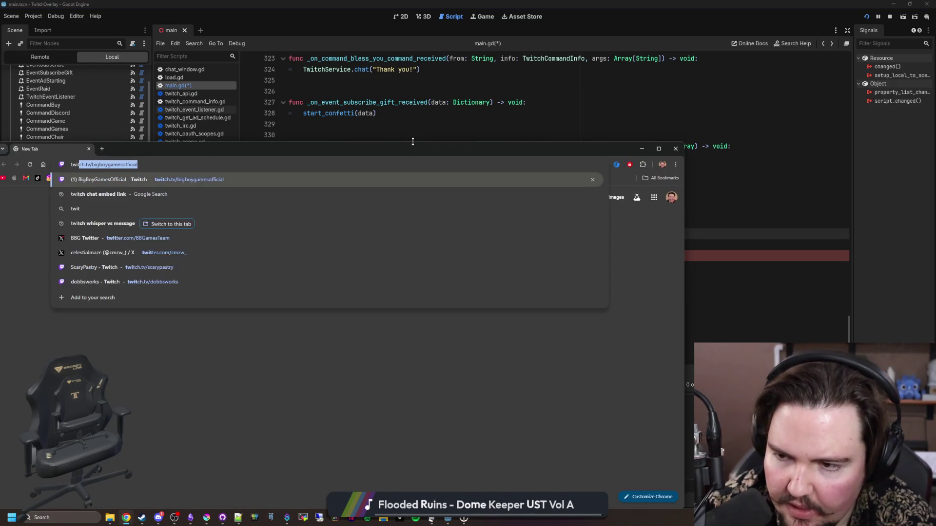
pyautogui.write('cher documentation')
pyautogui.press('Return')
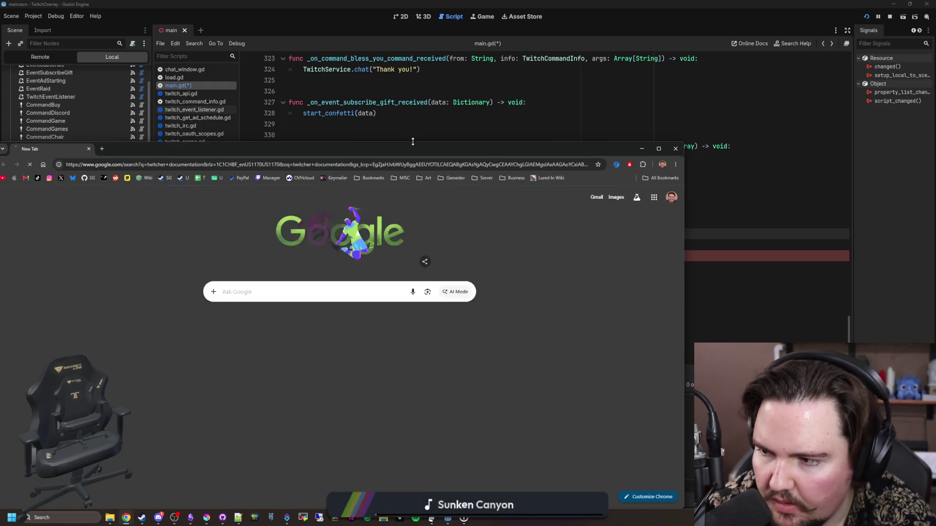
pyautogui.click(219, 330)
pyautogui.doubleClick(314, 150)
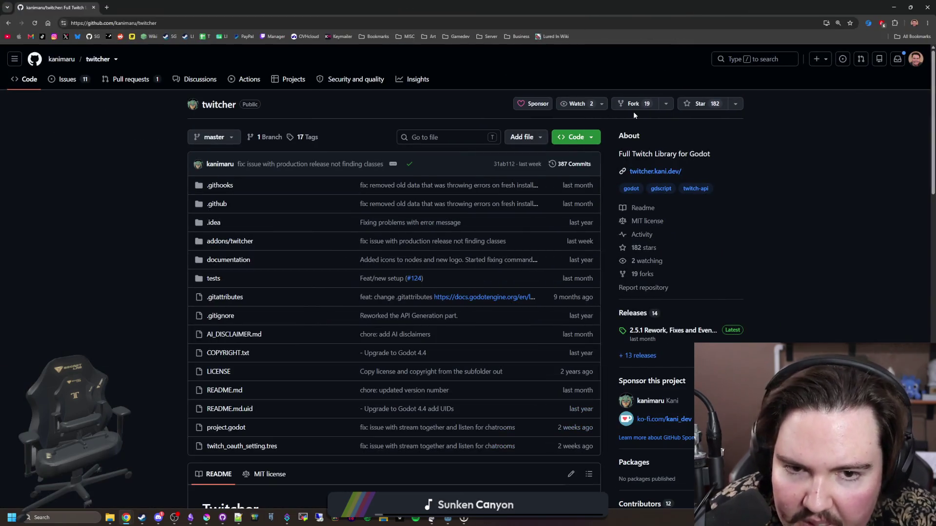
pyautogui.click(645, 171)
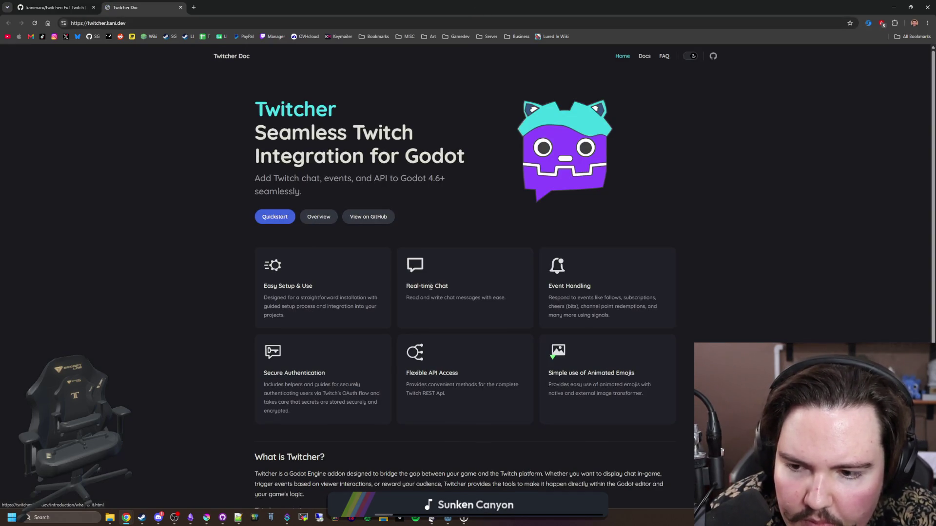
pyautogui.click(643, 55)
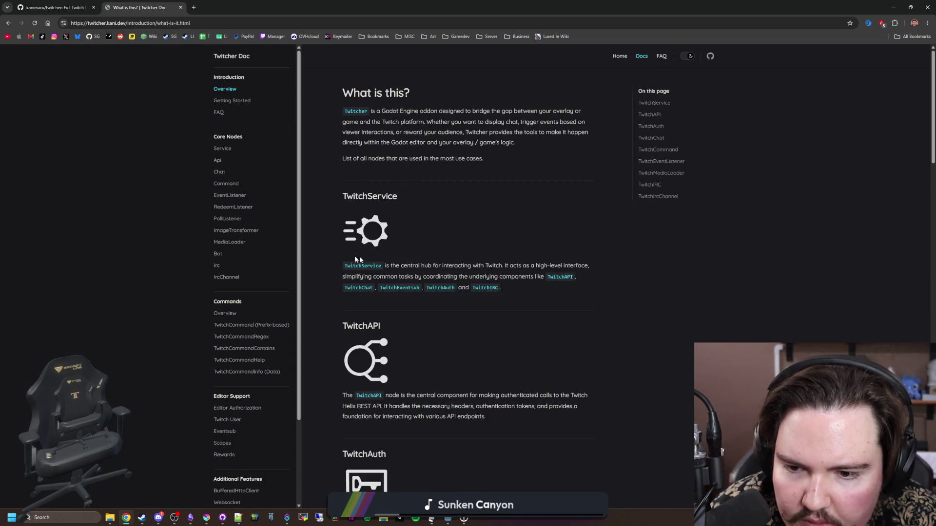
pyautogui.click(229, 174)
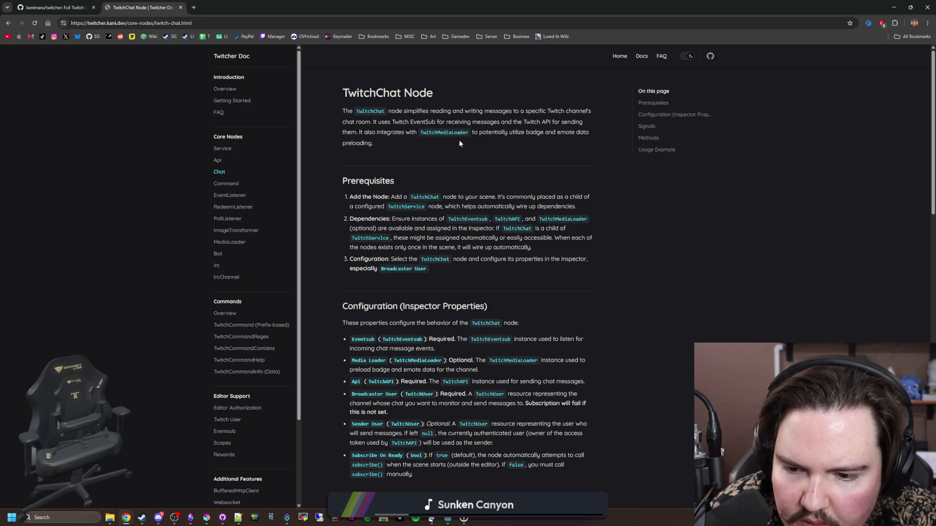
pyautogui.scroll(-2, 459, 143)
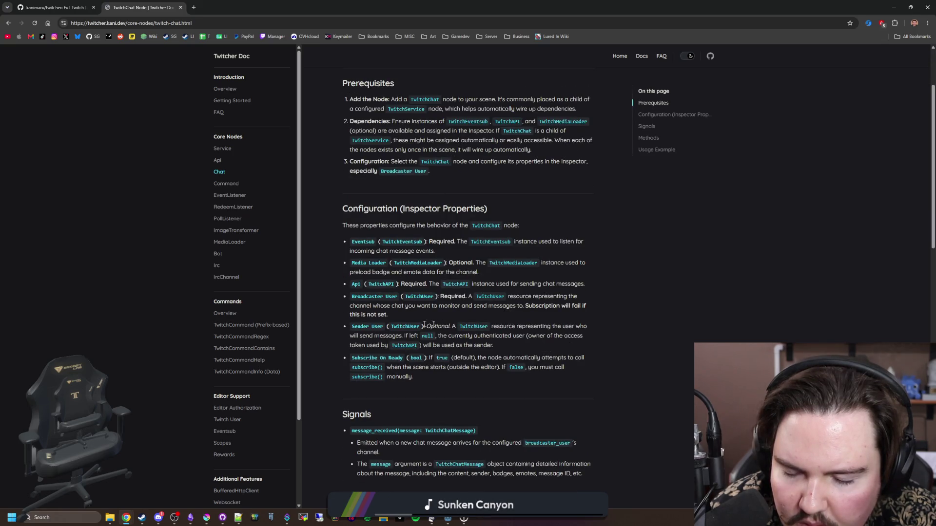
pyautogui.moveTo(433, 323)
pyautogui.mouseDown()
pyautogui.moveTo(547, 327)
pyautogui.moveTo(521, 339)
pyautogui.moveTo(414, 345)
pyautogui.moveTo(420, 330)
pyautogui.mouseUp()
pyautogui.moveTo(523, 337)
pyautogui.mouseDown()
pyautogui.moveTo(584, 337)
pyautogui.moveTo(471, 346)
pyautogui.mouseUp()
pyautogui.click(472, 346)
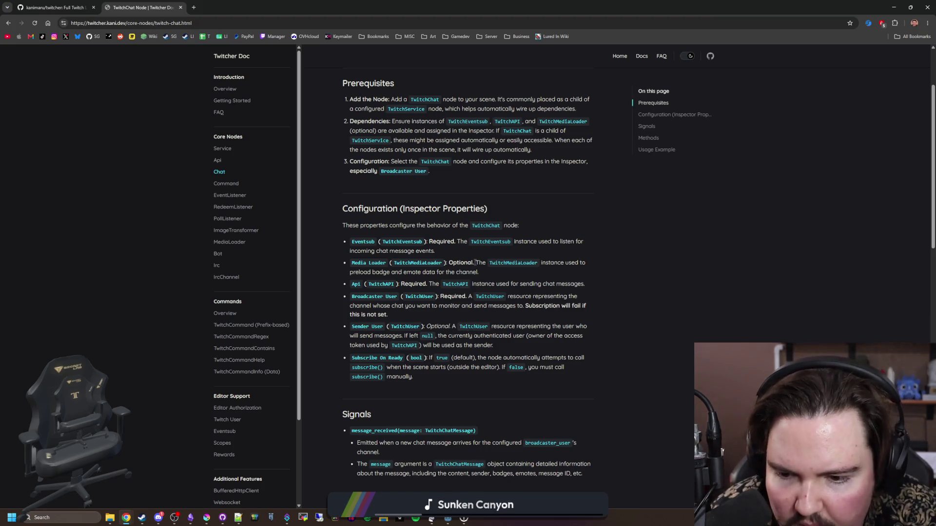
pyautogui.scroll(-2, 458, 251)
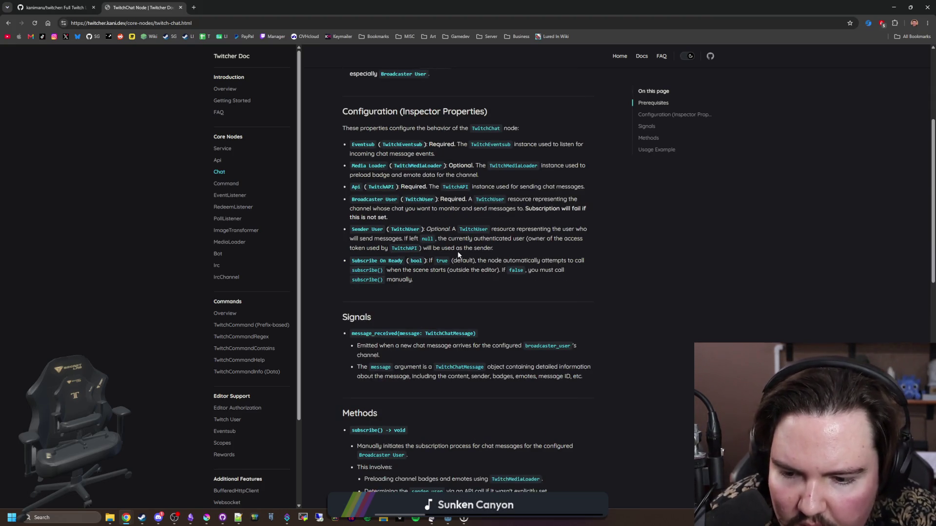
pyautogui.scroll(-8, 457, 251)
pyautogui.scroll(-4, 458, 252)
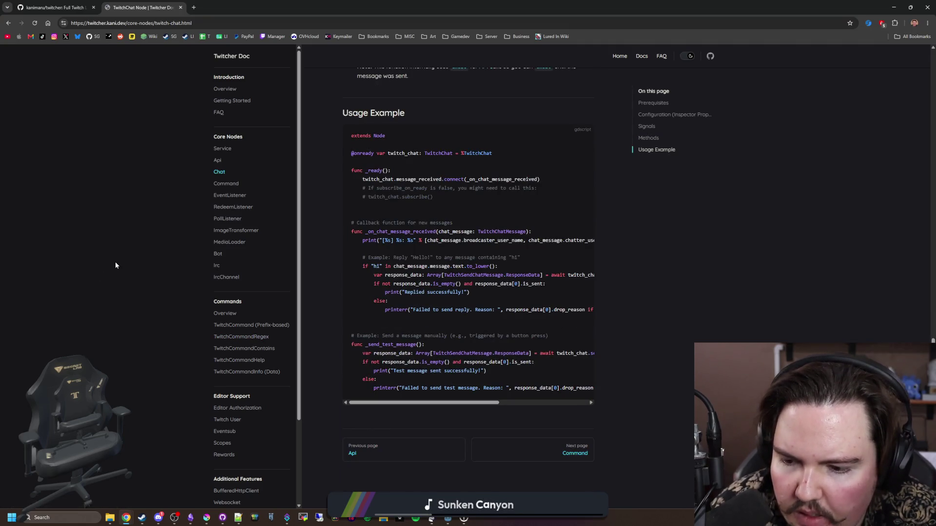
pyautogui.scroll(14, 168, 127)
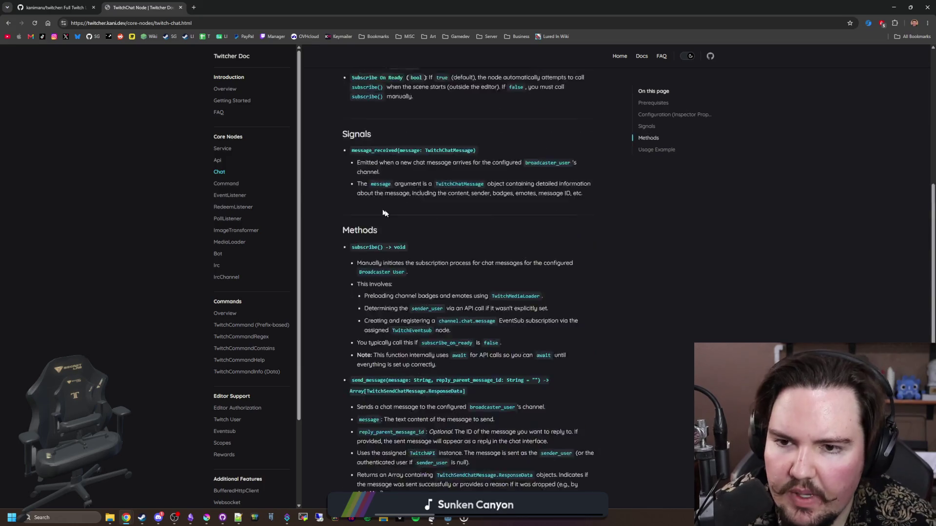
pyautogui.click(194, 8)
# Step: Search Google for 'twitch send private message' and skim the results
pyautogui.write('twitch send p')
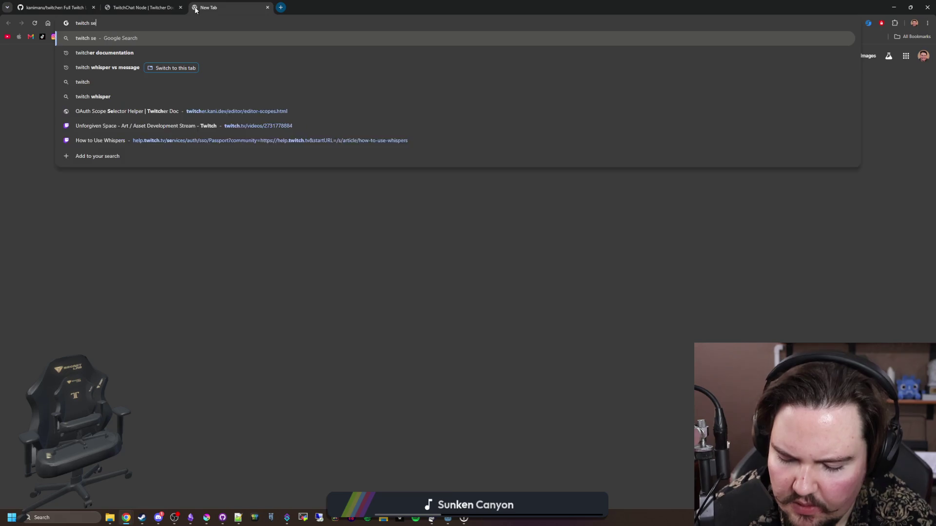
pyautogui.write('rivate message')
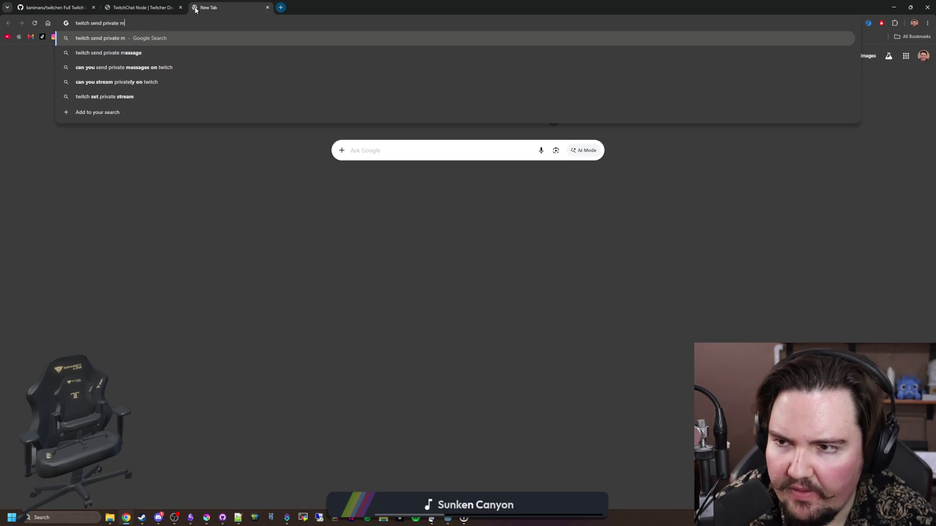
pyautogui.press('Return')
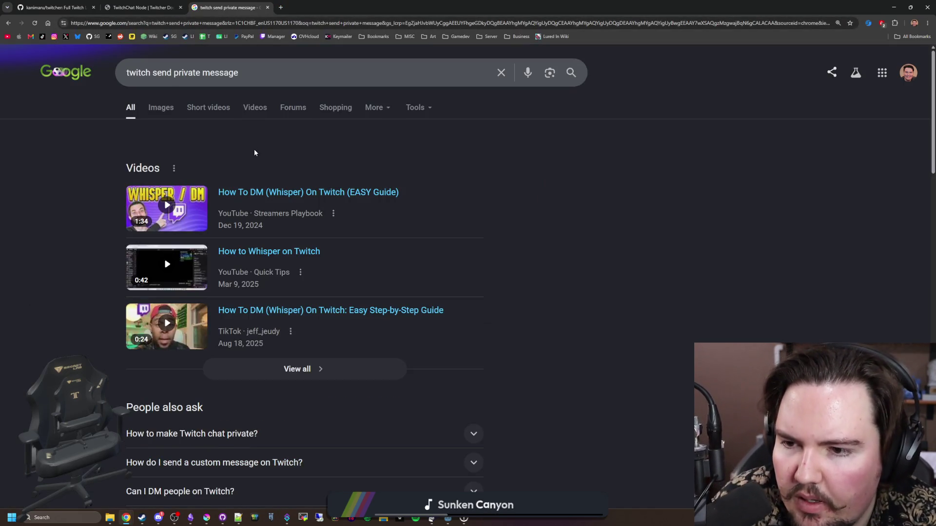
pyautogui.scroll(-1, 253, 150)
pyautogui.scroll(-2, 254, 154)
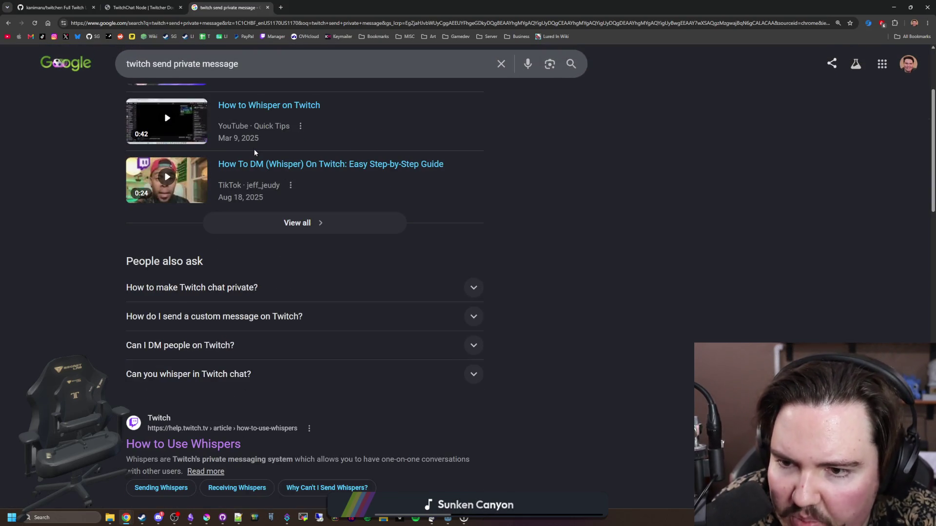
pyautogui.scroll(3, 180, 147)
# Step: Refine the query to 'twitch send message for one user' and browse the results
pyautogui.moveTo(238, 73); pyautogui.dragTo(174, 72)
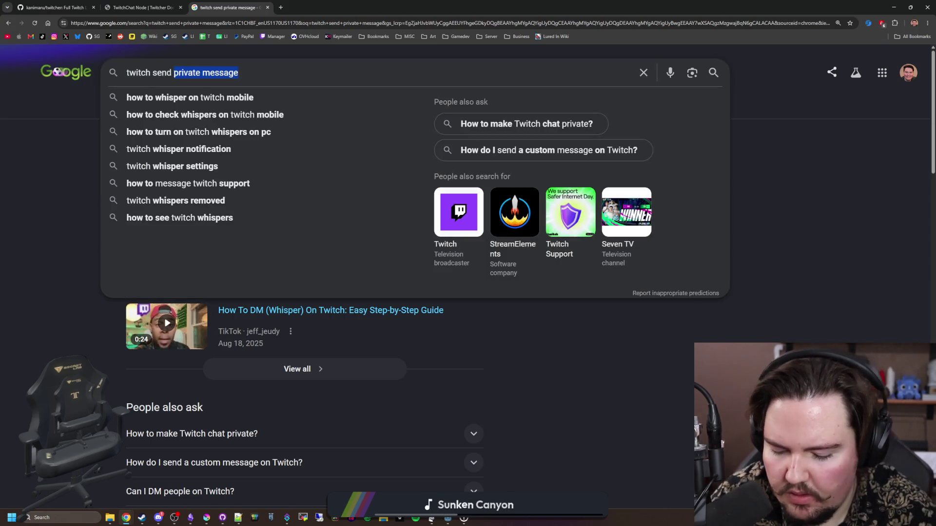
pyautogui.write('message for one user')
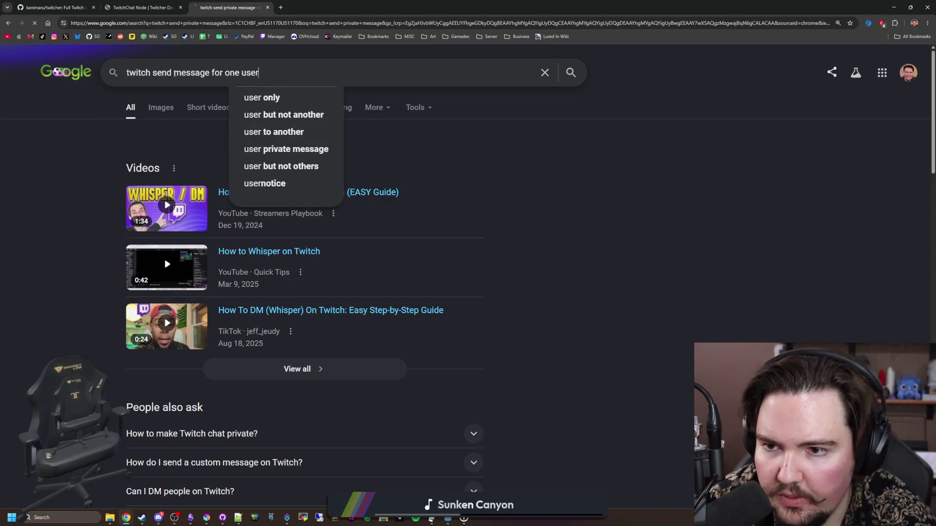
pyautogui.press('Return')
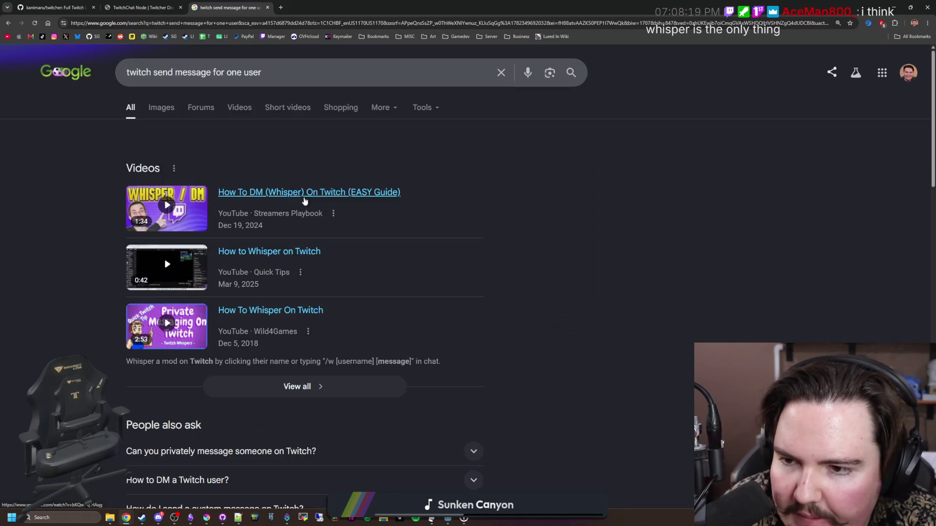
pyautogui.scroll(-1, 305, 203)
pyautogui.scroll(-3, 298, 212)
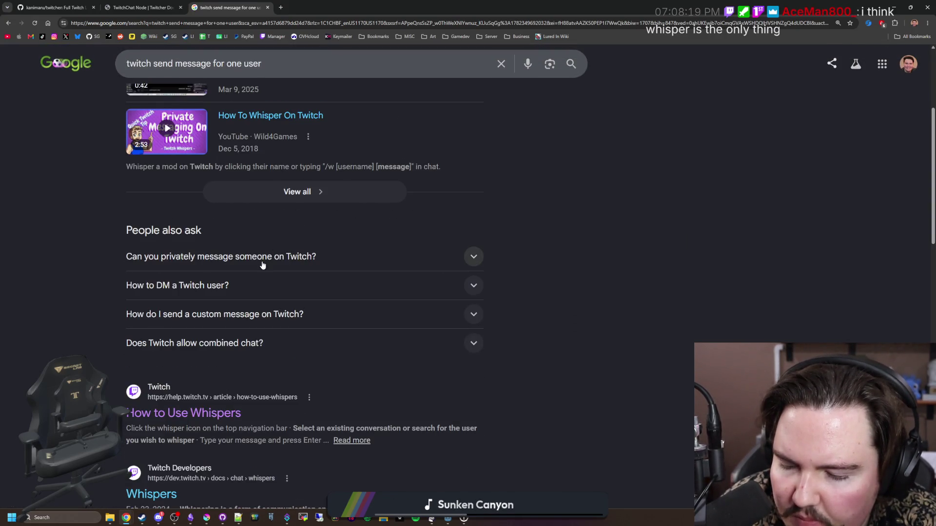
pyautogui.scroll(-7, 262, 265)
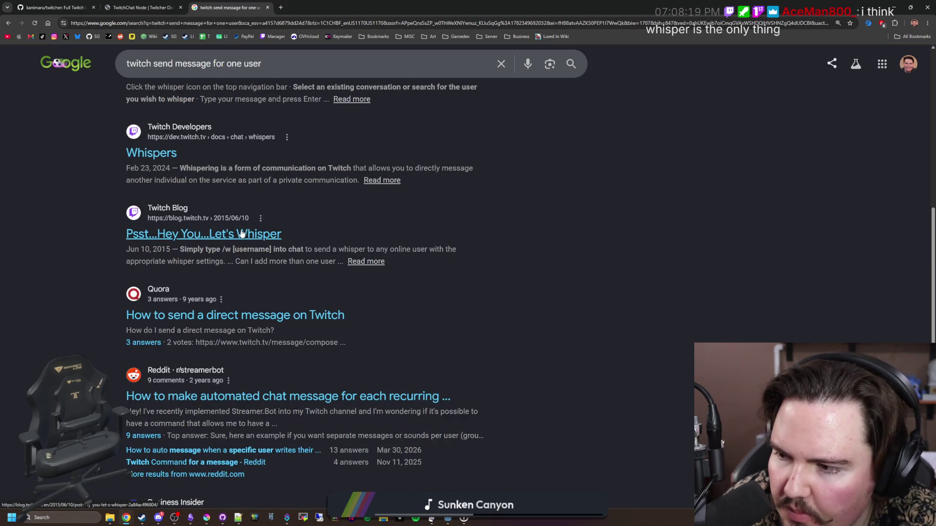
pyautogui.scroll(-2, 242, 233)
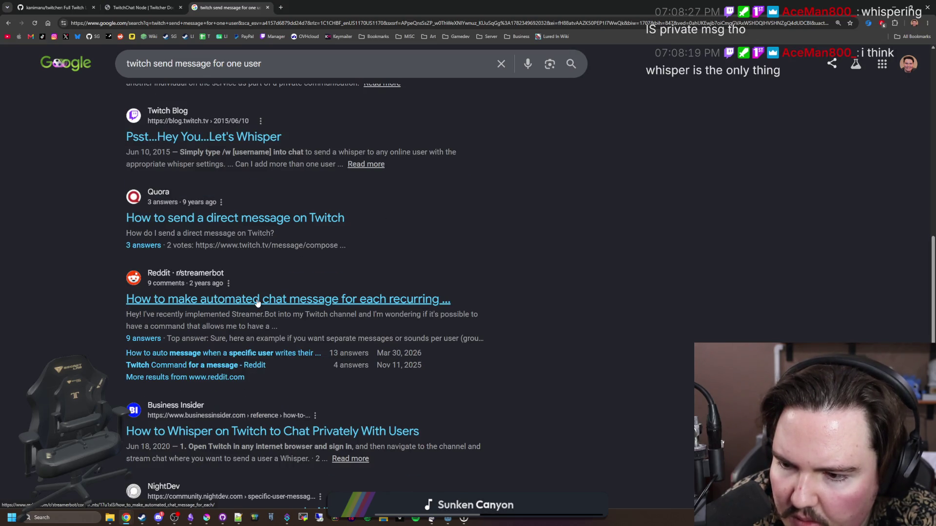
pyautogui.scroll(-2, 257, 303)
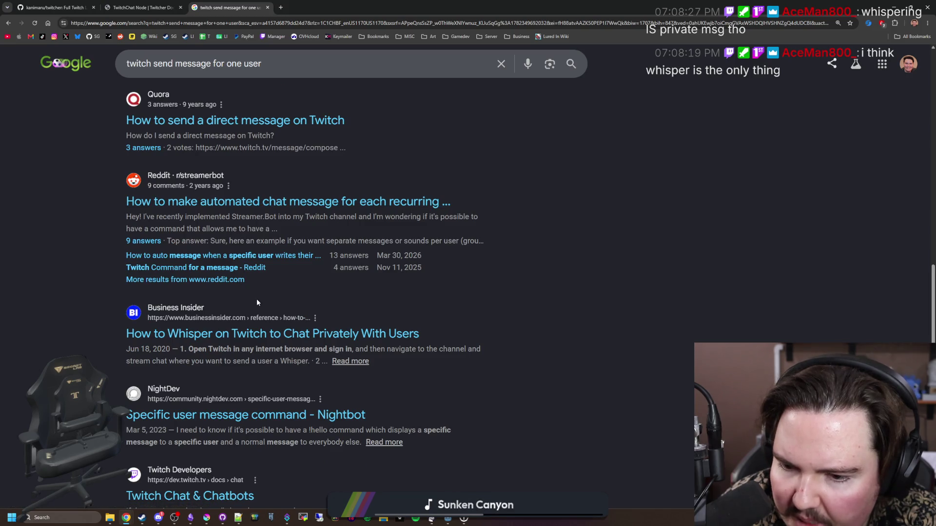
pyautogui.scroll(-2, 257, 299)
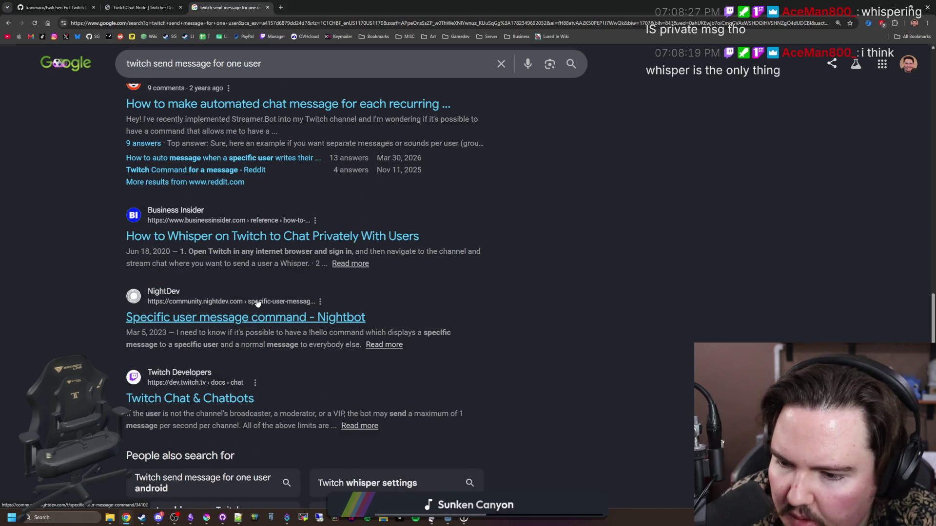
pyautogui.scroll(-1, 253, 297)
# Step: Search 'twitch send message visible for one user' and open the Reddit thread 'Twitch Command for a message'
pyautogui.hotkey('alt', 'Left')
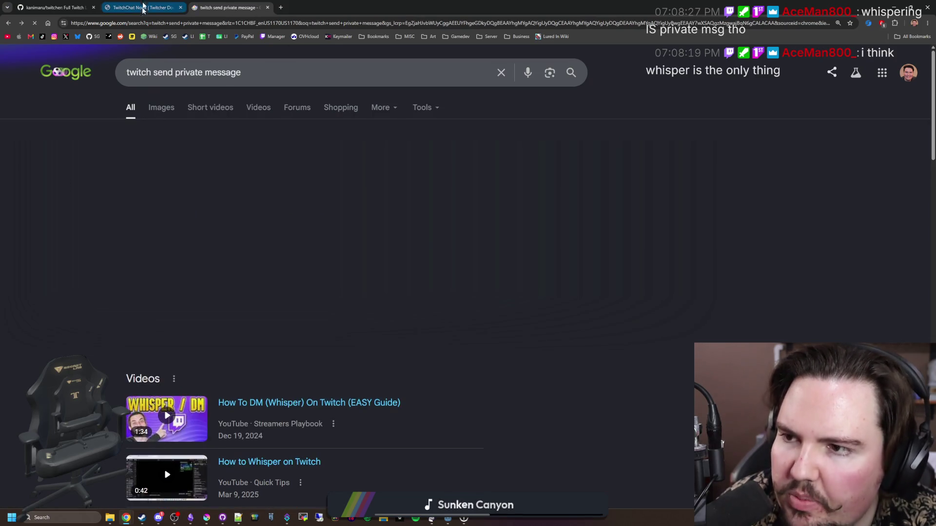
pyautogui.click(177, 4)
pyautogui.click(248, 8)
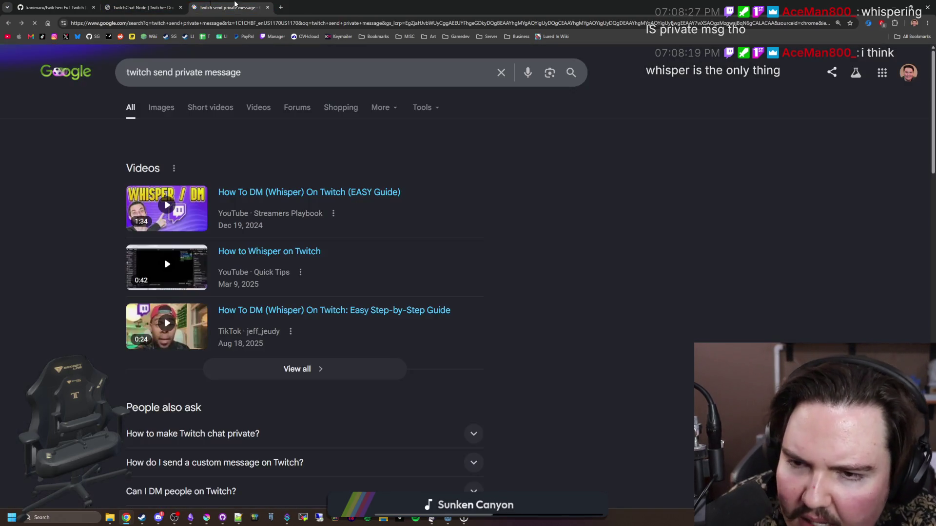
pyautogui.click(273, 23)
pyautogui.write('twitch')
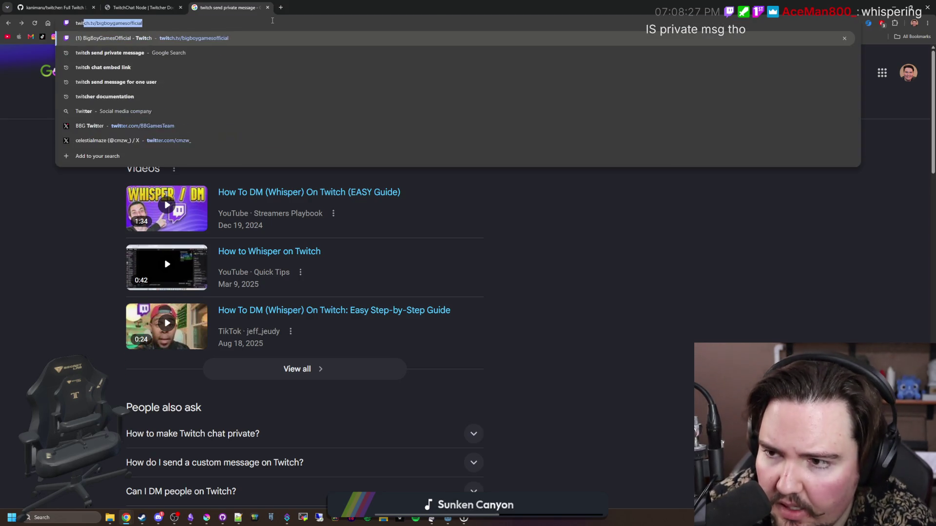
pyautogui.write(' message')
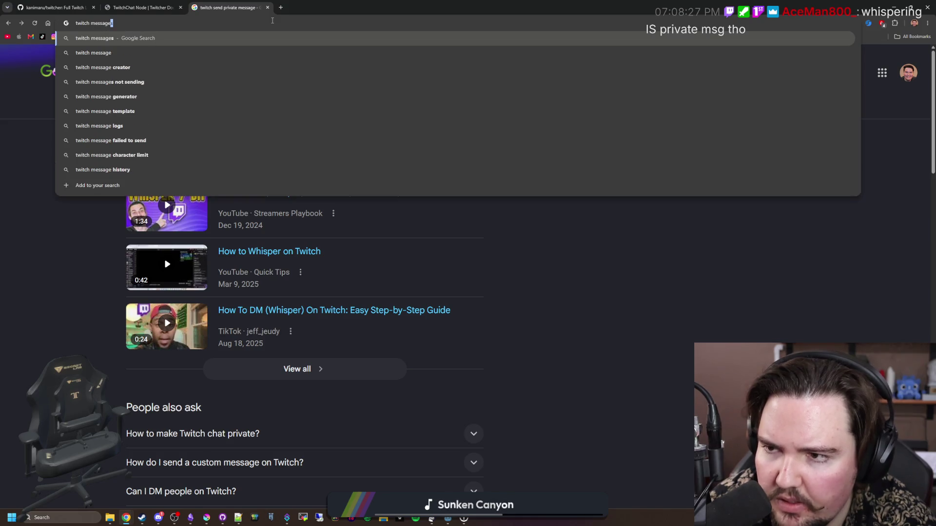
pyautogui.hotkey('ctrl', 'BackSpace')
pyautogui.write('send')
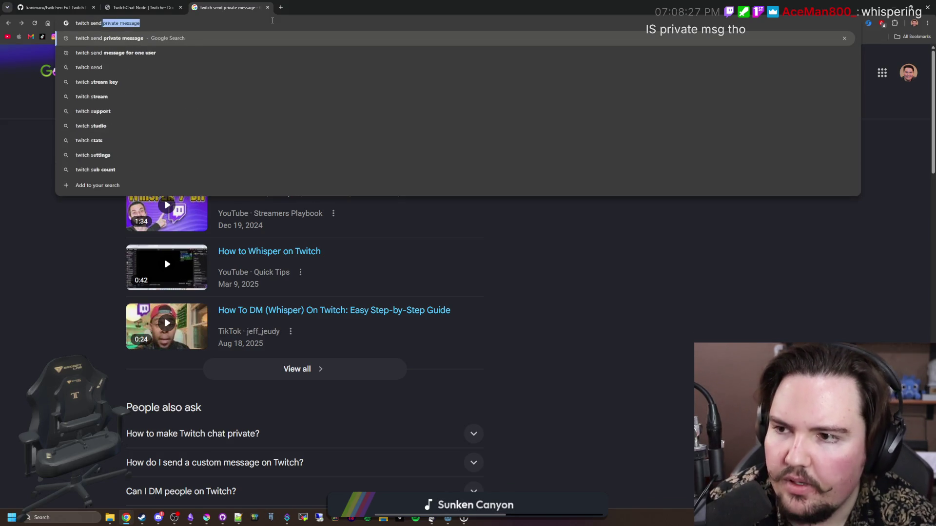
pyautogui.write(' message visible for ')
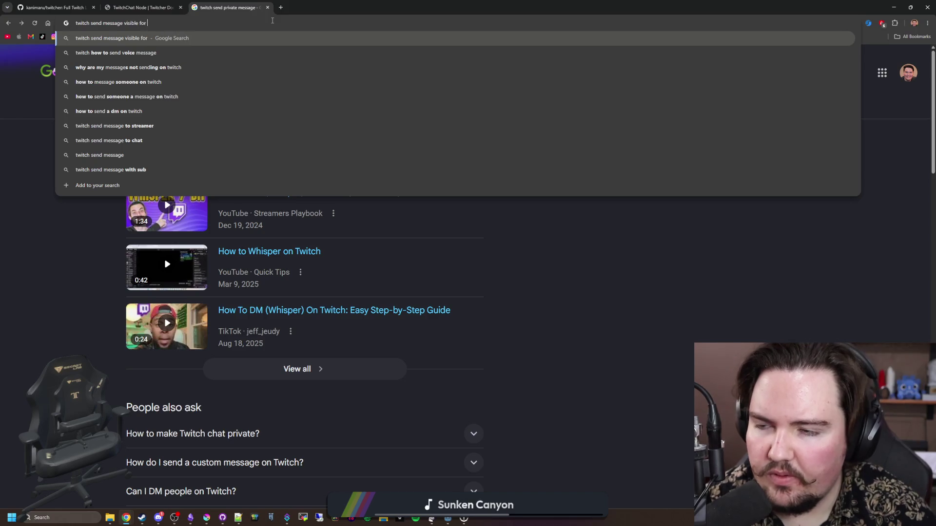
pyautogui.write('one user')
pyautogui.press('Return')
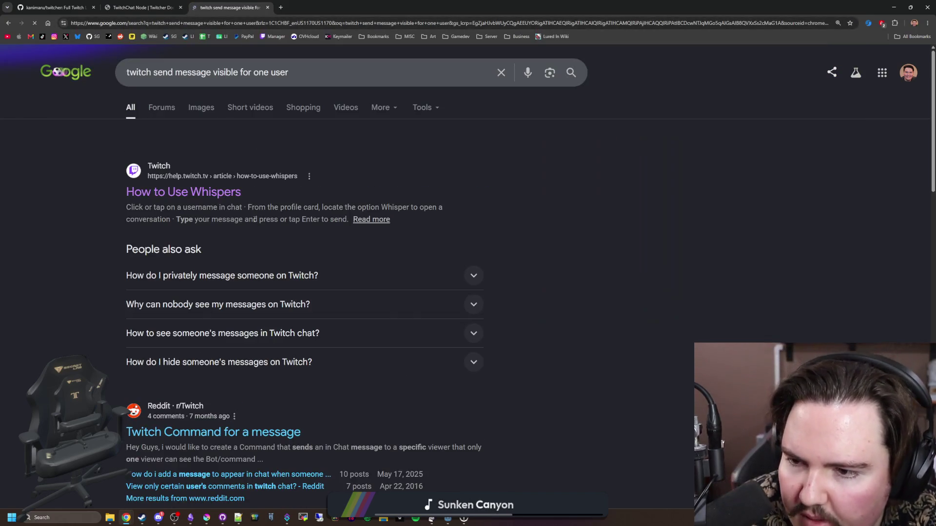
pyautogui.scroll(-2, 217, 197)
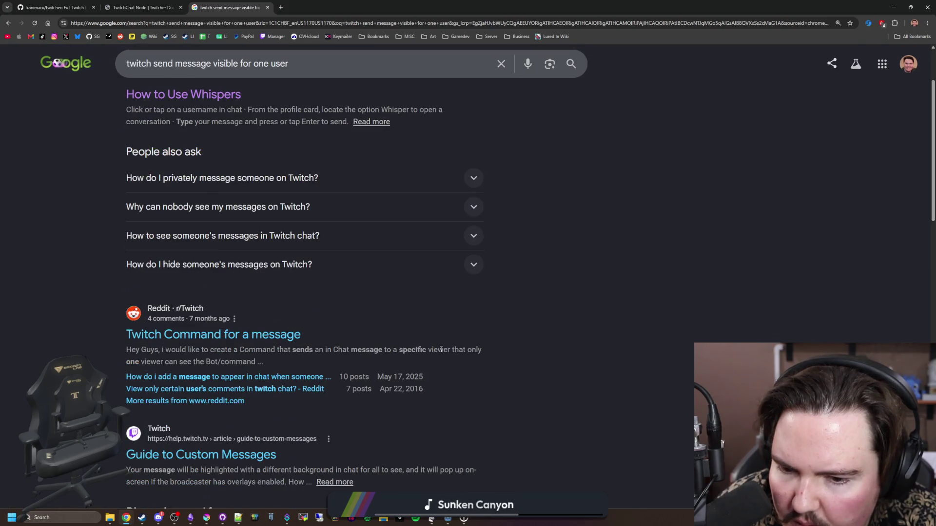
pyautogui.click(246, 336)
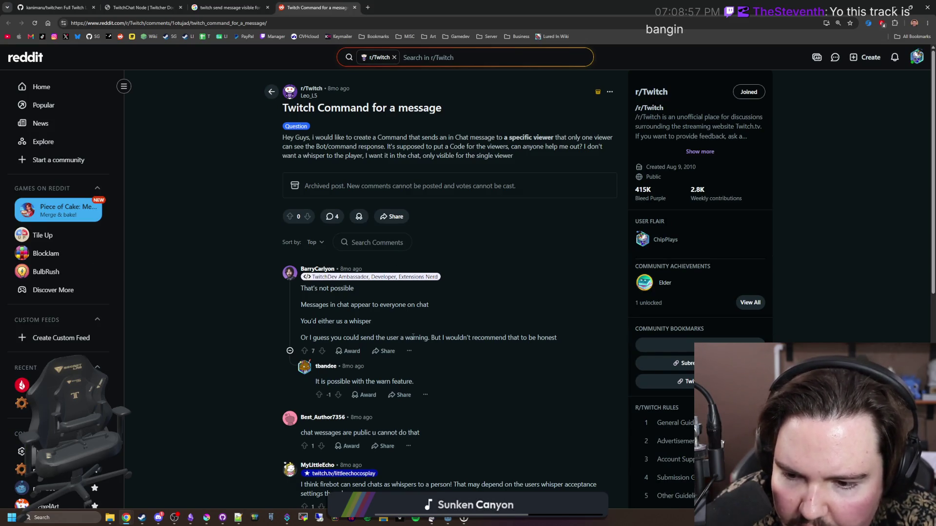
# Step: Skim the Reddit thread's replies, then return to Godot's main.gd at empty line 340
pyautogui.scroll(-1, 412, 336)
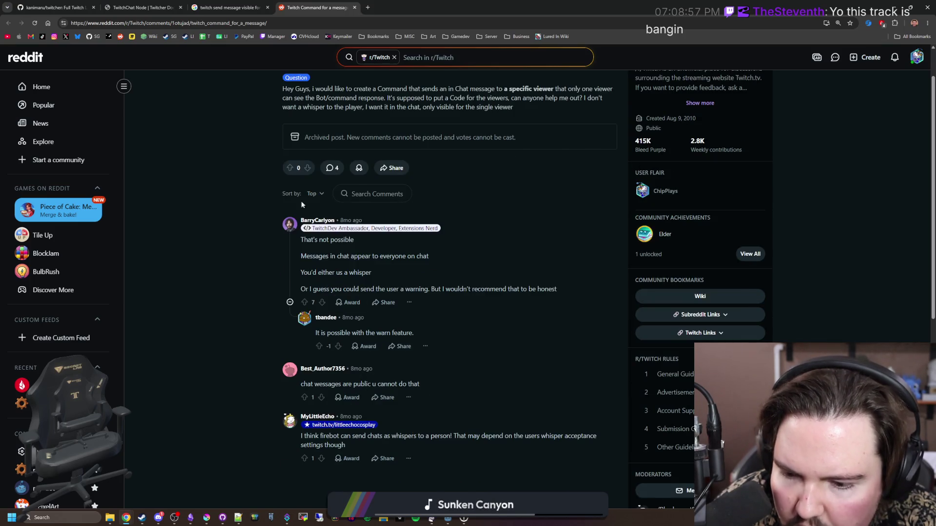
pyautogui.scroll(1, 316, 207)
pyautogui.hotkey('alt', 'Tab')
pyautogui.click(388, 246)
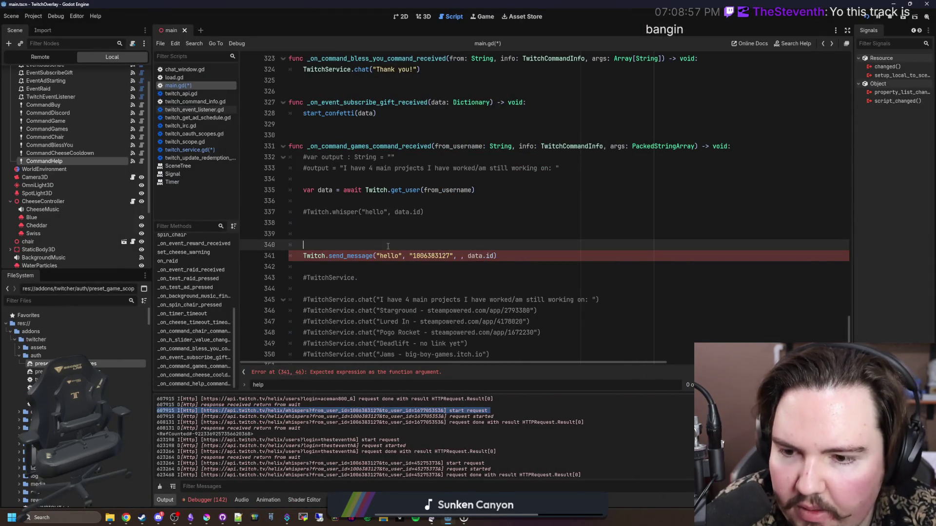
# Step: Delete lines 333–343 and the old commented-out chat lines, uncommenting lines 332–333 and the final chat call
pyautogui.moveTo(368, 282)
pyautogui.mouseDown()
pyautogui.moveTo(230, 166)
pyautogui.moveTo(212, 177)
pyautogui.moveTo(205, 157)
pyautogui.moveTo(195, 177)
pyautogui.mouseUp()
pyautogui.press('BackSpace')
pyautogui.press('BackSpace')
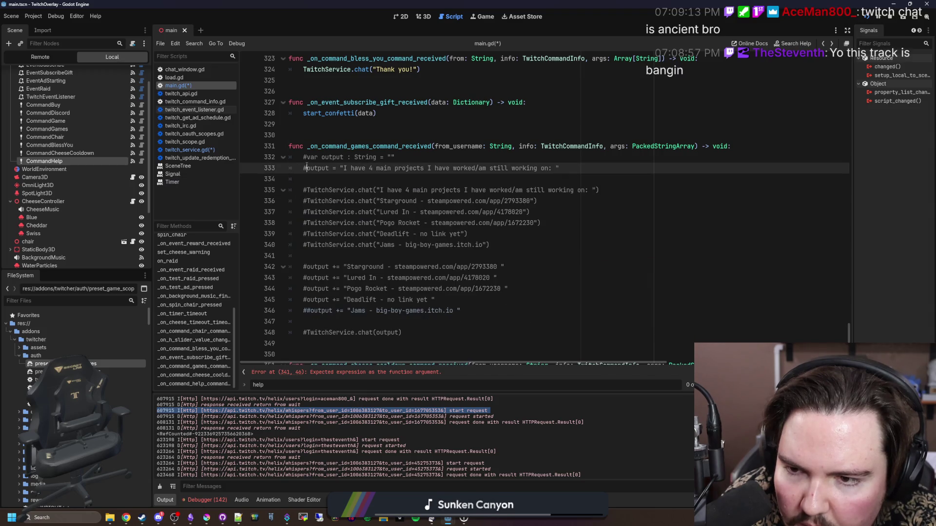
pyautogui.hotkey('ctrl', 'k')
pyautogui.press('Up')
pyautogui.hotkey('ctrl', 'k')
pyautogui.click(307, 334)
pyautogui.hotkey('ctrl', 'k')
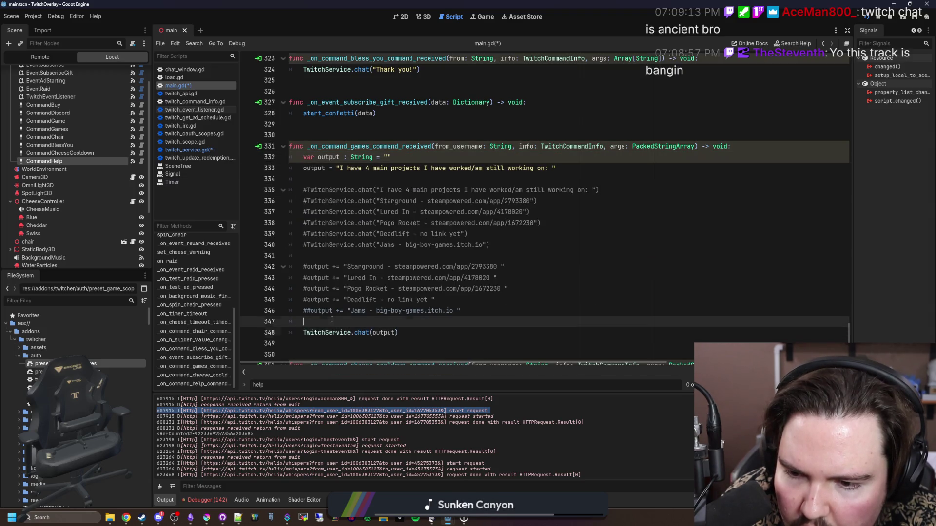
pyautogui.moveTo(312, 256); pyautogui.dragTo(292, 179)
pyautogui.press('BackSpace')
# Step: Uncomment the Starground, Lured In, Pogo Rocket, Deadlift and Jams output lines, then save the script
pyautogui.press('Down')
pyautogui.hotkey('ctrl', 'k')
pyautogui.press('Down')
pyautogui.hotkey('ctrl', 'k')
pyautogui.press('Down')
pyautogui.hotkey('ctrl', 'k')
pyautogui.press('Down')
pyautogui.hotkey('ctrl', 'k')
pyautogui.press('Down')
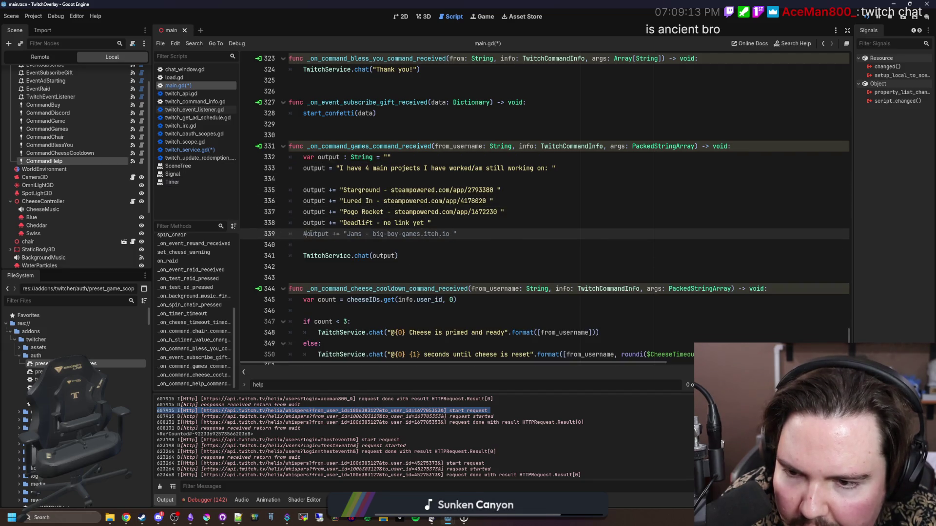
pyautogui.hotkey('ctrl', 'k')
pyautogui.press('Down')
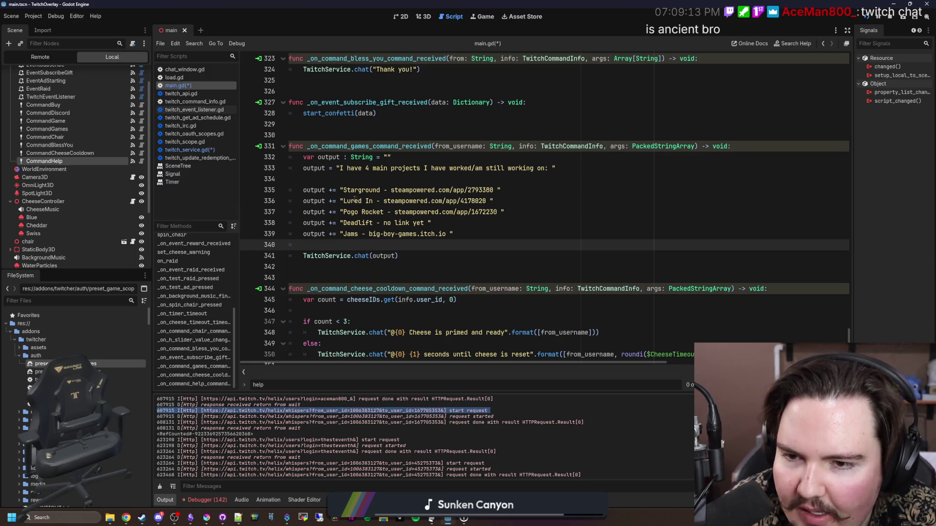
pyautogui.click(379, 183)
pyautogui.scroll(1, 379, 183)
pyautogui.hotkey('ctrl', 's')
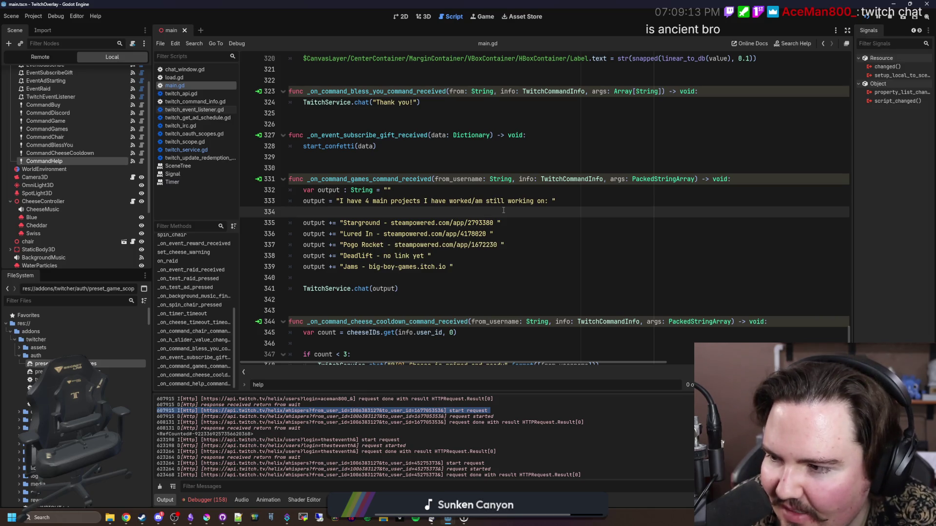
# Step: Delete the dash before the link in the Jams, Deadlift, Pogo Rocket, Lured In and Starground lines
pyautogui.click(388, 277)
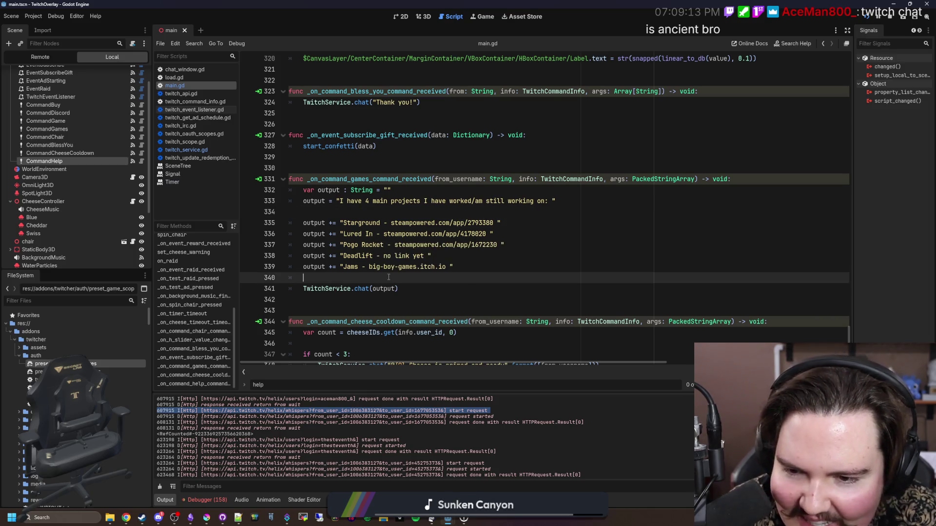
pyautogui.click(371, 267)
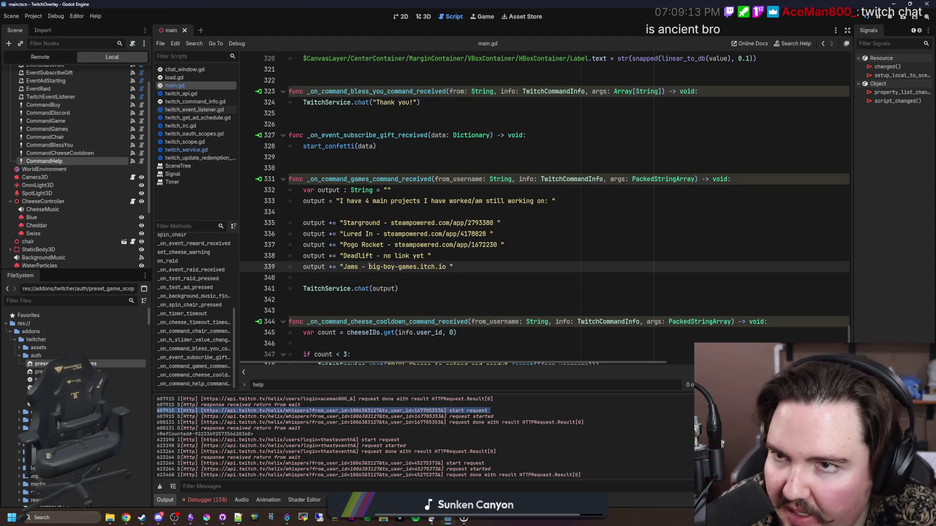
pyautogui.press('BackSpace')
pyautogui.press('BackSpace')
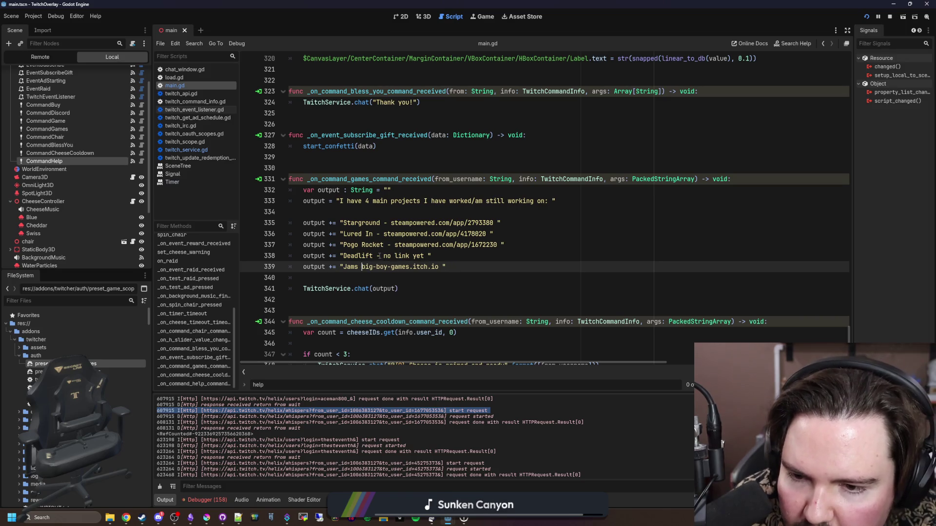
pyautogui.click(383, 256)
pyautogui.press('BackSpace')
pyautogui.press('BackSpace')
pyautogui.click(394, 245)
pyautogui.press('BackSpace')
pyautogui.press('BackSpace')
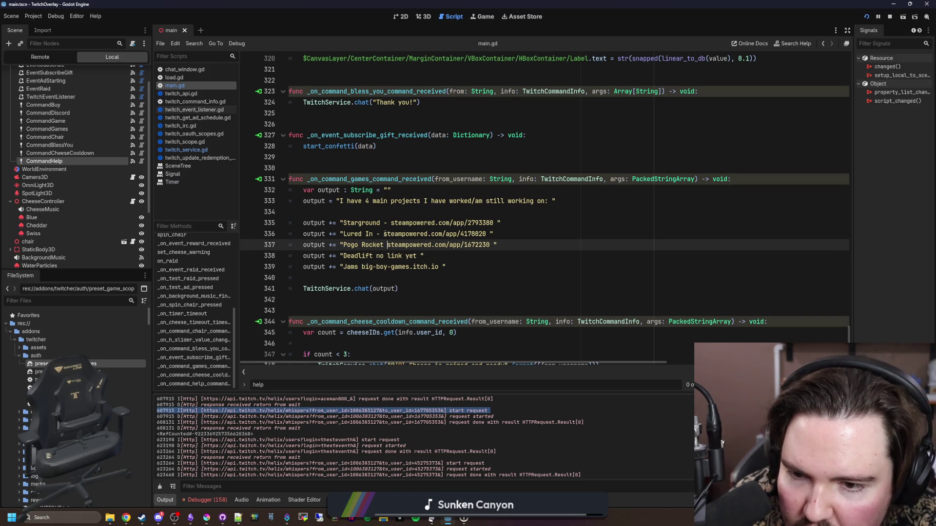
pyautogui.click(383, 234)
pyautogui.press('BackSpace')
pyautogui.press('BackSpace')
pyautogui.click(391, 223)
pyautogui.press('BackSpace')
pyautogui.press('BackSpace')
# Step: Append a '|' separator to the end of all five project entries and save
pyautogui.click(490, 223)
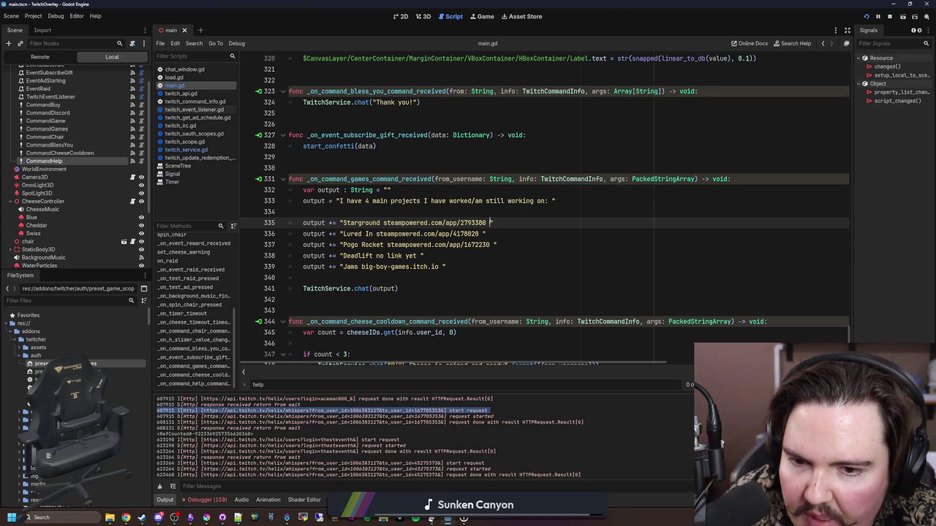
pyautogui.write('|')
pyautogui.press('Down')
pyautogui.write('|')
pyautogui.press('Down')
pyautogui.write('|')
pyautogui.press('Down')
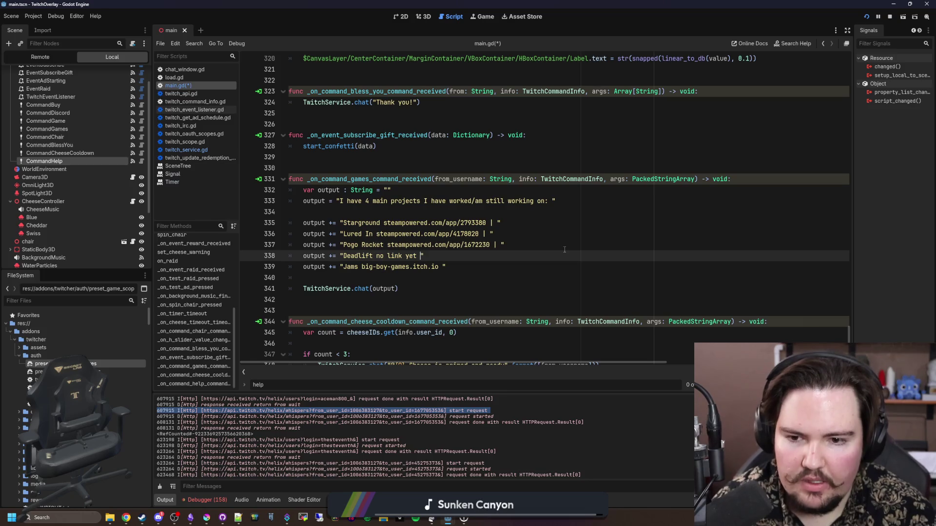
pyautogui.write('|')
pyautogui.press('Down')
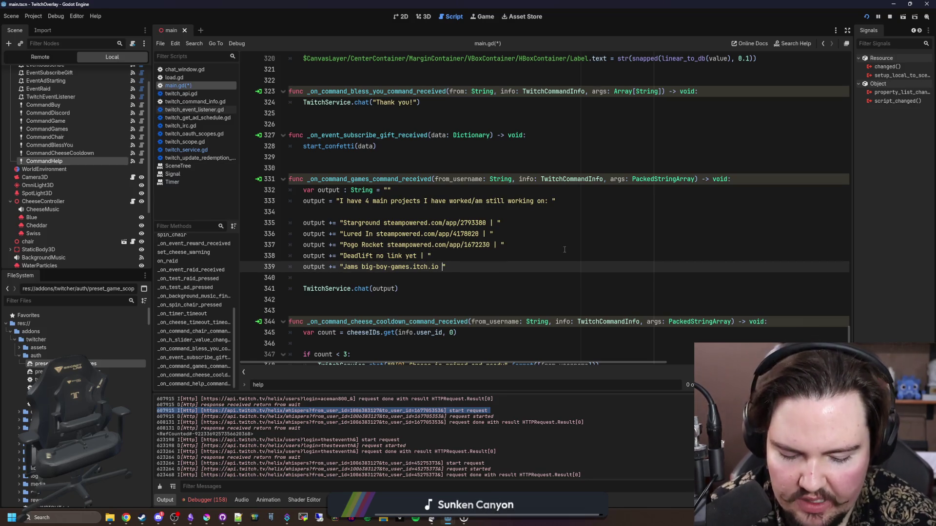
pyautogui.write('|')
pyautogui.click(564, 248)
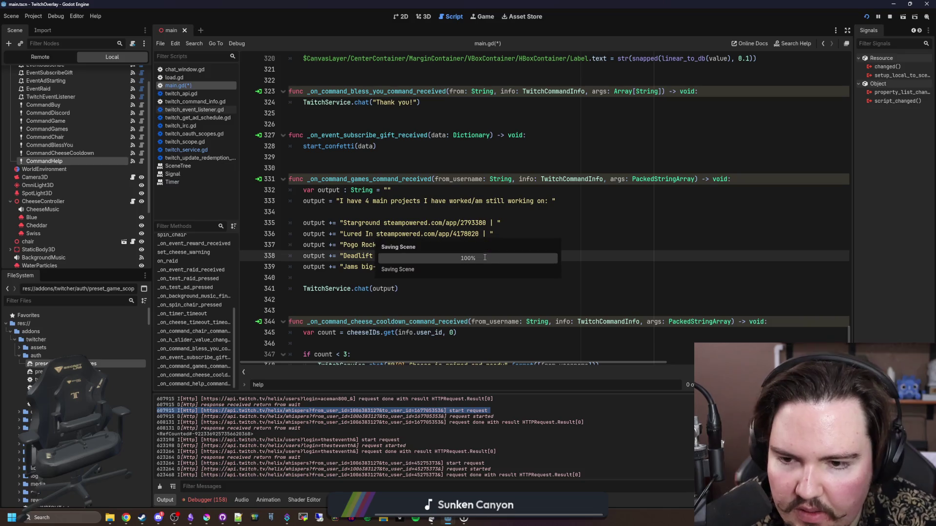
pyautogui.click(393, 210)
pyautogui.hotkey('ctrl', 's')
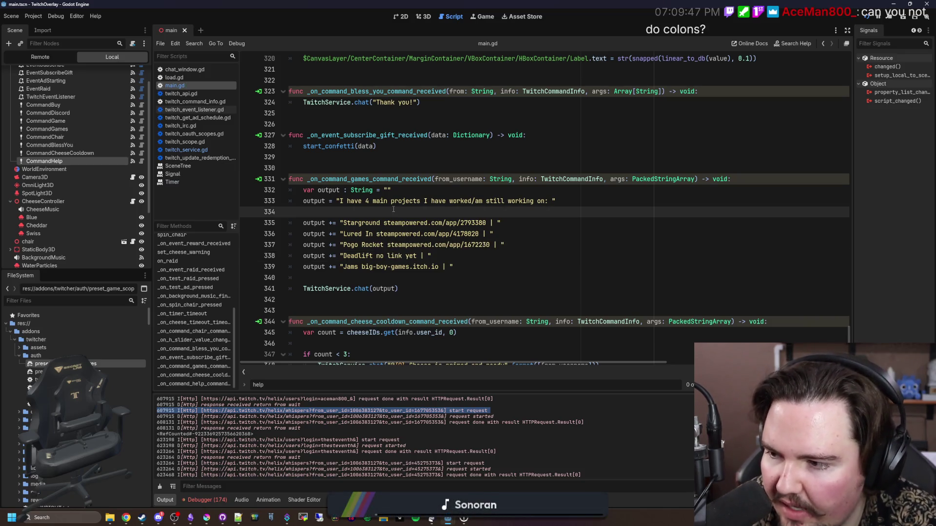
# Step: Replace the '|' separator after the Starground link with a comma
pyautogui.click(493, 223)
pyautogui.press('BackSpace')
pyautogui.press('BackSpace')
pyautogui.press('BackSpace')
pyautogui.write('0,')
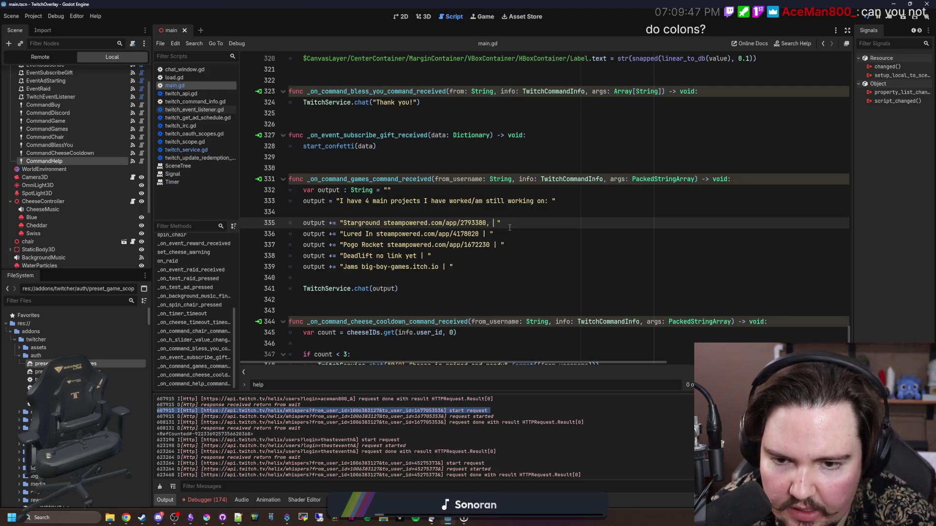
pyautogui.press('BackSpace')
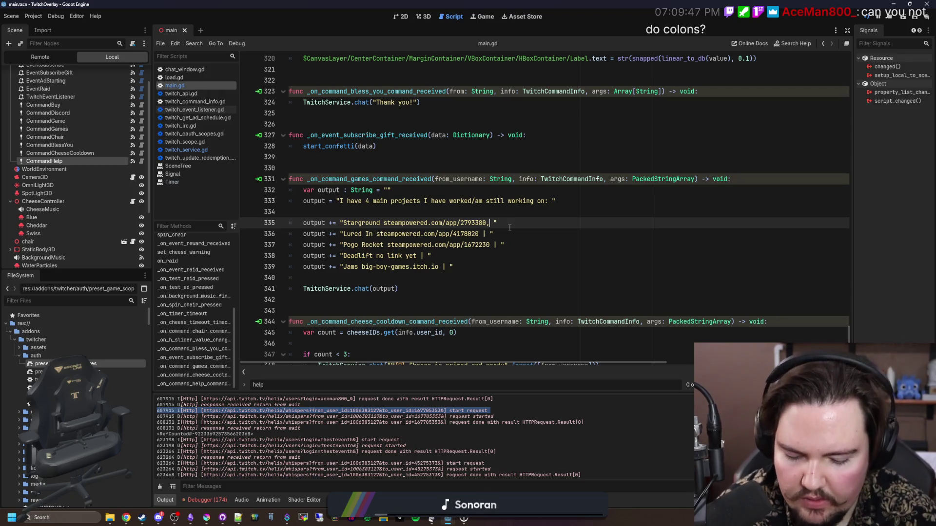
pyautogui.press('BackSpace')
pyautogui.write(':')
pyautogui.write(';')
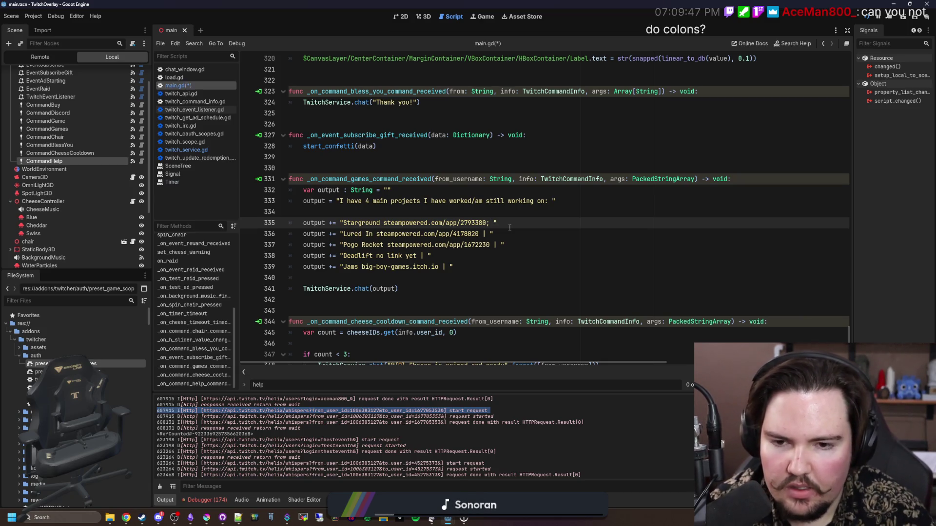
pyautogui.press('BackSpace')
pyautogui.write(',')
# Step: Replace the '|' separators on the Lured In, Pogo Rocket, Deadlift and Jams lines with commas
pyautogui.press('Down')
pyautogui.press('BackSpace')
pyautogui.press('BackSpace')
pyautogui.write(',')
pyautogui.press('Down')
pyautogui.press('BackSpace')
pyautogui.press('BackSpace')
pyautogui.write(',')
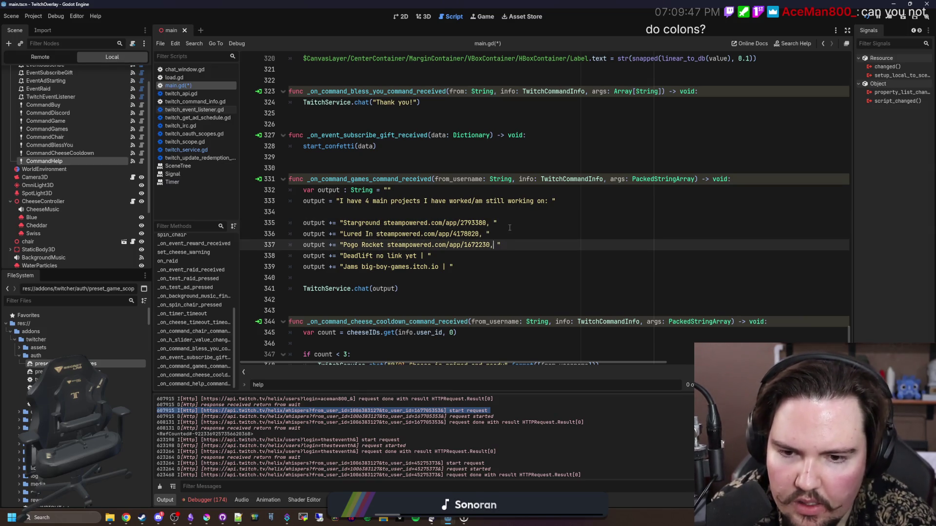
pyautogui.press('Down')
pyautogui.press('BackSpace')
pyautogui.press('BackSpace')
pyautogui.write(',')
pyautogui.press('Down')
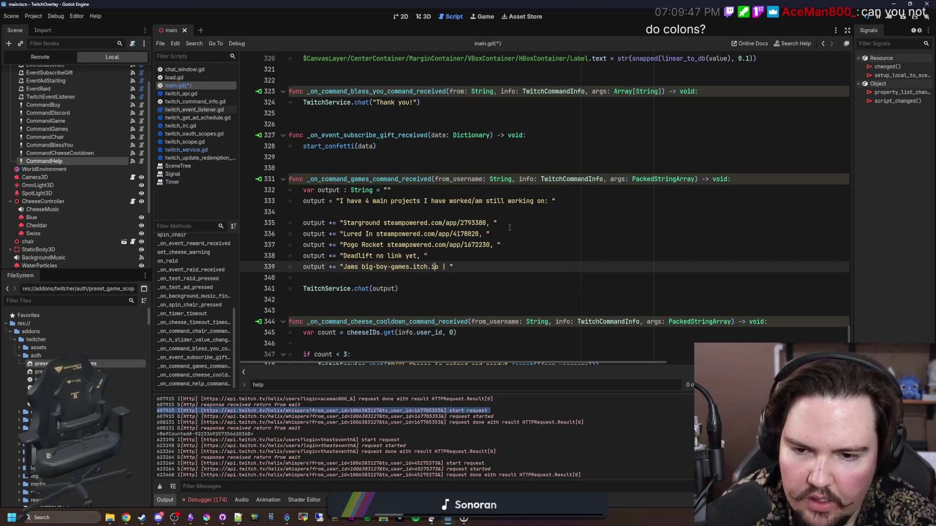
pyautogui.press('BackSpace')
pyautogui.press('BackSpace')
pyautogui.write(',')
# Step: Put a colon after the Starground, Lured In and Pogo Rocket names, check Deadlift, and save
pyautogui.click(509, 228)
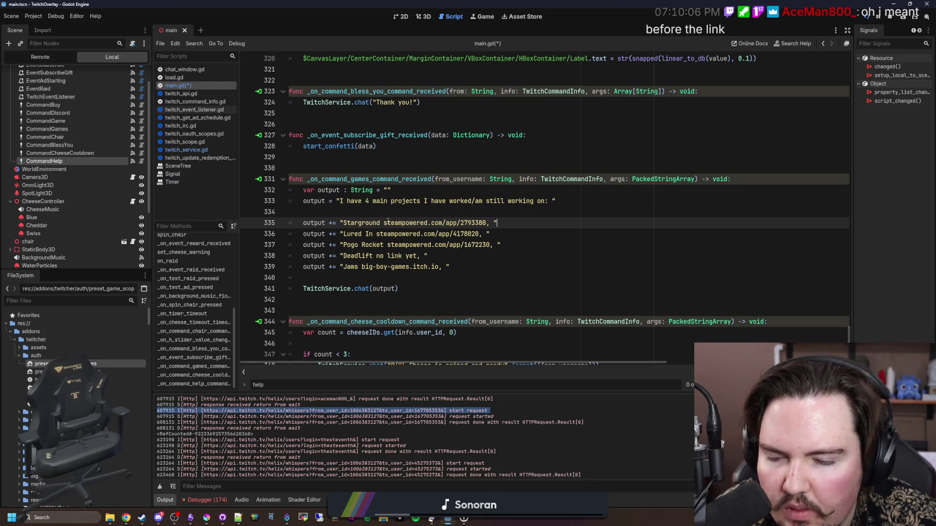
pyautogui.write(':')
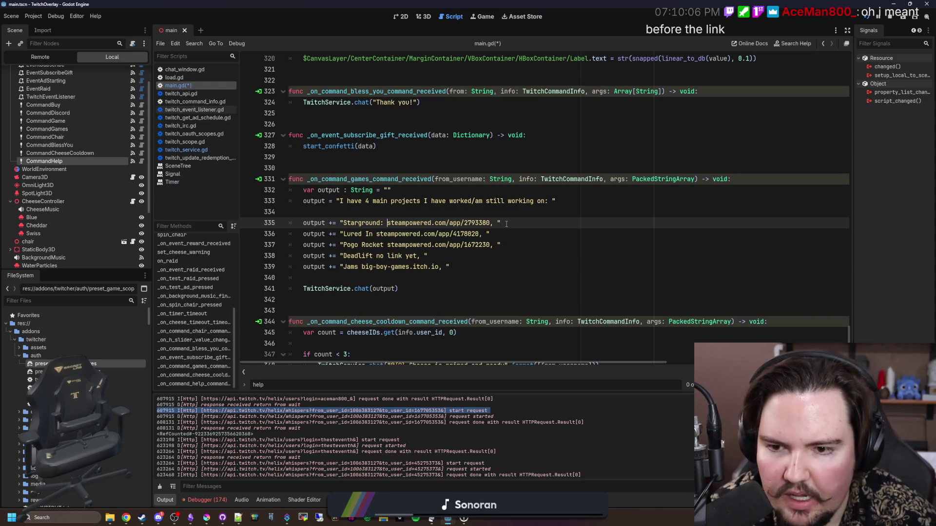
pyautogui.press('Down')
pyautogui.press('BackSpace')
pyautogui.write(':')
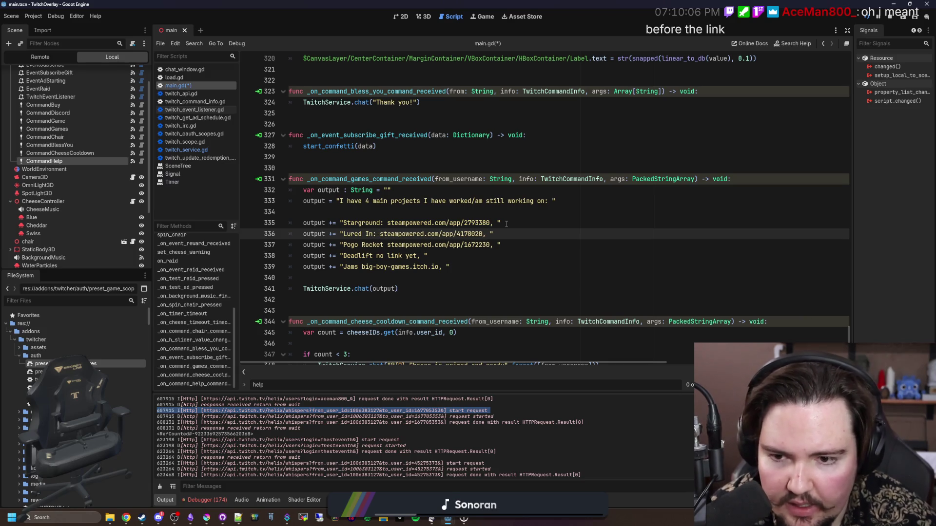
pyautogui.press('Down')
pyautogui.write(':')
pyautogui.press('Down')
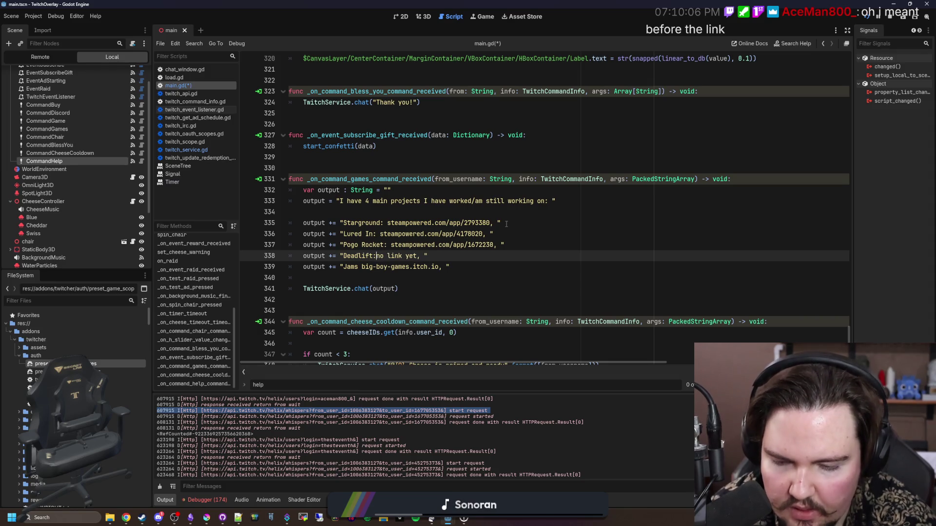
pyautogui.press('Down')
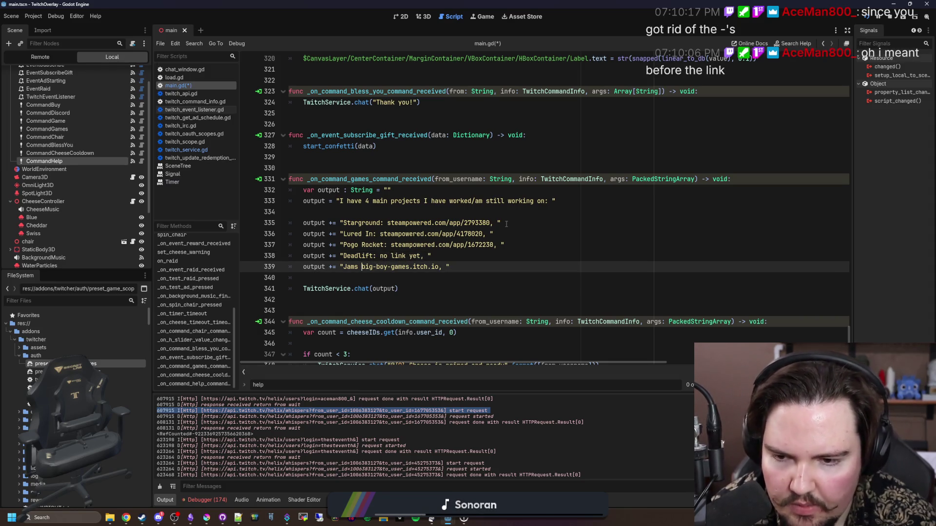
pyautogui.write(':')
pyautogui.click(493, 254)
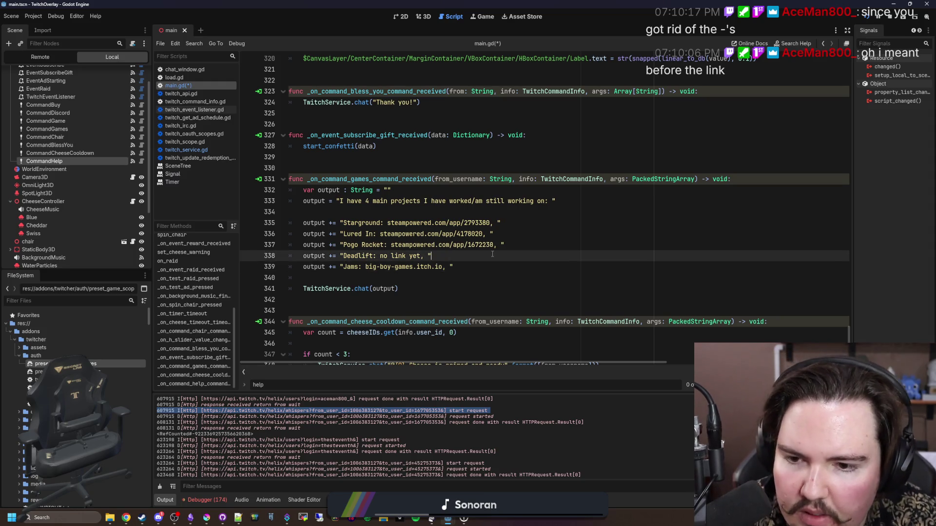
pyautogui.click(432, 213)
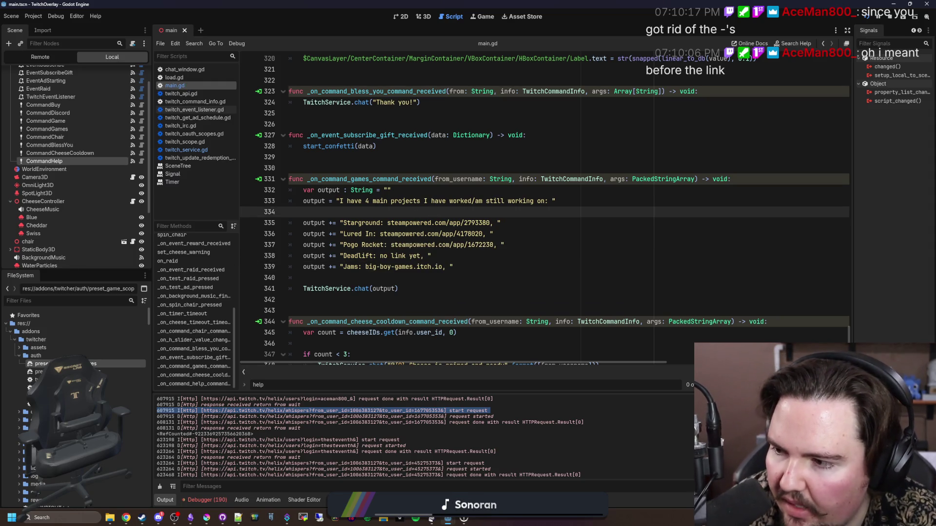
pyautogui.hotkey('ctrl', 's')
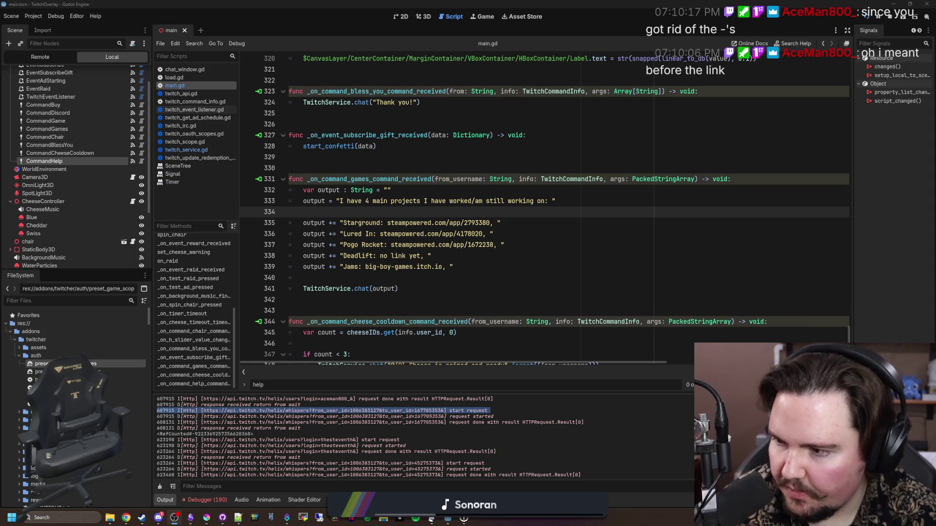
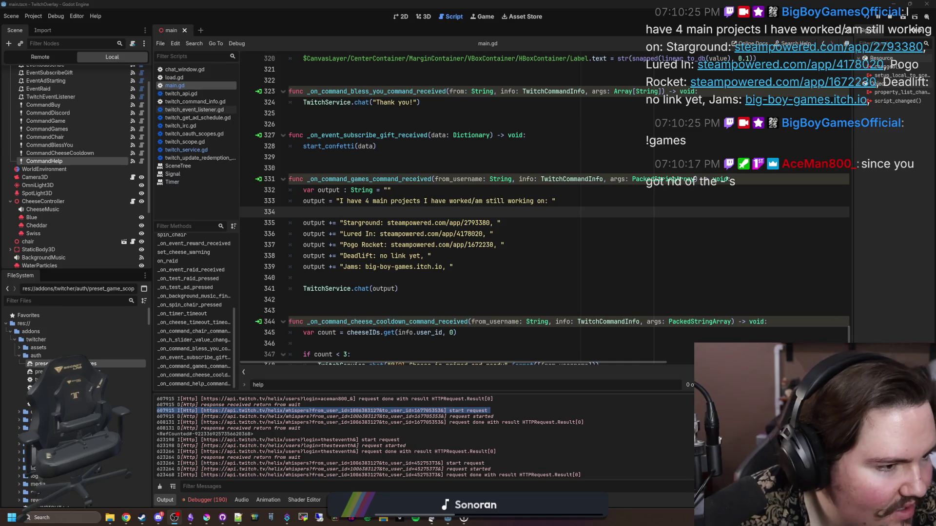
# Step: Check the chat in the Twitch stream manager, then return to main.gd
pyautogui.hotkey('alt', 'Tab')
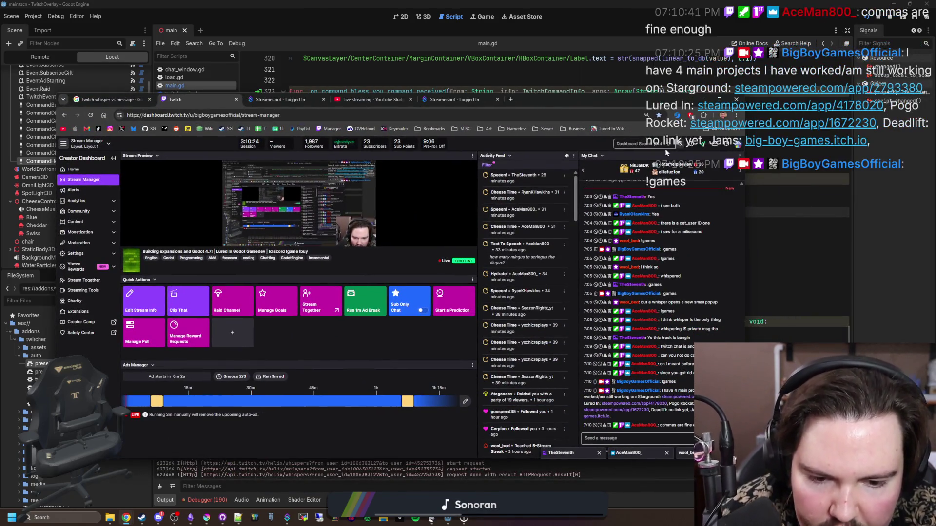
pyautogui.moveTo(657, 107); pyautogui.dragTo(662, 107)
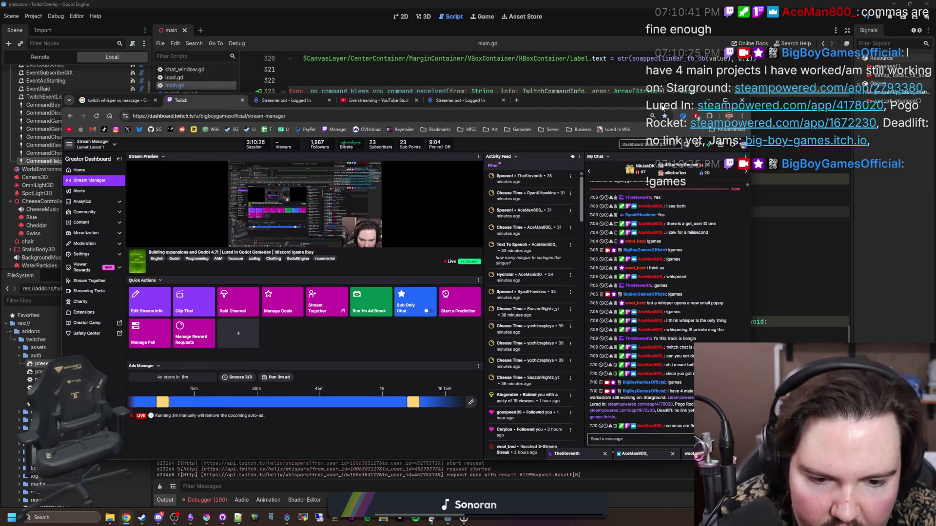
pyautogui.hotkey('alt', 'Tab')
# Step: Delete the colon after each game name on lines 335–339
pyautogui.click(387, 223)
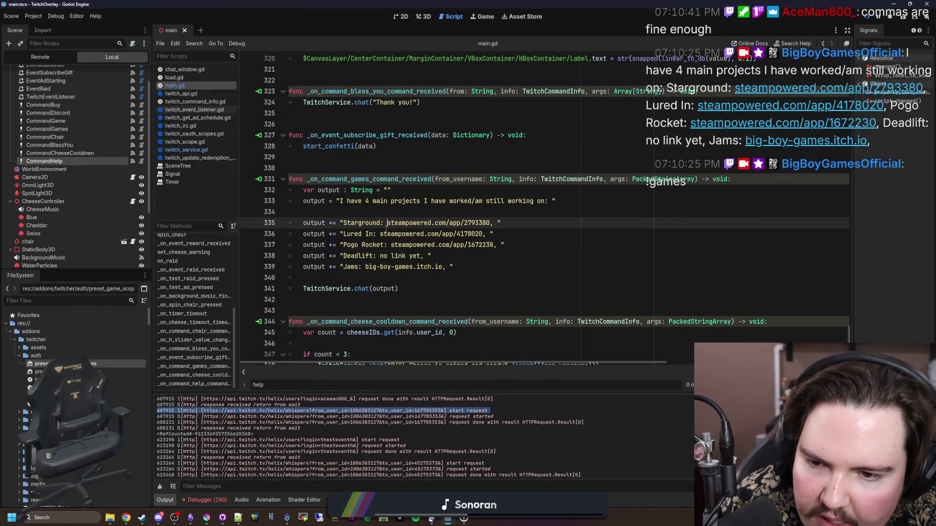
pyautogui.press('BackSpace')
pyautogui.press('Down')
pyautogui.press('Left')
pyautogui.press('BackSpace')
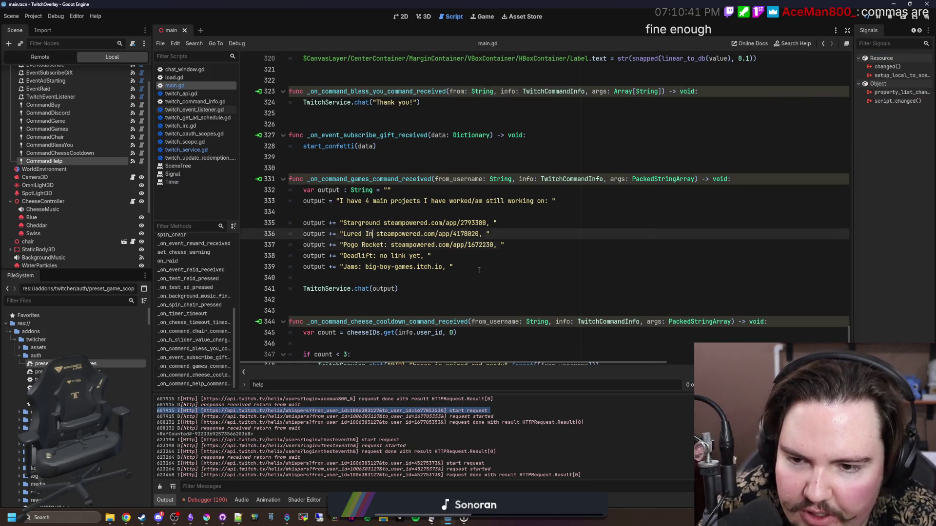
pyautogui.press('Down')
pyautogui.press('Right')
pyautogui.press('Right')
pyautogui.press('Right')
pyautogui.press('BackSpace')
pyautogui.press('Down')
pyautogui.press('Left')
pyautogui.press('Left')
pyautogui.press('BackSpace')
pyautogui.press('Down')
pyautogui.press('Left')
pyautogui.press('Left')
pyautogui.press('Left')
pyautogui.press('BackSpace')
pyautogui.press('Up')
# Step: Put Deadlift's 'no link yet' in parentheses and save main.gd
pyautogui.write('(')
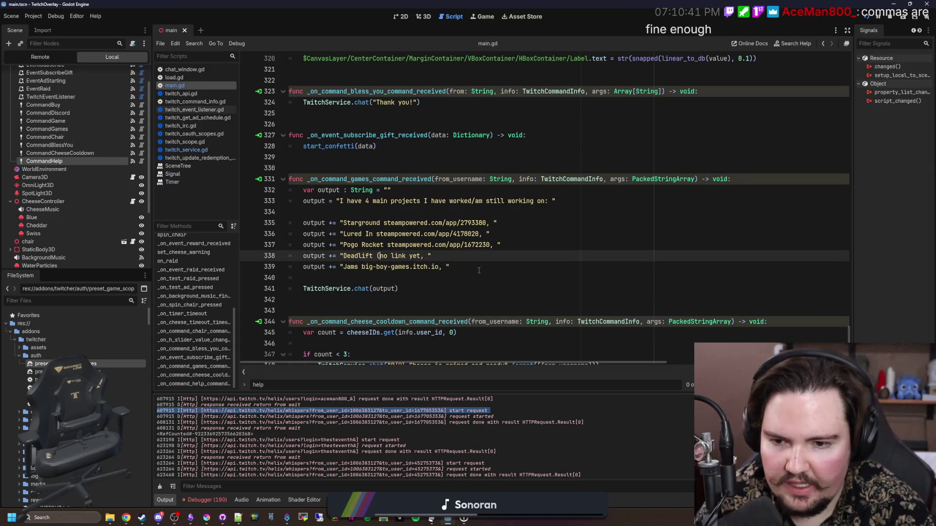
pyautogui.press('Right')
pyautogui.press('Right')
pyautogui.press('Right')
pyautogui.write(')')
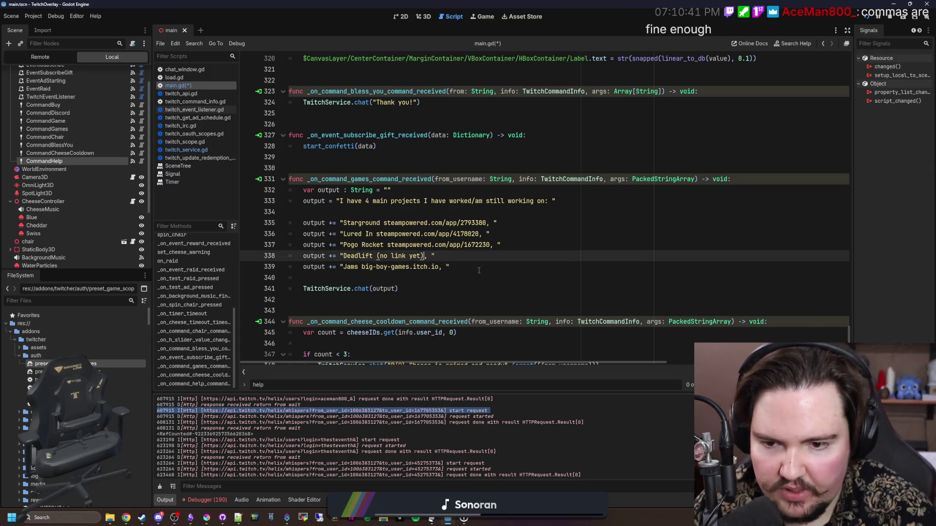
pyautogui.hotkey('ctrl', 's')
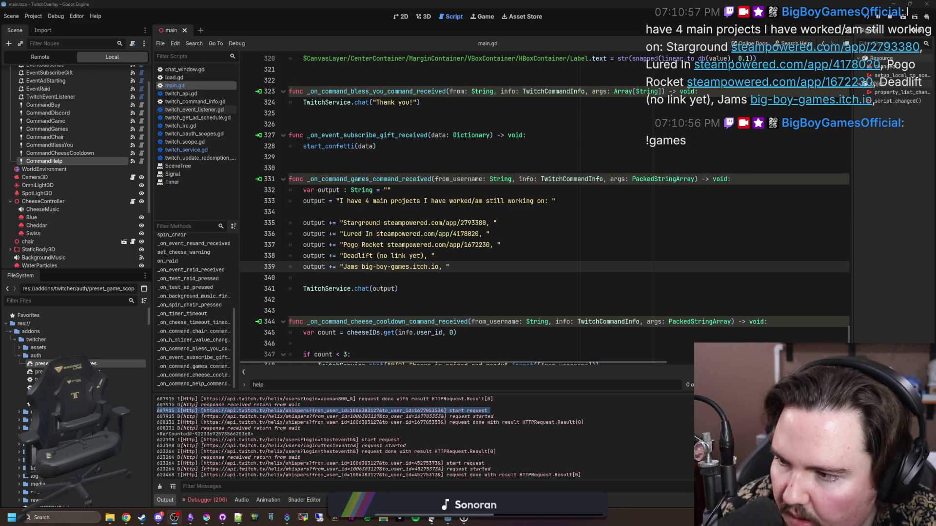
pyautogui.click(461, 293)
pyautogui.hotkey('ctrl', 's')
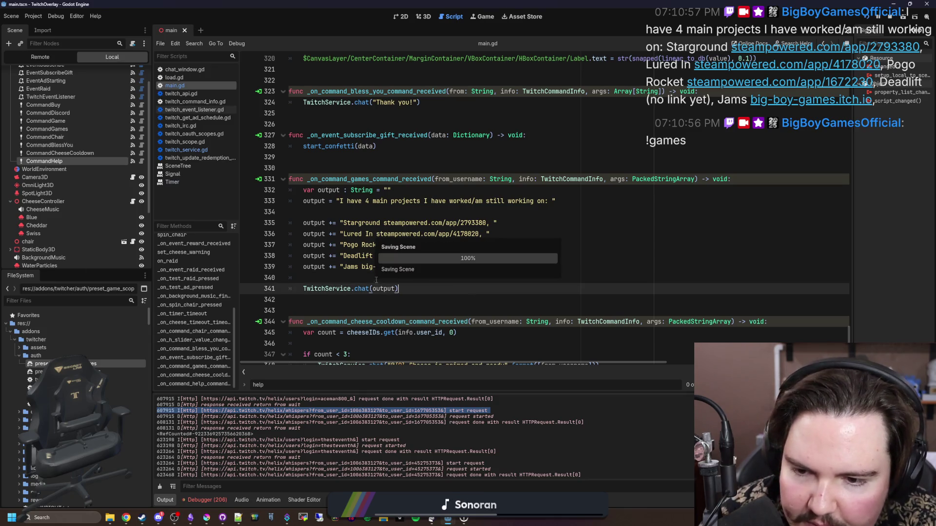
pyautogui.press('Up')
pyautogui.hotkey('ctrl', 's')
pyautogui.hotkey('alt', 'Tab')
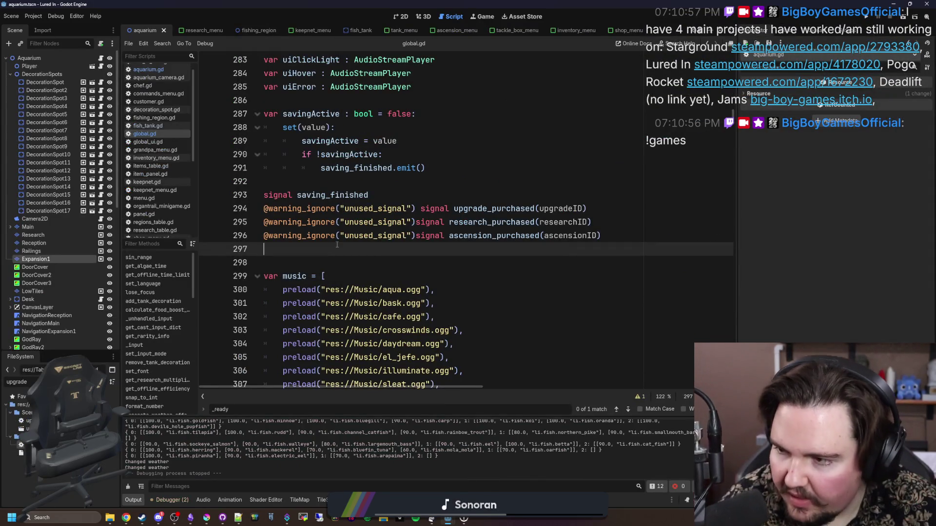
pyautogui.hotkey('ctrl', 's')
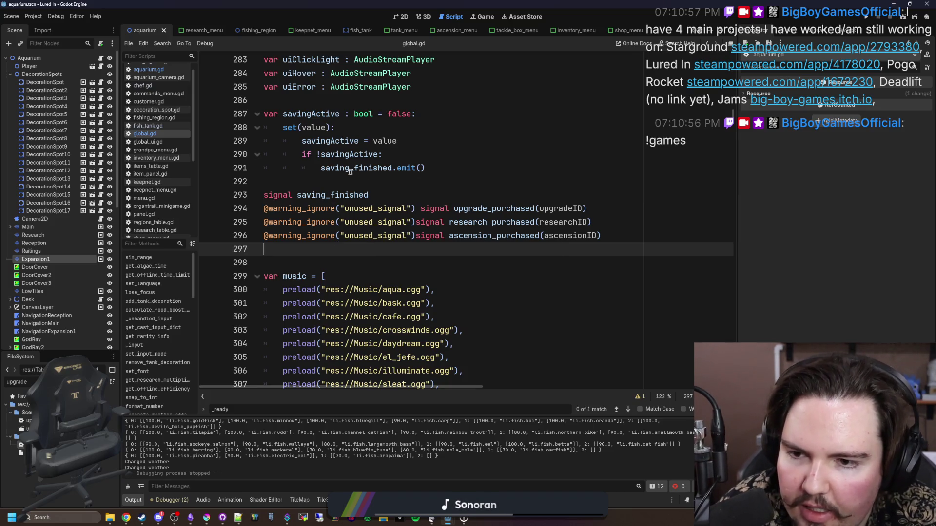
pyautogui.click(373, 190)
pyautogui.click(390, 173)
pyautogui.click(366, 183)
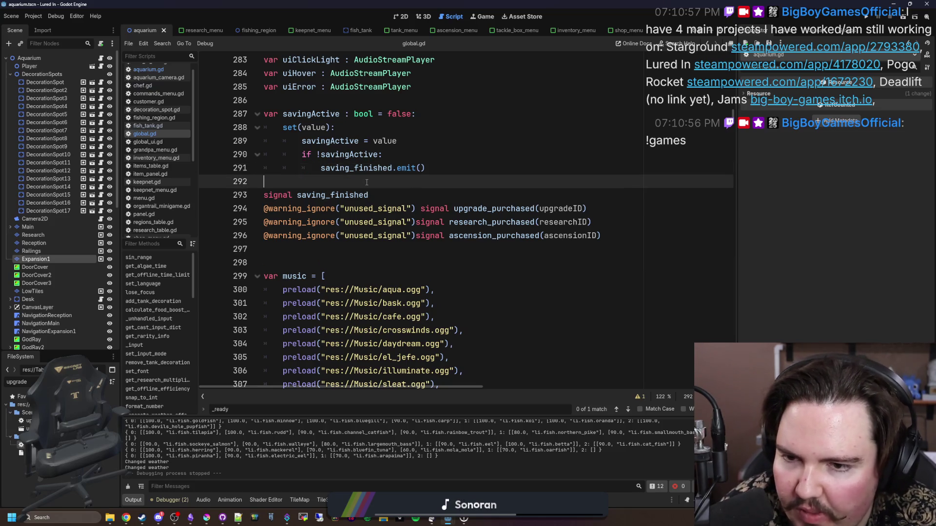
pyautogui.hotkey('ctrl', 's')
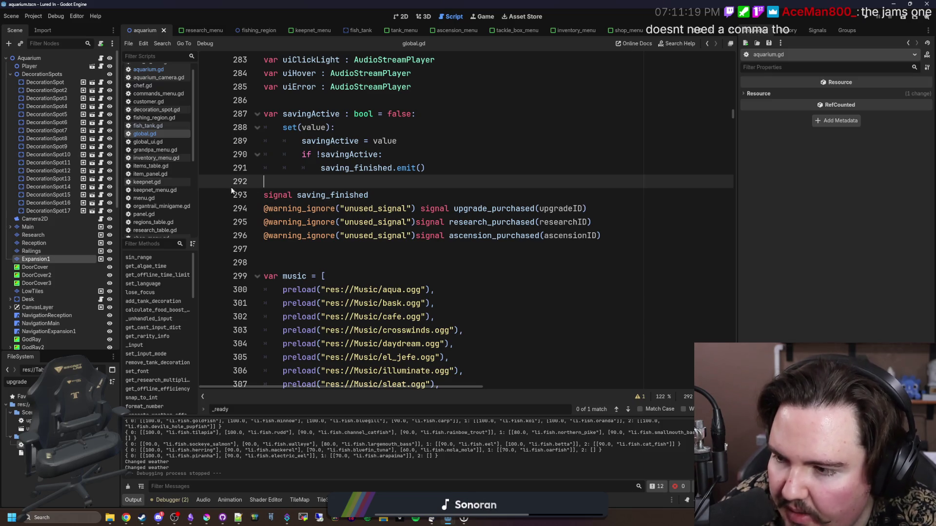
pyautogui.hotkey('ctrl', 's')
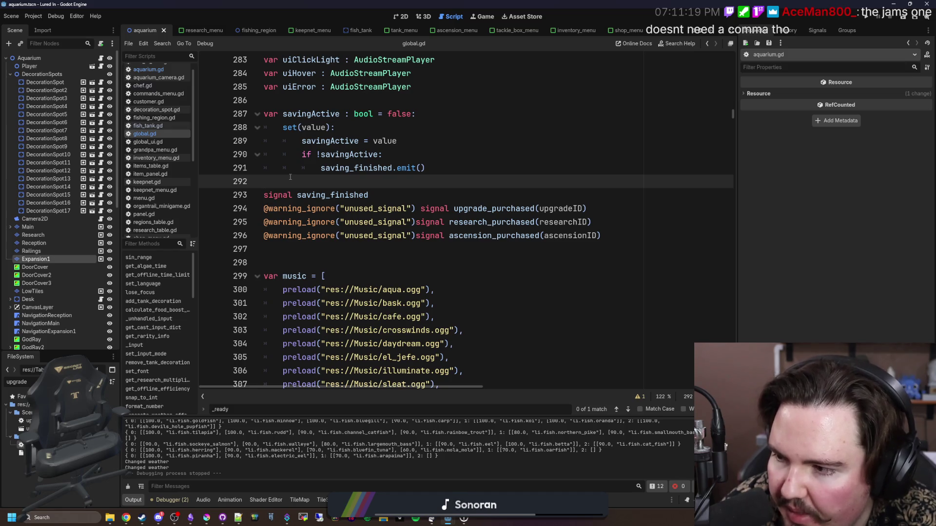
pyautogui.hotkey('alt', 'Tab')
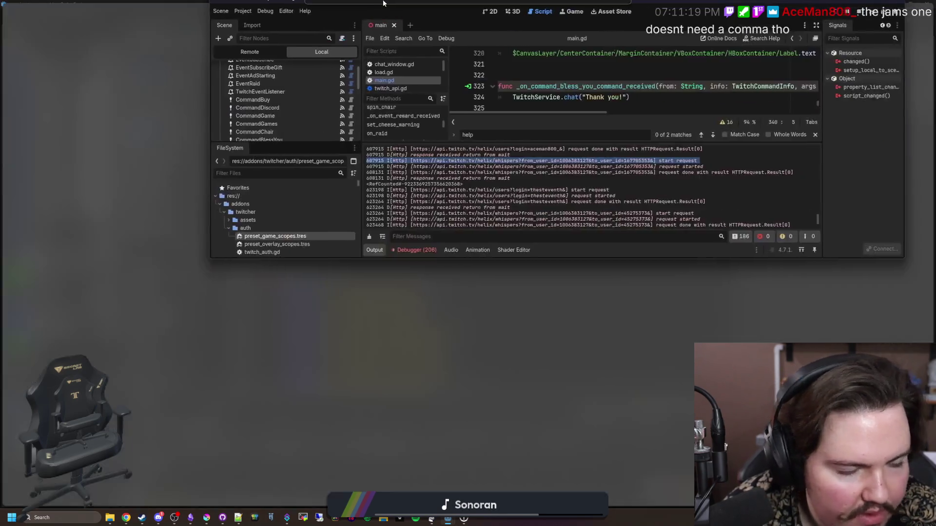
# Step: Remove the trailing comma after the Jams itch.io link and save main.gd
pyautogui.click(446, 267)
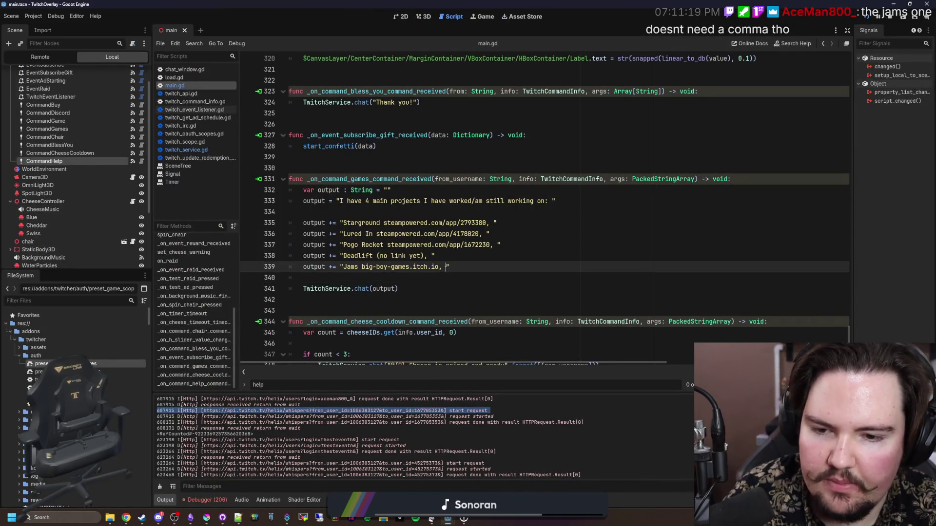
pyautogui.hotkey('ctrl', 's')
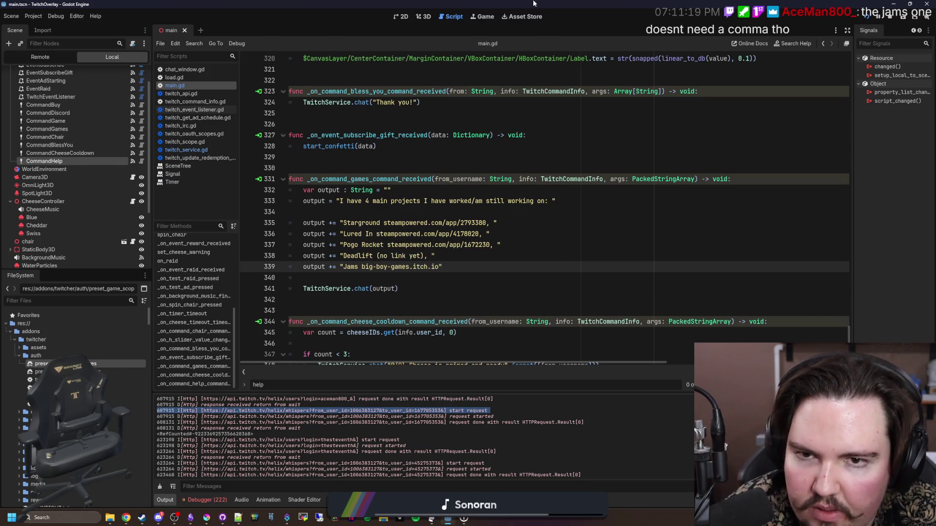
pyautogui.hotkey('alt', 'Tab')
# Step: Save the Lured In project's global.gd script
pyautogui.hotkey('ctrl', 's')
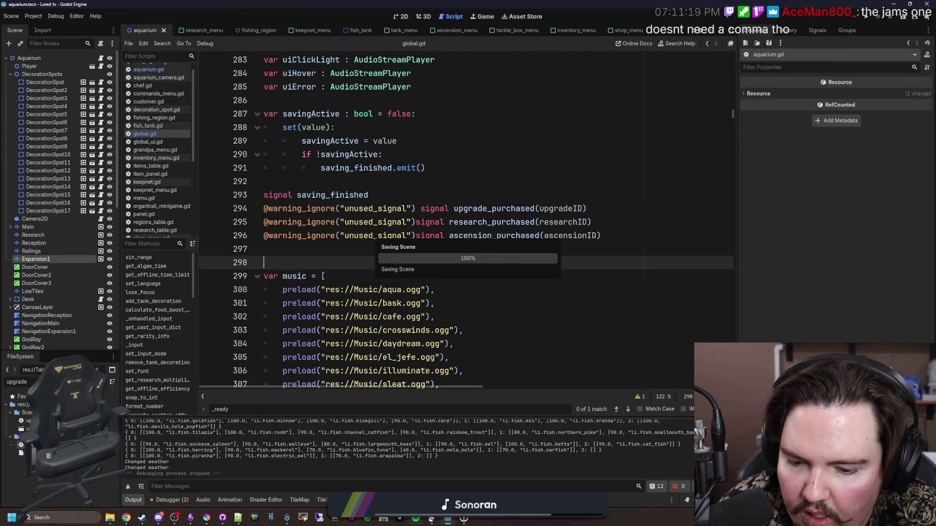
pyautogui.moveTo(448, 518)
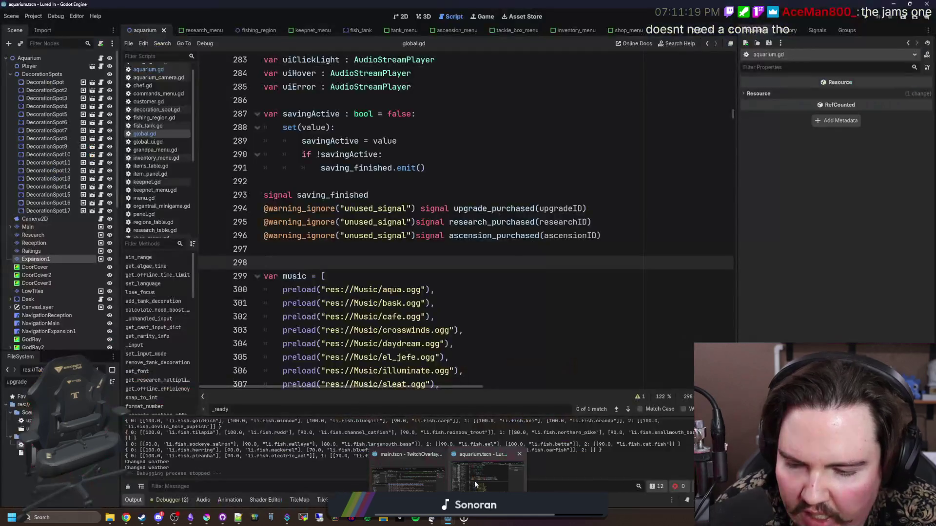
pyautogui.click(326, 249)
pyautogui.hotkey('ctrl', 's')
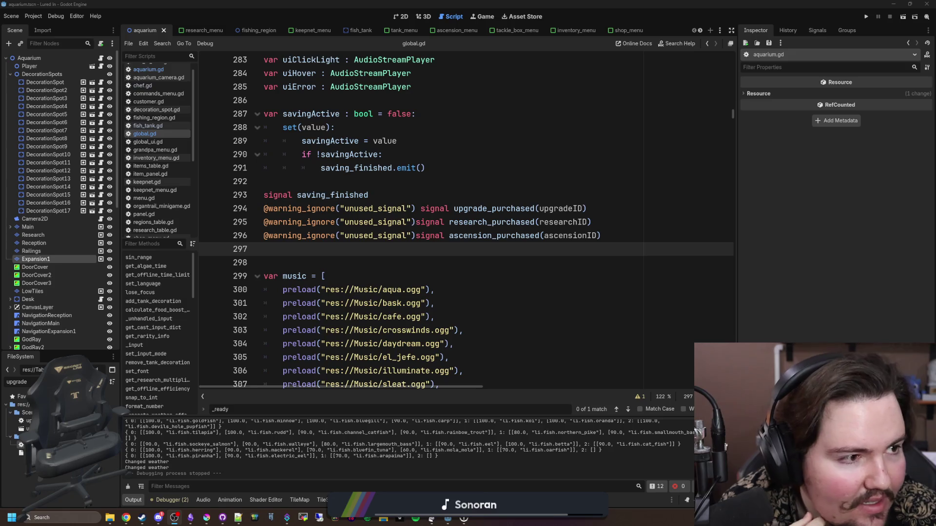
pyautogui.hotkey('alt', 'Tab')
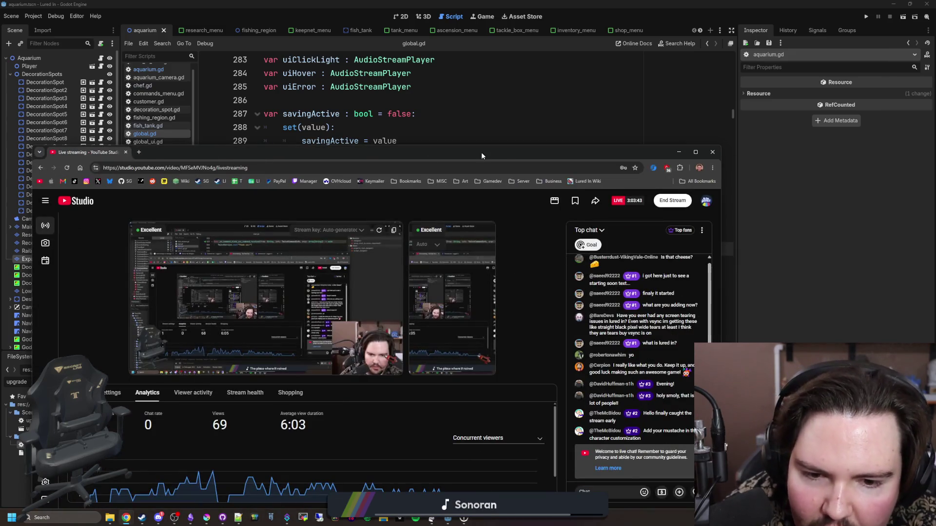
# Step: Maximize YouTube Studio to review stream stats and chat, then move the browser aside
pyautogui.doubleClick(482, 152)
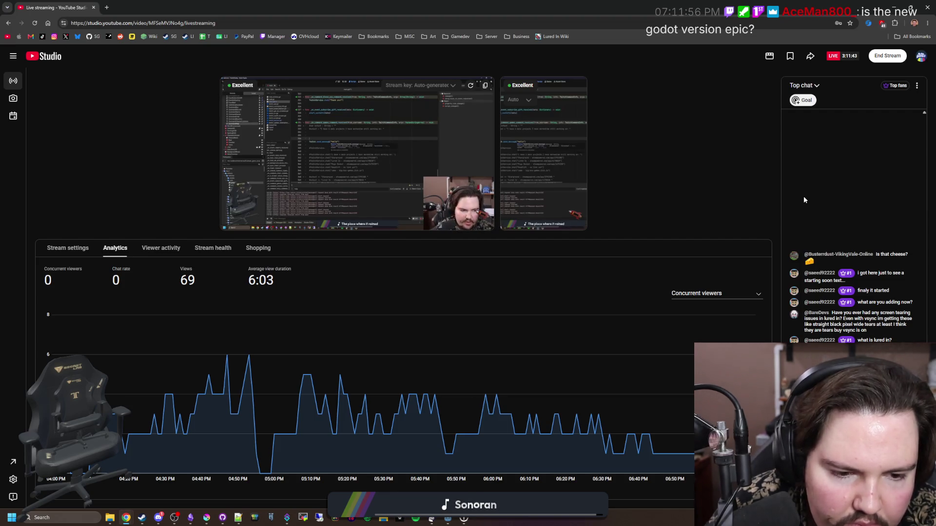
pyautogui.moveTo(123, 7)
pyautogui.mouseDown()
pyautogui.moveTo(451, 260)
pyautogui.moveTo(935, 260)
pyautogui.mouseUp()
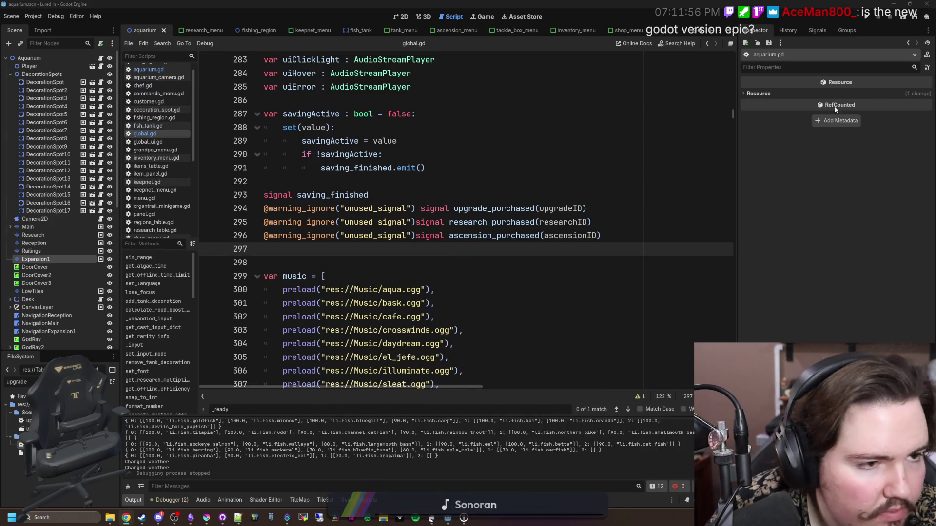
# Step: Save global.gd and clear the 'upgrade' filter from the FileSystem list
pyautogui.click(292, 255)
pyautogui.hotkey('ctrl', 's')
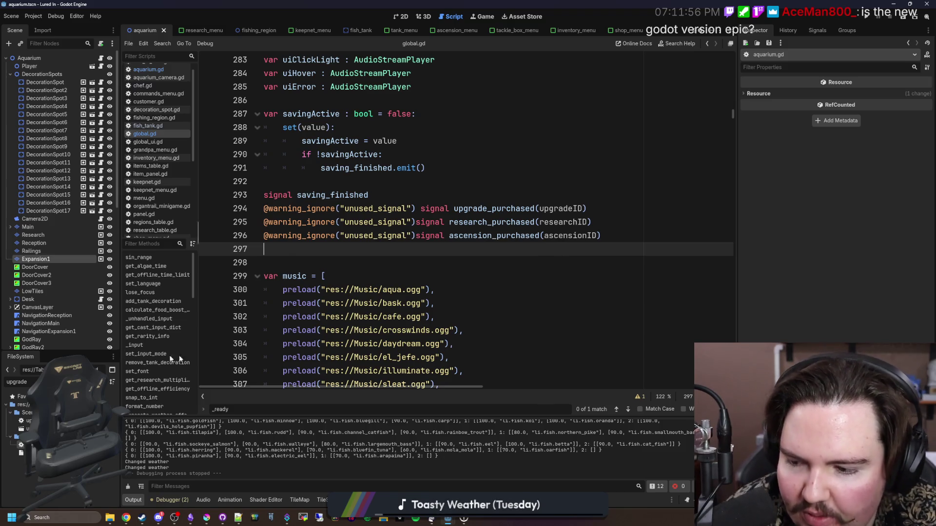
pyautogui.click(104, 382)
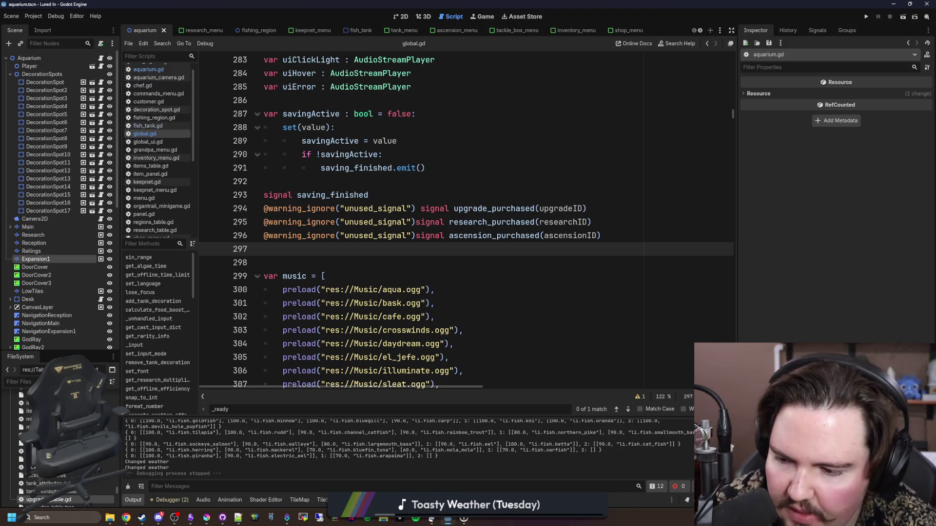
pyautogui.scroll(3, 58, 439)
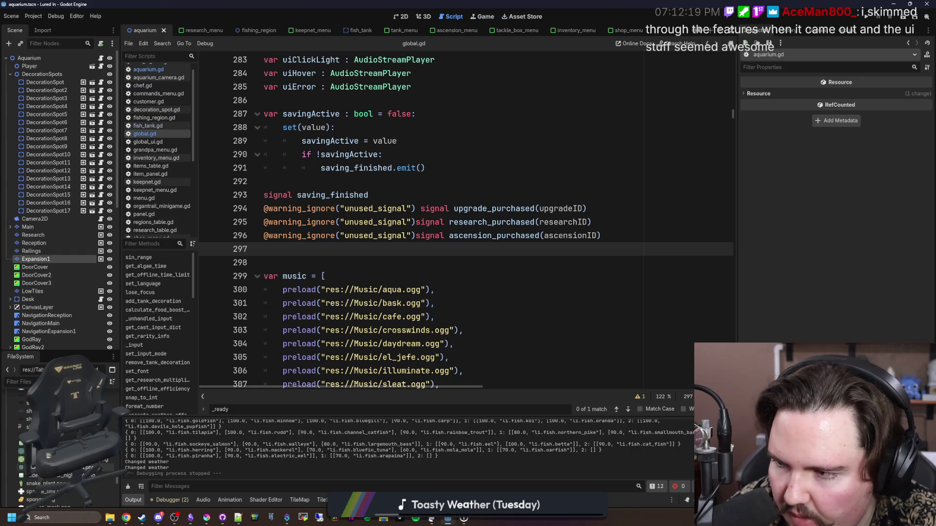
pyautogui.scroll(3, 59, 439)
pyautogui.scroll(5, 59, 439)
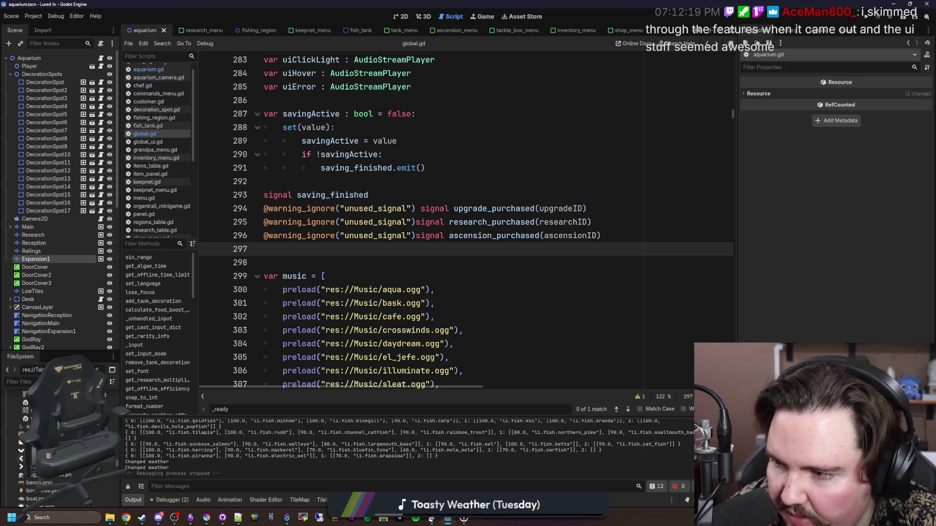
# Step: Filter the FileSystem for 'shader' and open grass.gdshader
pyautogui.click(15, 382)
pyautogui.write('shader')
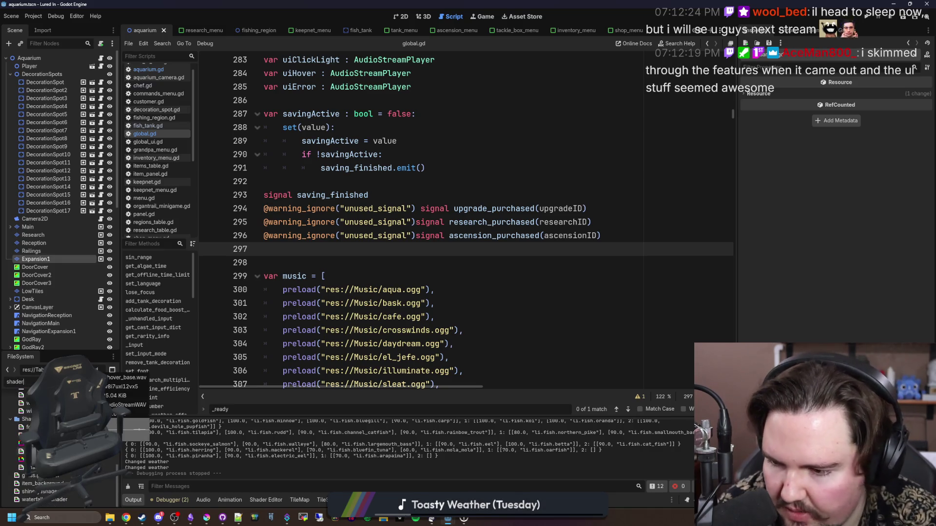
pyautogui.doubleClick(68, 476)
# Step: Preview the grass shader's output at lines 19, 20 and 17
pyautogui.scroll(-4, 227, 434)
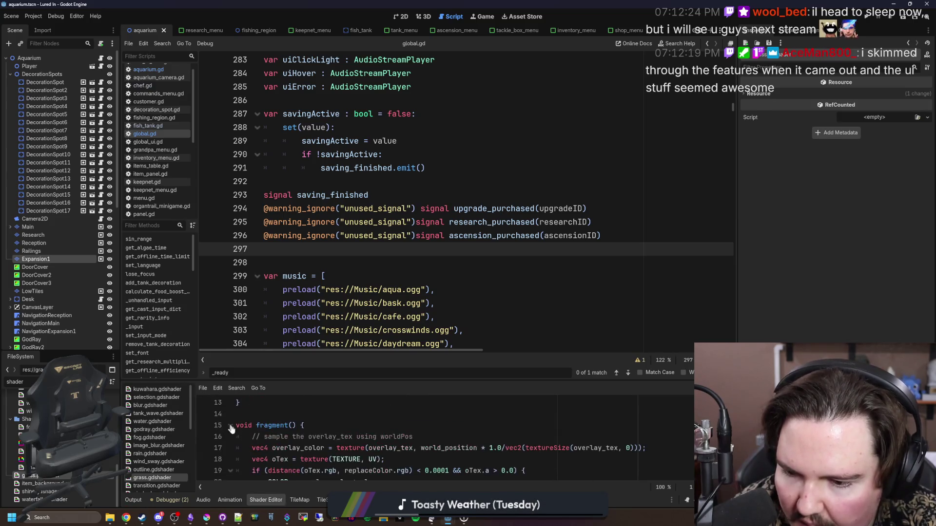
pyautogui.scroll(1, 206, 437)
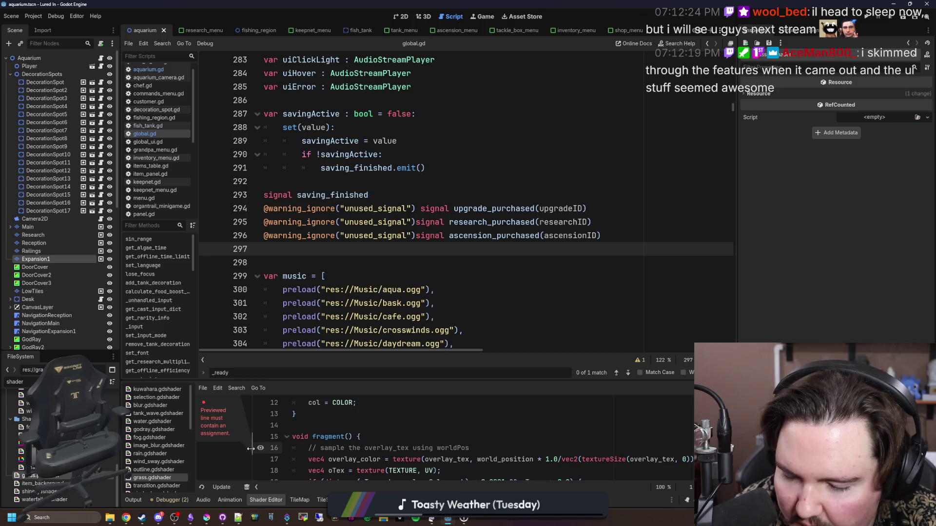
pyautogui.scroll(-4, 258, 448)
pyautogui.click(212, 442)
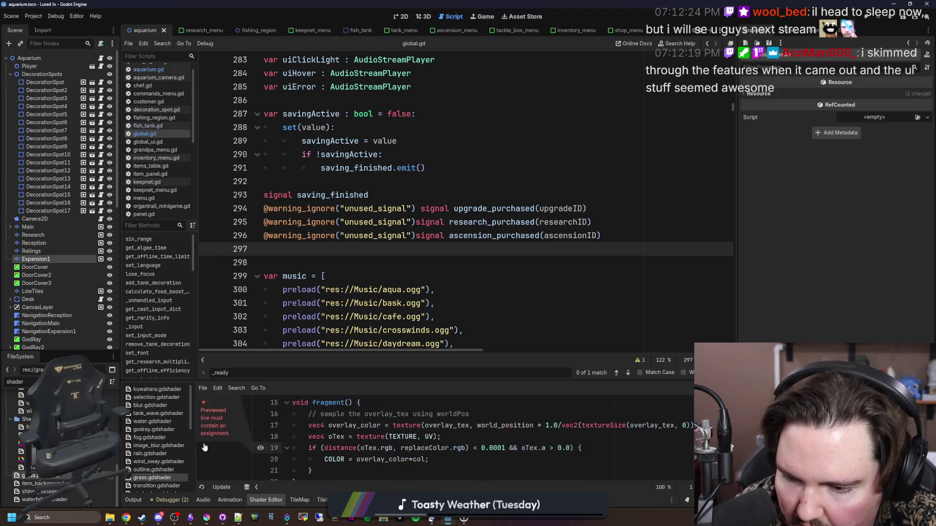
pyautogui.click(261, 459)
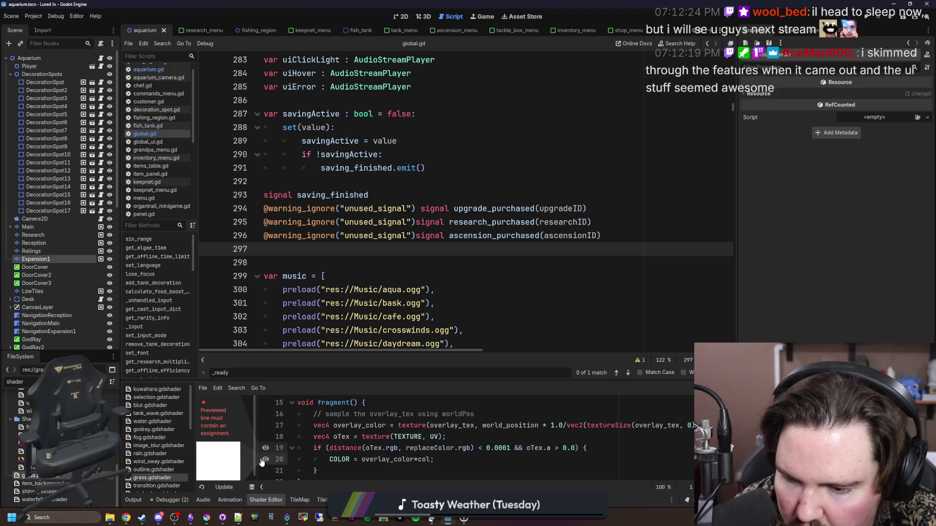
pyautogui.click(265, 426)
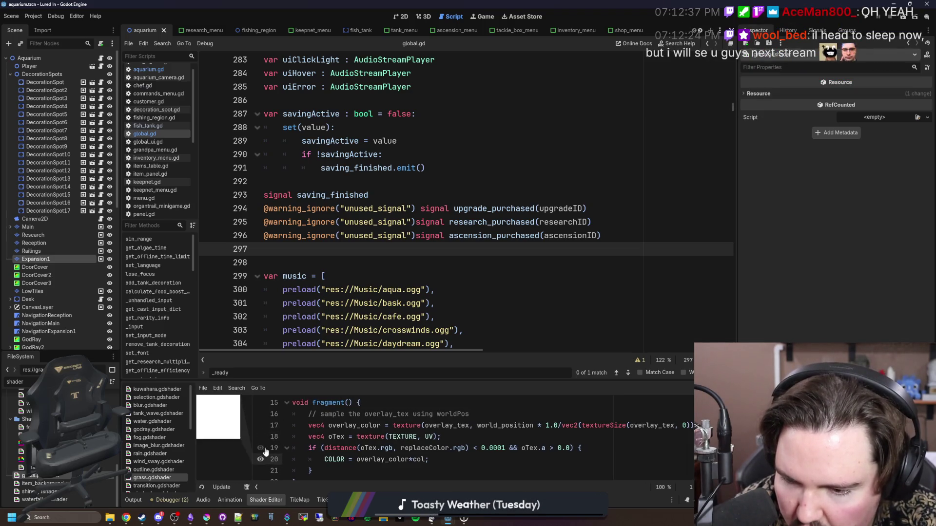
# Step: Open the outline shader and briefly preview its output at line 48
pyautogui.click(161, 470)
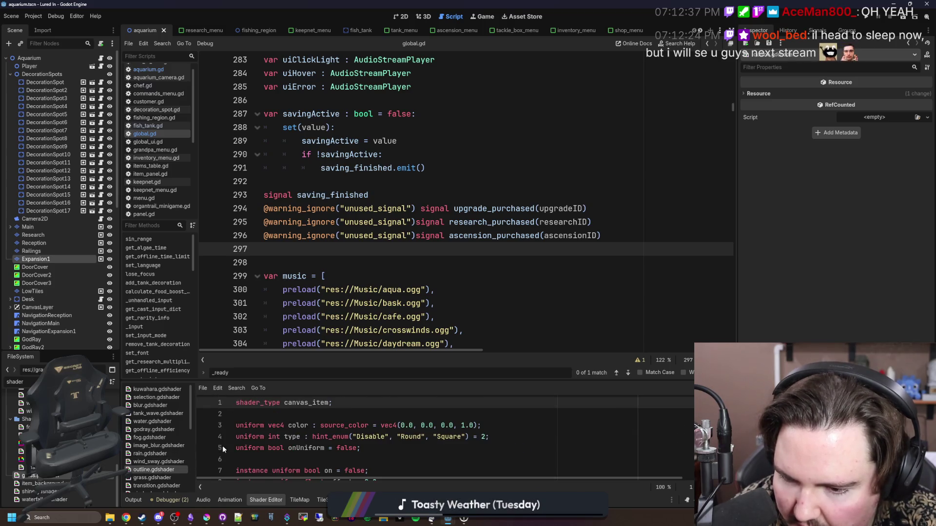
pyautogui.scroll(-13, 233, 444)
pyautogui.scroll(-2, 221, 438)
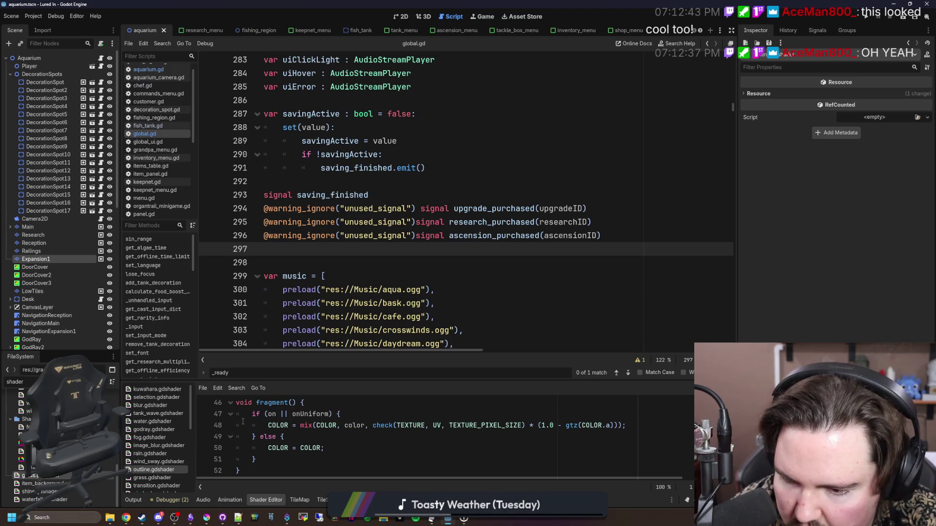
pyautogui.click(211, 426)
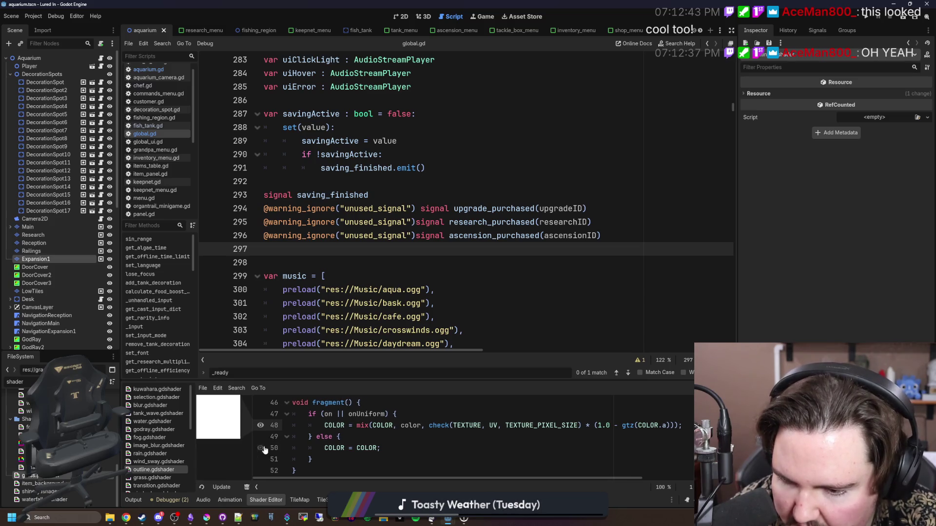
pyautogui.click(261, 426)
pyautogui.scroll(-2, 166, 463)
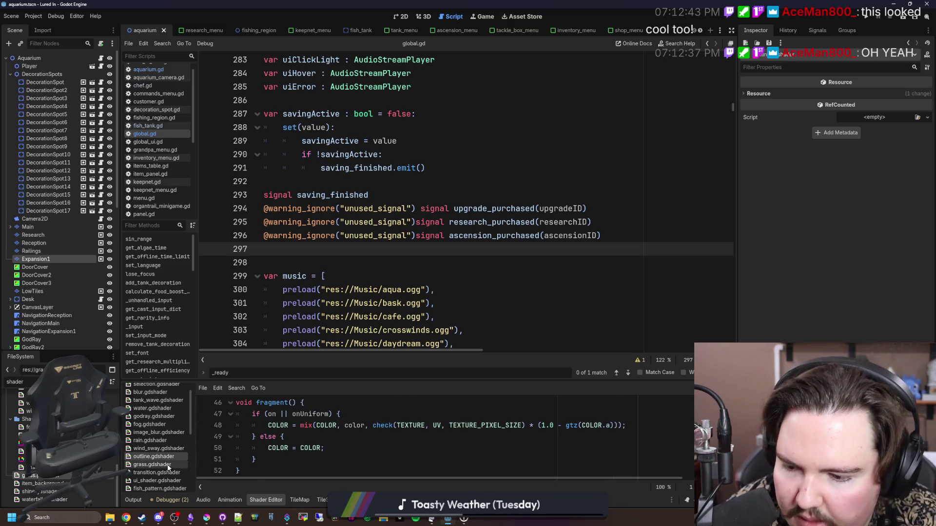
# Step: Look through the fish_pattern and hair shaders
pyautogui.click(162, 469)
pyautogui.click(166, 476)
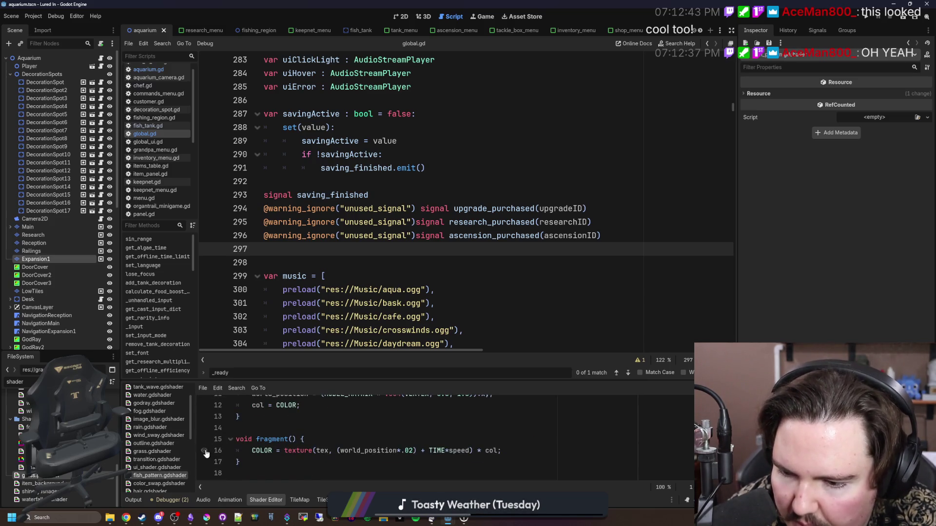
pyautogui.scroll(-3, 166, 472)
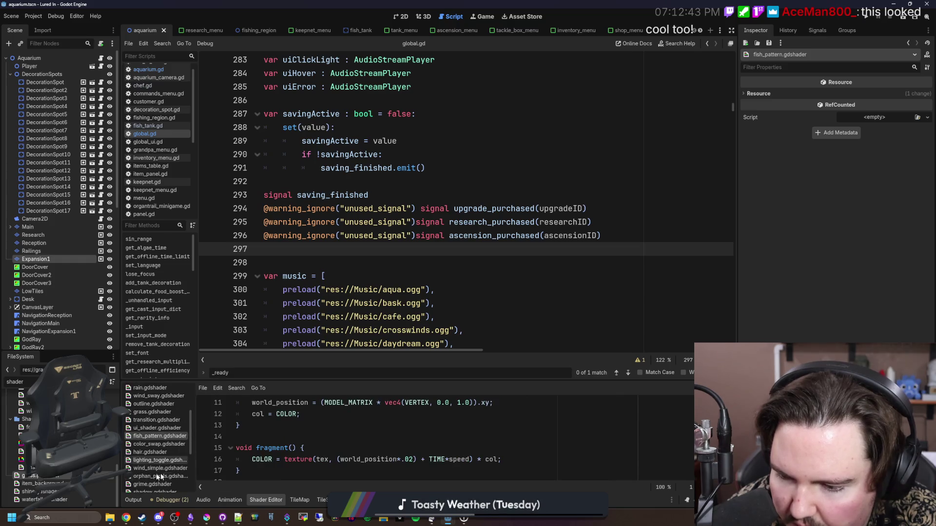
pyautogui.click(164, 453)
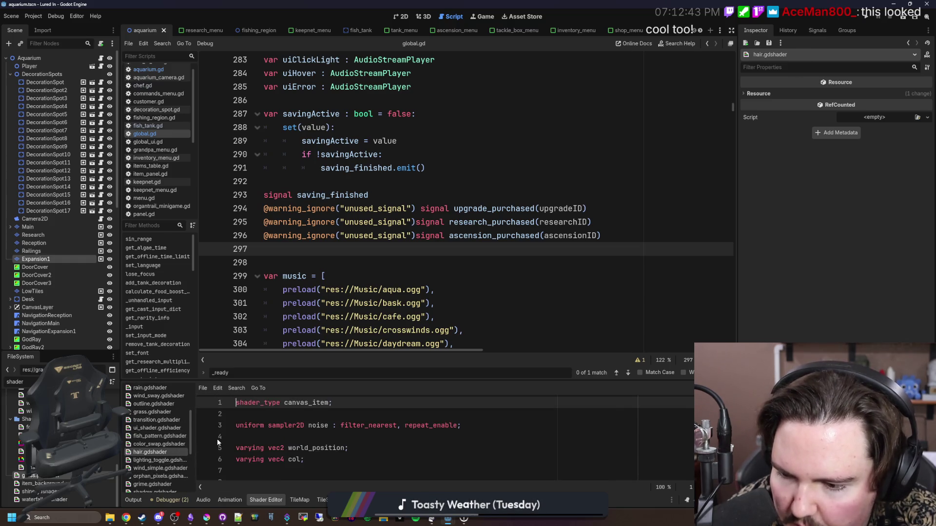
pyautogui.scroll(-2, 146, 466)
pyautogui.scroll(-2, 162, 461)
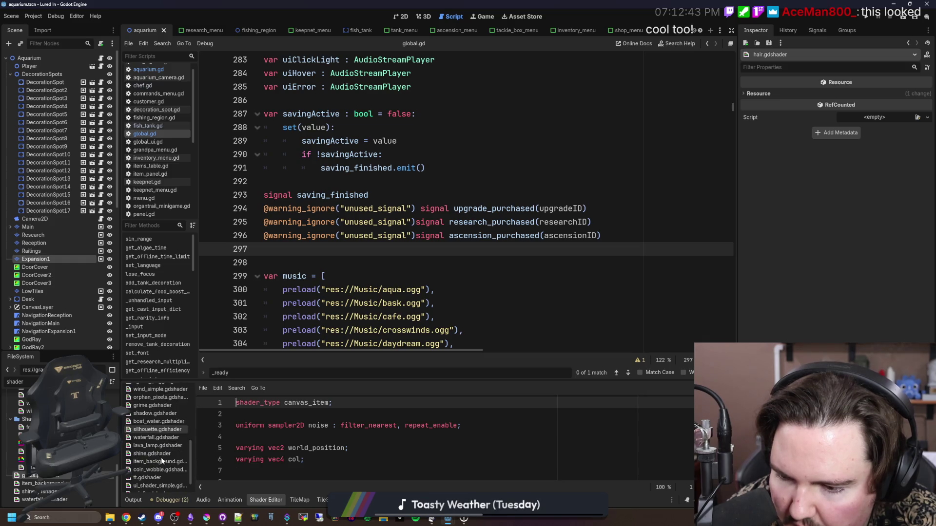
# Step: Open the lava_lamp shader and widen the panel to show its preview
pyautogui.click(159, 445)
pyautogui.scroll(-4, 243, 438)
pyautogui.scroll(-3, 243, 438)
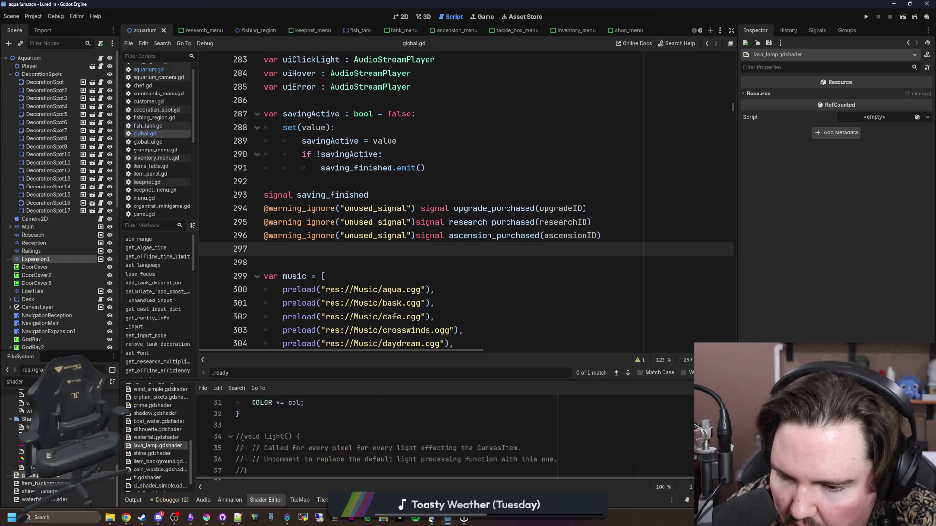
pyautogui.moveTo(202, 416); pyautogui.dragTo(253, 419)
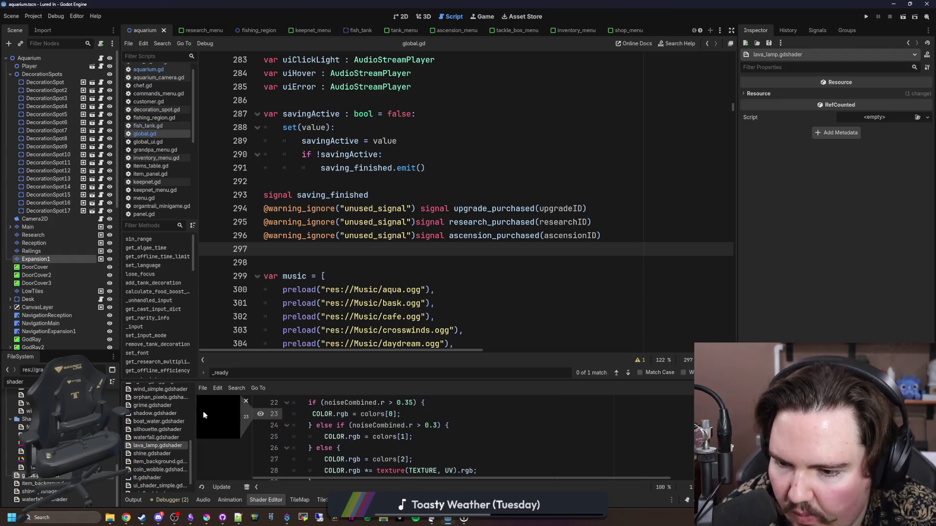
pyautogui.scroll(-1, 264, 439)
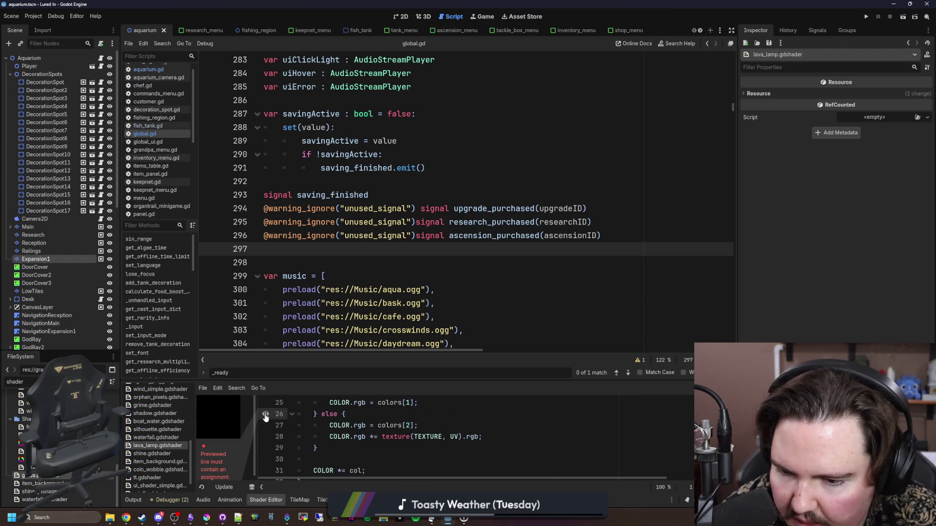
pyautogui.scroll(-1, 263, 434)
pyautogui.scroll(-1, 262, 441)
pyautogui.scroll(1, 266, 440)
pyautogui.scroll(2, 266, 431)
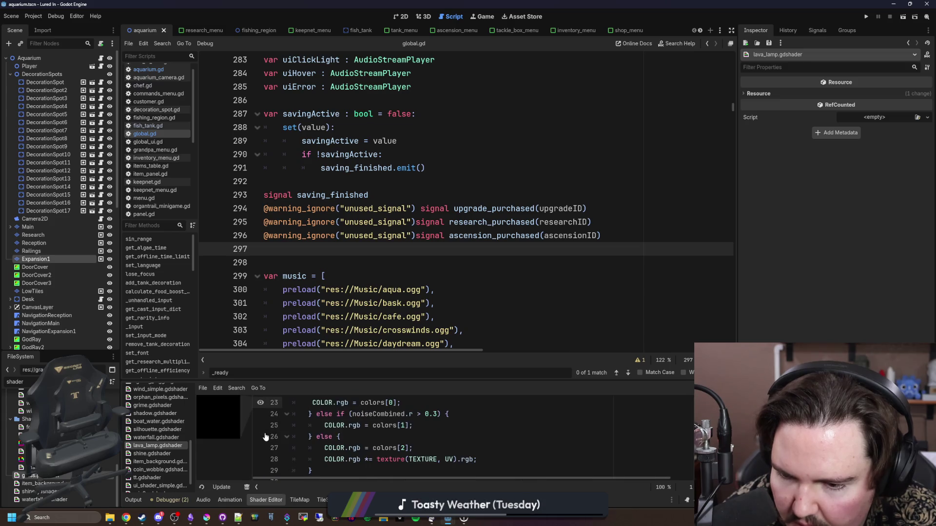
# Step: Open shine.gdshader and toggle output previews at lines 24, 25, 26 and 28
pyautogui.click(164, 454)
pyautogui.scroll(-7, 226, 437)
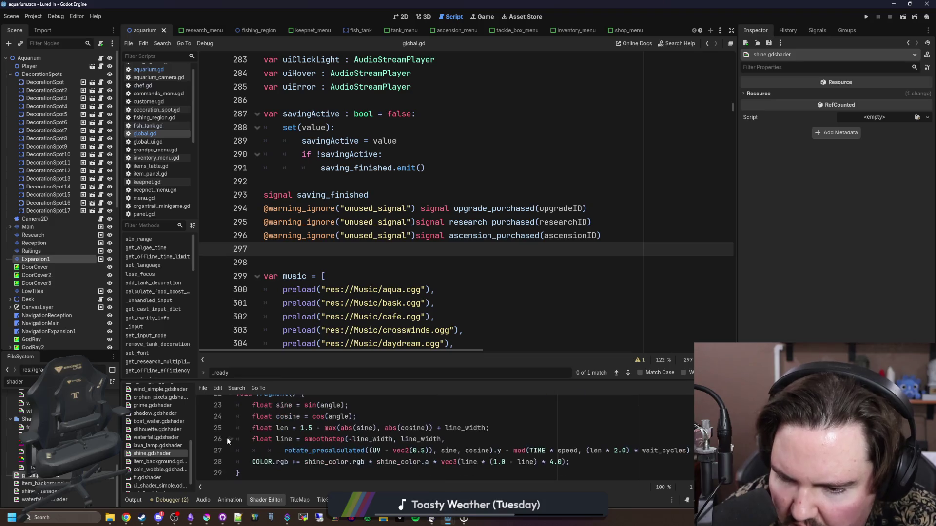
pyautogui.click(206, 439)
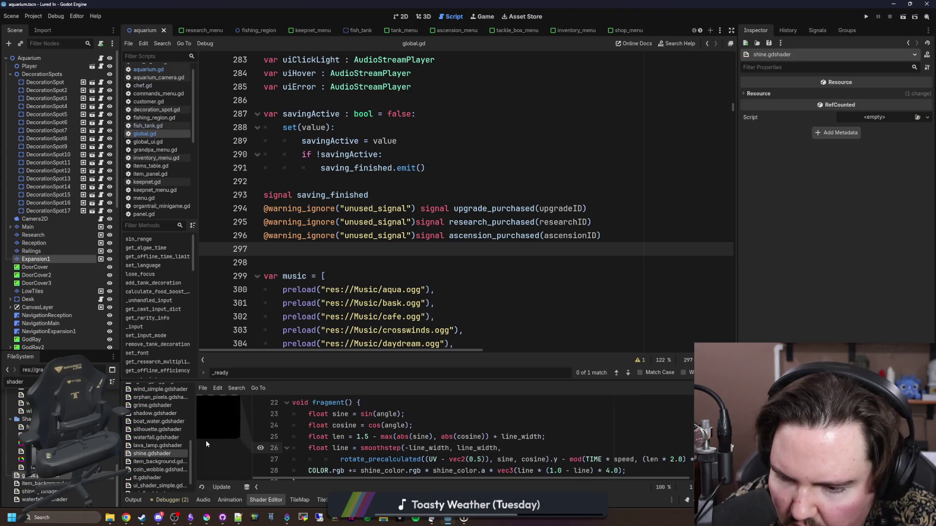
pyautogui.click(262, 448)
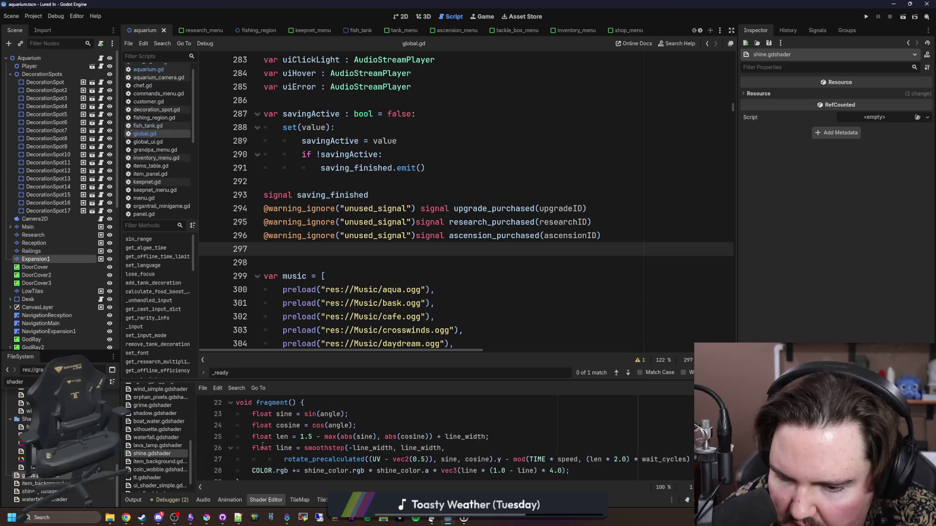
pyautogui.click(205, 436)
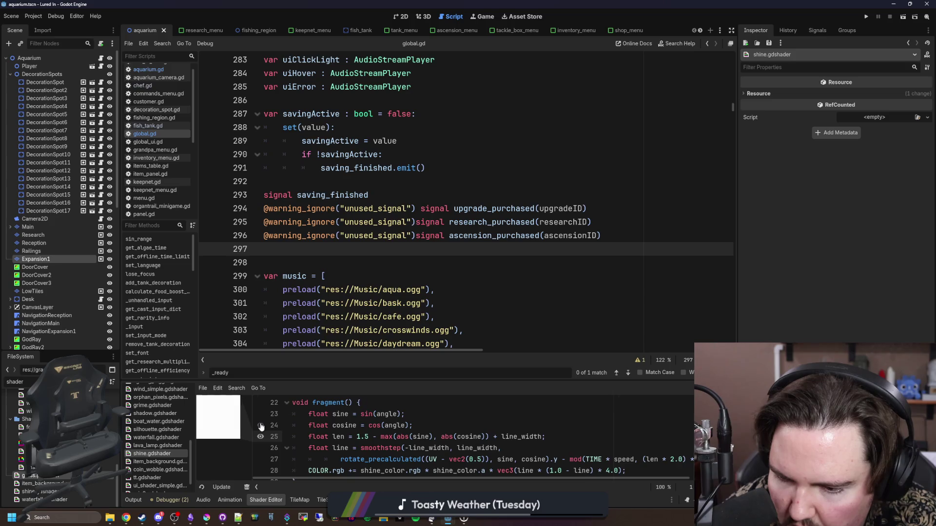
pyautogui.click(261, 426)
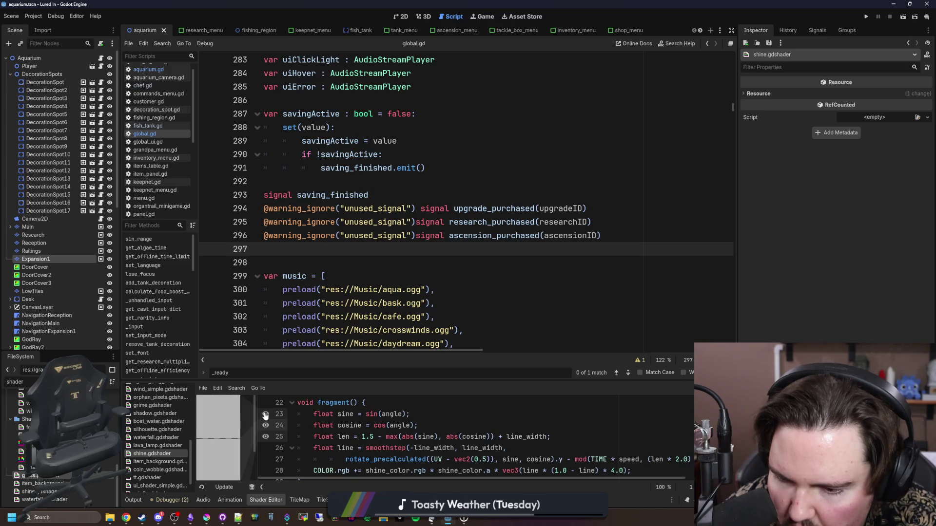
pyautogui.click(265, 425)
pyautogui.click(265, 437)
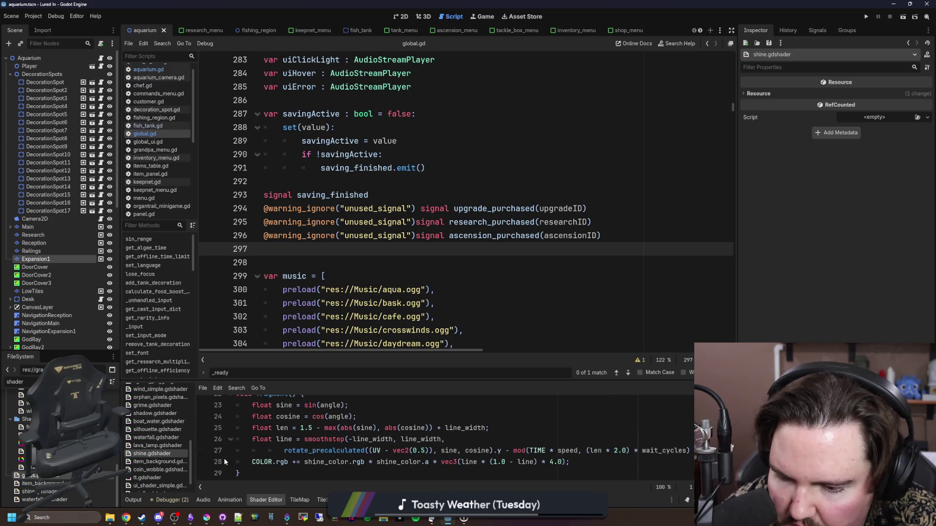
pyautogui.click(205, 463)
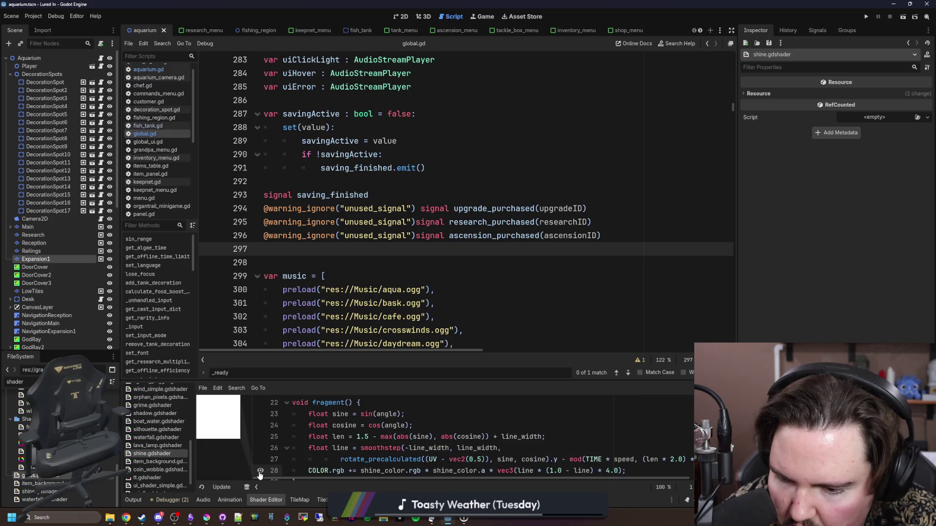
pyautogui.moveTo(224, 406)
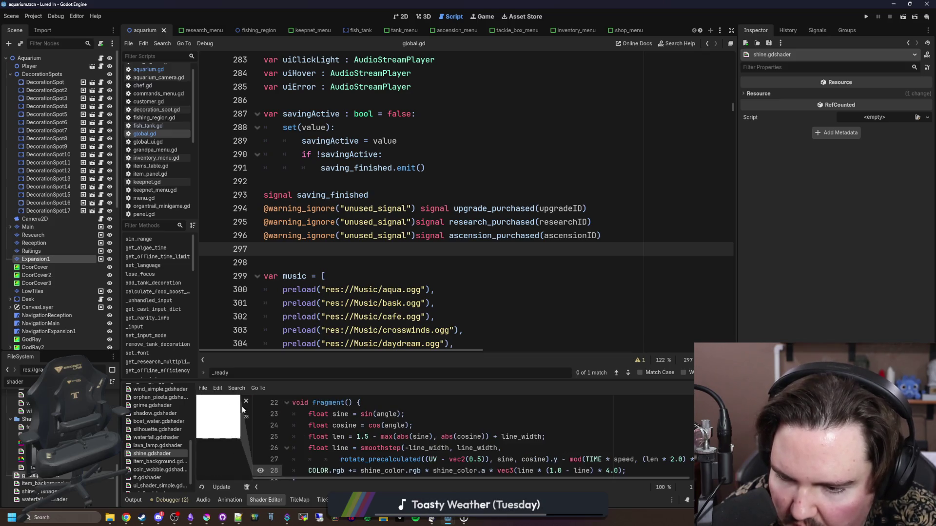
pyautogui.click(260, 471)
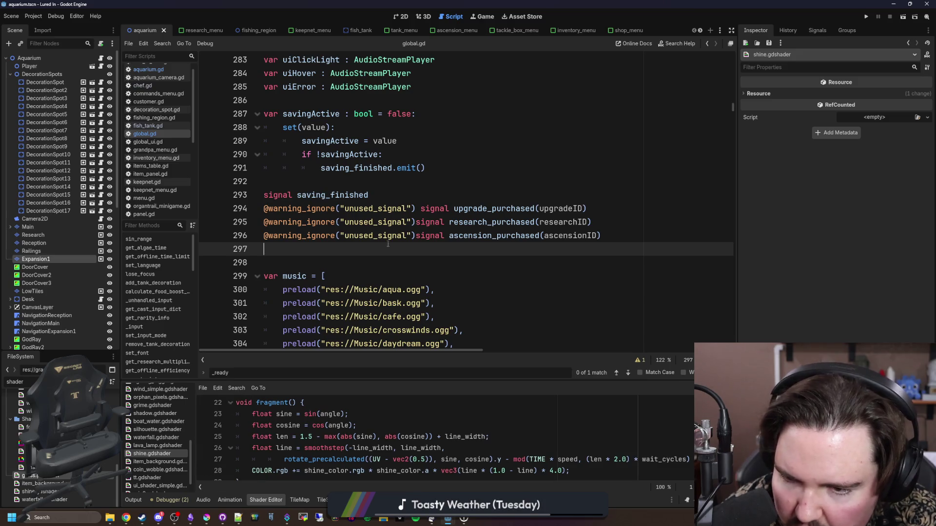
# Step: Save the Lured In aquarium scene
pyautogui.hotkey('ctrl', 's')
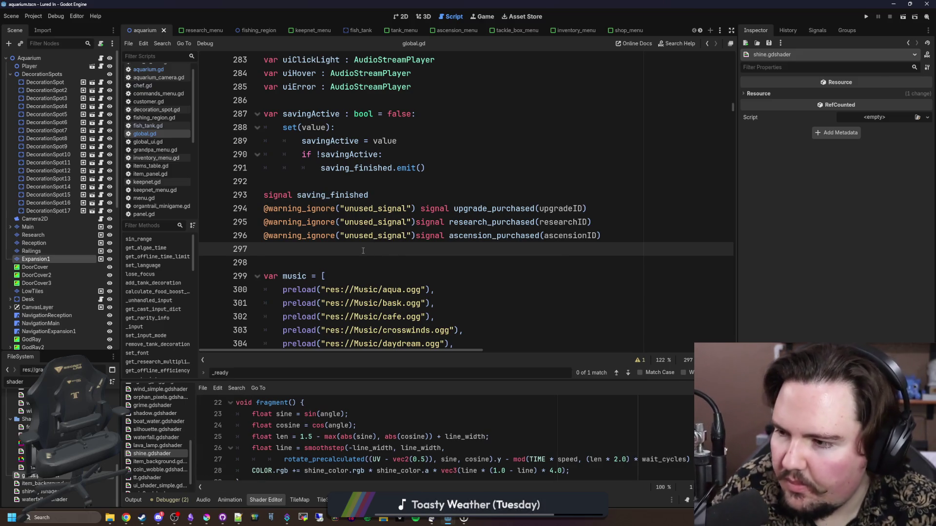
pyautogui.hotkey('ctrl', 's')
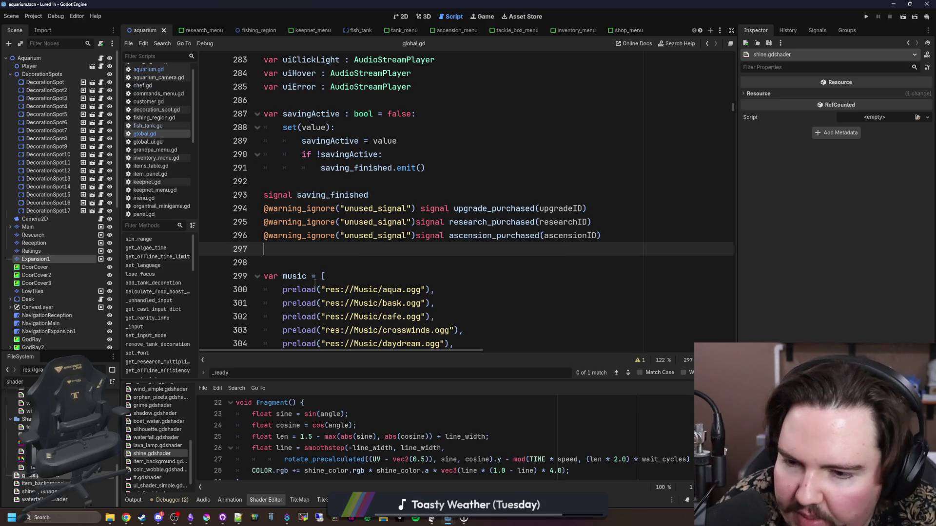
pyautogui.click(328, 261)
pyautogui.hotkey('ctrl', 's')
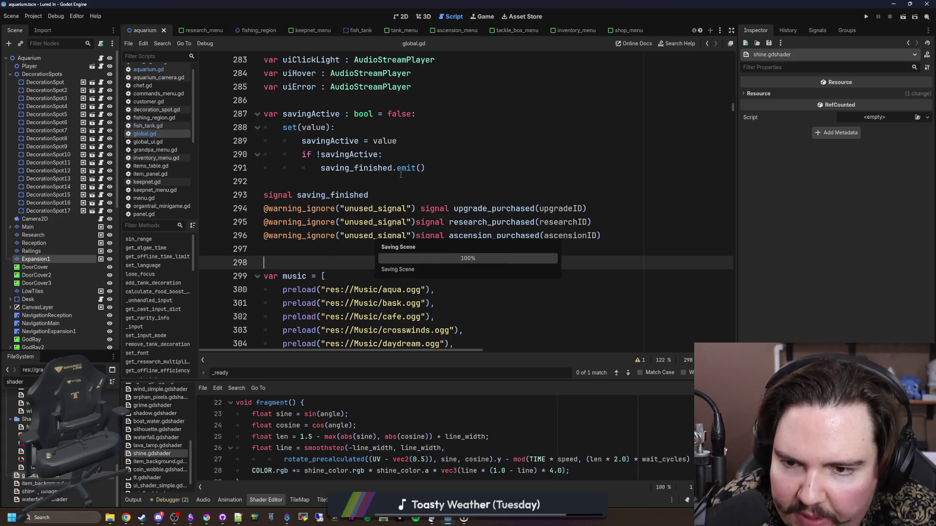
# Step: Run Lured In in the Game view, start from the main menu, and zoom out over the aquarium
pyautogui.click(484, 18)
pyautogui.click(866, 16)
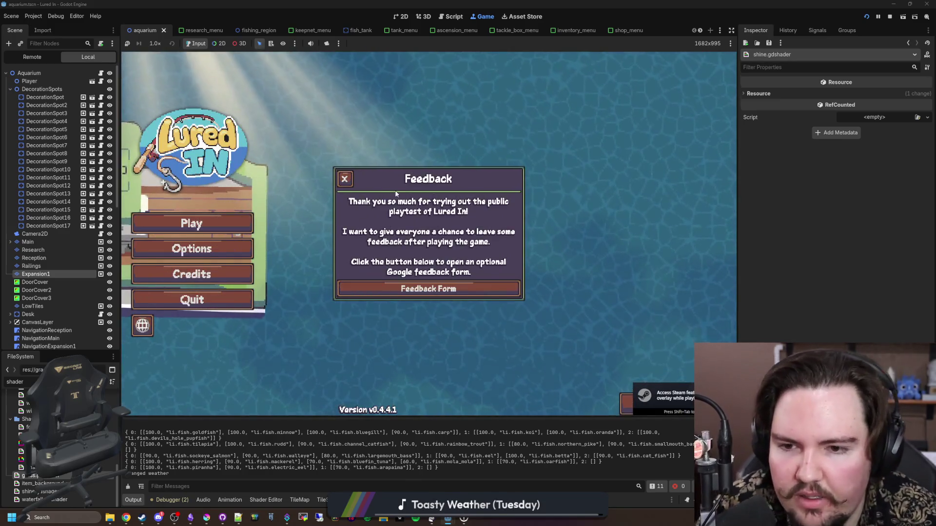
pyautogui.click(344, 179)
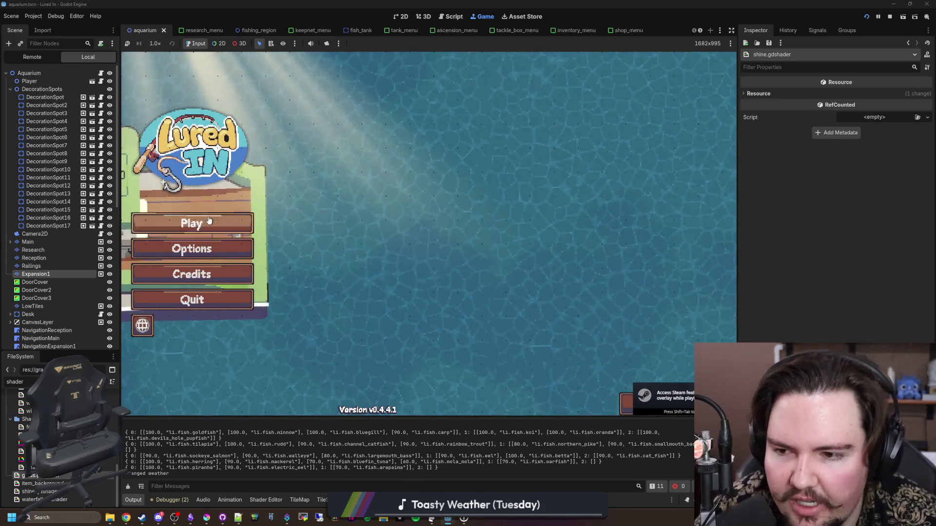
pyautogui.click(209, 221)
pyautogui.click(469, 278)
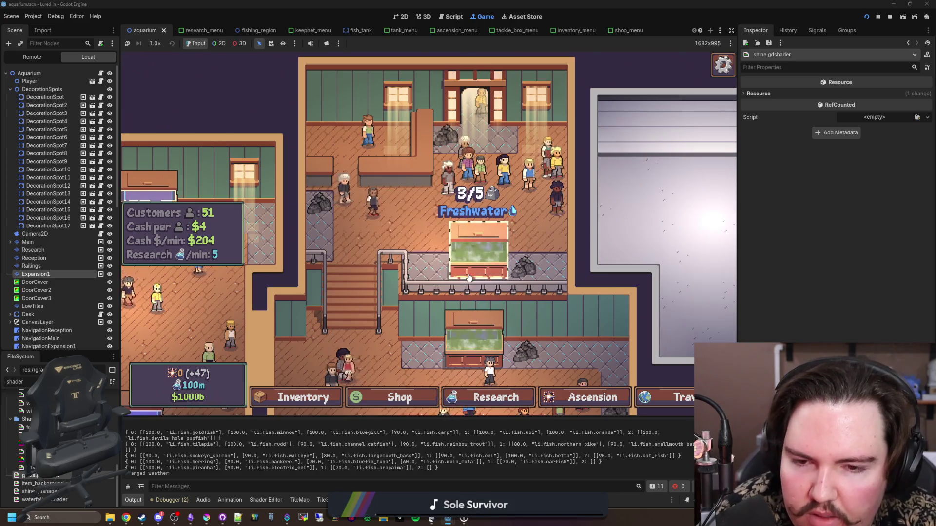
pyautogui.scroll(-3, 463, 266)
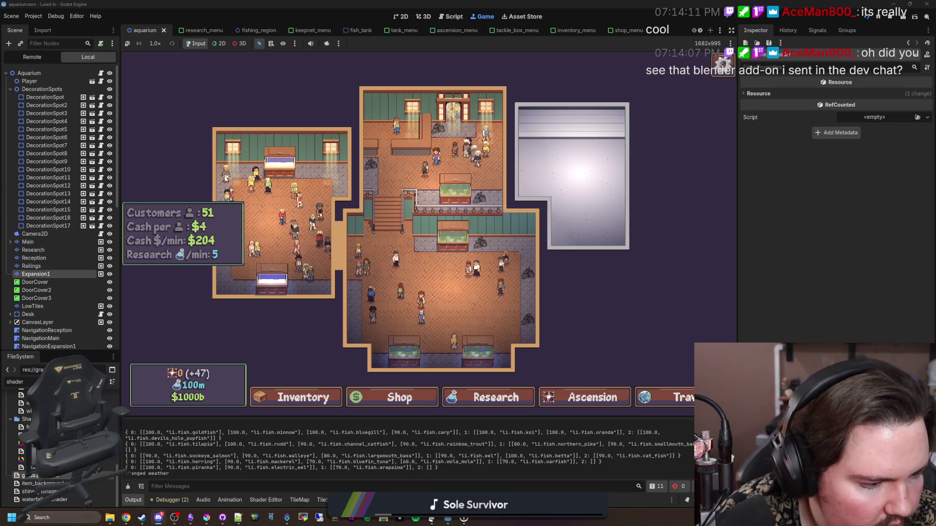
# Step: Maximize the browser on the Ucupaint page and play, then close, the sphere demo video
pyautogui.hotkey('alt', 'Tab')
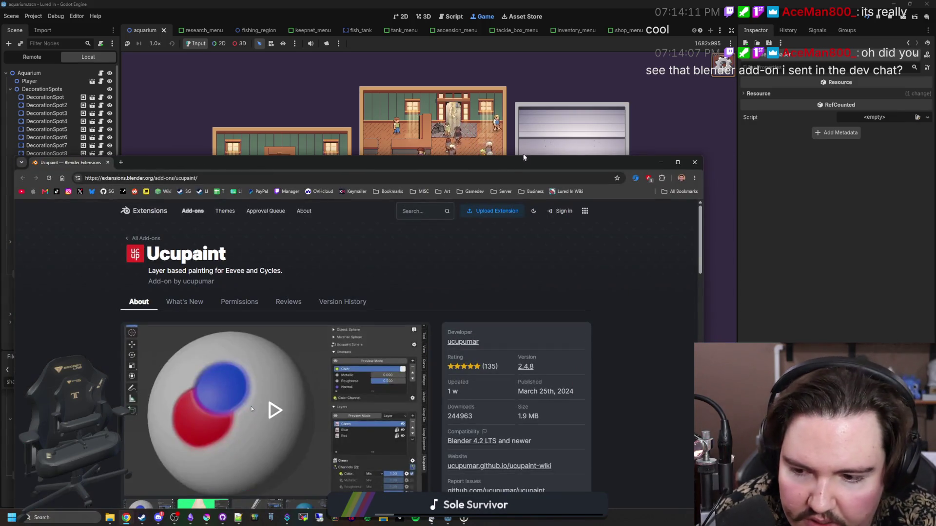
pyautogui.moveTo(538, 165); pyautogui.dragTo(536, 1)
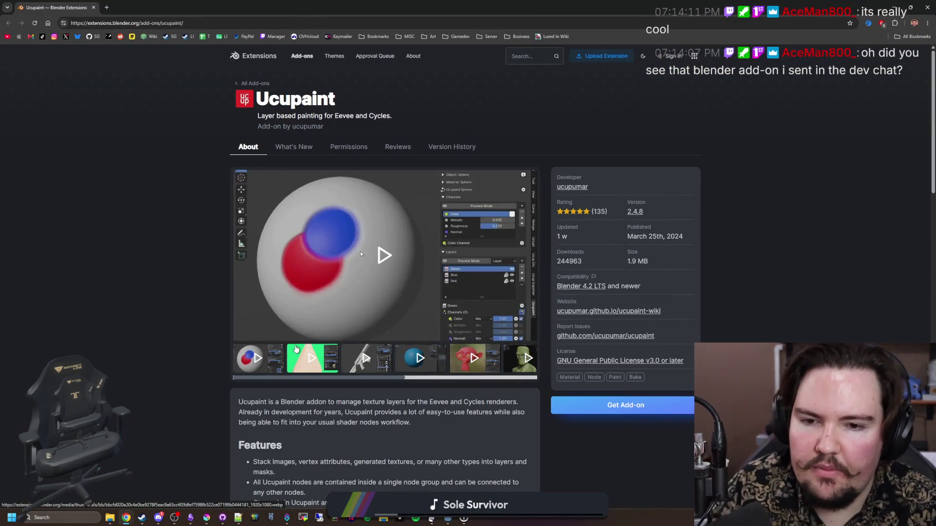
pyautogui.click(387, 261)
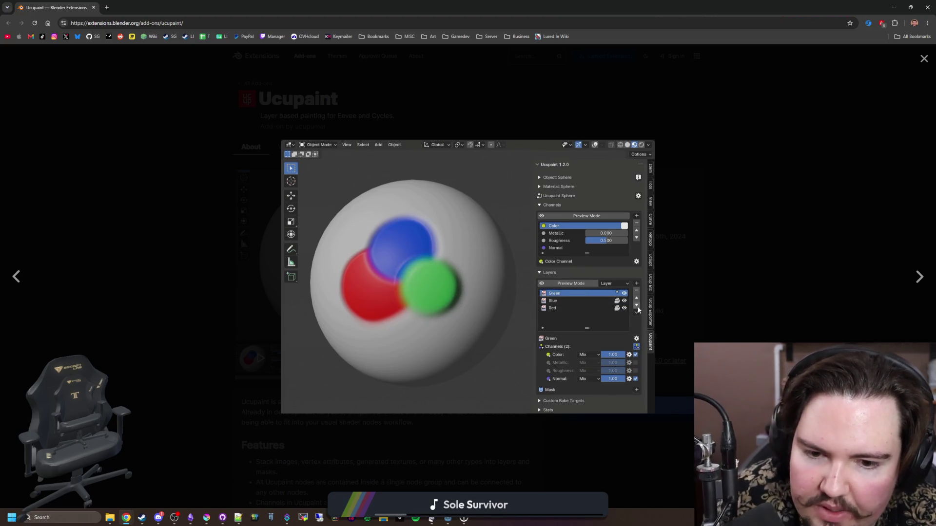
pyautogui.moveTo(400, 276)
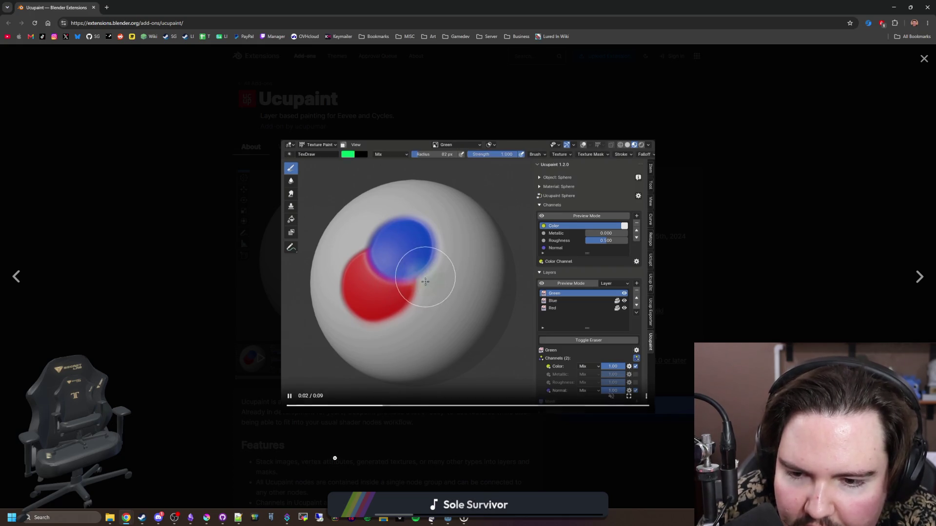
pyautogui.click(351, 443)
# Step: Pick the green Frankenstein head thumbnail in the gallery and play it enlarged
pyautogui.click(404, 366)
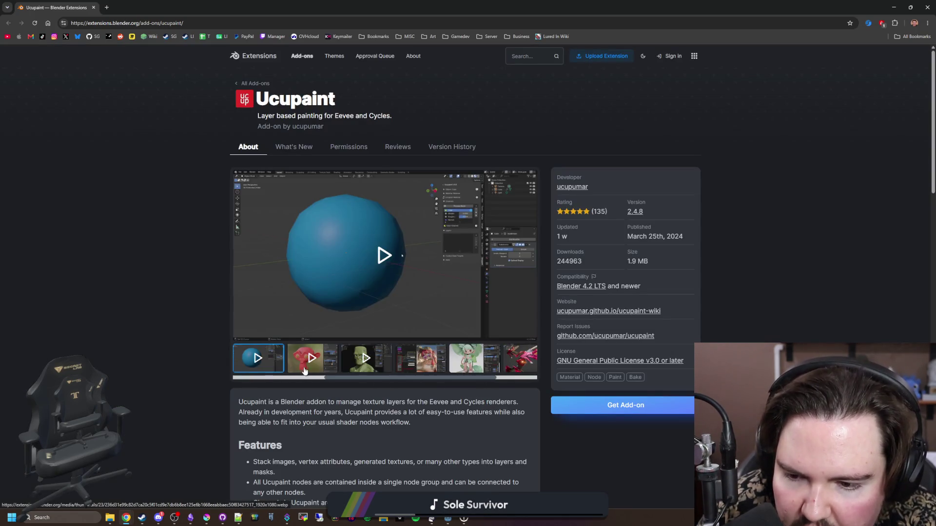
pyautogui.click(471, 361)
pyautogui.click(311, 364)
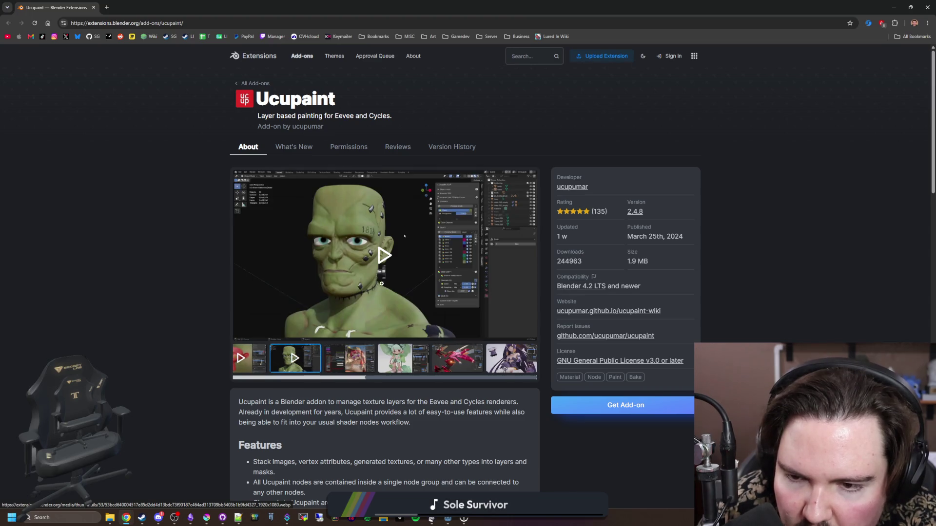
pyautogui.click(393, 257)
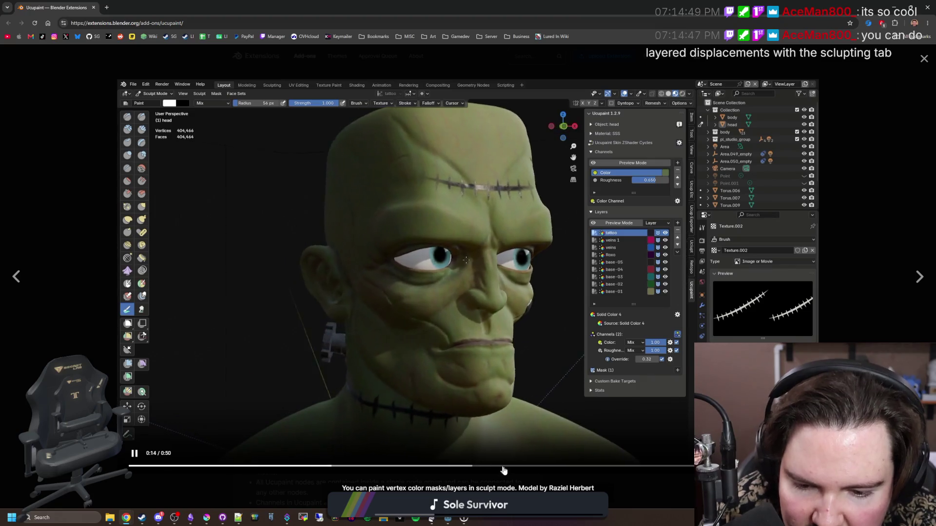
# Step: Skip through the Frankenstein demo to the magenta stitches part, then close it
pyautogui.click(504, 467)
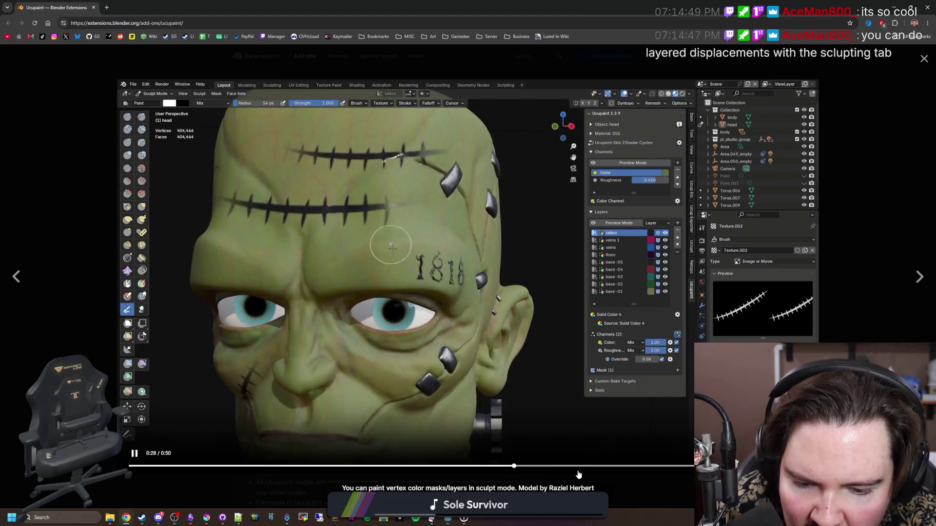
pyautogui.click(578, 467)
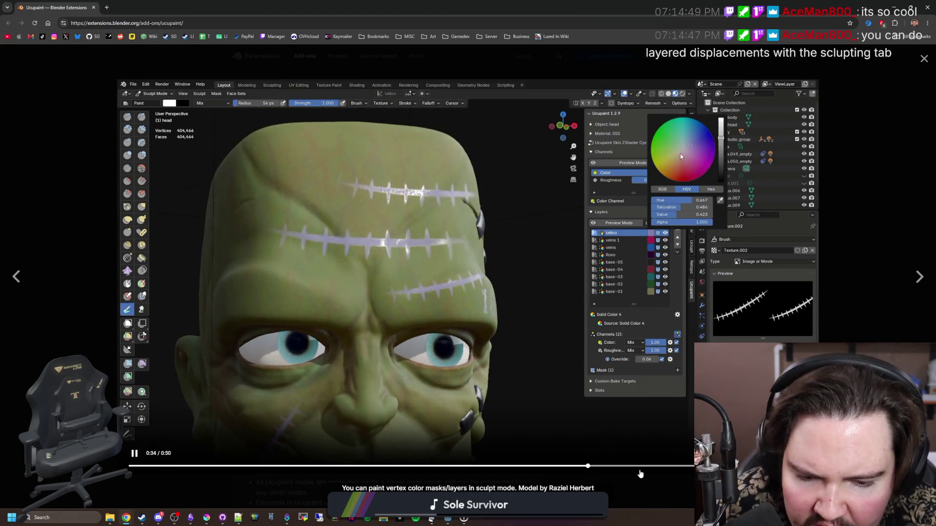
pyautogui.click(638, 468)
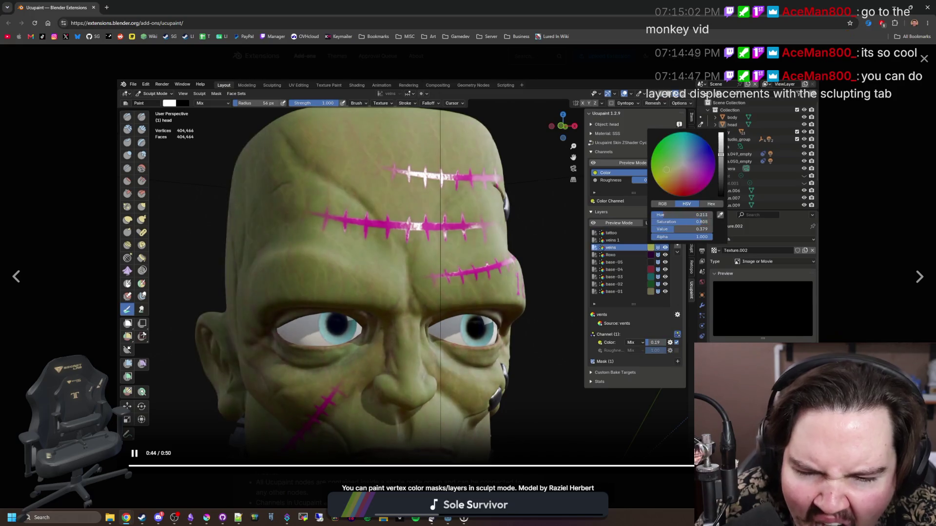
pyautogui.press('Escape')
# Step: Scroll the gallery back and play the red monkey demo video enlarged
pyautogui.scroll(-2, 742, 283)
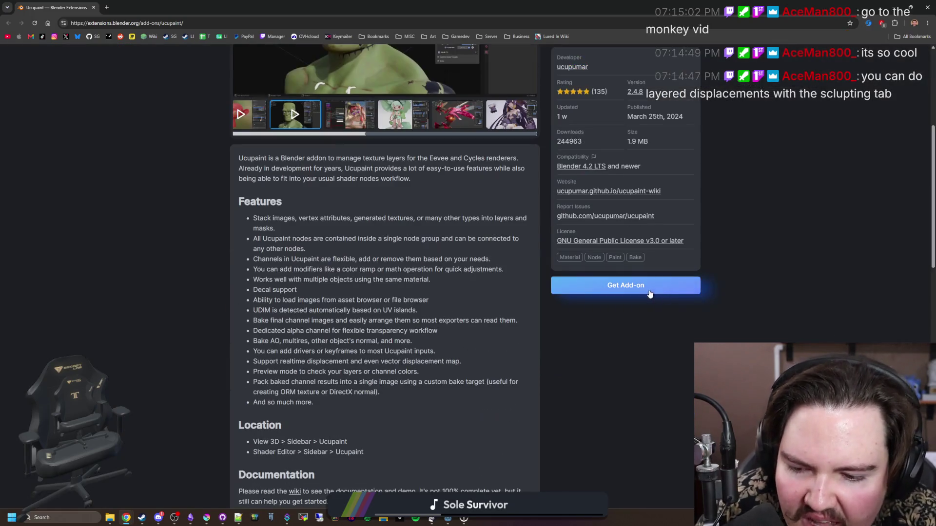
pyautogui.scroll(3, 384, 234)
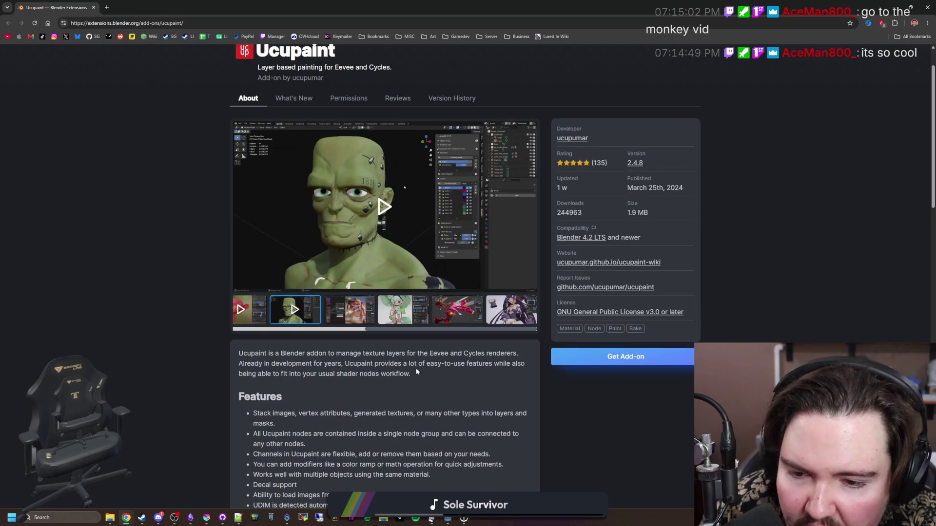
pyautogui.click(356, 331)
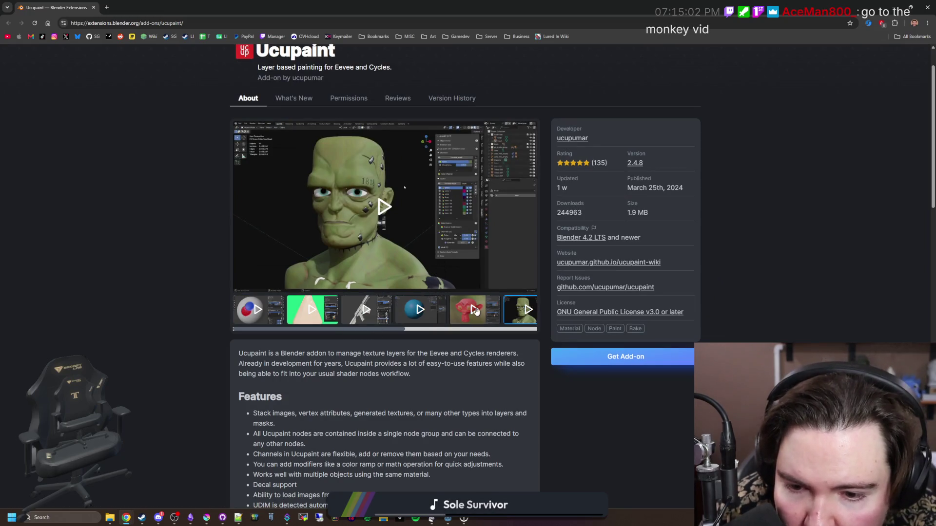
pyautogui.click(474, 309)
pyautogui.click(403, 243)
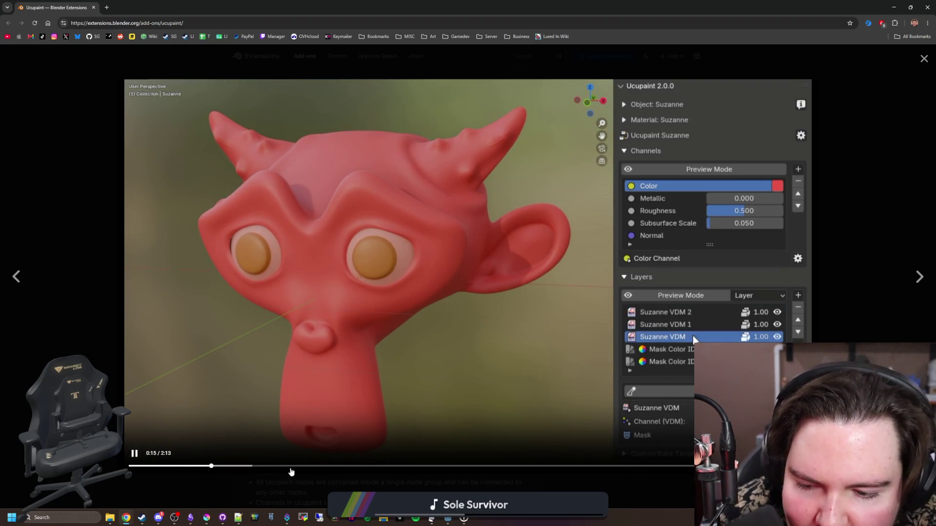
# Step: Skip through the red monkey demo past 1:42 to near the end, pause, and close the lightbox
pyautogui.click(291, 468)
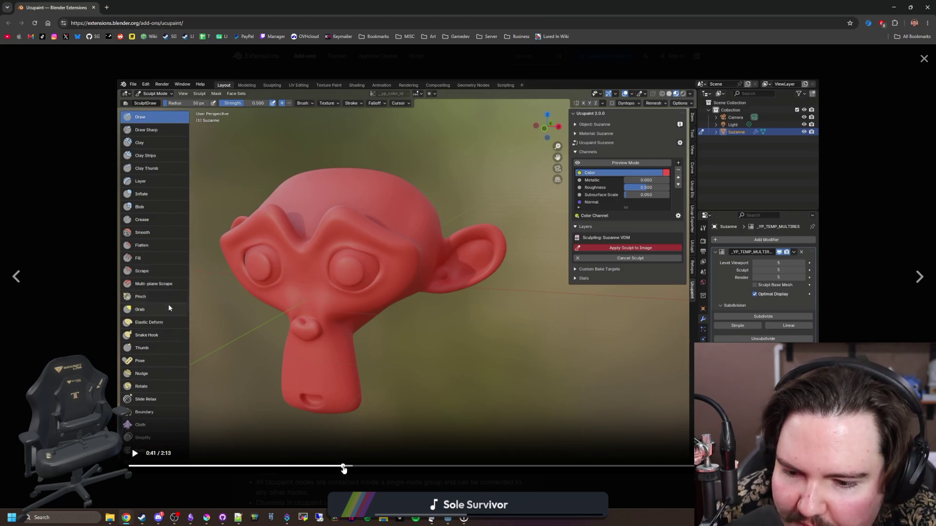
pyautogui.click(343, 467)
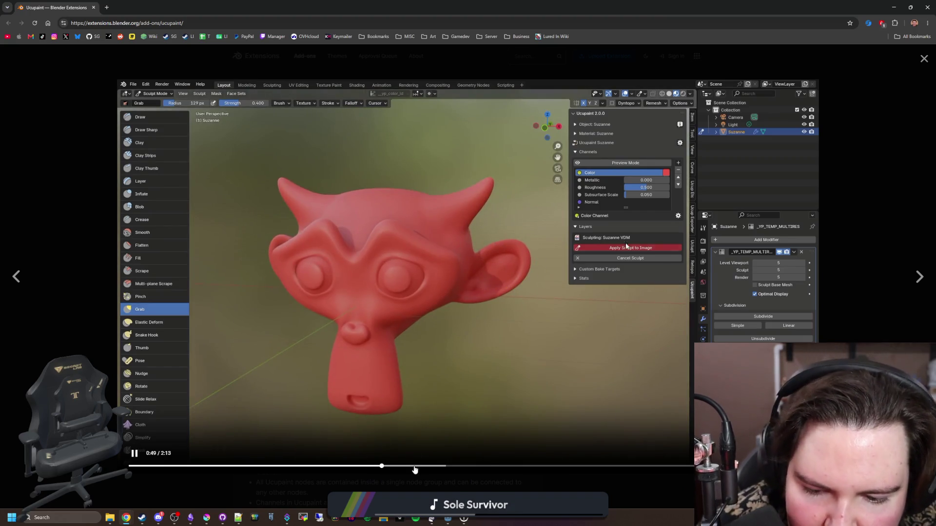
pyautogui.click(415, 467)
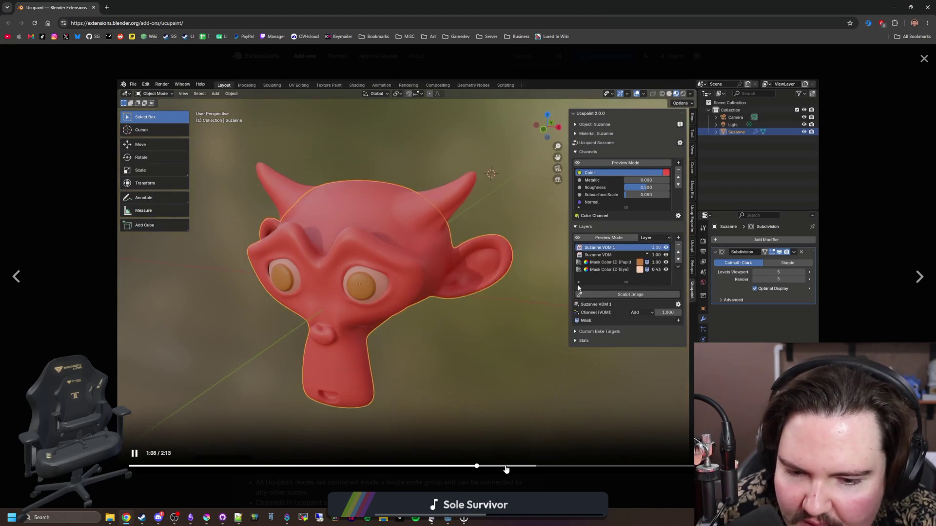
pyautogui.click(505, 469)
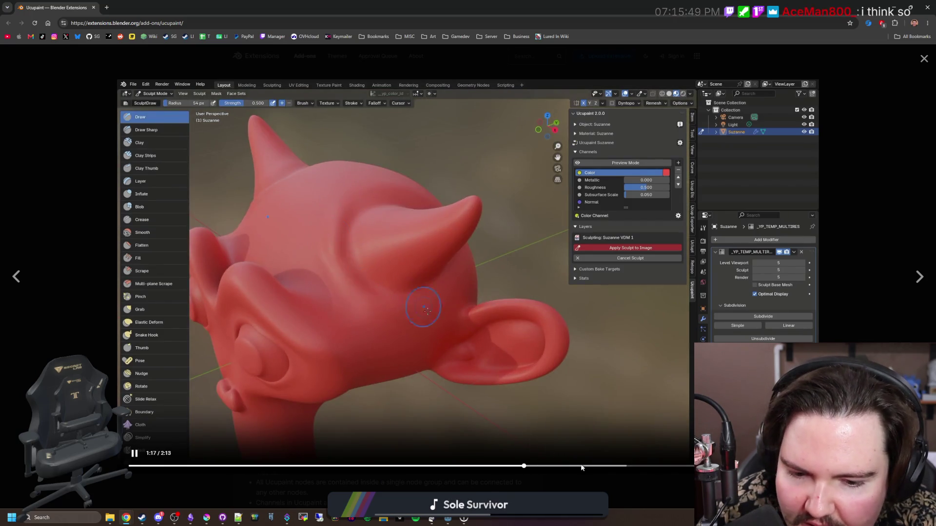
pyautogui.click(573, 467)
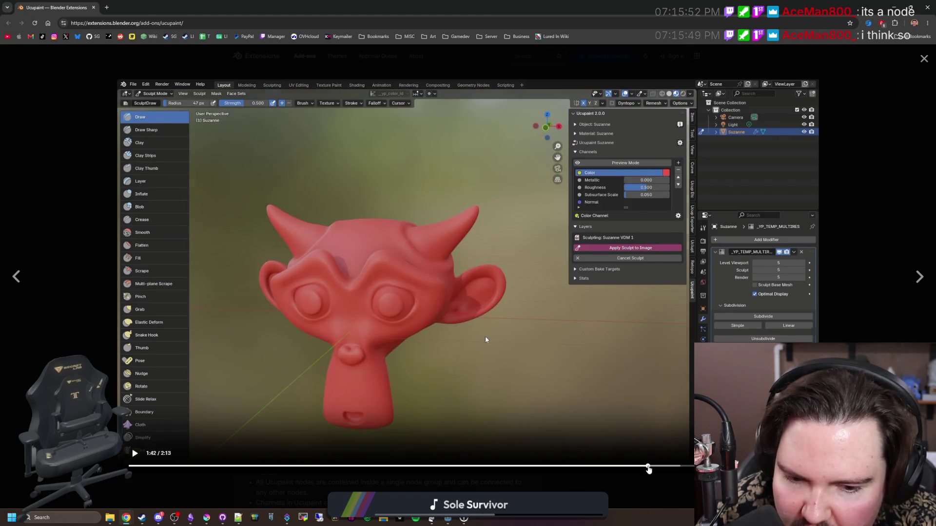
pyautogui.click(649, 467)
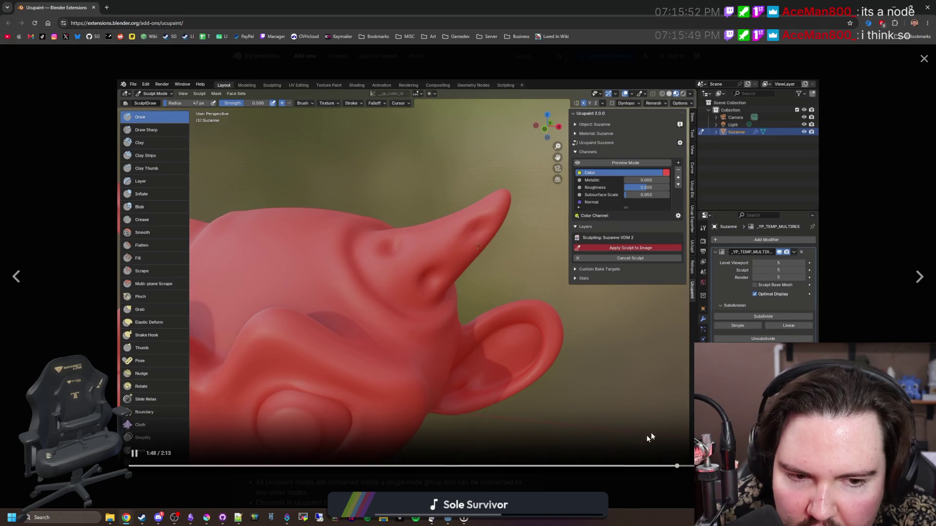
pyautogui.click(666, 467)
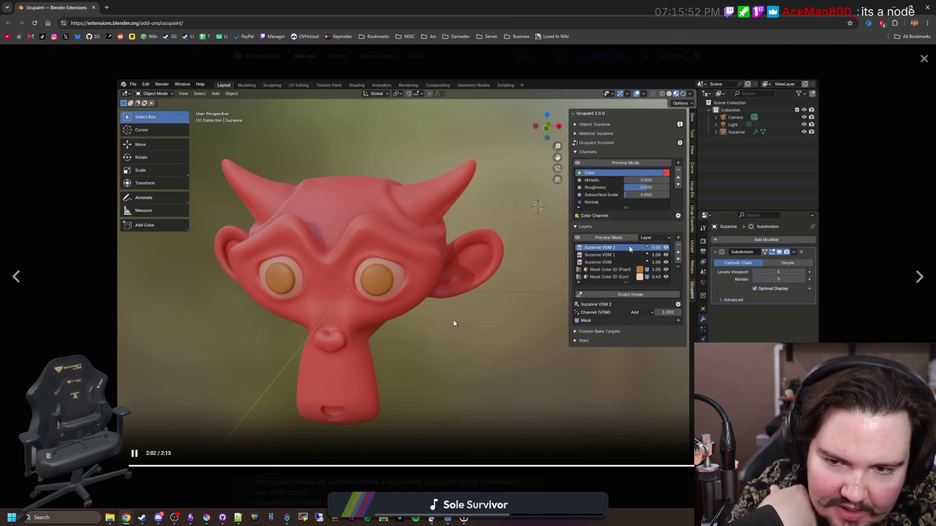
pyautogui.click(453, 342)
pyautogui.click(27, 245)
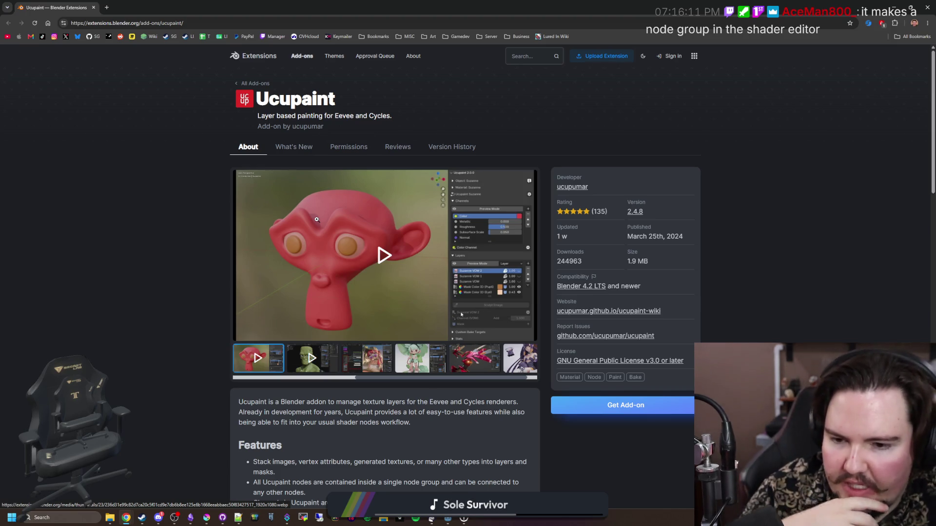
pyautogui.click(380, 361)
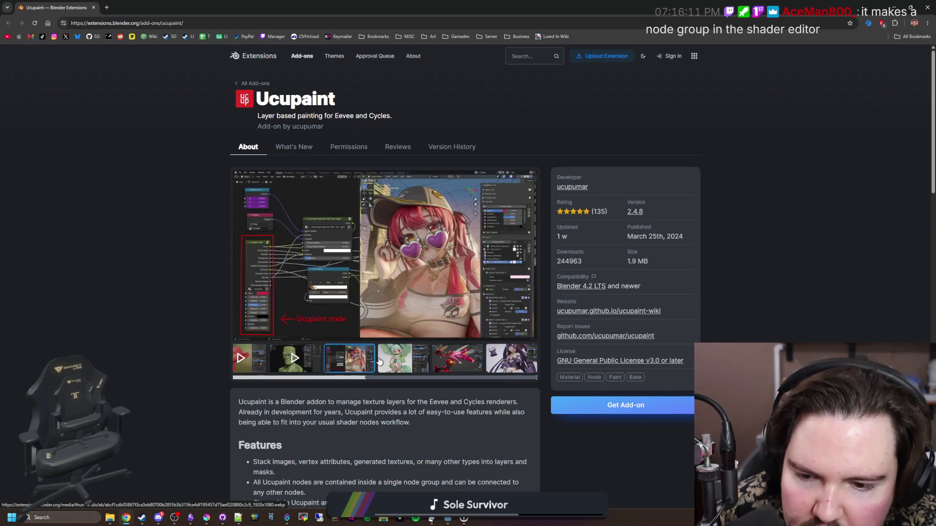
pyautogui.click(441, 362)
pyautogui.click(495, 361)
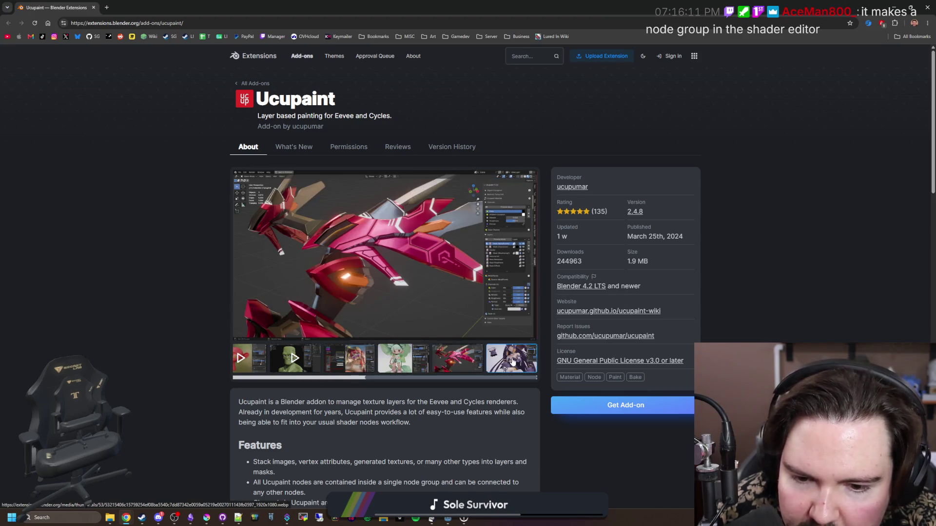
pyautogui.press('Right')
pyautogui.scroll(-3, 467, 375)
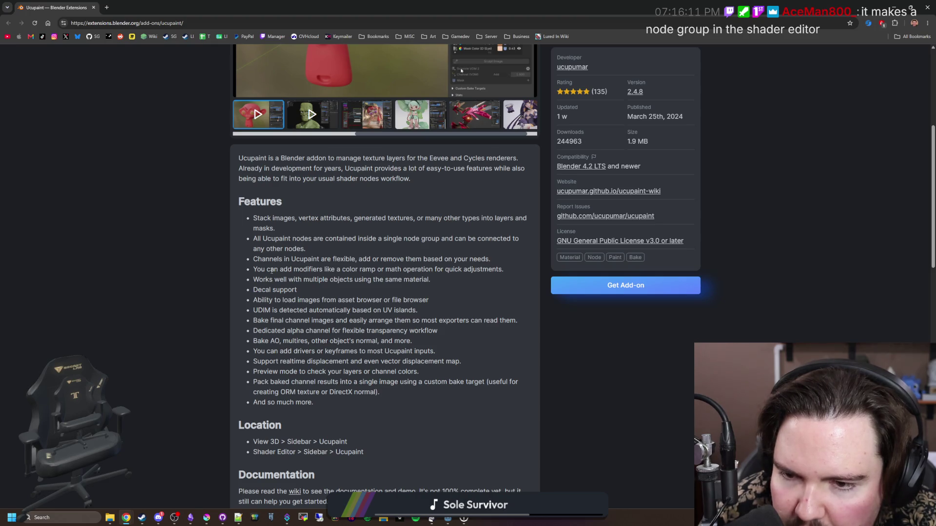
pyautogui.scroll(-7, 323, 247)
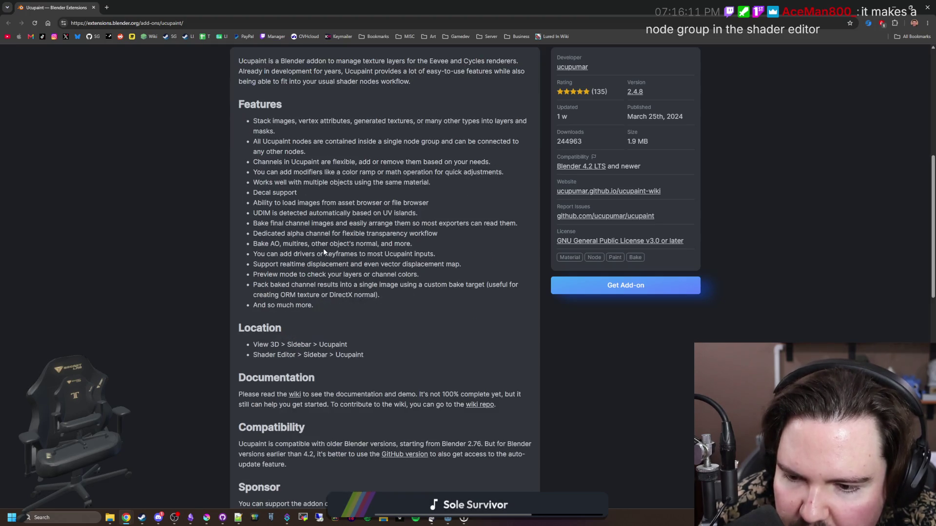
pyautogui.scroll(-6, 324, 249)
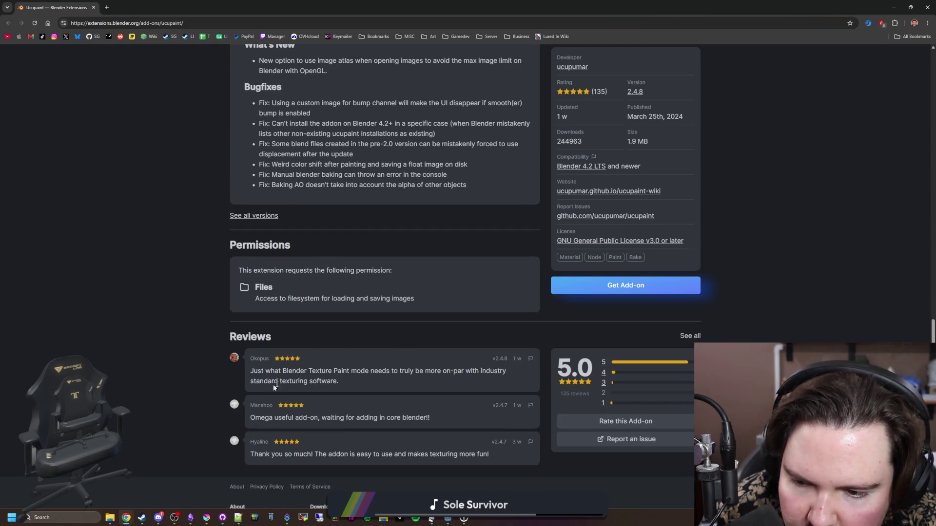
pyautogui.scroll(-3, 324, 380)
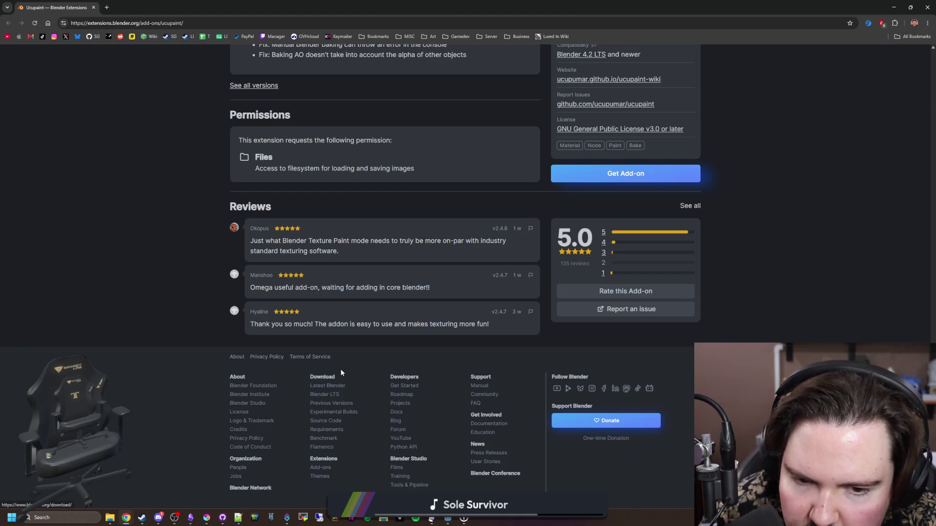
pyautogui.scroll(20, 340, 359)
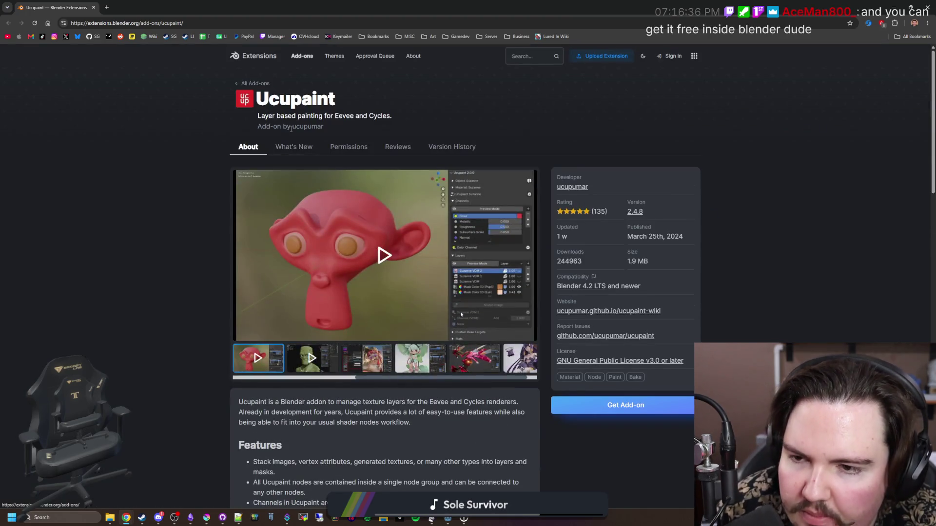
# Step: Open All Add-ons in a new tab, browse the listing, and open 3D Print Toolbox in another tab
pyautogui.click(262, 86)
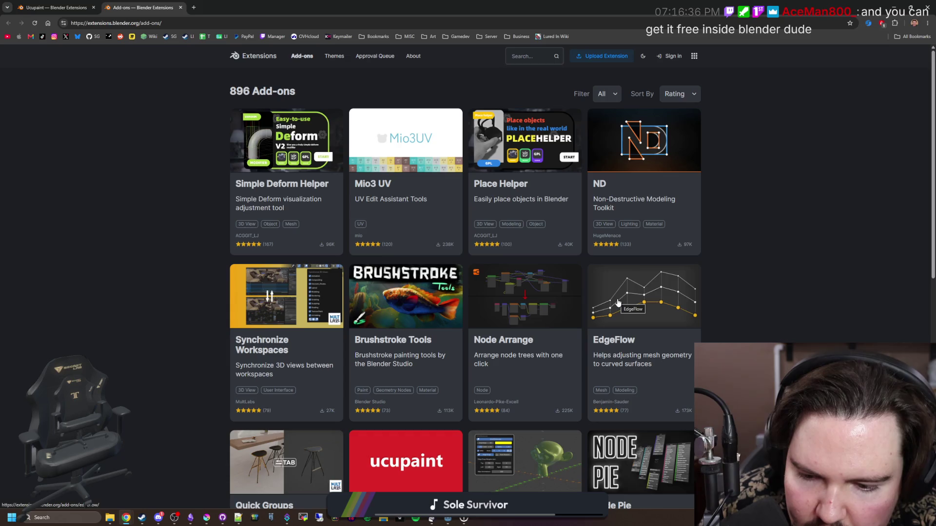
pyautogui.scroll(-2, 618, 303)
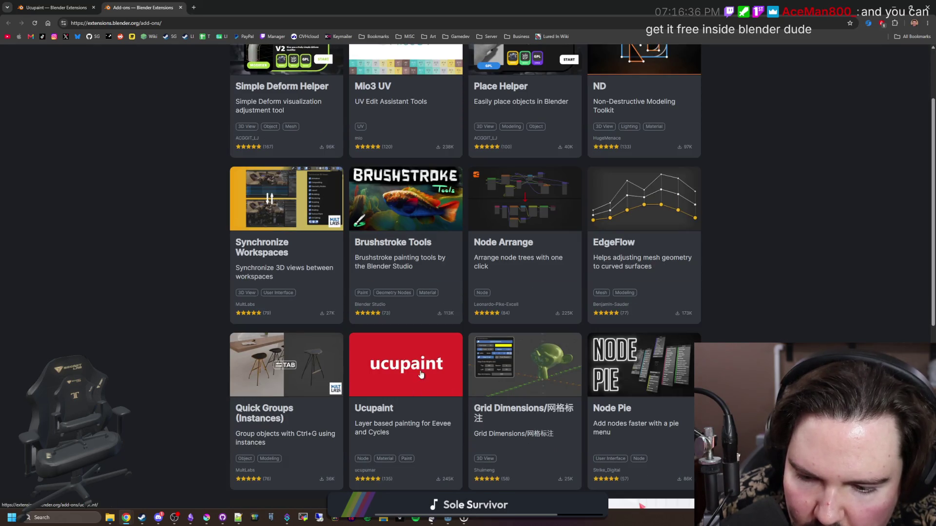
pyautogui.scroll(-5, 441, 332)
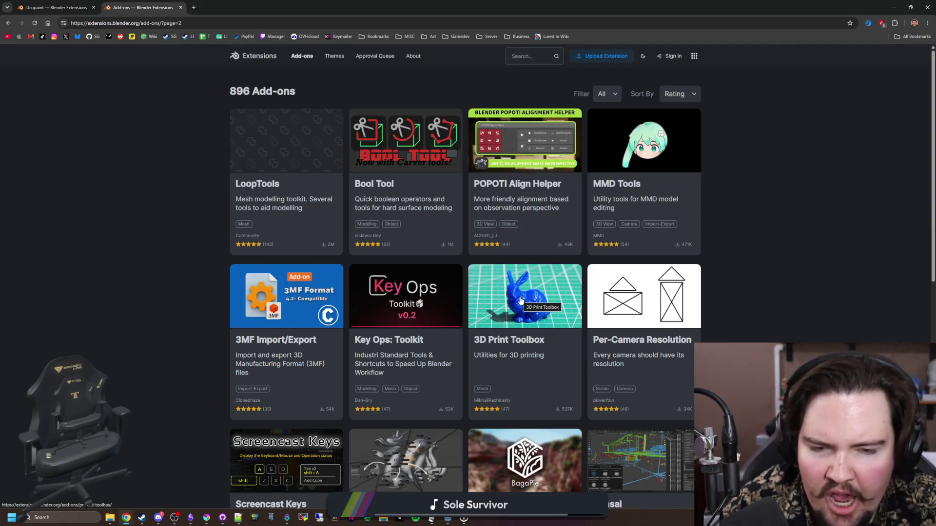
pyautogui.keyDown('ctrl'); pyautogui.keyDown('shift'); pyautogui.click(522, 311); pyautogui.keyUp('shift'); pyautogui.keyUp('ctrl')
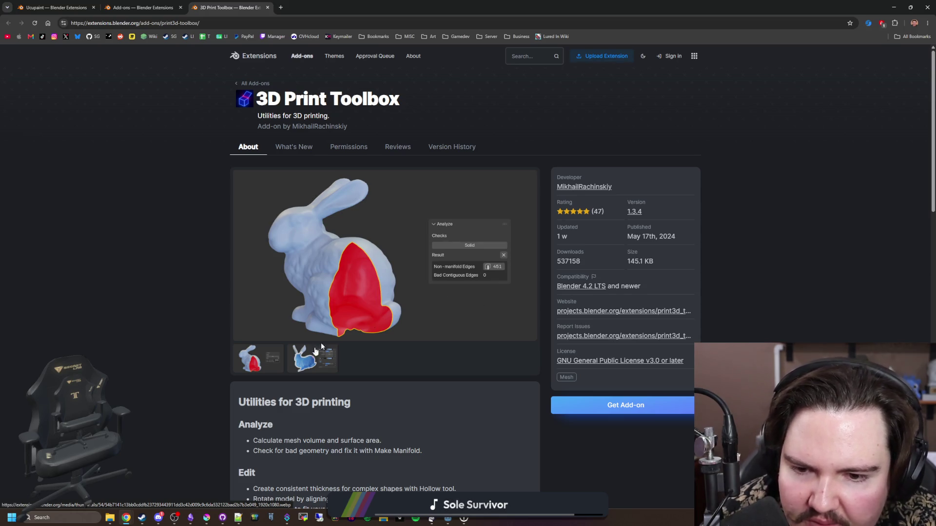
# Step: View the 3D Print Toolbox's hollow bunny screenshot and scroll its page, then return to the listing
pyautogui.click(322, 366)
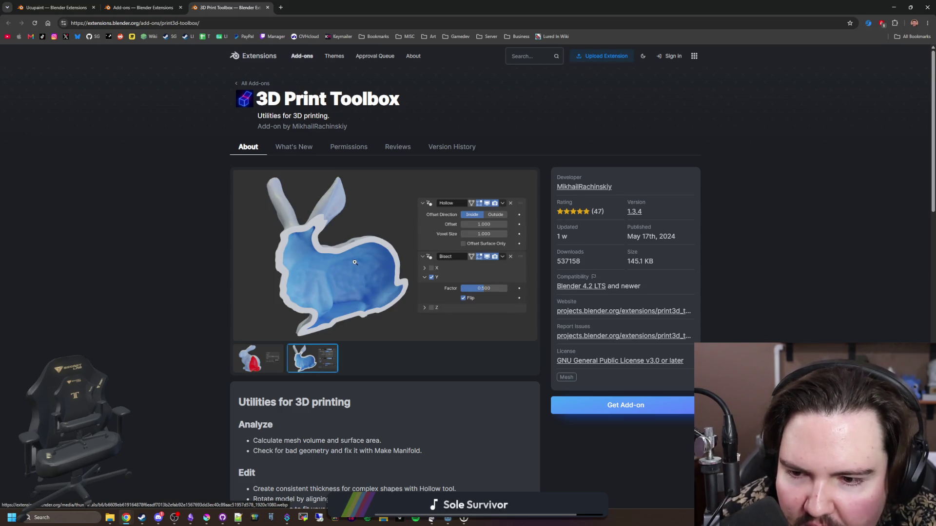
pyautogui.scroll(-10, 348, 262)
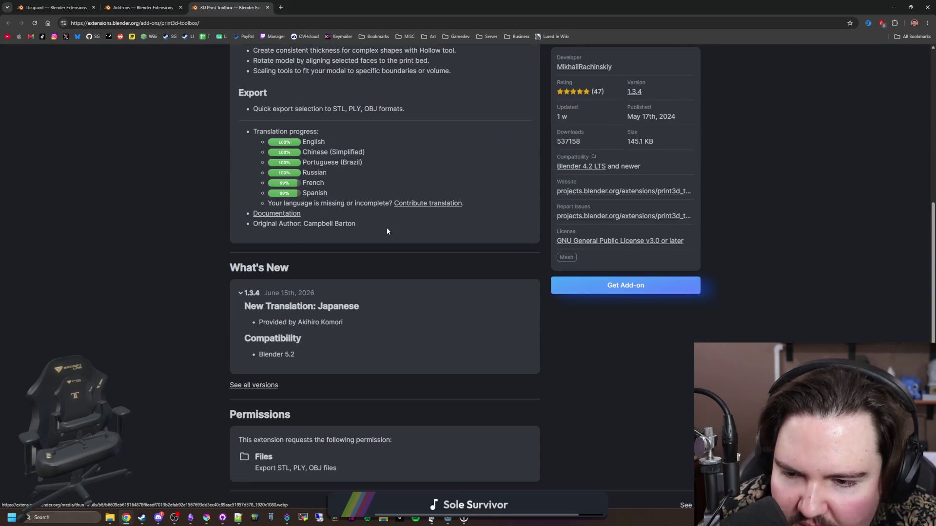
pyautogui.scroll(-2, 387, 231)
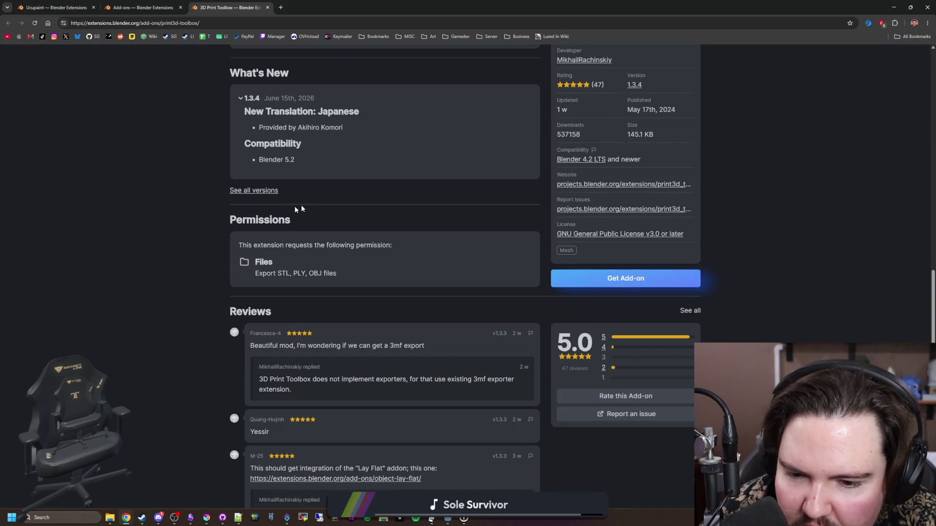
pyautogui.scroll(12, 309, 208)
pyautogui.click(142, 8)
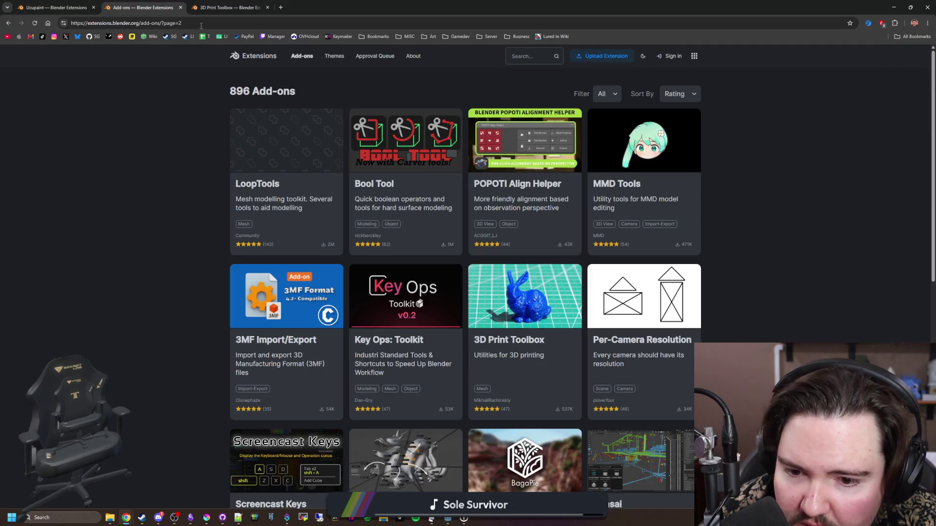
# Step: Browse the page-2 grid of LoopTools, Bool Tool, Bagapie and Bonsai, then focus the Search box
pyautogui.scroll(-2, 580, 340)
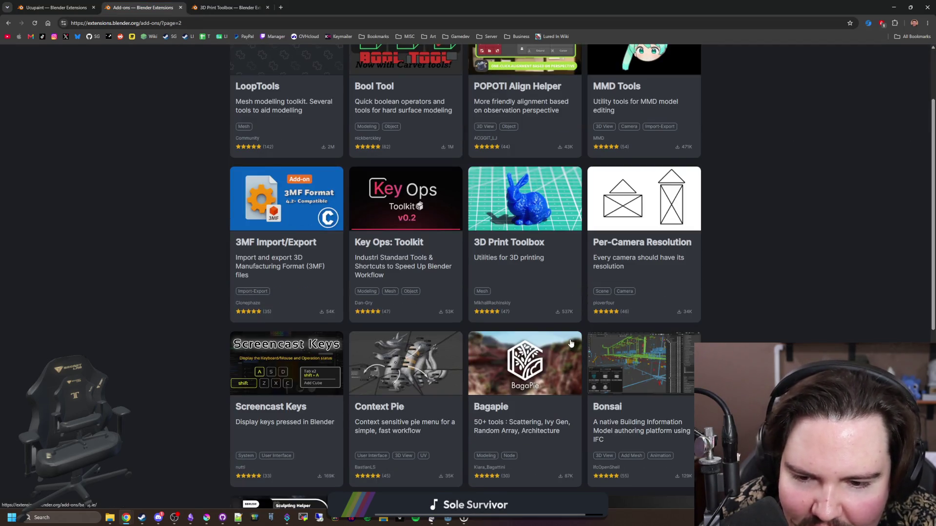
pyautogui.scroll(-6, 571, 344)
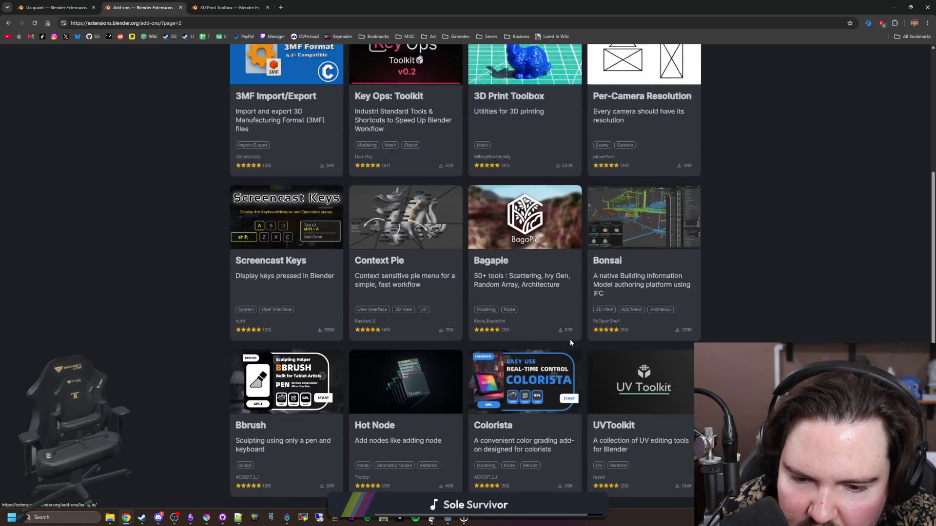
pyautogui.scroll(8, 400, 289)
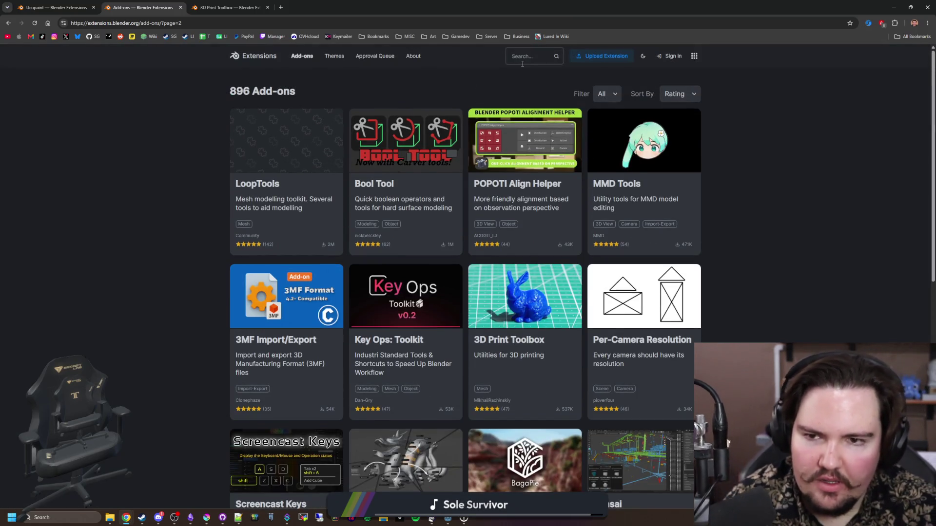
pyautogui.click(522, 64)
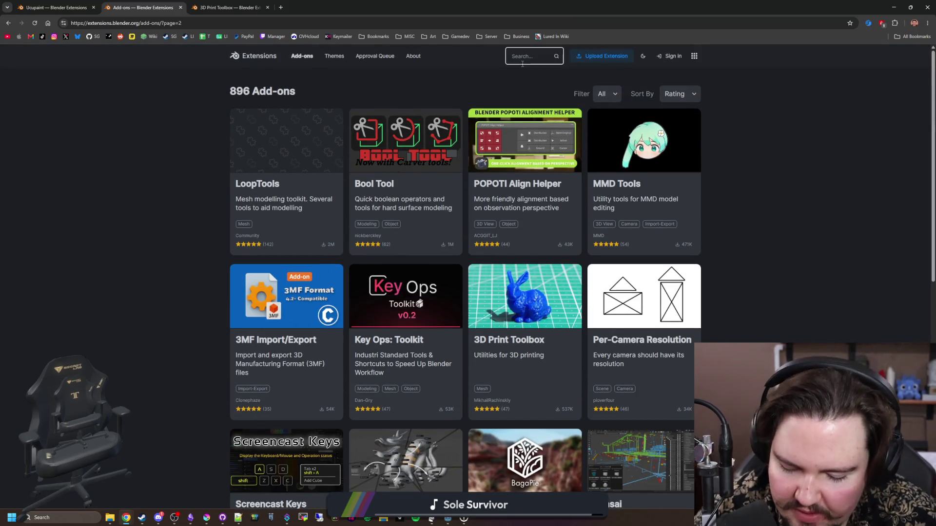
# Step: Search add-ons for 'texture' and open Texture Mixer in its own tab
pyautogui.write('textur')
pyautogui.press('Return')
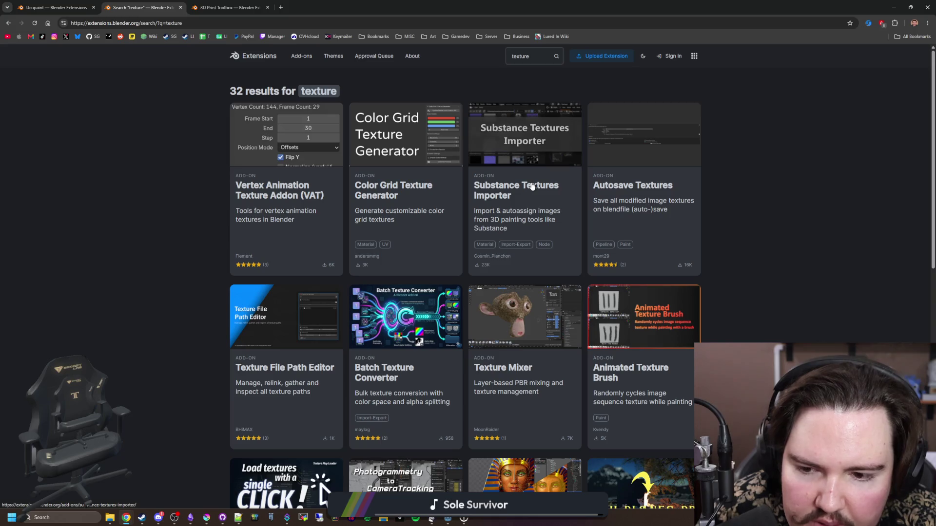
pyautogui.middleClick(518, 352)
pyautogui.click(244, 3)
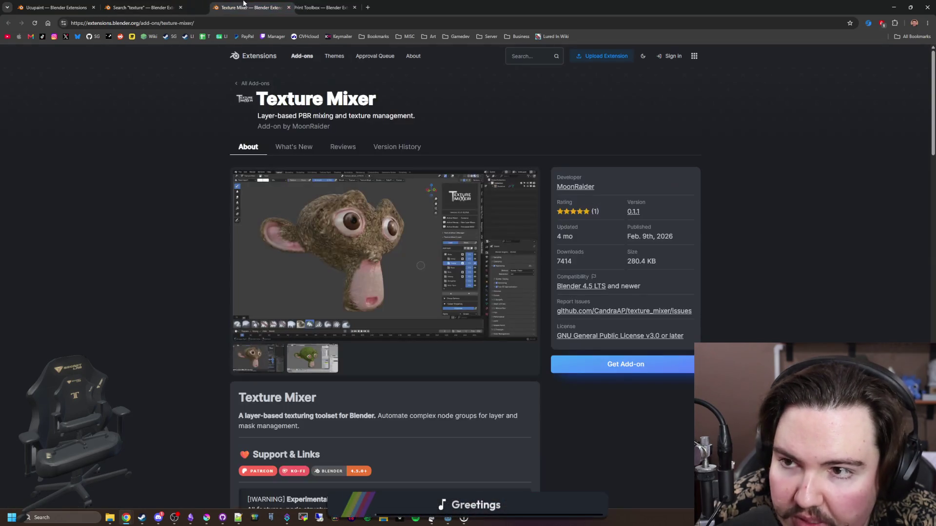
# Step: Enlarge Texture Mixer's main screenshot, close it, and scroll through the 0.1.1 page
pyautogui.click(357, 300)
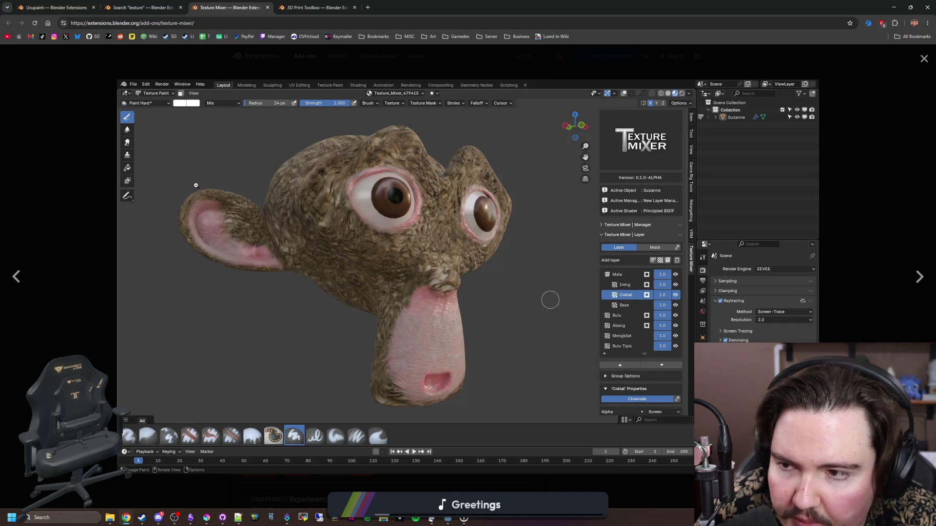
pyautogui.click(886, 70)
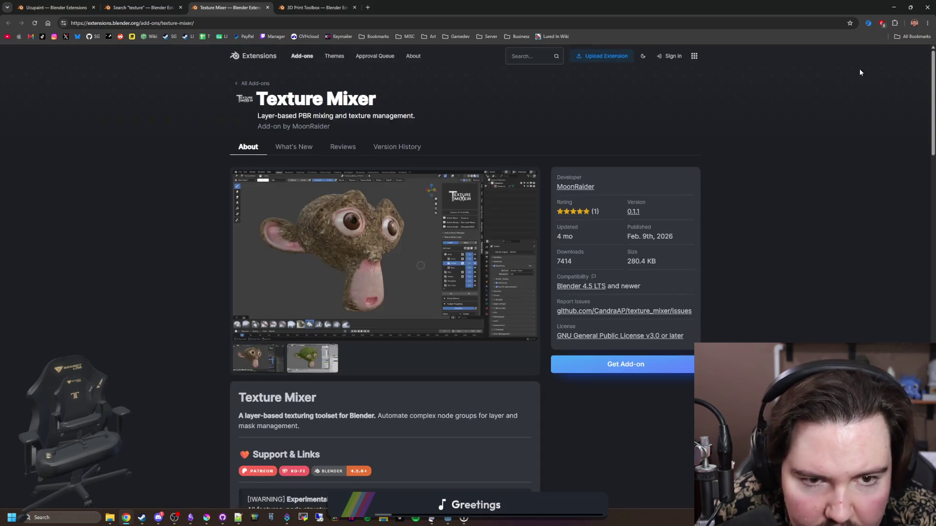
pyautogui.scroll(-4, 317, 426)
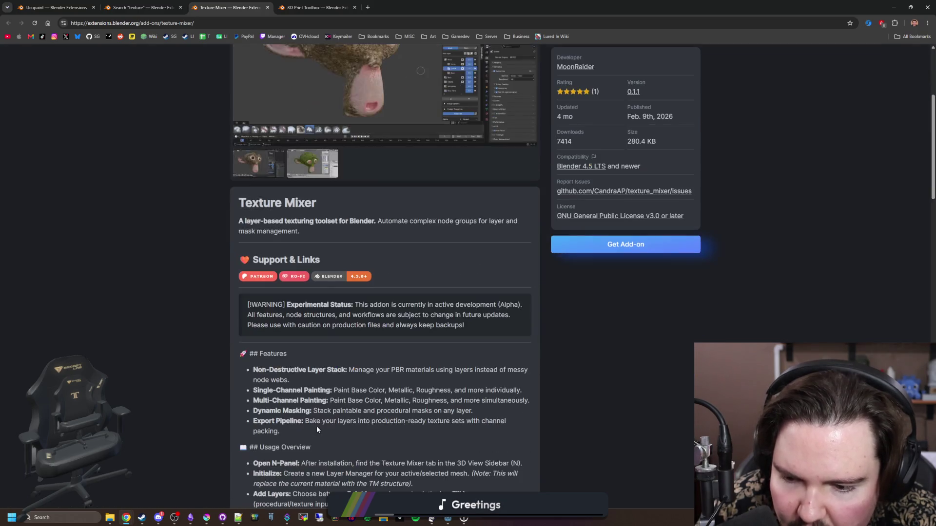
pyautogui.scroll(4, 317, 426)
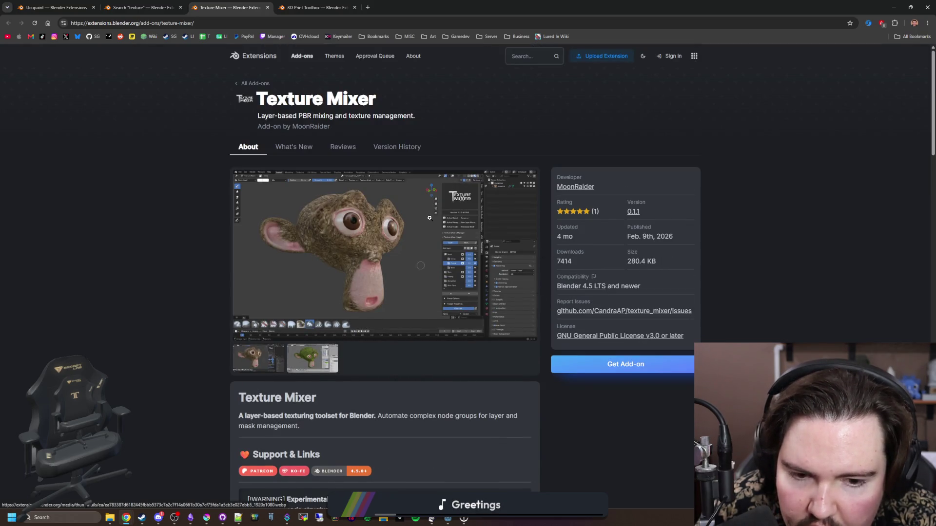
pyautogui.scroll(-3, 402, 221)
pyautogui.scroll(3, 403, 220)
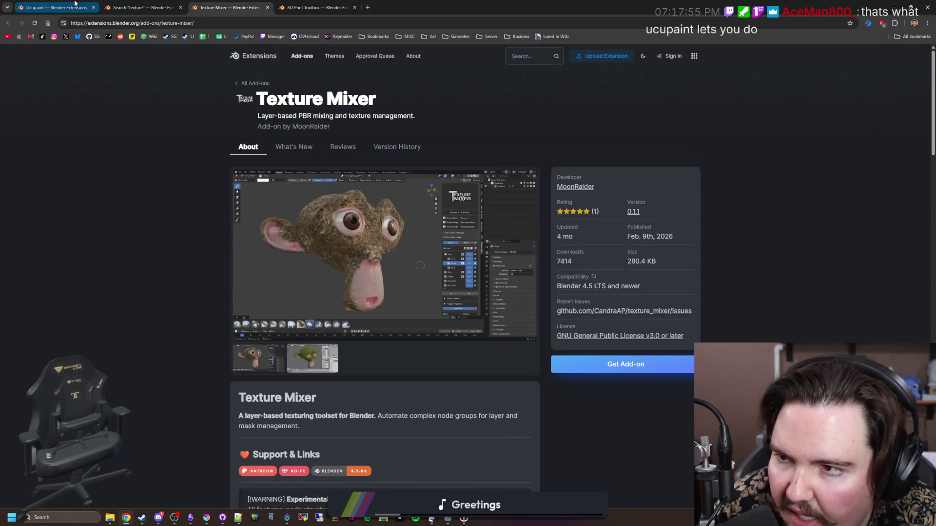
# Step: On the Ucupaint page, browse gallery images and watch the enlarged demo video, skipping ahead
pyautogui.click(54, 7)
pyautogui.click(365, 358)
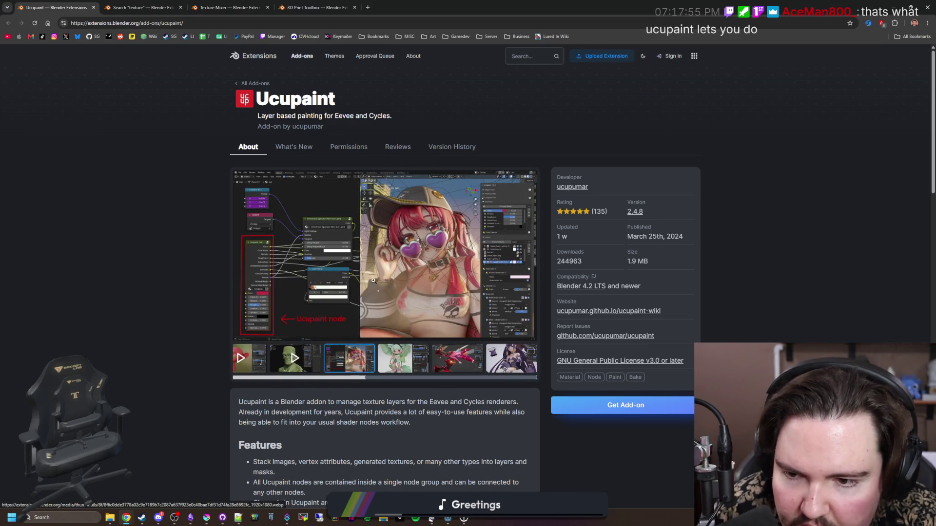
pyautogui.click(308, 360)
pyautogui.click(334, 291)
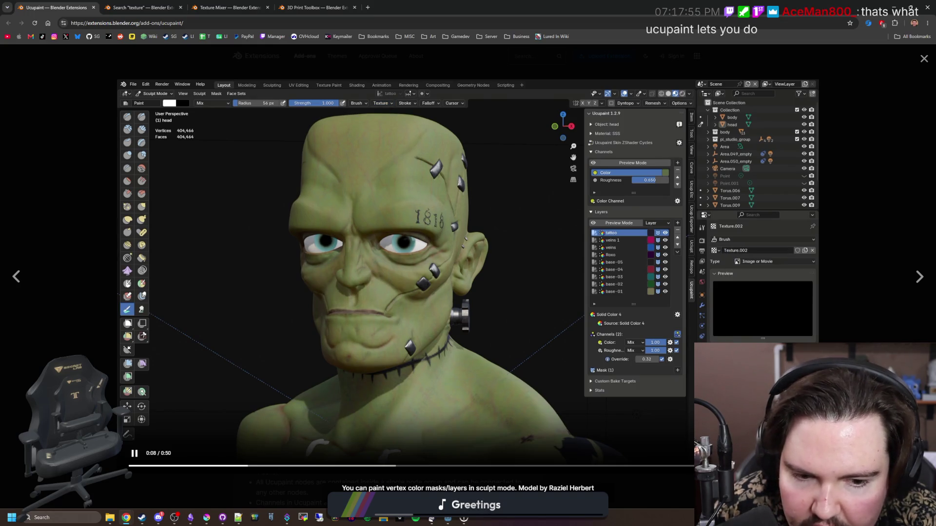
pyautogui.press('Right')
pyautogui.press('Right')
pyautogui.press('Right')
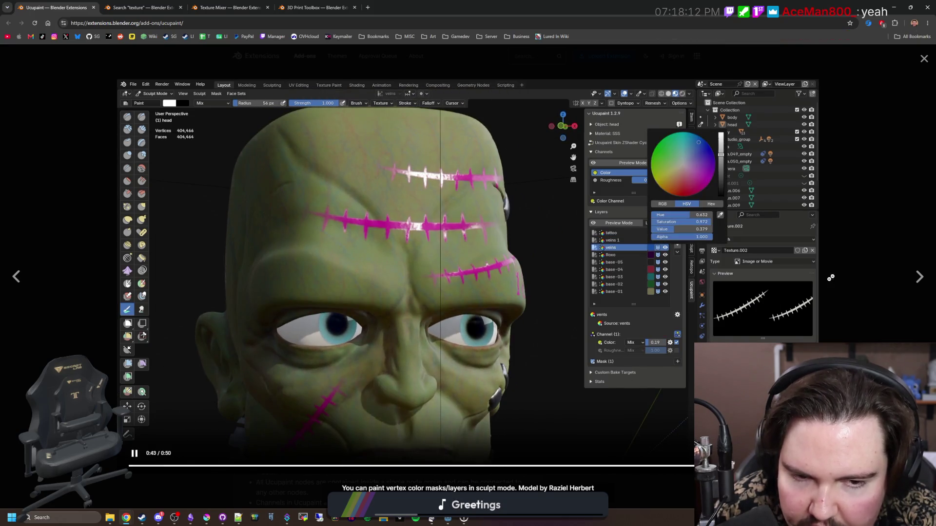
pyautogui.click(860, 254)
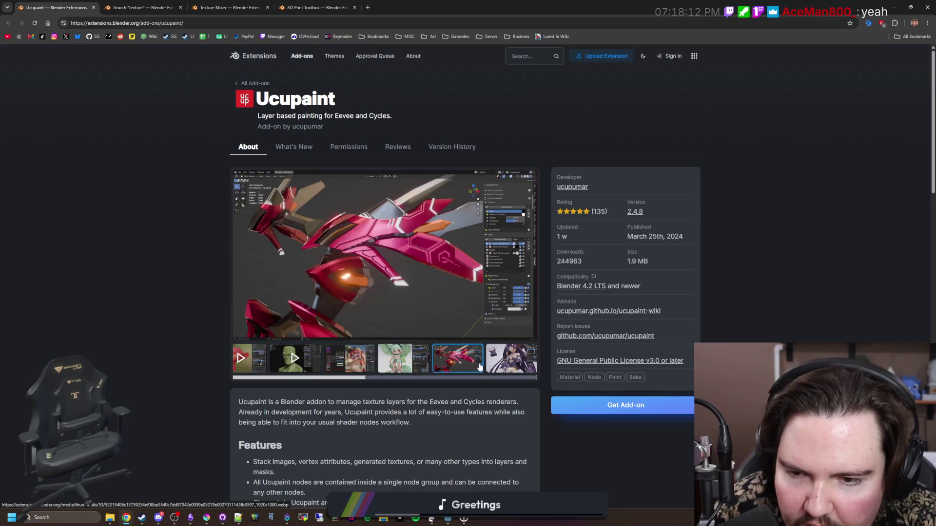
pyautogui.click(241, 368)
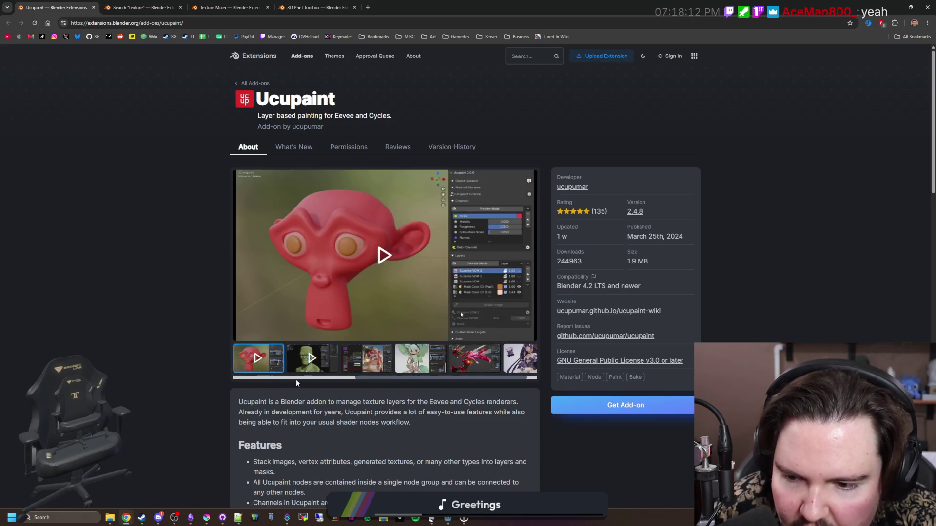
pyautogui.press('Left')
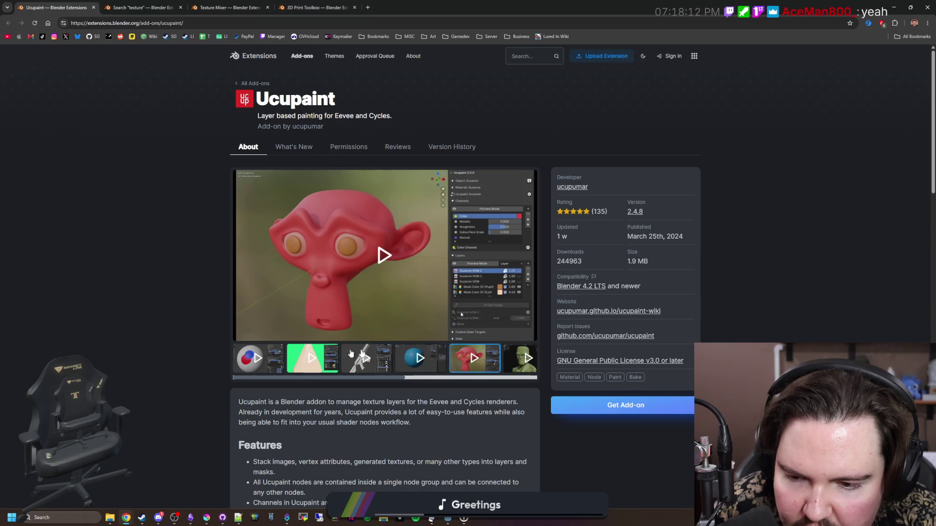
pyautogui.click(335, 252)
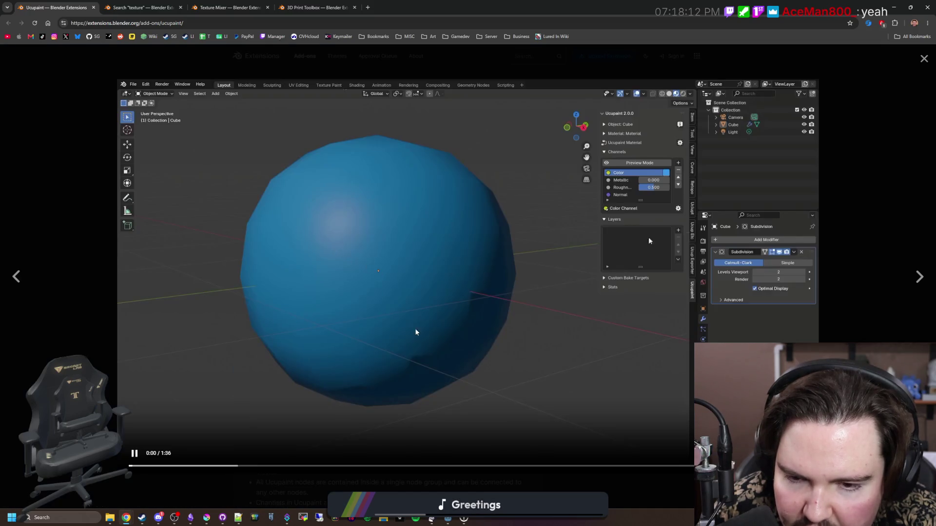
pyautogui.click(229, 467)
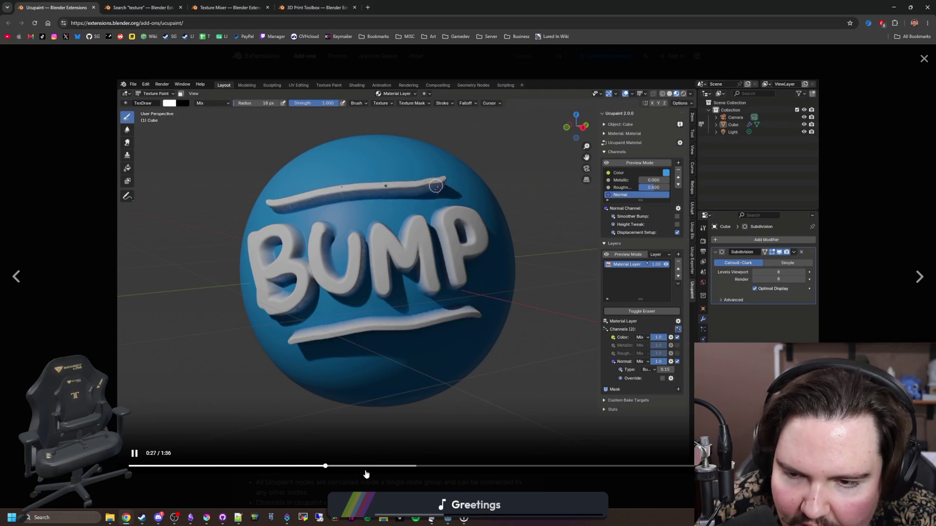
pyautogui.click(366, 472)
pyautogui.click(416, 469)
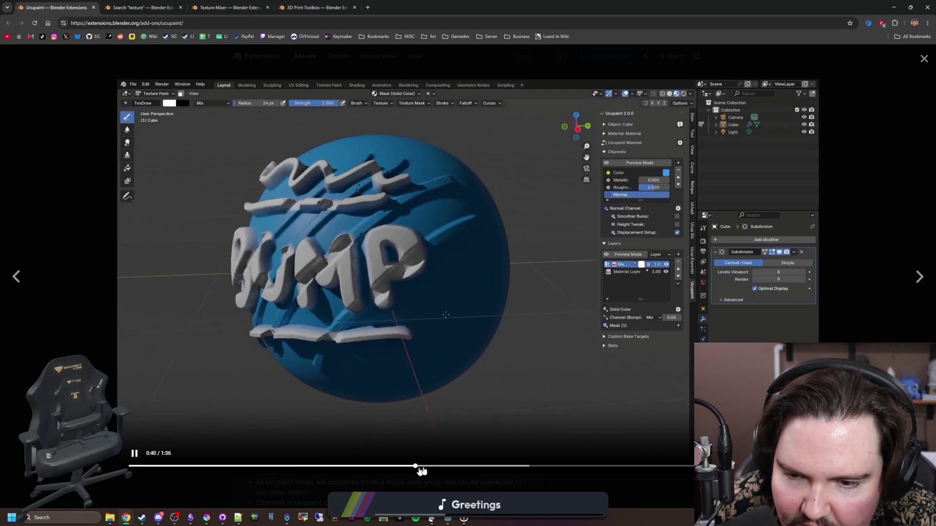
pyautogui.click(455, 469)
pyautogui.click(498, 469)
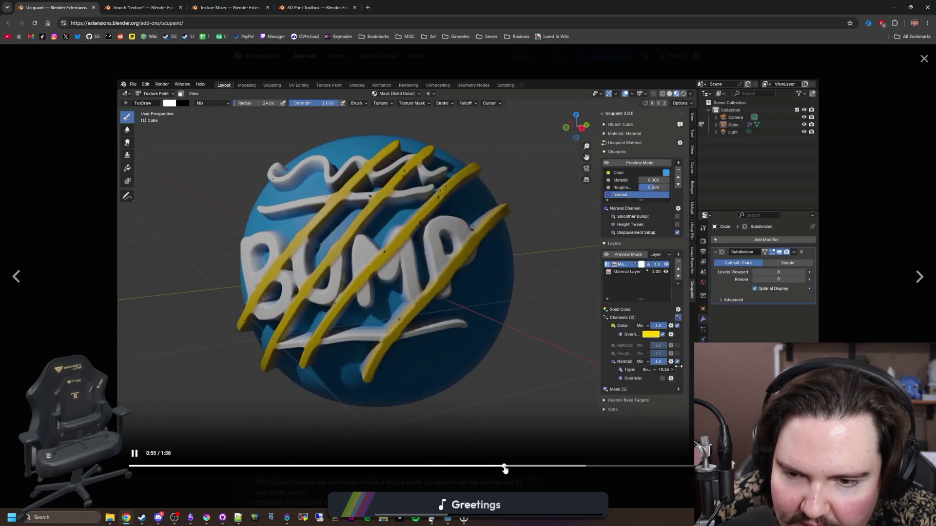
pyautogui.click(551, 469)
pyautogui.click(588, 470)
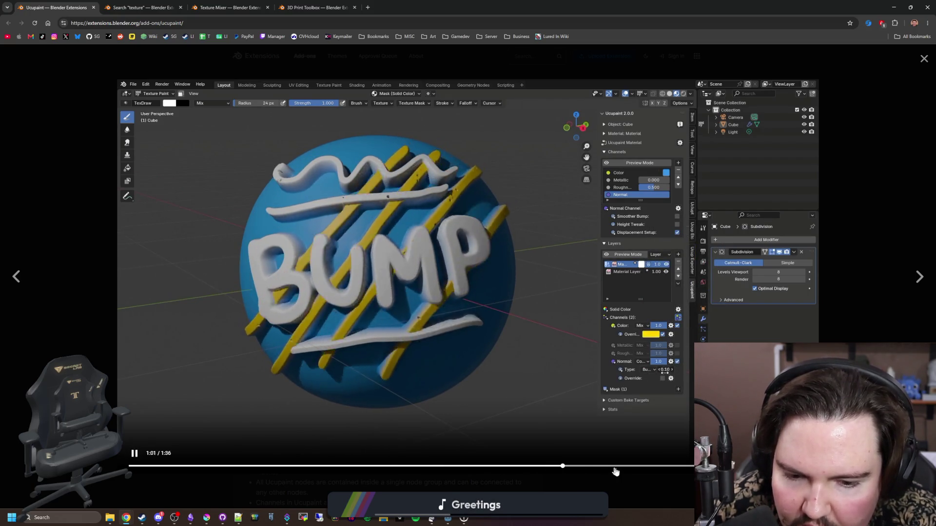
pyautogui.click(618, 469)
pyautogui.click(671, 470)
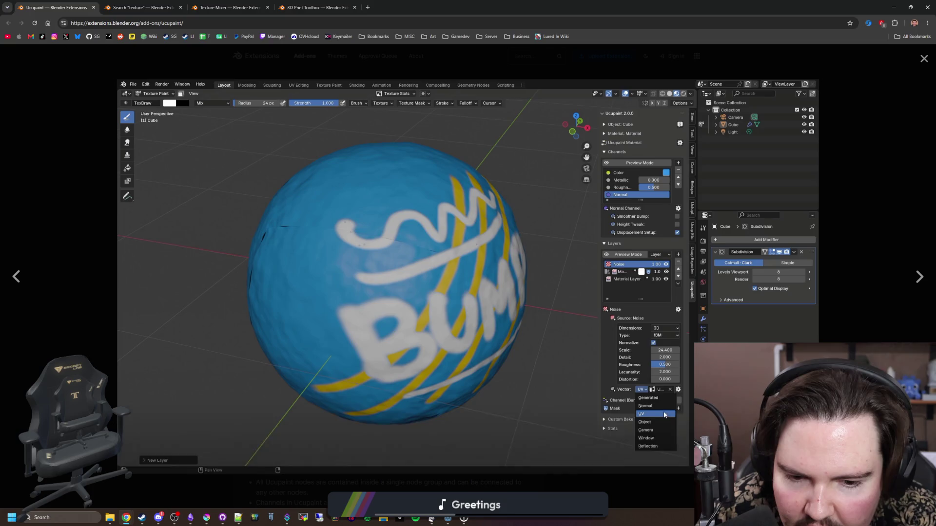
pyautogui.click(743, 466)
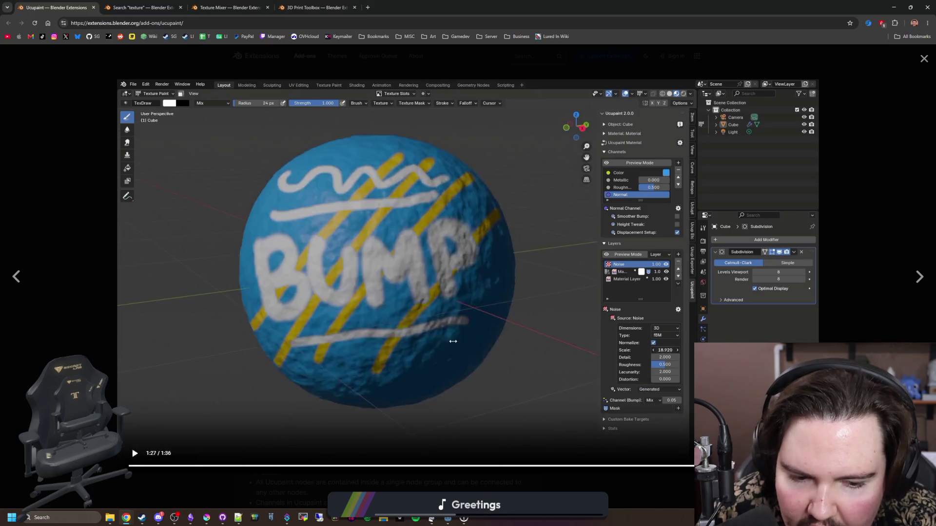
pyautogui.click(402, 351)
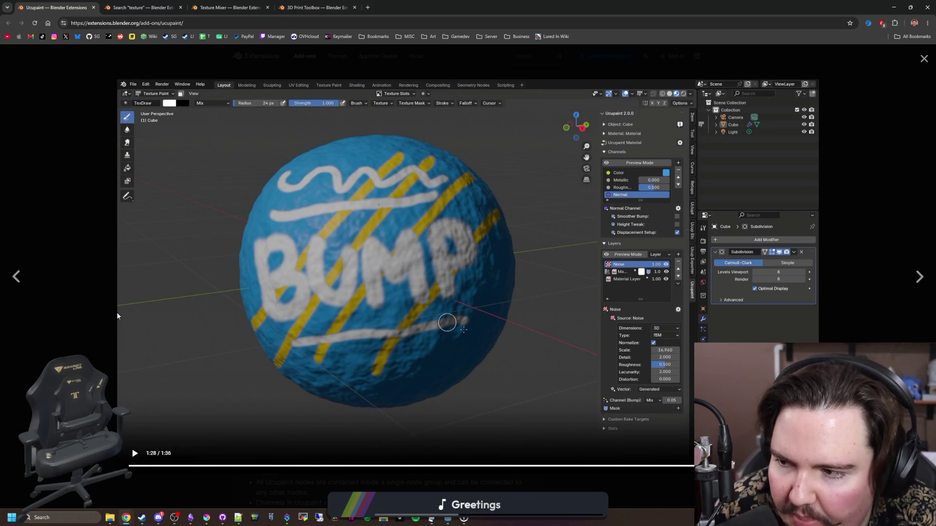
pyautogui.click(61, 302)
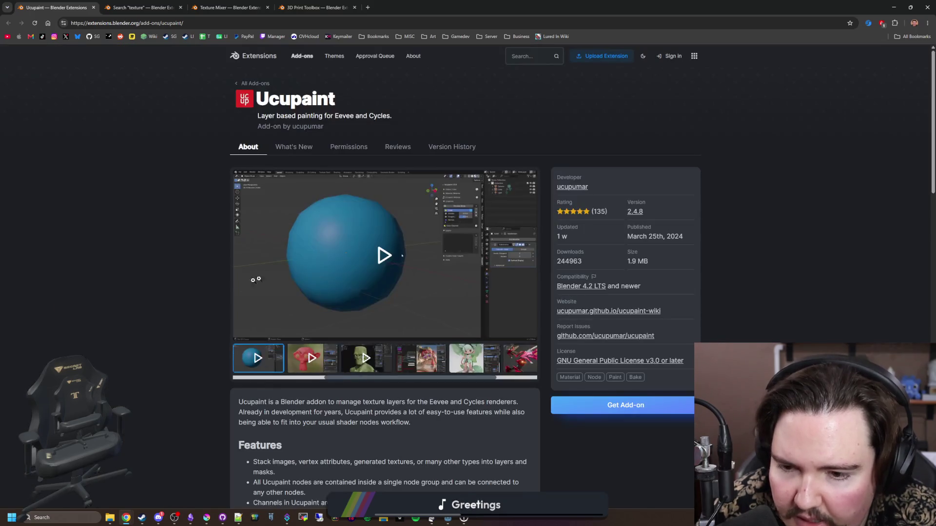
# Step: Scroll through the add-on page and jump back to its top
pyautogui.hscroll(-3, 332, 376)
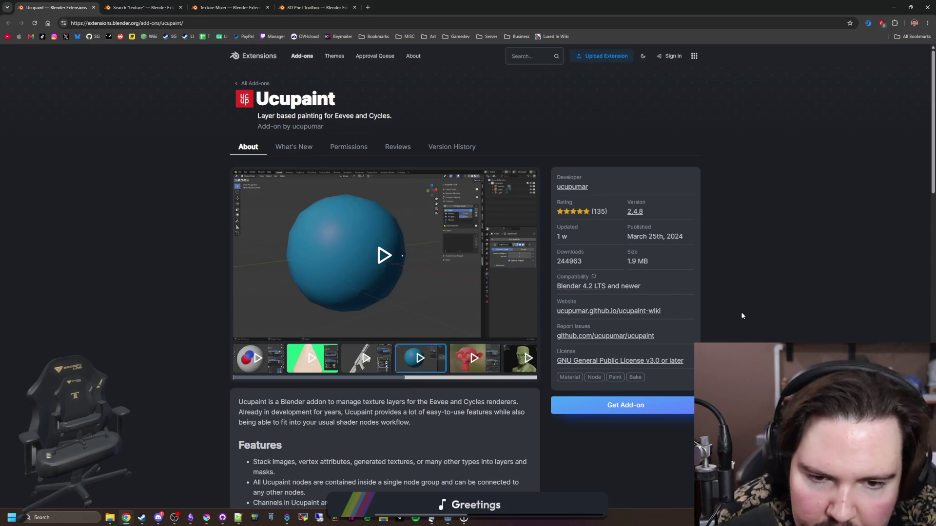
pyautogui.scroll(-14, 742, 316)
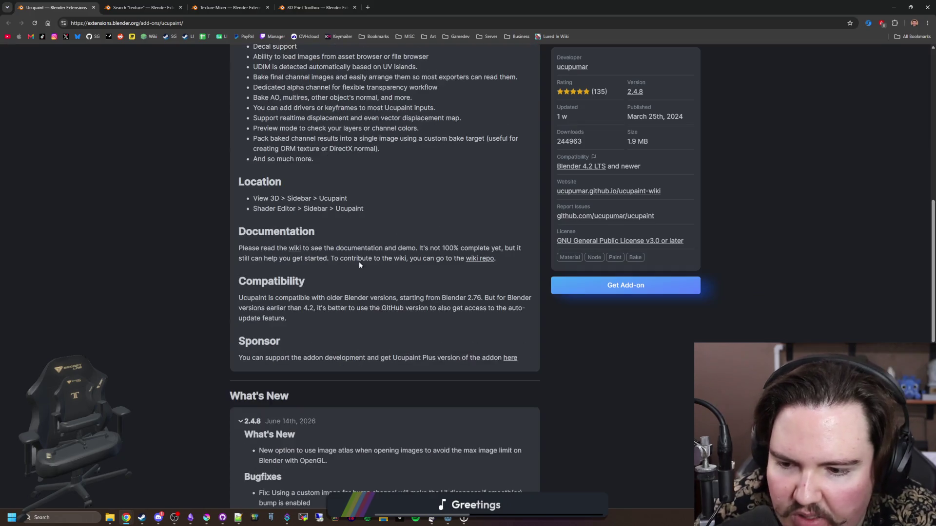
pyautogui.scroll(-5, 257, 254)
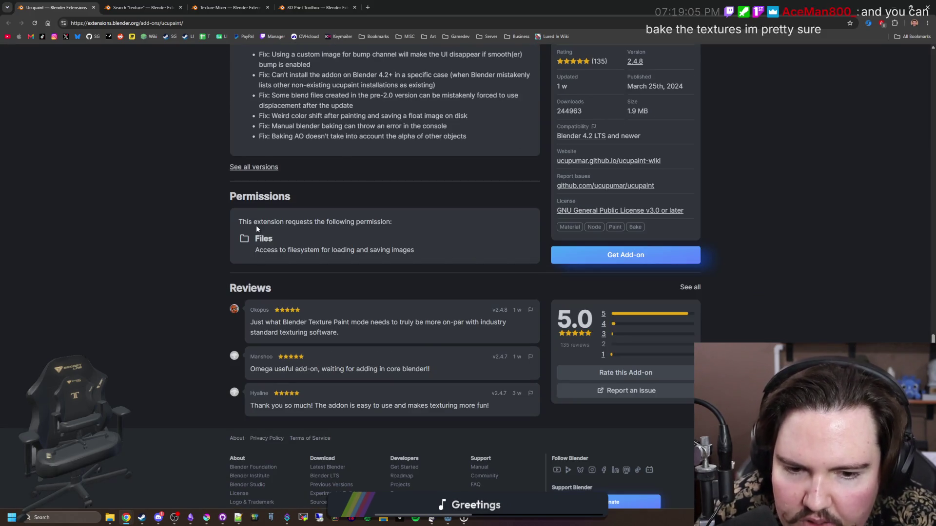
pyautogui.press('Home')
# Step: Close the extra browser tabs and the browser, then bring Krita to the front
pyautogui.click(127, 7)
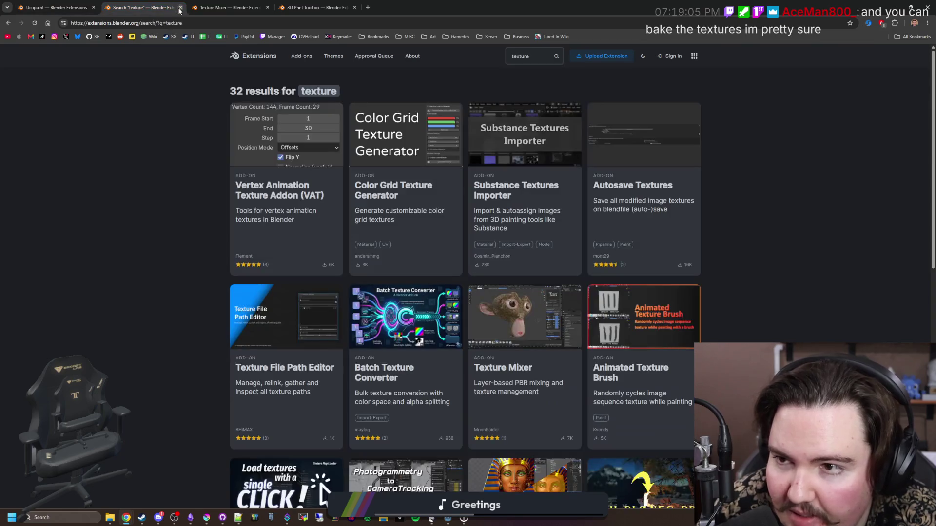
pyautogui.hotkey('ctrl', 'w')
pyautogui.hotkey('ctrl', 'w')
pyautogui.hotkey('ctrl', 'w')
pyautogui.click(93, 7)
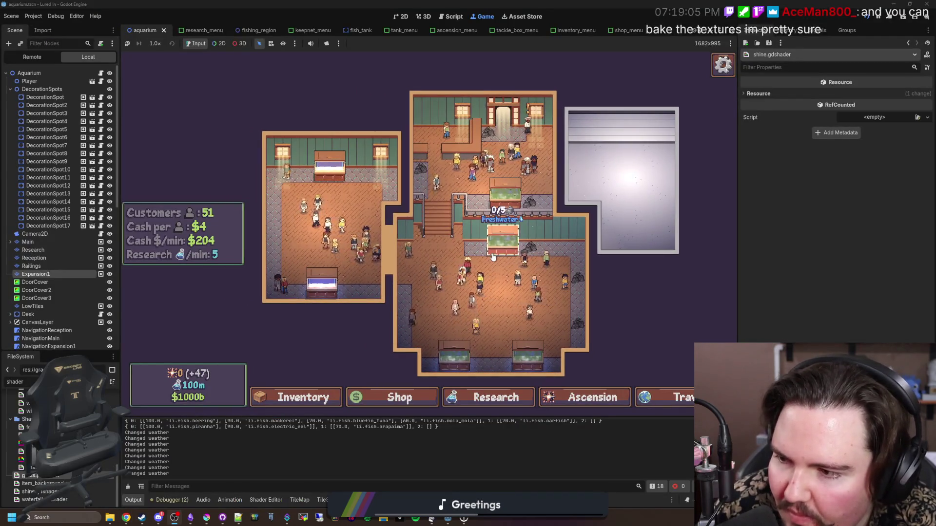
pyautogui.scroll(1, 458, 280)
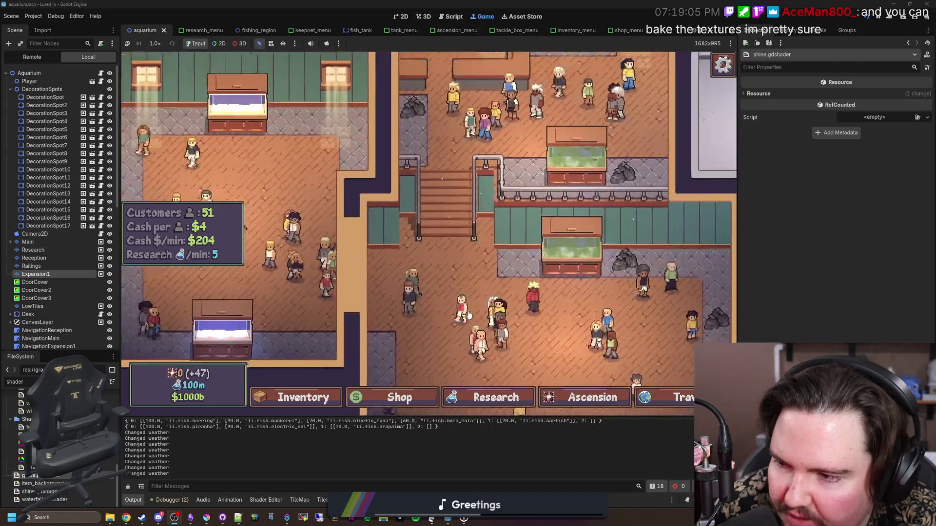
pyautogui.click(206, 516)
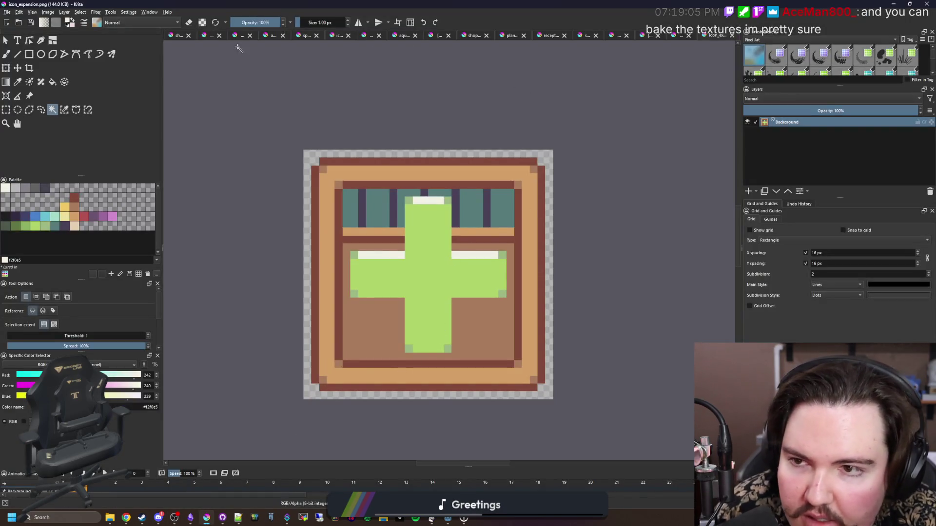
# Step: Look over the shiny_lure, icon_expansion and unsaved three-piece images
pyautogui.click(176, 37)
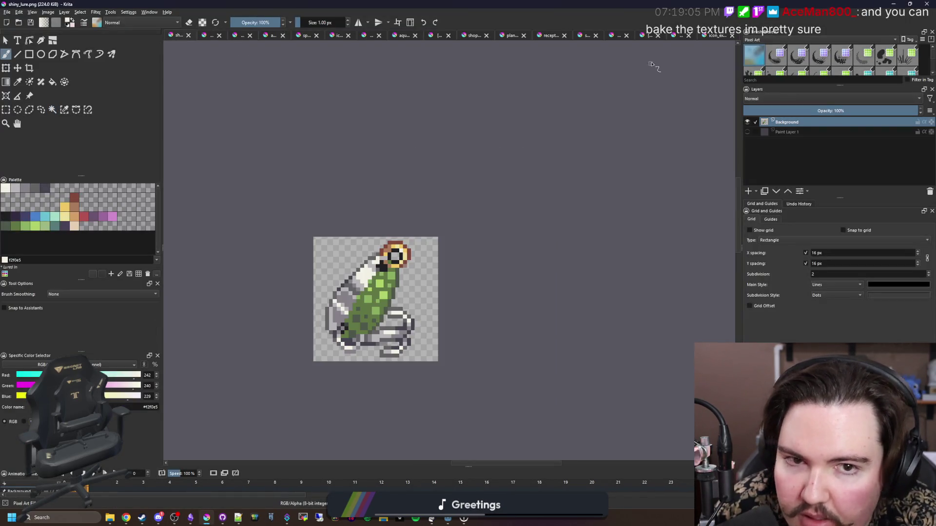
pyautogui.click(684, 37)
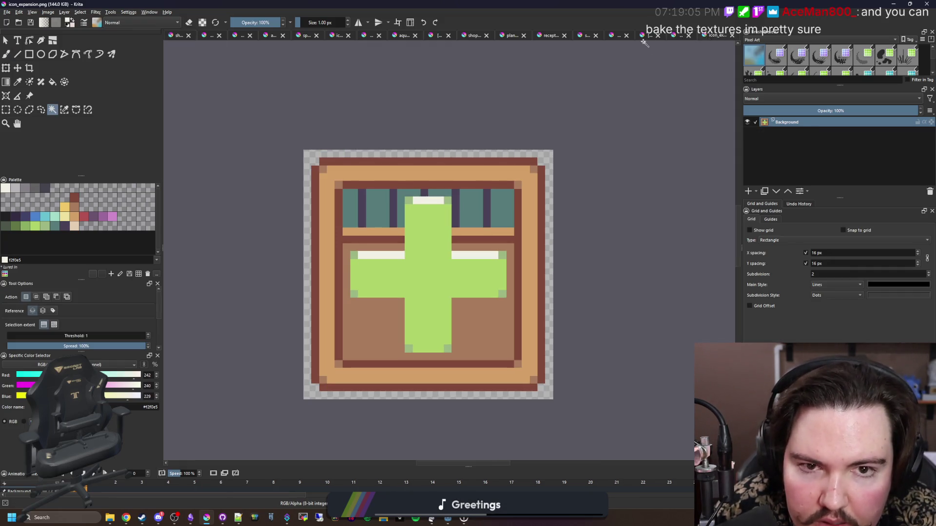
pyautogui.click(619, 35)
pyautogui.press('-')
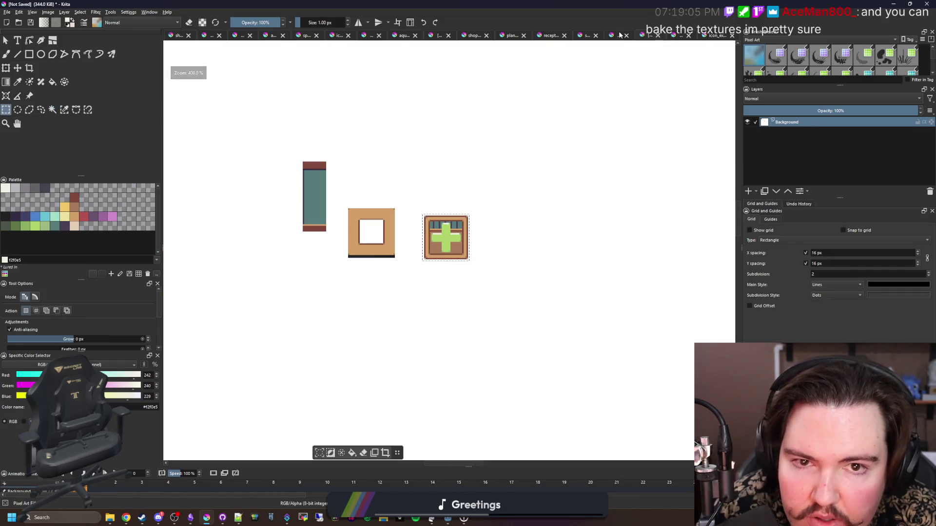
# Step: Close the blank, staircase, untitled three-piece, reception_desk and plank_texture tabs without saving
pyautogui.click(619, 36)
pyautogui.click(627, 35)
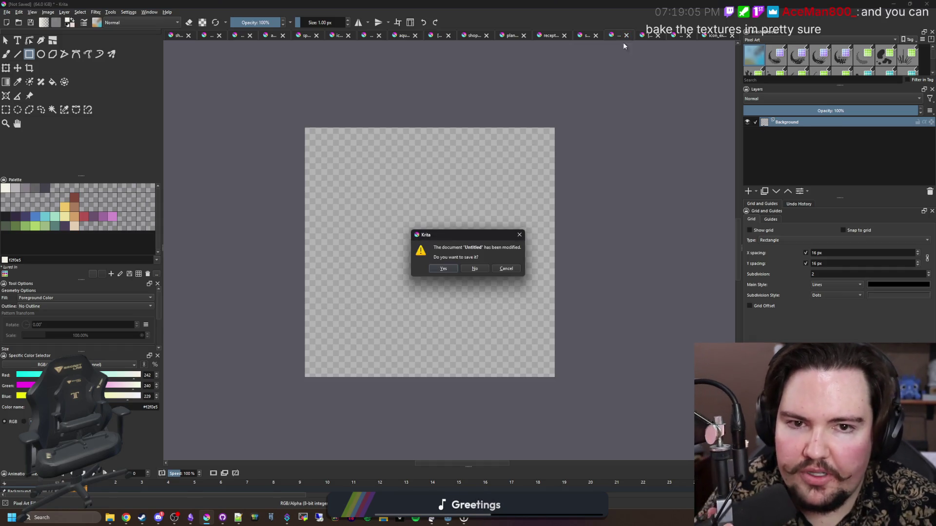
pyautogui.click(477, 266)
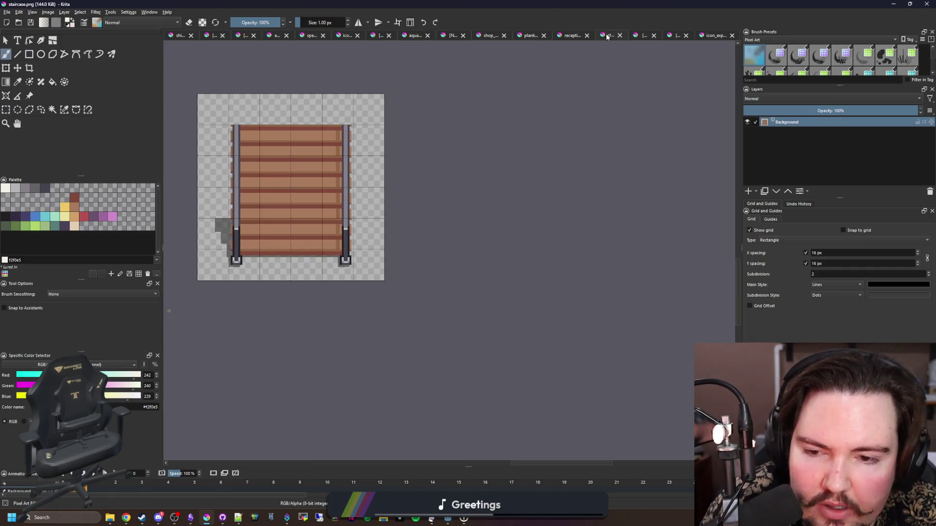
pyautogui.click(607, 36)
pyautogui.click(619, 35)
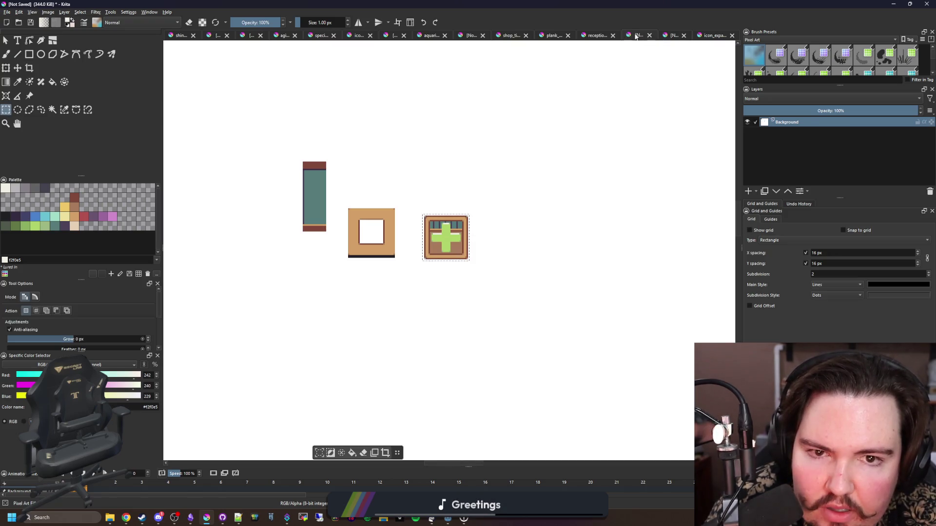
pyautogui.press('-')
pyautogui.press('-')
pyautogui.click(650, 35)
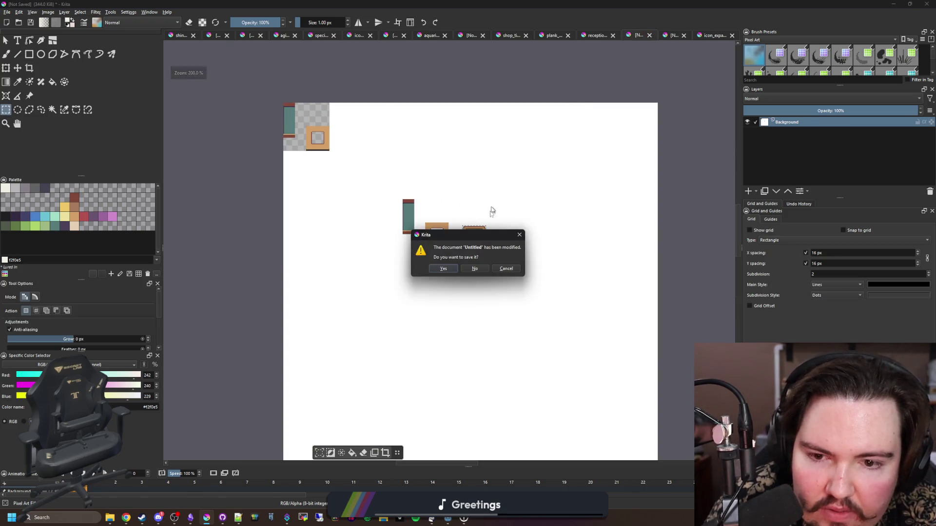
pyautogui.click(474, 270)
pyautogui.click(615, 36)
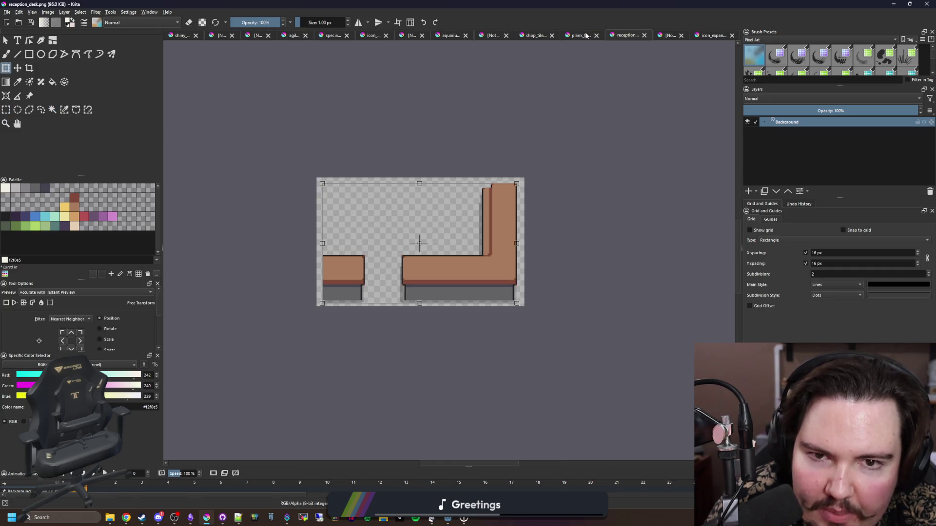
pyautogui.click(644, 35)
pyautogui.click(613, 37)
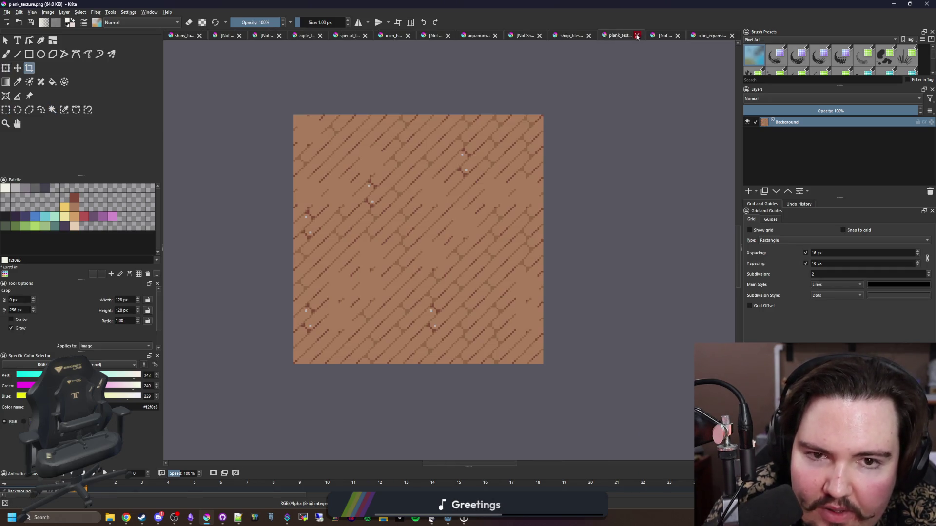
pyautogui.click(637, 36)
# Step: In shop_tileset, sample the brown and draw a filled rectangle over the light strip above the beam
pyautogui.click(601, 38)
pyautogui.scroll(-3, 382, 165)
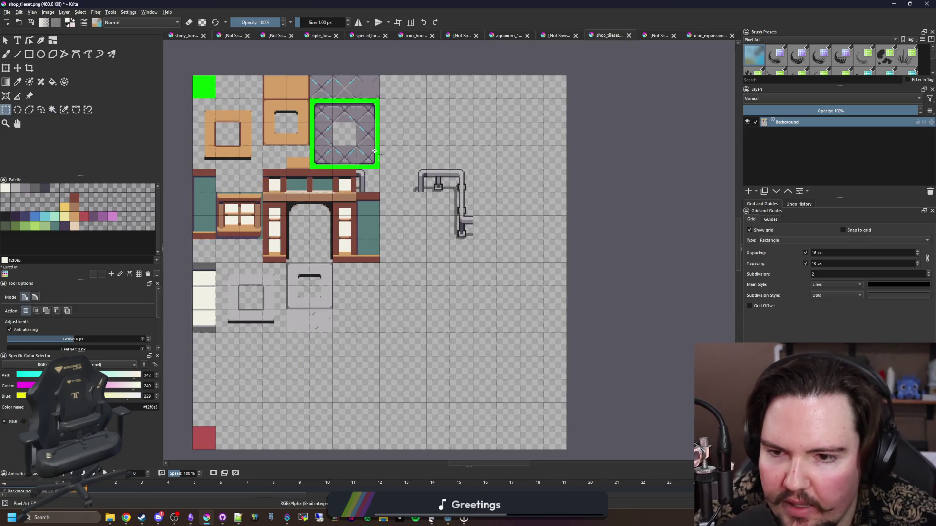
pyautogui.scroll(6, 283, 157)
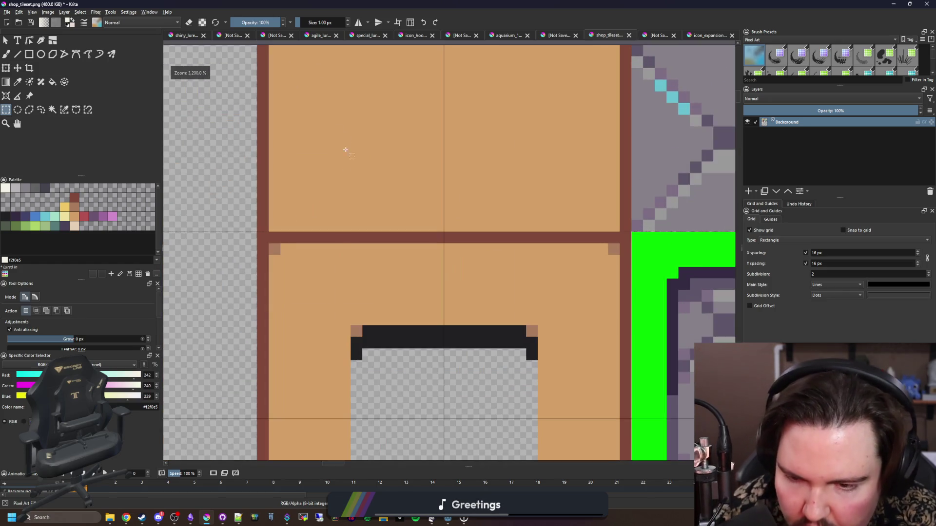
pyautogui.press('p')
pyautogui.click(357, 331)
pyautogui.press('b')
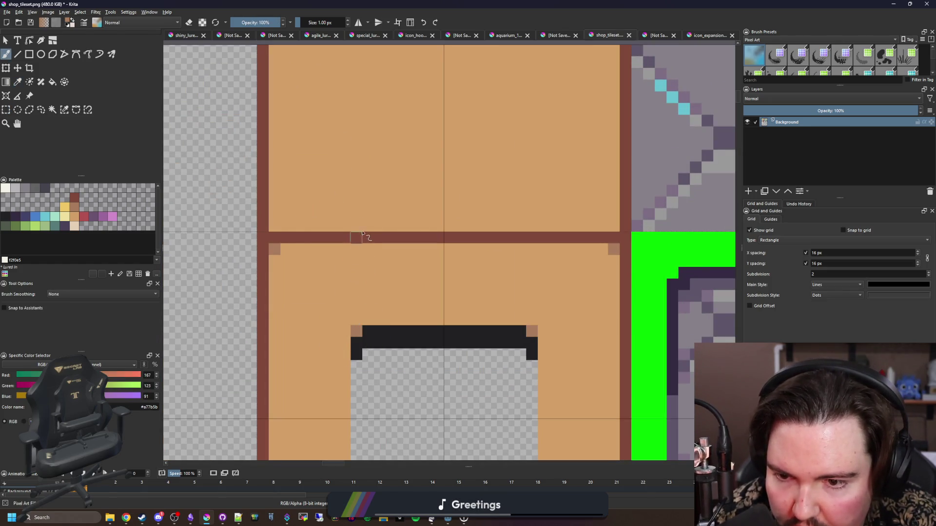
pyautogui.click(30, 54)
pyautogui.moveTo(362, 215)
pyautogui.mouseDown()
pyautogui.moveTo(340, 277)
pyautogui.moveTo(507, 156)
pyautogui.moveTo(511, 110)
pyautogui.mouseUp()
pyautogui.moveTo(508, 284)
pyautogui.mouseDown()
pyautogui.moveTo(325, 281)
pyautogui.moveTo(346, 291)
pyautogui.moveTo(338, 291)
pyautogui.mouseUp()
# Step: Zoom the running game out and back in to check the doorways, then return to Krita
pyautogui.hotkey('alt', 'Tab')
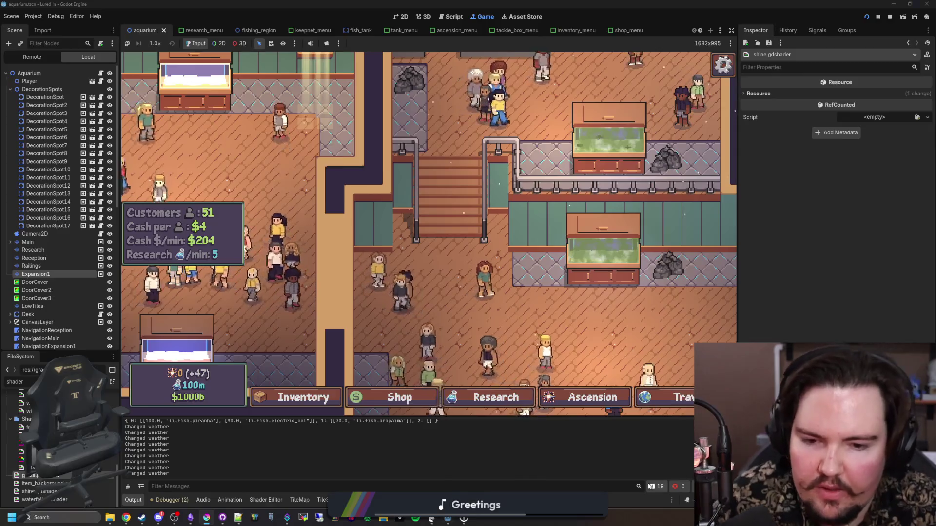
pyautogui.scroll(-3, 366, 245)
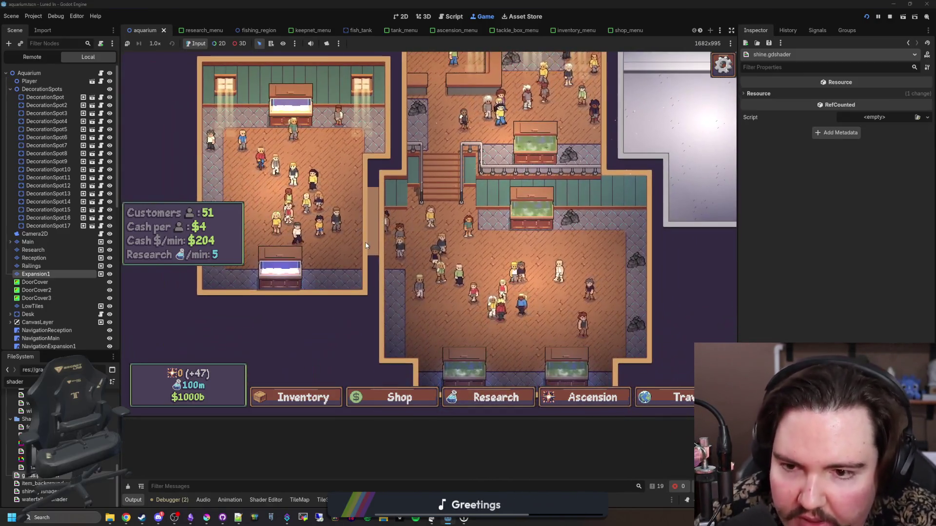
pyautogui.scroll(3, 366, 246)
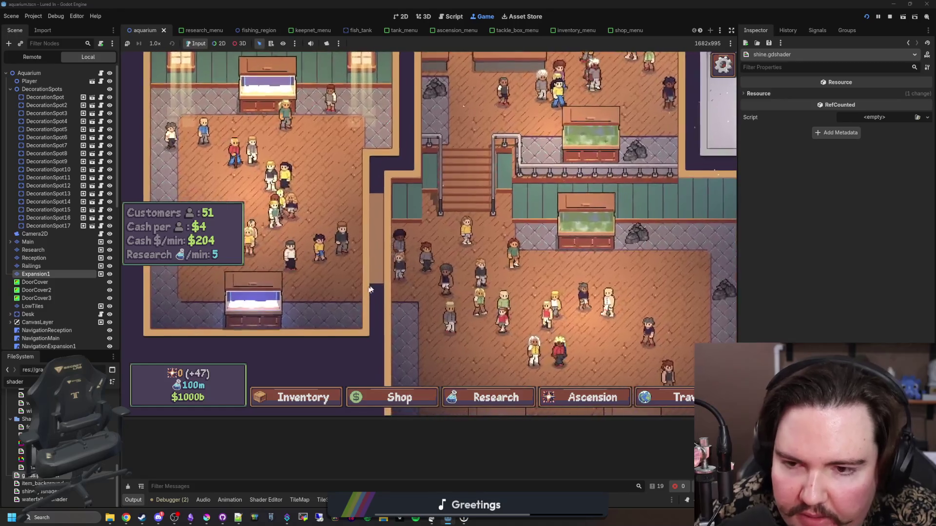
pyautogui.click(207, 518)
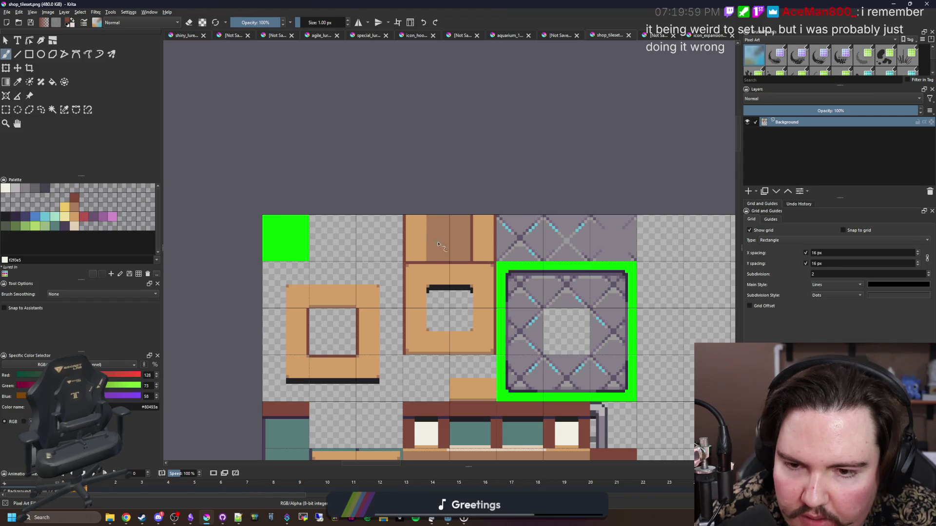
# Step: Select the two-tile brown door cover and move it beside the grey diamond tiles
pyautogui.click(7, 109)
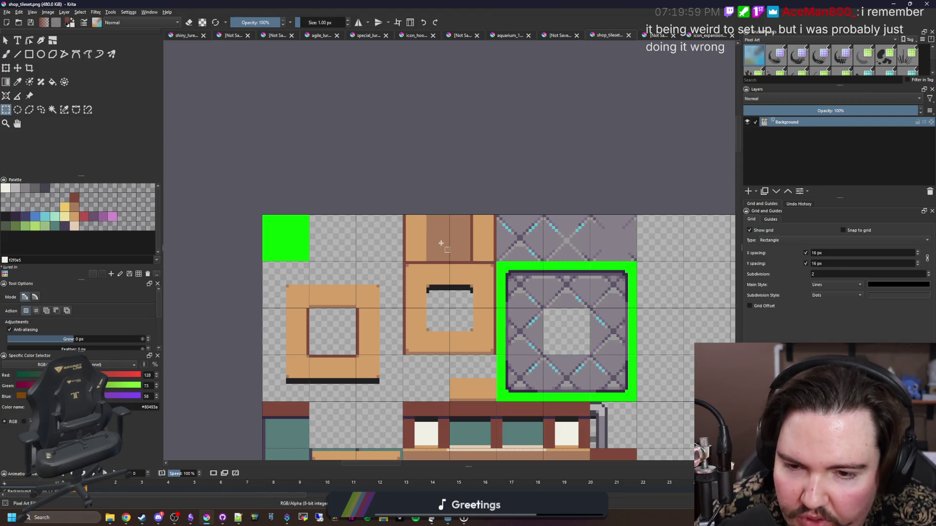
pyautogui.scroll(-2, 442, 248)
pyautogui.scroll(6, 468, 260)
pyautogui.moveTo(550, 280)
pyautogui.mouseDown()
pyautogui.moveTo(366, 189)
pyautogui.moveTo(515, 222)
pyautogui.moveTo(510, 314)
pyautogui.mouseUp()
pyautogui.scroll(-4, 360, 204)
pyautogui.hotkey('ctrl', 't')
pyautogui.scroll(4, 515, 224)
pyautogui.scroll(-6, 509, 314)
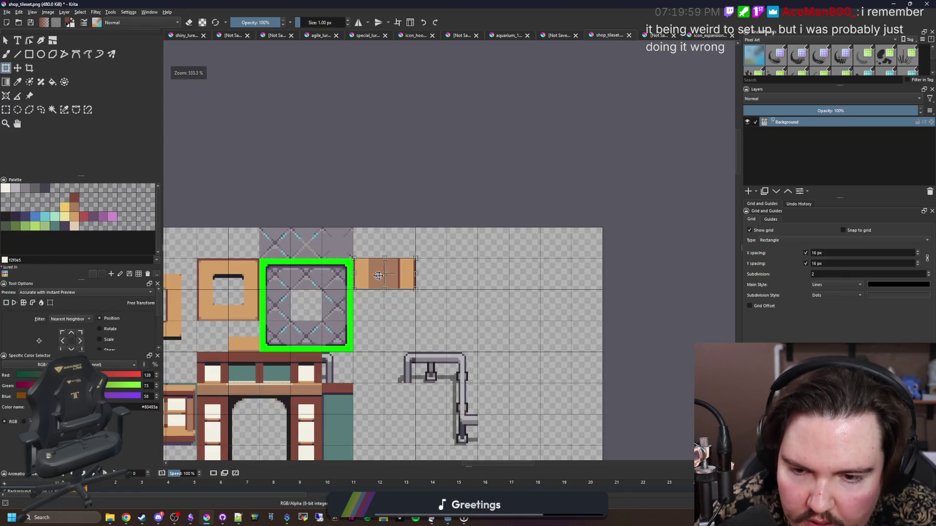
pyautogui.scroll(5, 372, 278)
pyautogui.scroll(-5, 415, 267)
pyautogui.scroll(1, 391, 265)
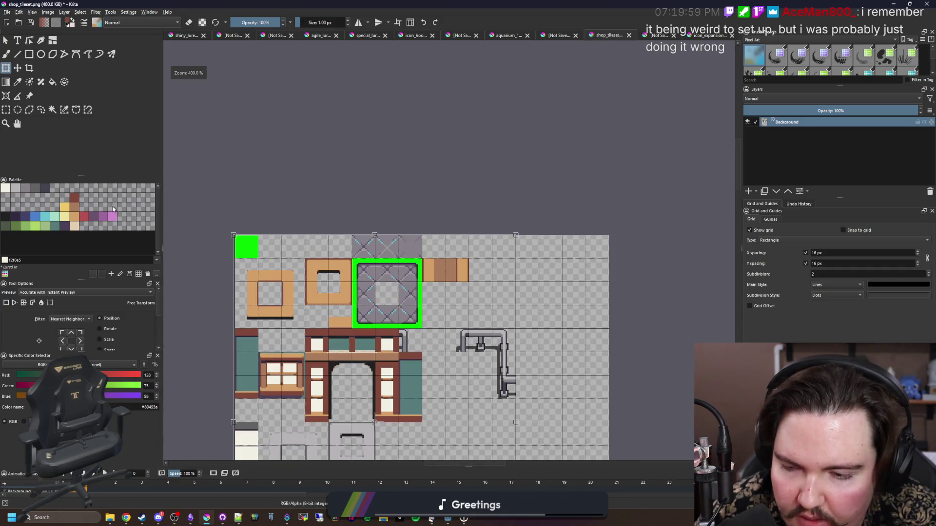
pyautogui.click(6, 110)
# Step: Shift the orange striped tile up about 12 pixels and extend its stripes downward
pyautogui.scroll(5, 439, 272)
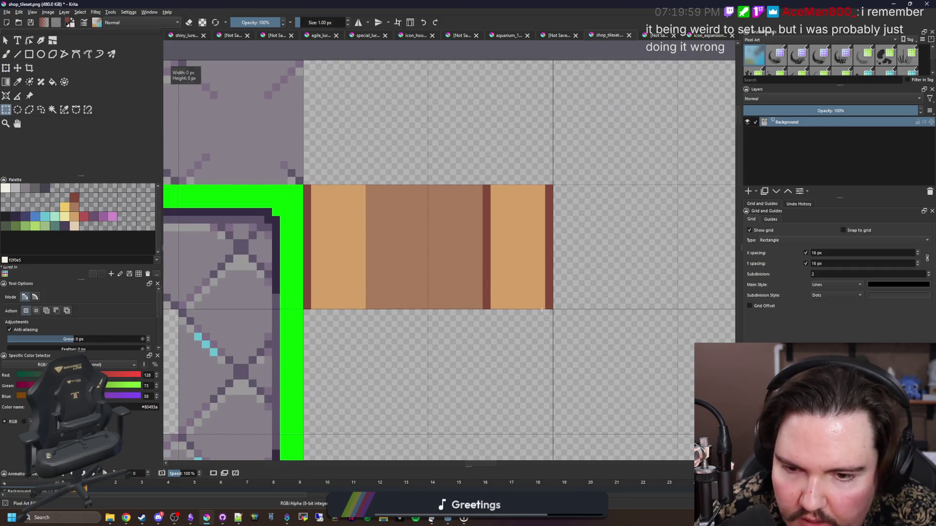
pyautogui.moveTo(552, 310); pyautogui.dragTo(305, 186)
pyautogui.hotkey('ctrl', 't')
pyautogui.moveTo(353, 268); pyautogui.dragTo(355, 148)
pyautogui.moveTo(340, 234)
pyautogui.mouseDown()
pyautogui.moveTo(357, 341)
pyautogui.moveTo(334, 332)
pyautogui.mouseUp()
# Step: Erase the striped tile's bottom pixel row with the eraser
pyautogui.scroll(-1, 341, 290)
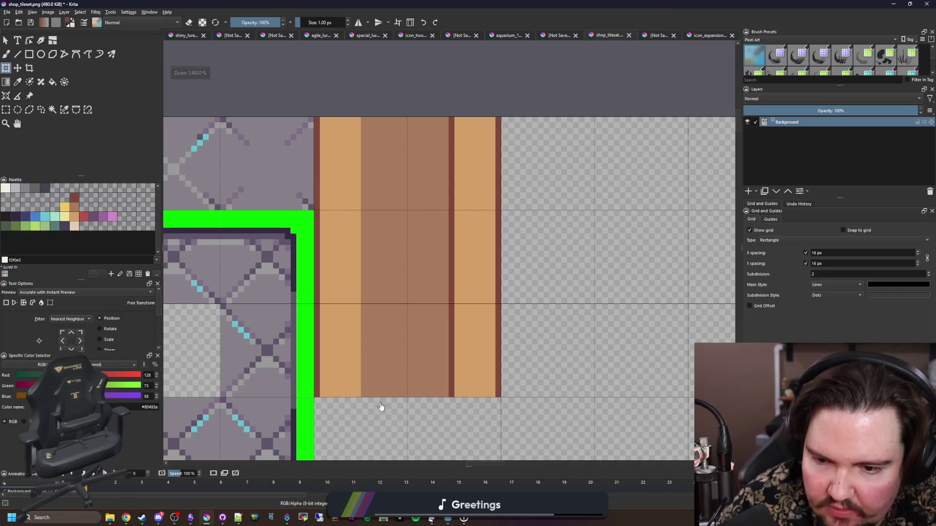
pyautogui.scroll(1, 382, 409)
pyautogui.scroll(1, 382, 409)
pyautogui.press('b')
pyautogui.press('e')
pyautogui.moveTo(349, 382)
pyautogui.mouseDown()
pyautogui.moveTo(447, 373)
pyautogui.moveTo(497, 382)
pyautogui.moveTo(344, 380)
pyautogui.mouseUp()
pyautogui.hotkey('ctrl', 'z')
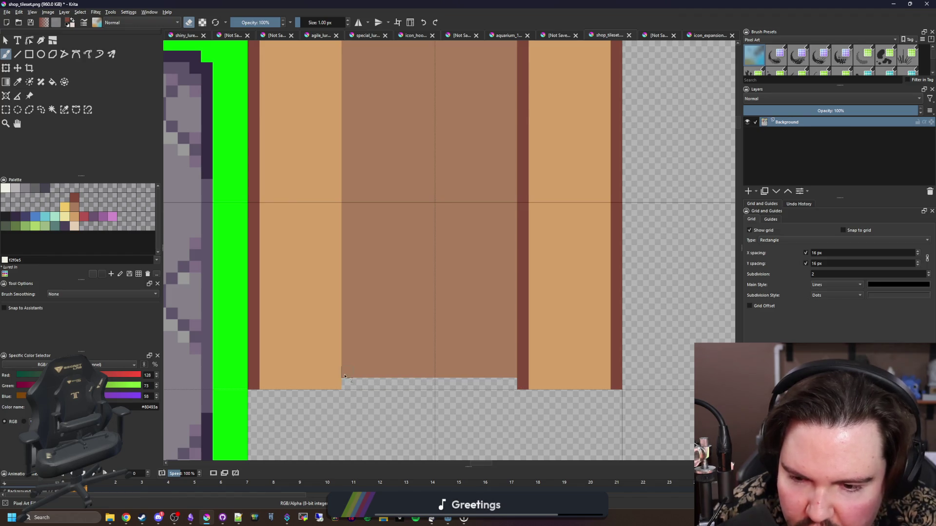
pyautogui.hotkey('ctrl', 'z')
pyautogui.scroll(-1, 479, 387)
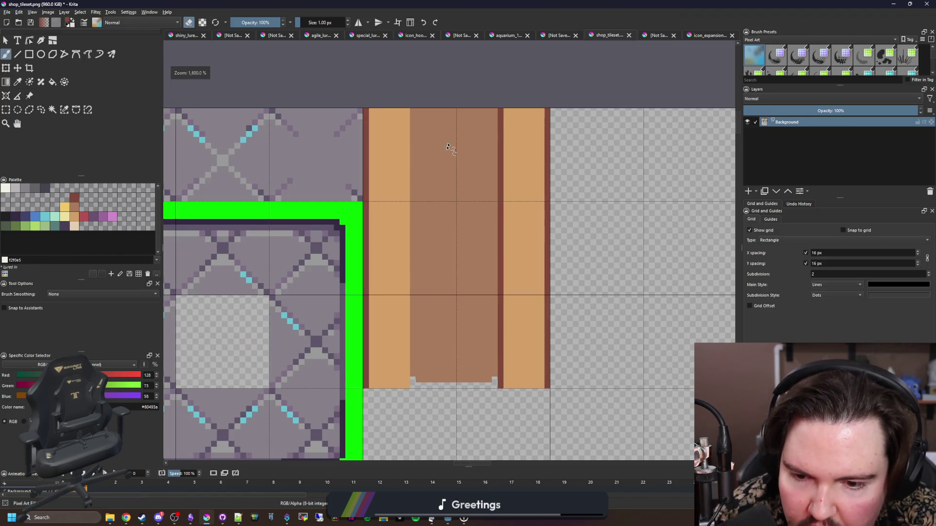
pyautogui.scroll(1, 453, 293)
pyautogui.scroll(2, 480, 382)
pyautogui.moveTo(492, 347); pyautogui.dragTo(343, 345)
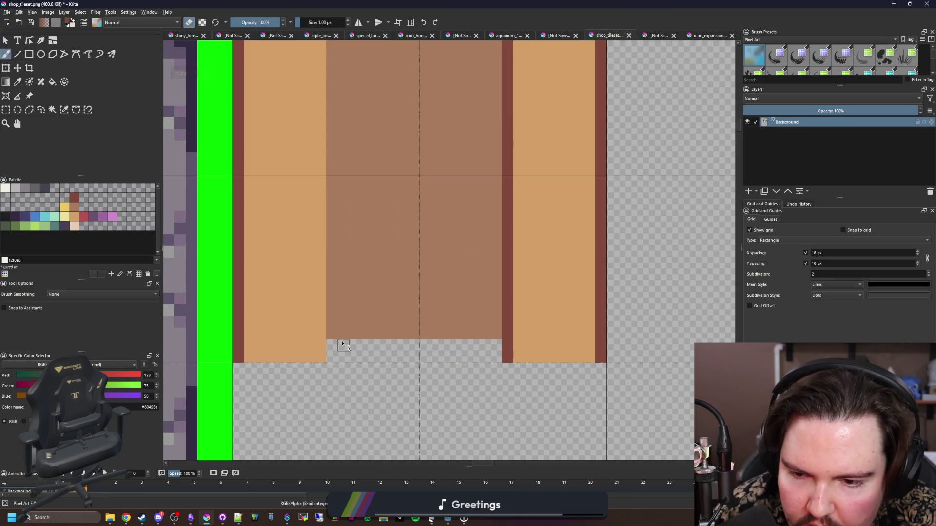
# Step: Erase the tile's top two pixel rows and leftover brown pixel, then export the tileset as PNG
pyautogui.scroll(-2, 343, 345)
pyautogui.scroll(3, 322, 168)
pyautogui.moveTo(318, 166)
pyautogui.mouseDown()
pyautogui.moveTo(370, 181)
pyautogui.moveTo(496, 183)
pyautogui.moveTo(539, 163)
pyautogui.moveTo(344, 166)
pyautogui.mouseUp()
pyautogui.click(336, 164)
pyautogui.scroll(-5, 335, 163)
pyautogui.hotkey('ctrl', 's')
pyautogui.press('Return')
# Step: Stop the running game, return to the aquarium scene and open the Reception layer's TileSet editor
pyautogui.hotkey('alt', 'Tab')
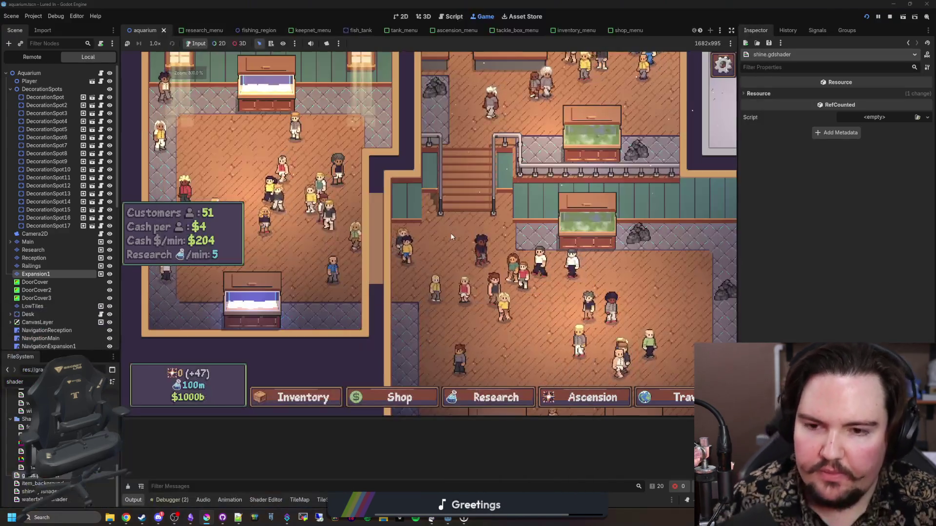
pyautogui.click(892, 18)
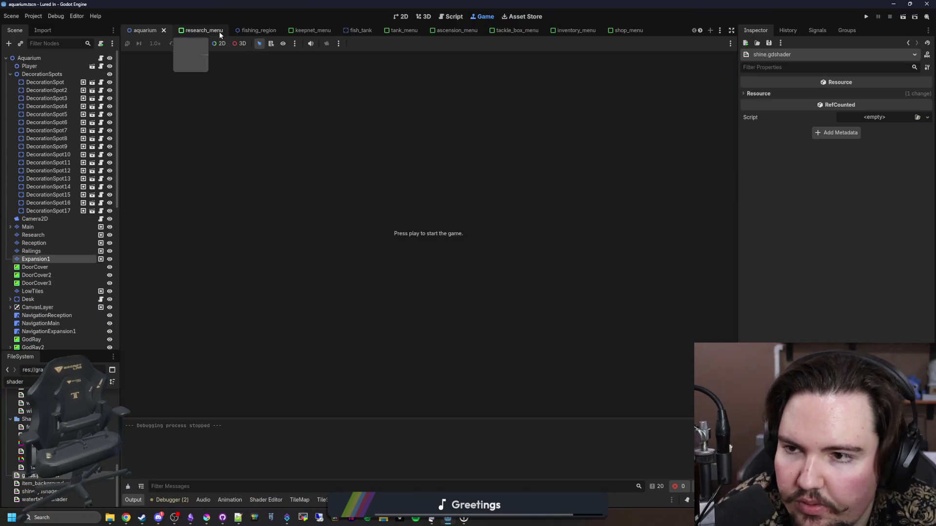
pyautogui.click(259, 32)
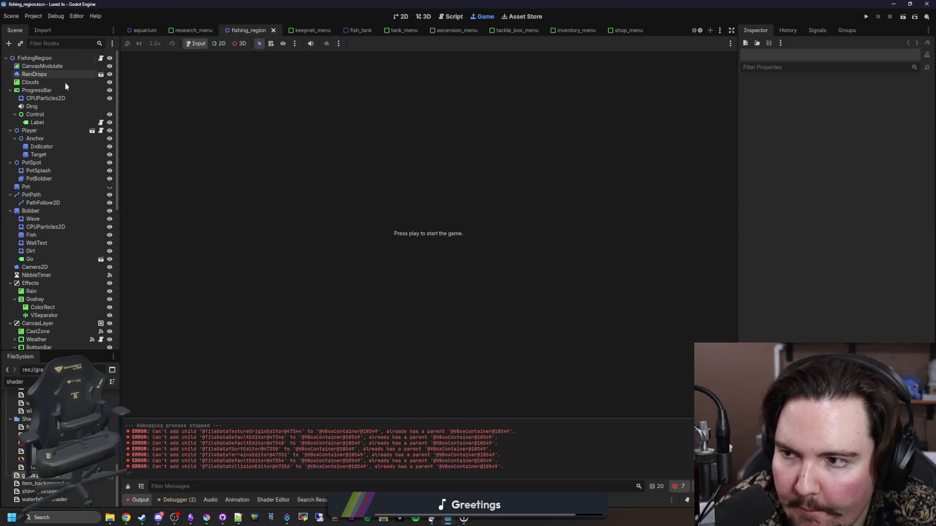
pyautogui.click(152, 31)
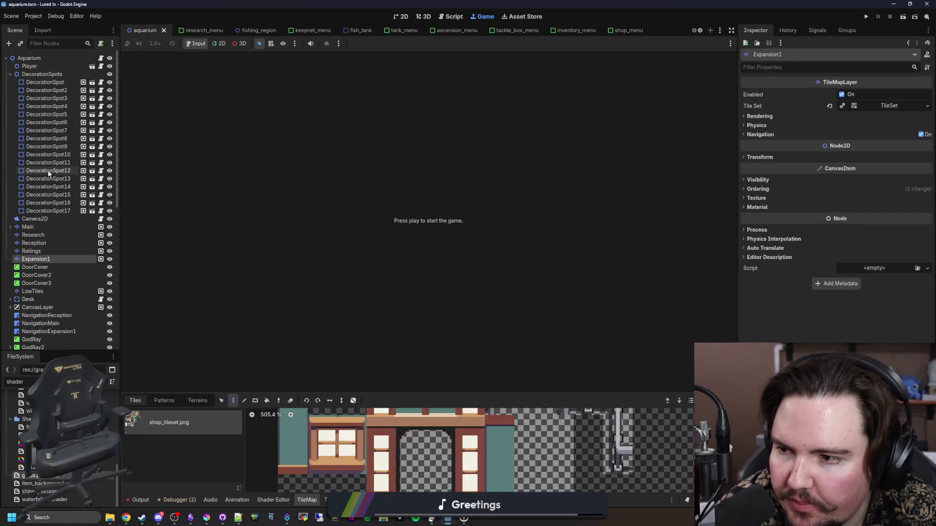
pyautogui.click(39, 244)
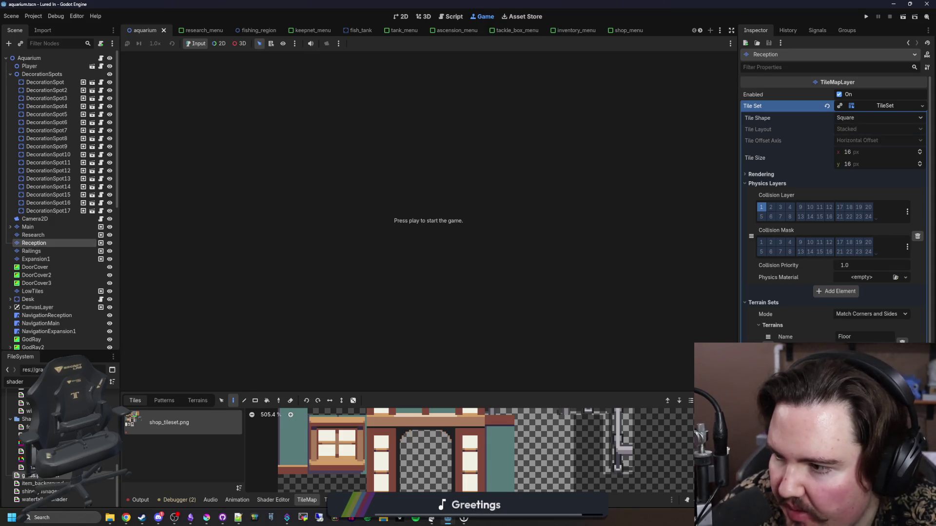
pyautogui.moveTo(380, 391); pyautogui.dragTo(390, 220)
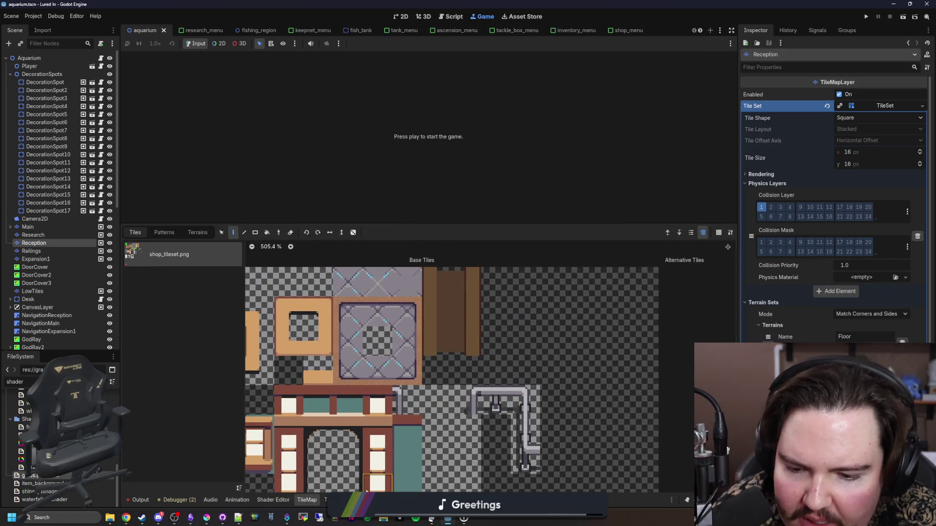
pyautogui.click(325, 499)
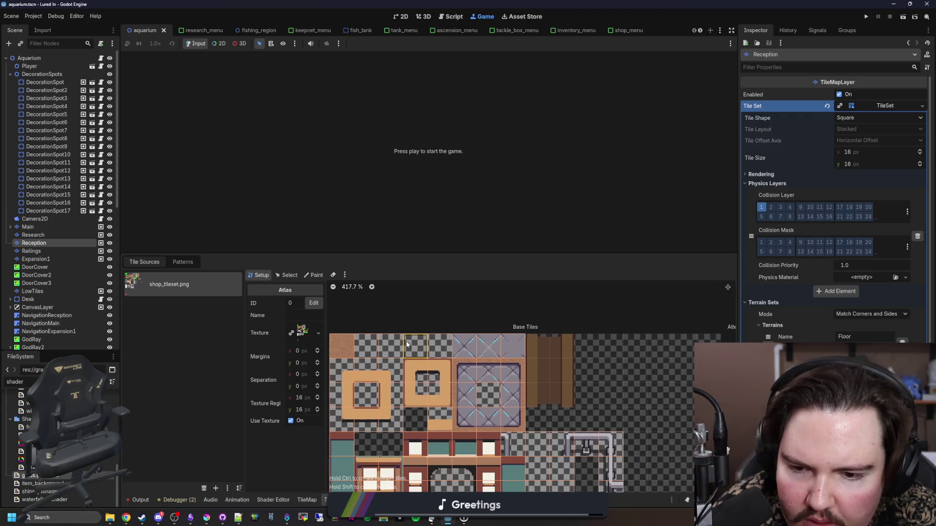
# Step: Create a new atlas tile from the brown door column and move it to position 8,1
pyautogui.moveTo(536, 370); pyautogui.dragTo(554, 377)
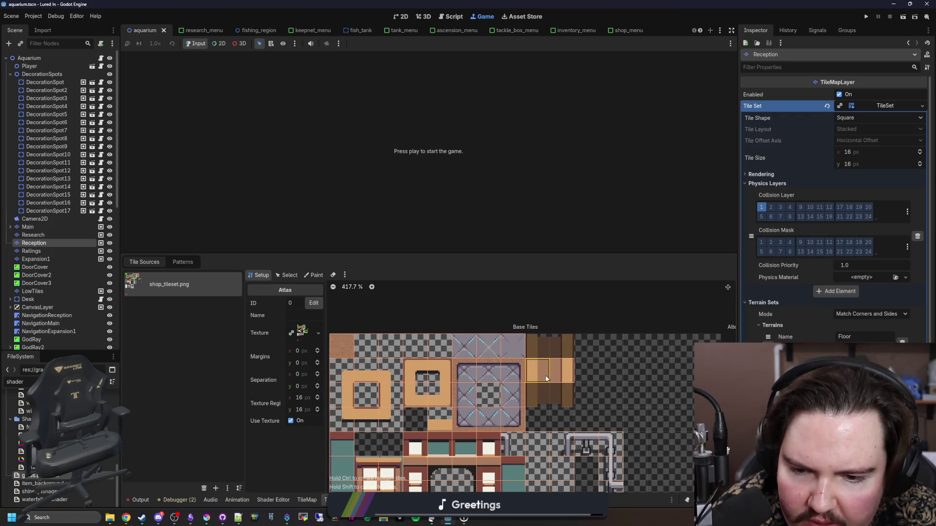
pyautogui.hotkey('ctrl', 's')
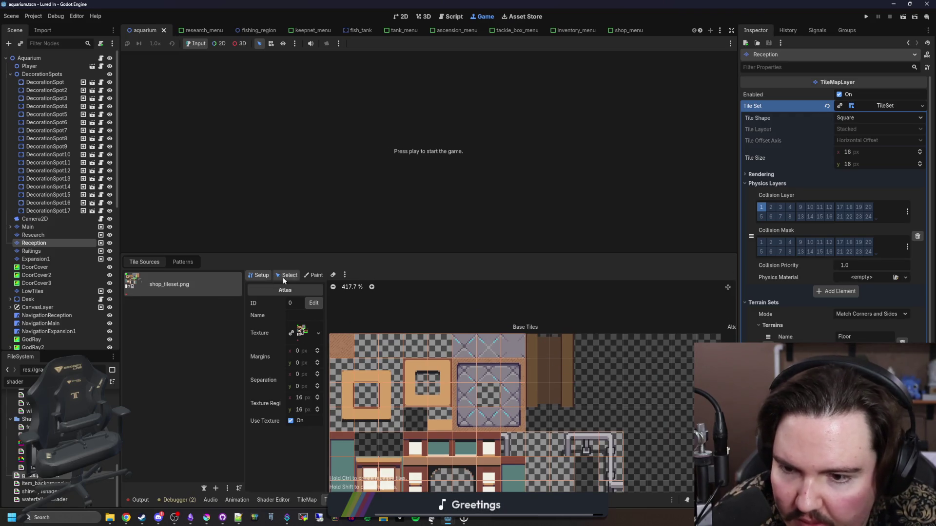
pyautogui.click(287, 275)
pyautogui.click(422, 345)
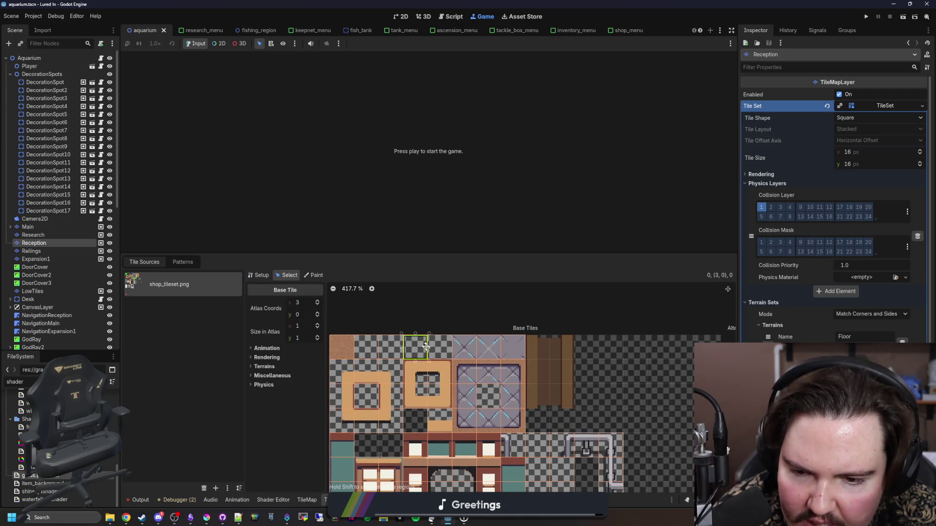
pyautogui.moveTo(521, 366); pyautogui.dragTo(561, 365)
pyautogui.click(587, 359)
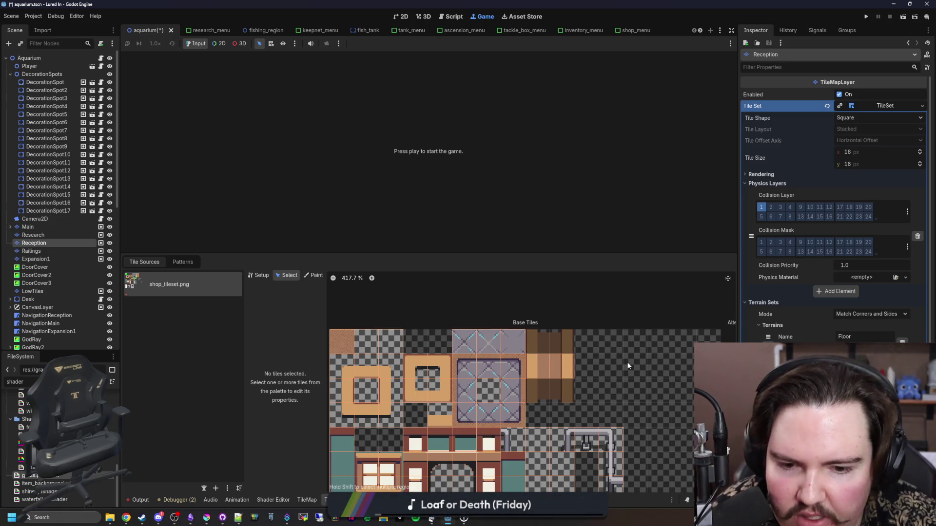
# Step: Check the rendering and material settings of the door tile at 8,1 and the two lower tiles
pyautogui.click(249, 275)
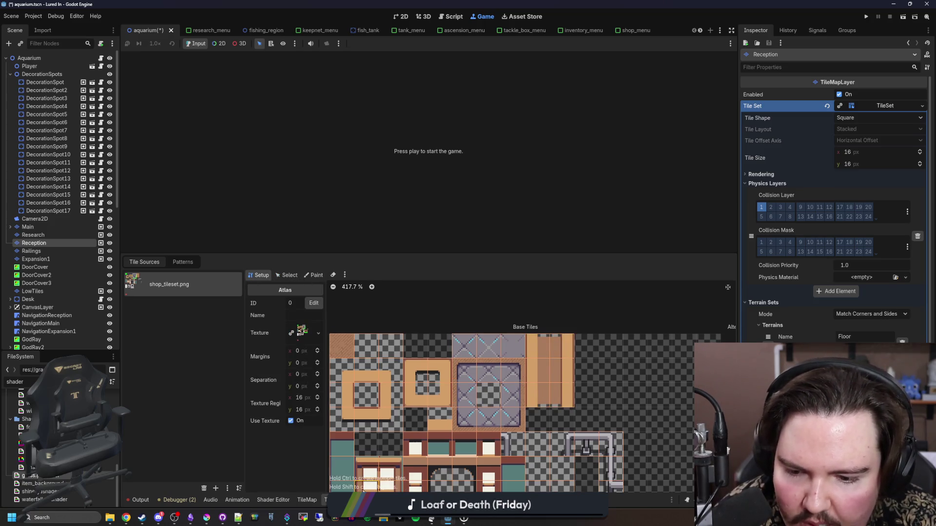
pyautogui.click(287, 275)
pyautogui.click(543, 361)
pyautogui.click(282, 360)
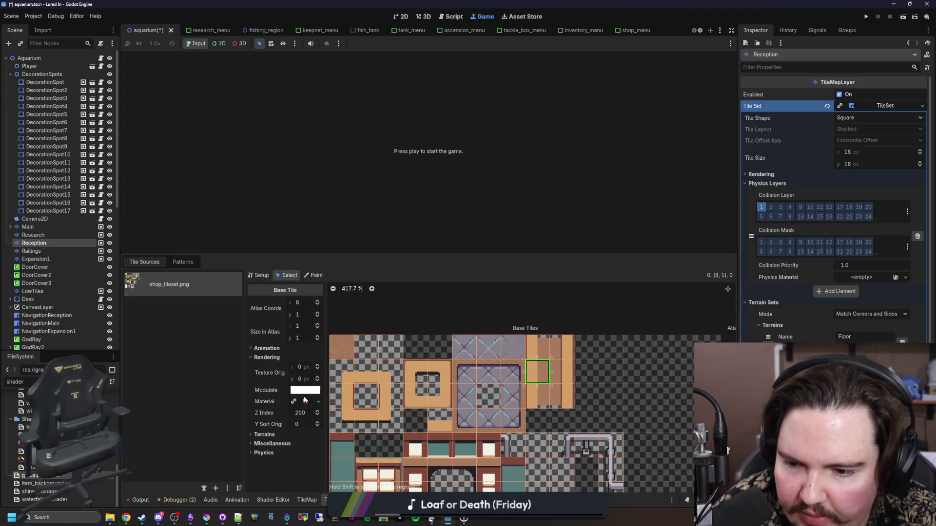
pyautogui.click(312, 402)
pyautogui.click(314, 501)
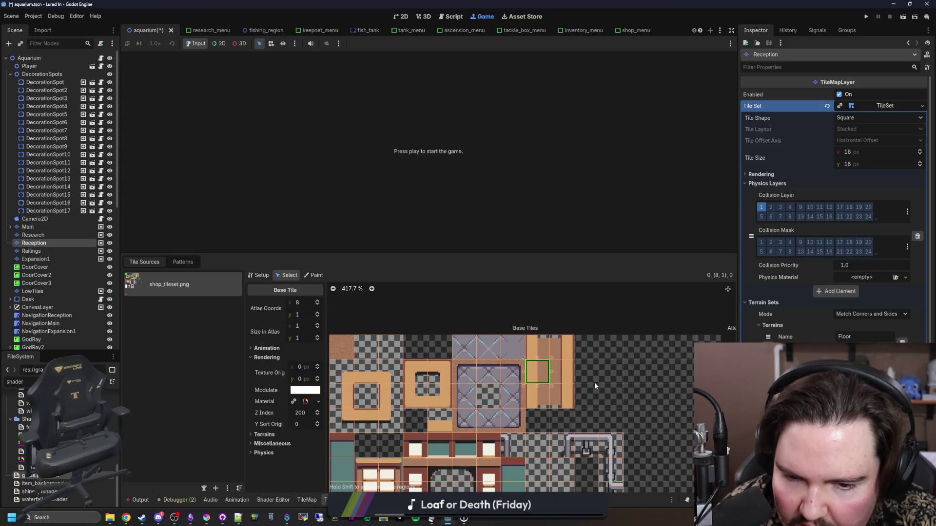
pyautogui.click(544, 352)
pyautogui.moveTo(551, 392); pyautogui.dragTo(536, 393)
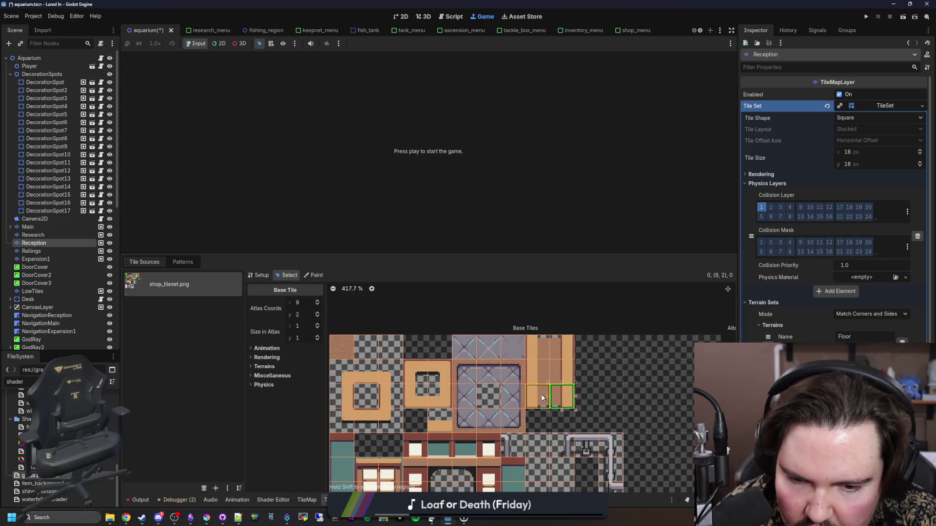
pyautogui.click(267, 311)
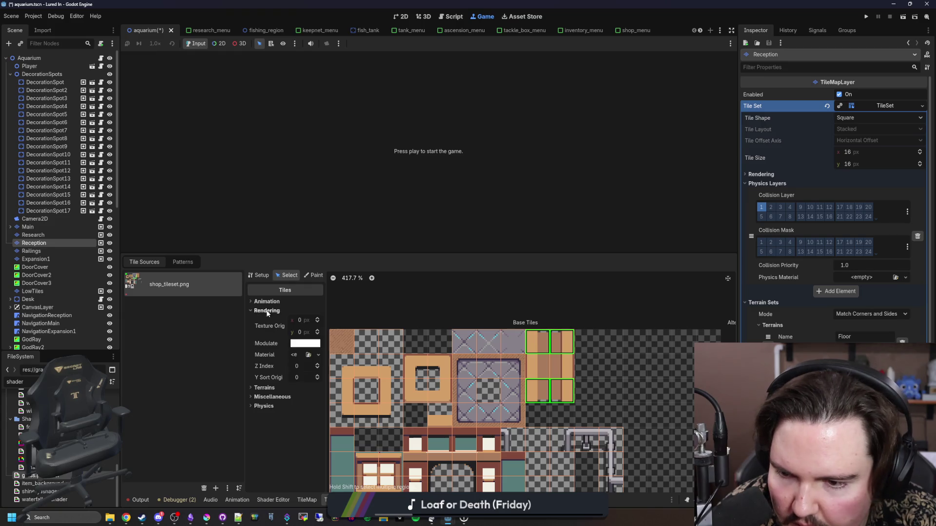
pyautogui.click(303, 359)
pyautogui.click(263, 406)
# Step: Review rendering properties of tiles 9,2, 8,2 and 8,0, then save the aquarium scene
pyautogui.click(553, 401)
pyautogui.click(536, 395)
pyautogui.click(265, 358)
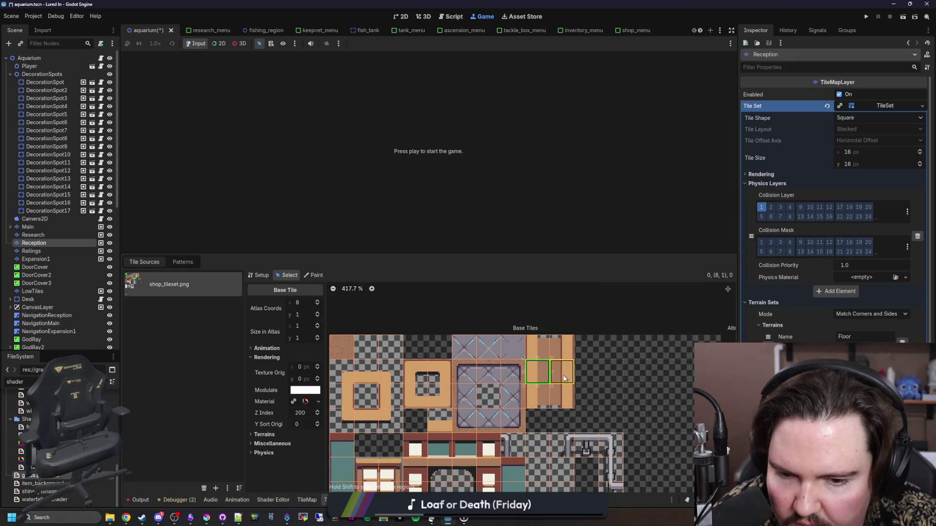
pyautogui.click(539, 354)
pyautogui.click(314, 275)
pyautogui.scroll(2, 354, 320)
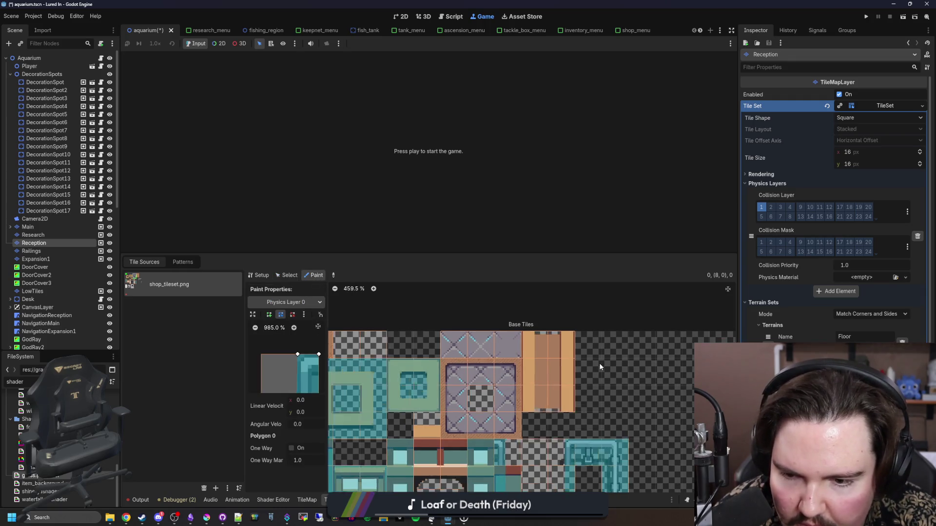
pyautogui.click(267, 278)
pyautogui.hotkey('ctrl', 's')
# Step: Maximize Krita and paint a dark bar along the bottom of the brown door tile
pyautogui.click(206, 518)
pyautogui.doubleClick(409, 315)
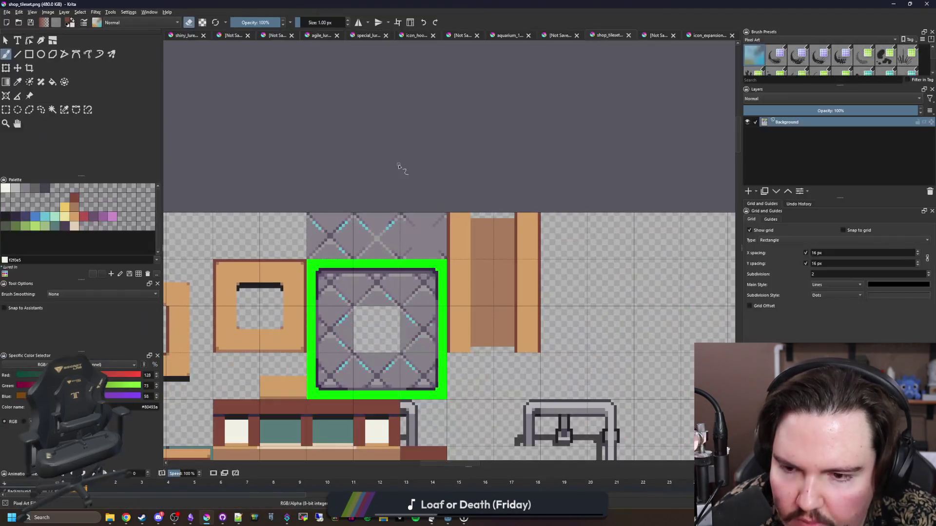
pyautogui.press('e')
pyautogui.press('p')
pyautogui.scroll(2, 288, 268)
pyautogui.hscroll(3, 439, 302)
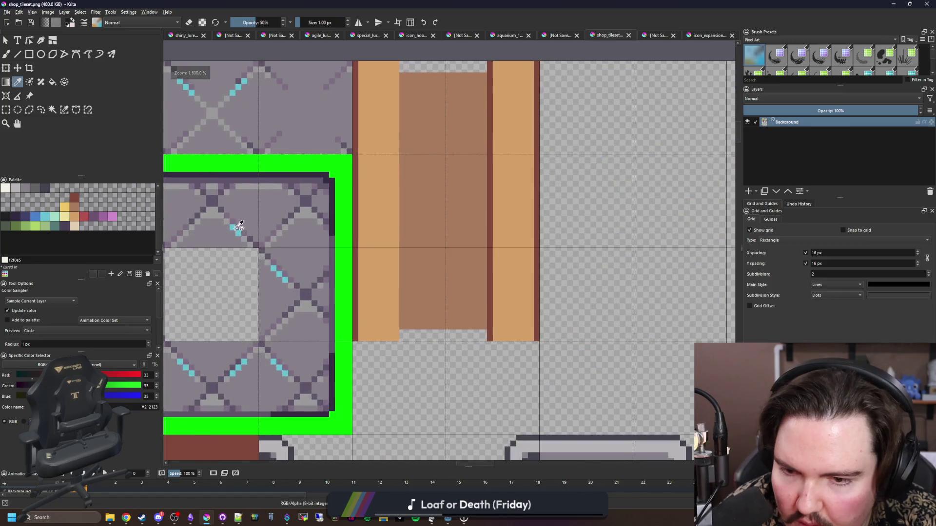
pyautogui.scroll(3, 471, 328)
pyautogui.press('b')
pyautogui.moveTo(300, 321); pyautogui.dragTo(490, 322)
# Step: Extend the bar's ends with dark pixels, erase the stray pixels below, and fill the row beneath
pyautogui.scroll(-5, 292, 337)
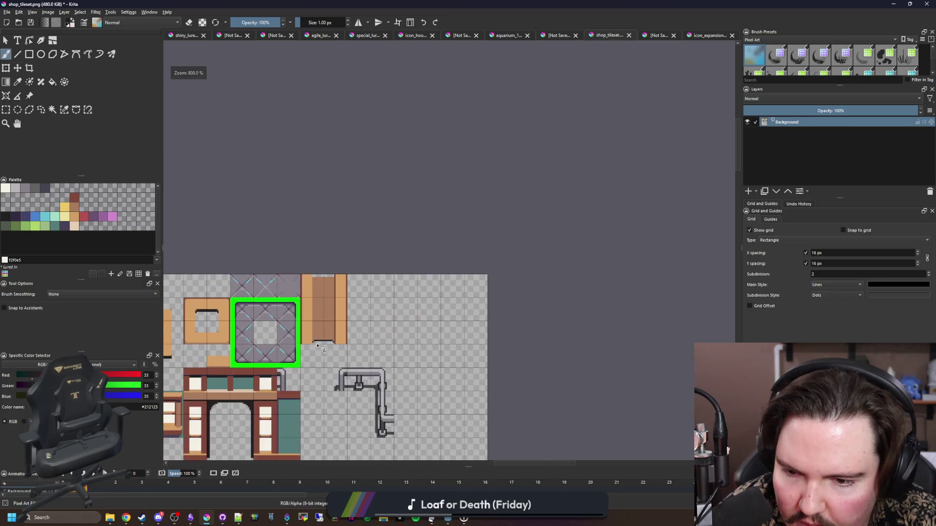
pyautogui.scroll(6, 323, 357)
pyautogui.click(313, 331)
pyautogui.click(641, 332)
pyautogui.press('e')
pyautogui.click(633, 379)
pyautogui.click(320, 383)
pyautogui.scroll(-3, 320, 384)
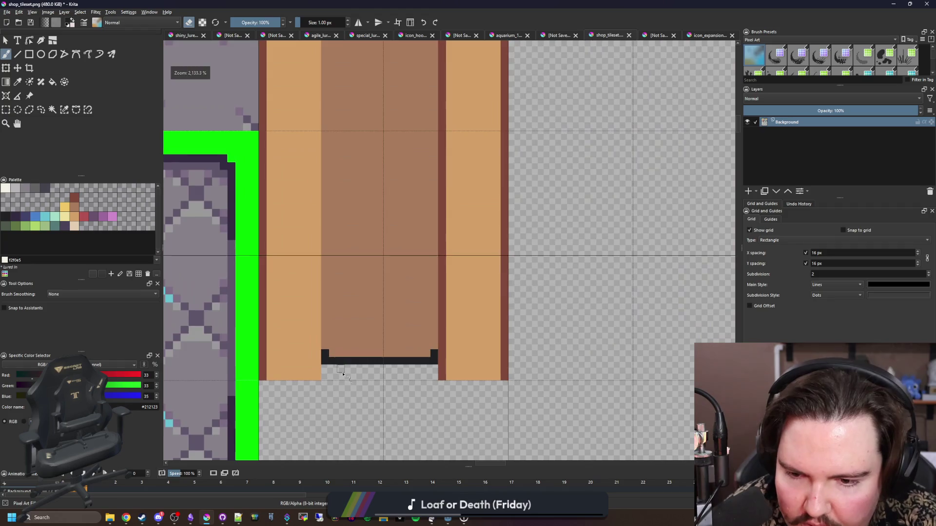
pyautogui.scroll(3, 323, 366)
pyautogui.moveTo(314, 359); pyautogui.dragTo(529, 358)
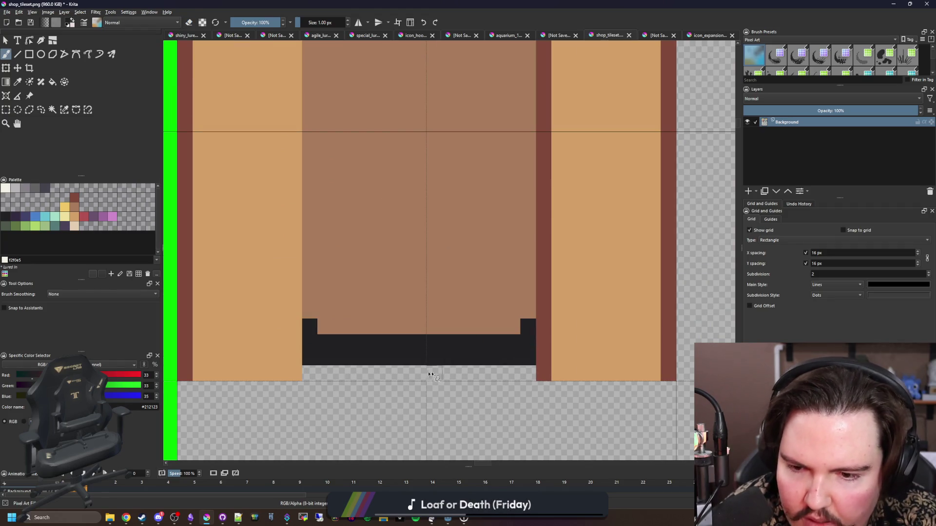
pyautogui.scroll(-4, 529, 358)
pyautogui.scroll(2, 318, 204)
pyautogui.scroll(3, 318, 204)
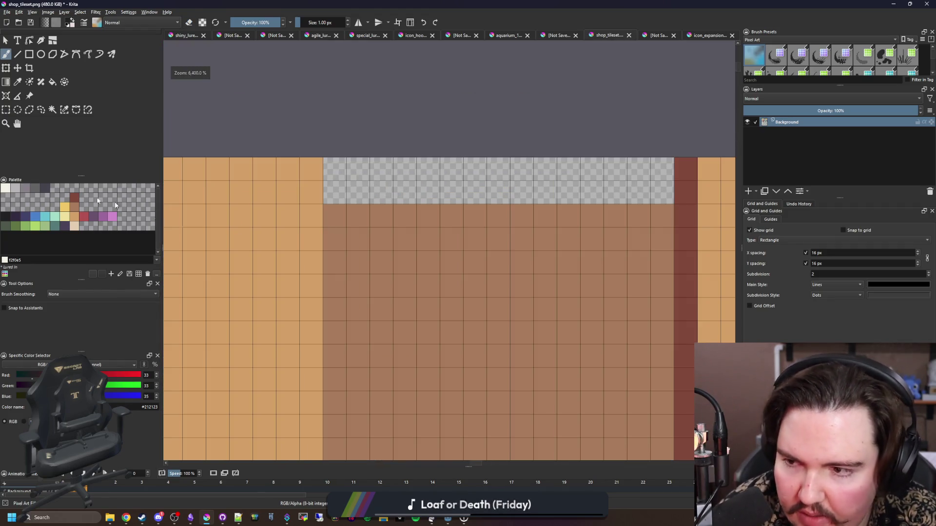
# Step: Paint brown 80493a corner pixels on both sides, undoing the bottom-corner recolouring
pyautogui.click(74, 197)
pyautogui.click(334, 216)
pyautogui.click(663, 216)
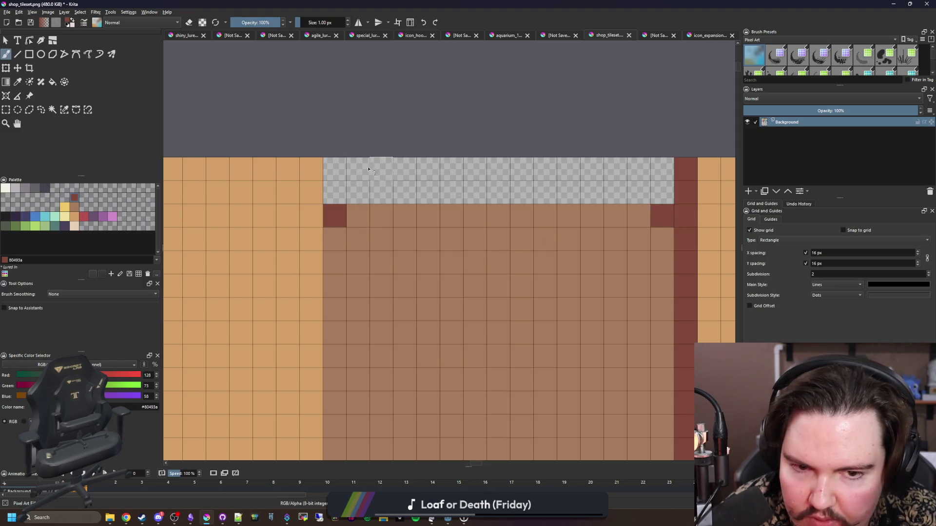
pyautogui.scroll(-3, 345, 165)
pyautogui.scroll(2, 359, 394)
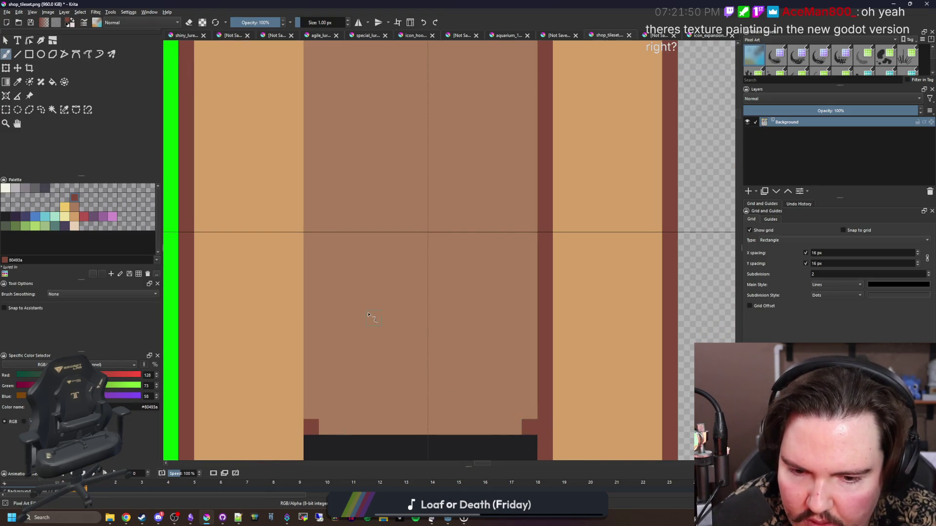
pyautogui.scroll(1, 320, 427)
pyautogui.click(333, 421)
pyautogui.click(661, 420)
pyautogui.scroll(-2, 442, 336)
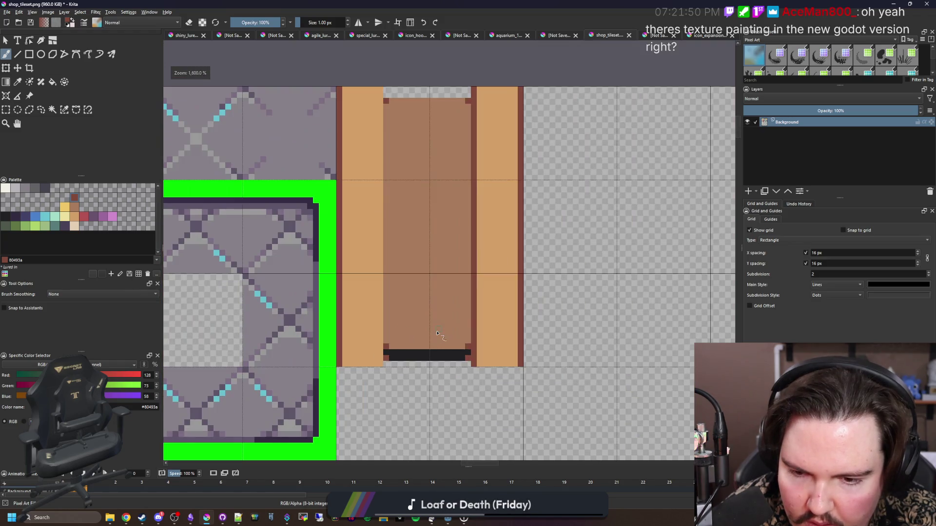
pyautogui.scroll(1, 404, 357)
pyautogui.hotkey('ctrl', 'z')
pyautogui.hotkey('ctrl', 'z')
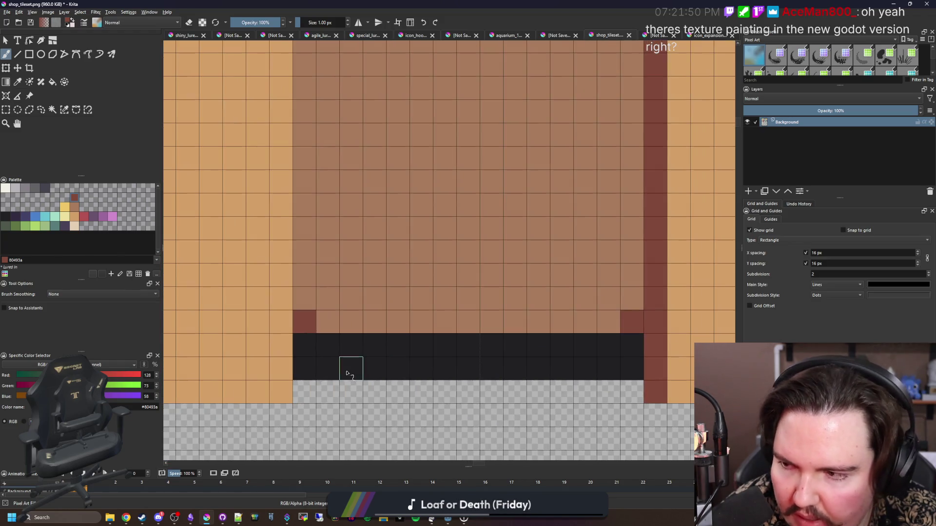
pyautogui.scroll(-1, 304, 363)
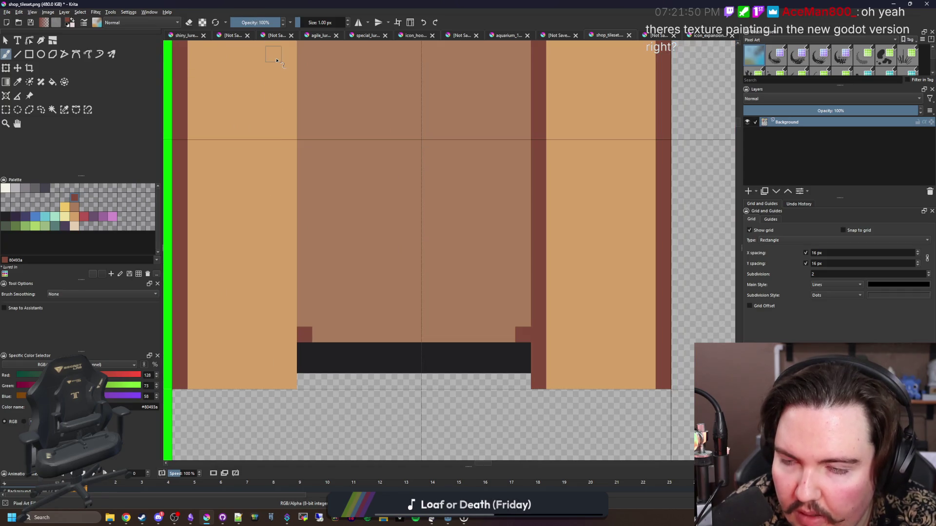
# Step: Set brush opacity to 50%, save shop_tileset.png as PNG, and return to Godot
pyautogui.click(259, 20)
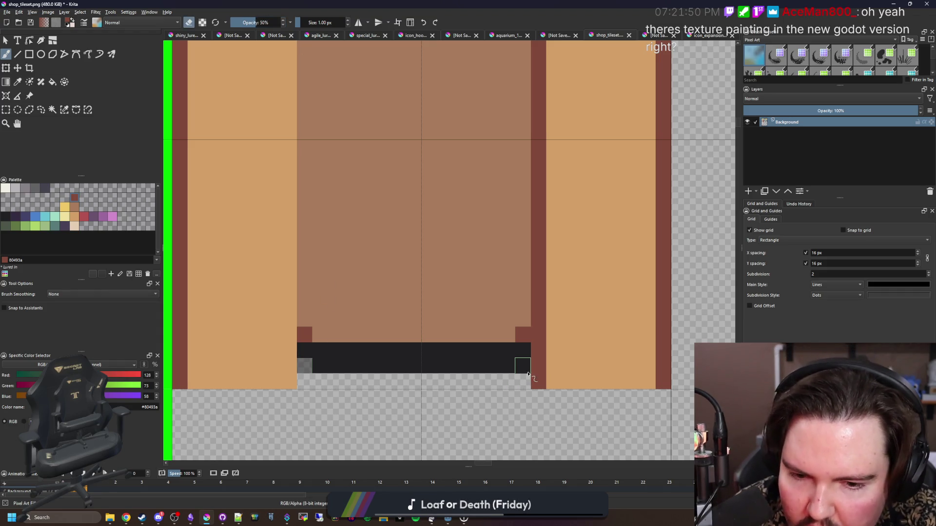
pyautogui.scroll(-4, 367, 366)
pyautogui.hotkey('ctrl', 's')
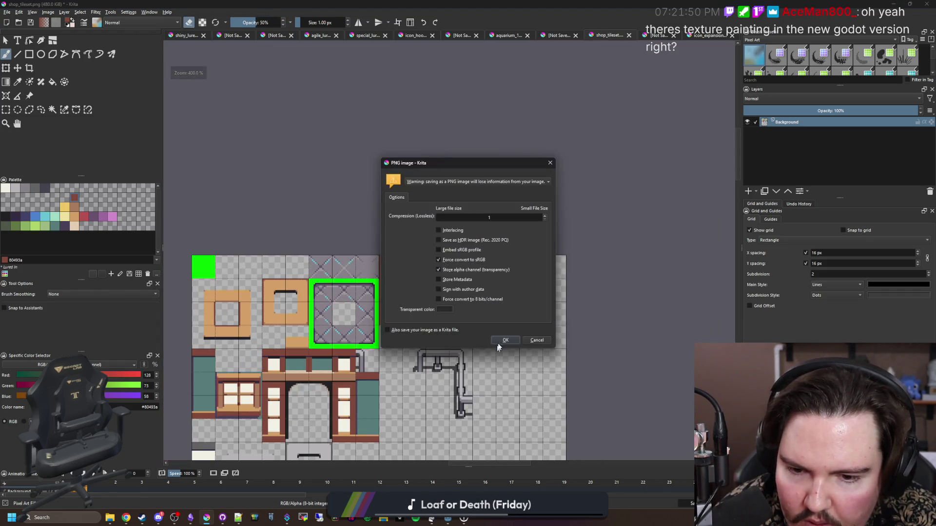
pyautogui.press('Return')
pyautogui.hotkey('alt', 'Tab')
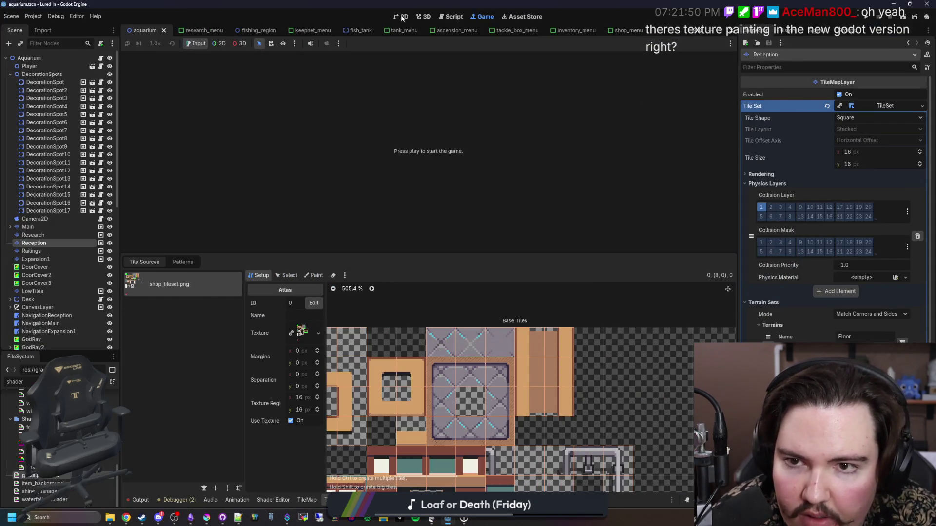
# Step: In the 2D view's TileMap panel, paint door tiles up the hatched column on the Main layer
pyautogui.click(401, 18)
pyautogui.scroll(3, 326, 223)
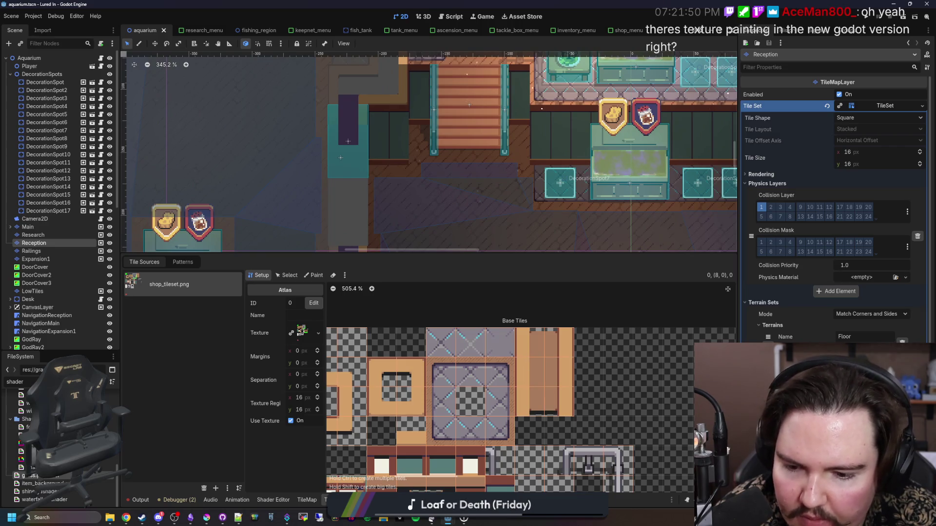
pyautogui.click(307, 501)
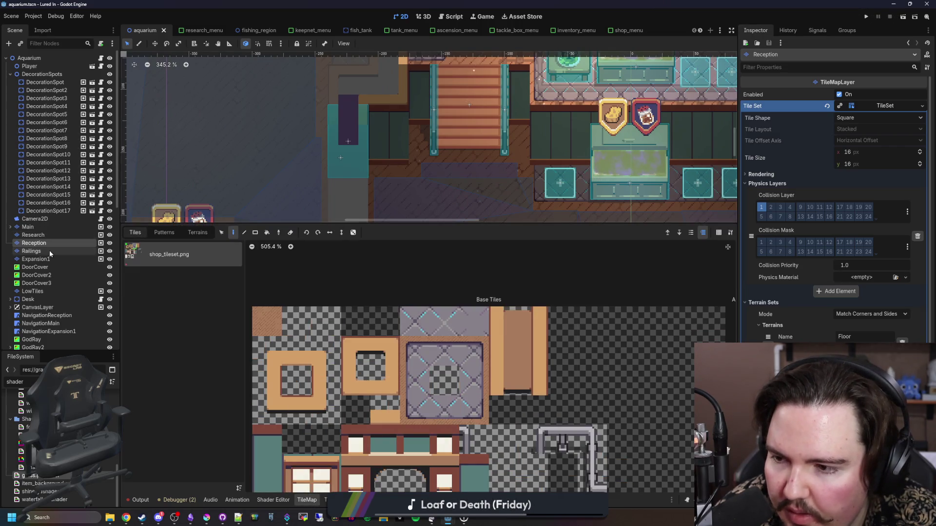
pyautogui.click(31, 251)
pyautogui.click(28, 228)
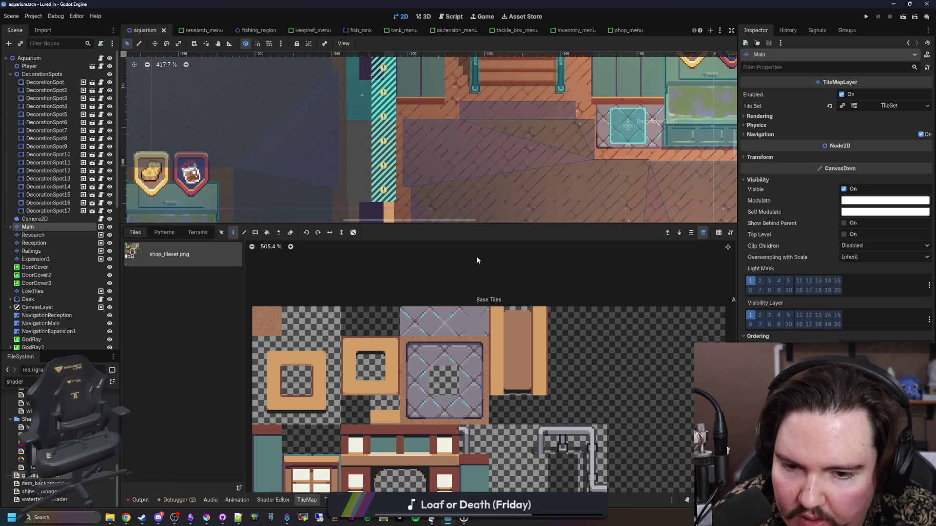
pyautogui.moveTo(384, 195); pyautogui.dragTo(384, 132)
# Step: Pick door tiles from the tileset: the two stacked tiles, a single tile, then another tile
pyautogui.scroll(1, 384, 130)
pyautogui.moveTo(533, 322); pyautogui.dragTo(532, 352)
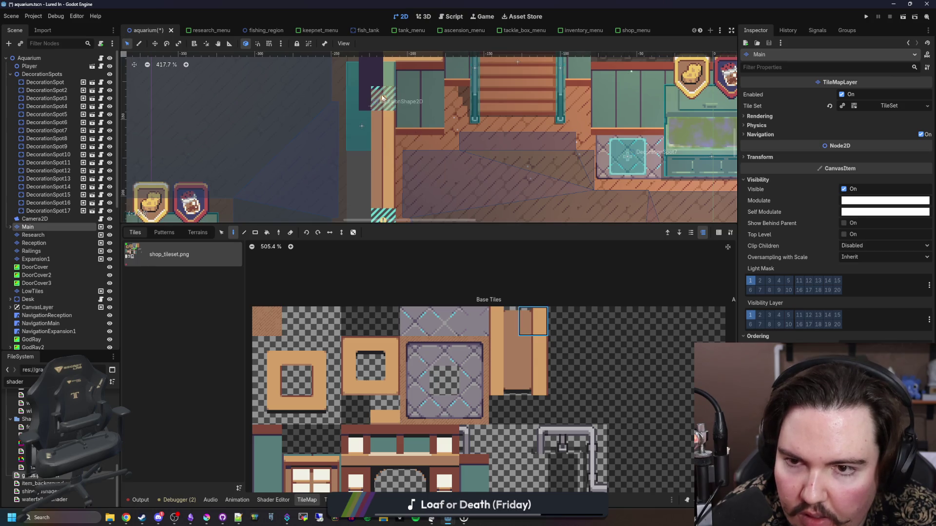
pyautogui.scroll(-1, 431, 146)
pyautogui.click(533, 381)
pyautogui.scroll(-2, 394, 176)
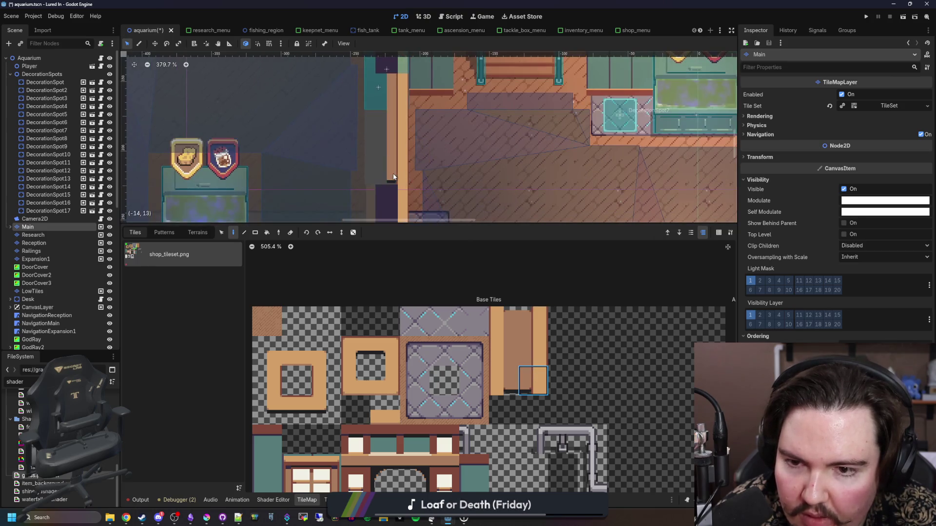
pyautogui.click(504, 351)
pyautogui.scroll(1, 376, 150)
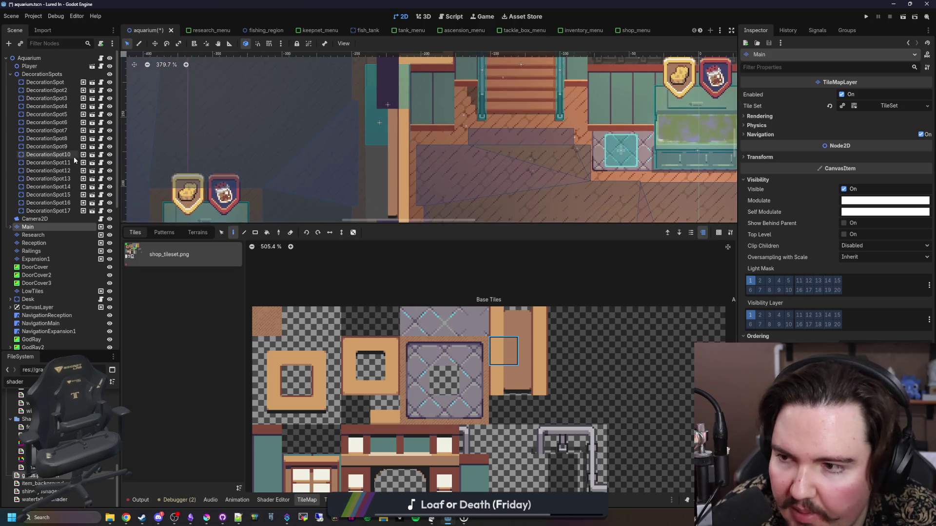
# Step: Switch to the Expansion1 layer and paint the doorway column with the orange door tile
pyautogui.click(33, 243)
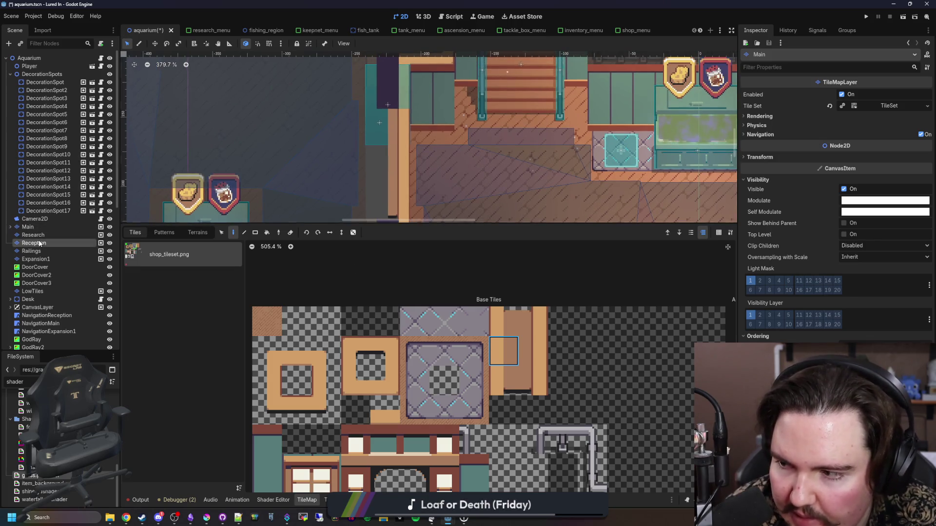
pyautogui.scroll(-1, 380, 146)
pyautogui.scroll(1, 395, 195)
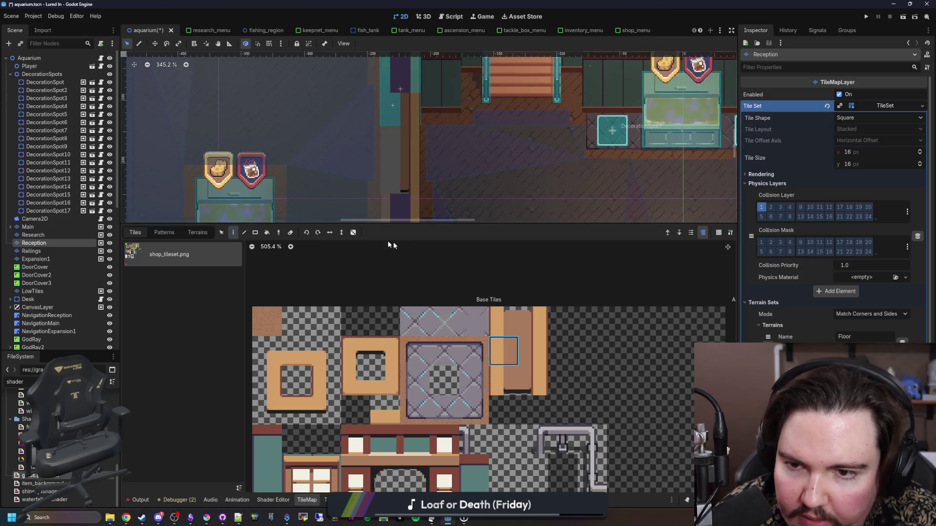
pyautogui.click(49, 251)
pyautogui.click(44, 259)
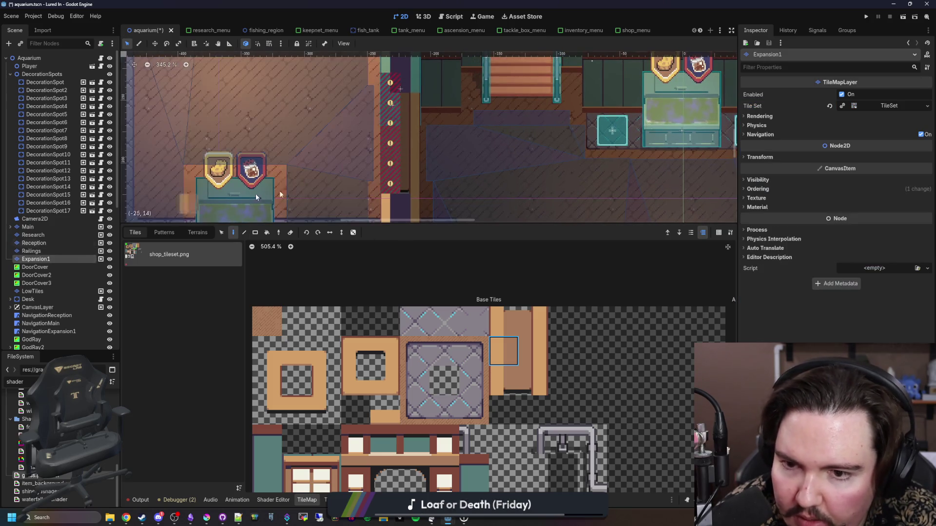
pyautogui.moveTo(396, 162); pyautogui.dragTo(390, 100)
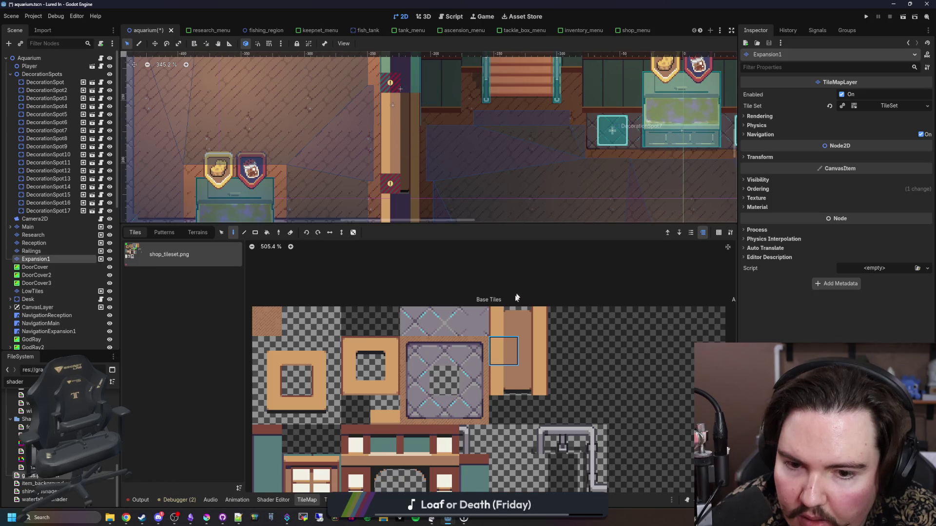
# Step: Erase the leftover warning tile at the column top and place the column-end tile below the door
pyautogui.rightClick(390, 83)
pyautogui.click(504, 381)
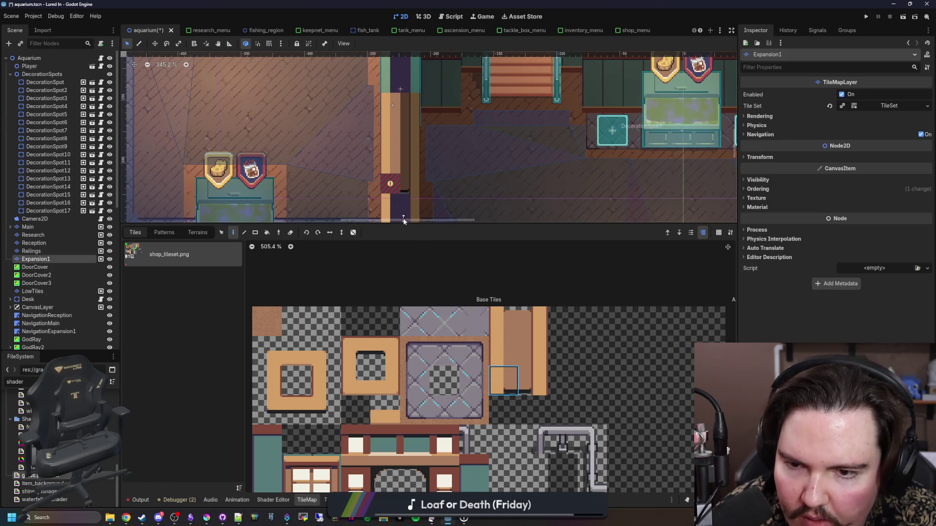
pyautogui.click(392, 185)
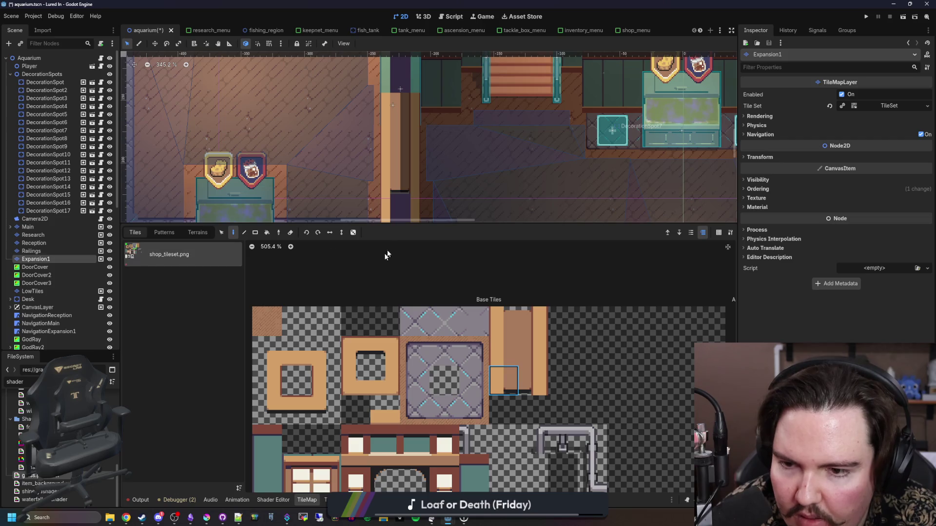
pyautogui.click(331, 500)
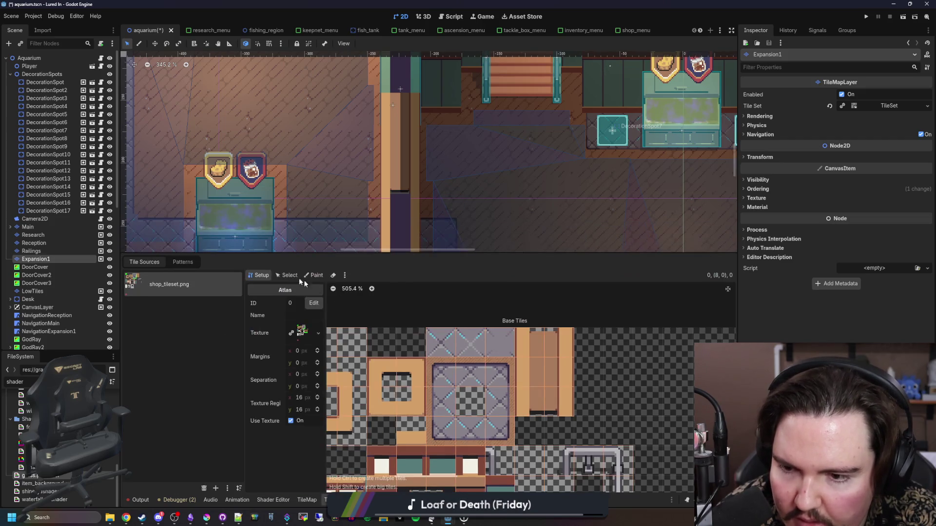
# Step: In the tileset's Paint mode, choose the Z Index property and paint 200 onto the door tiles
pyautogui.click(314, 276)
pyautogui.click(286, 303)
pyautogui.click(280, 386)
pyautogui.click(287, 302)
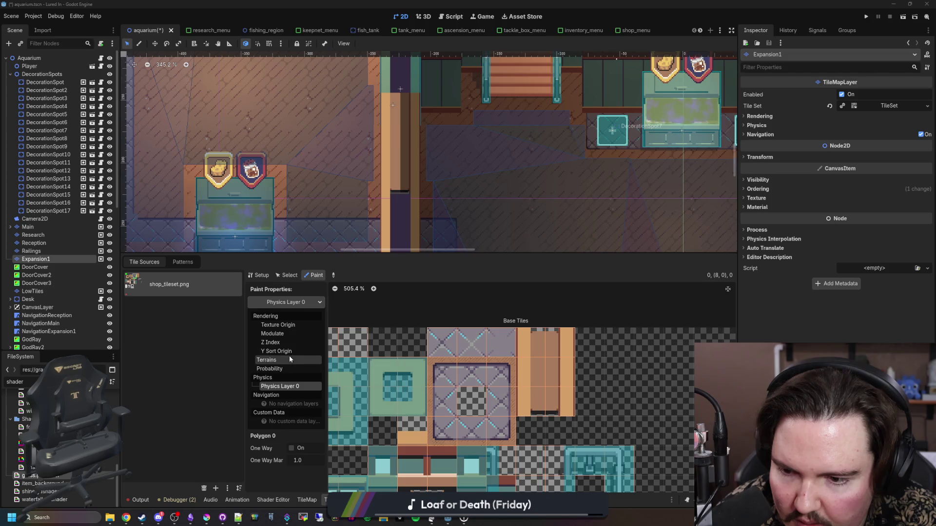
pyautogui.click(271, 342)
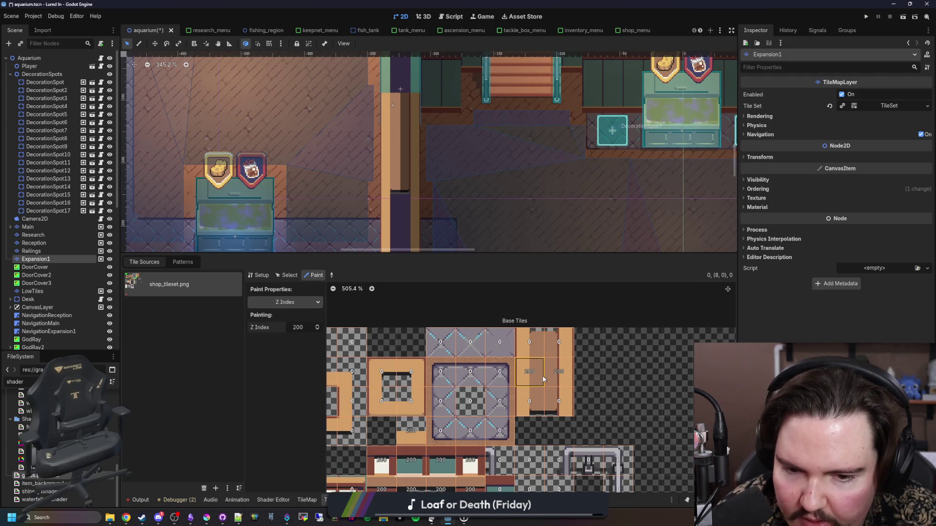
pyautogui.moveTo(544, 352); pyautogui.dragTo(559, 410)
pyautogui.scroll(-2, 49, 195)
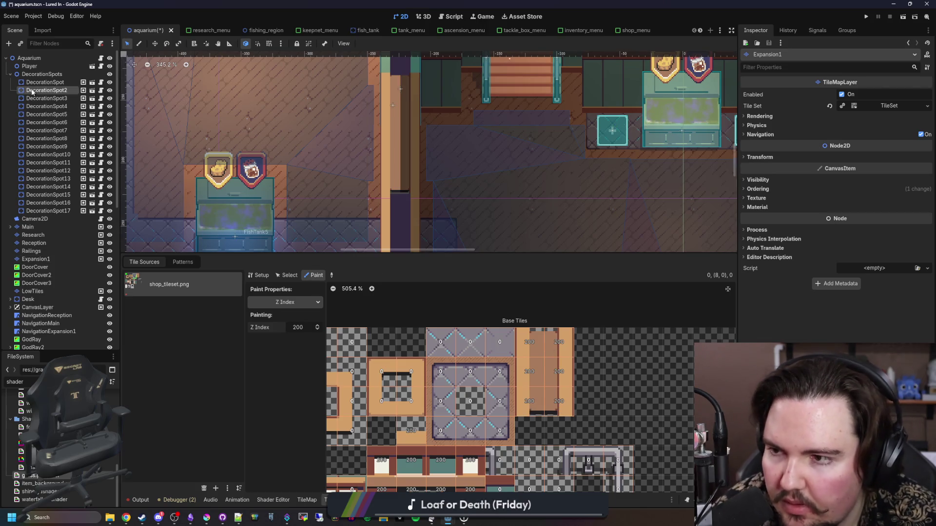
# Step: Stretch DoorCover2's top edge up over the door's grey band and save the scene
pyautogui.click(49, 239)
pyautogui.scroll(15, 418, 178)
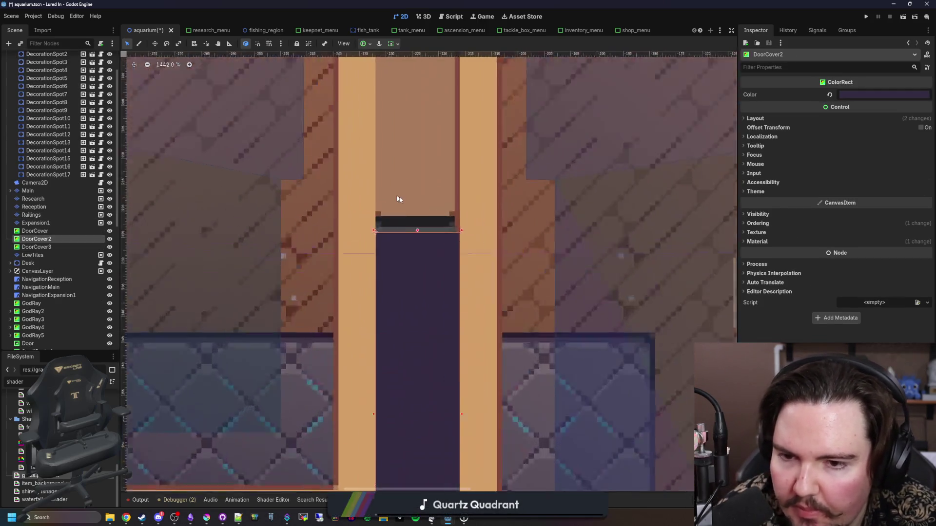
pyautogui.moveTo(465, 338); pyautogui.dragTo(467, 315)
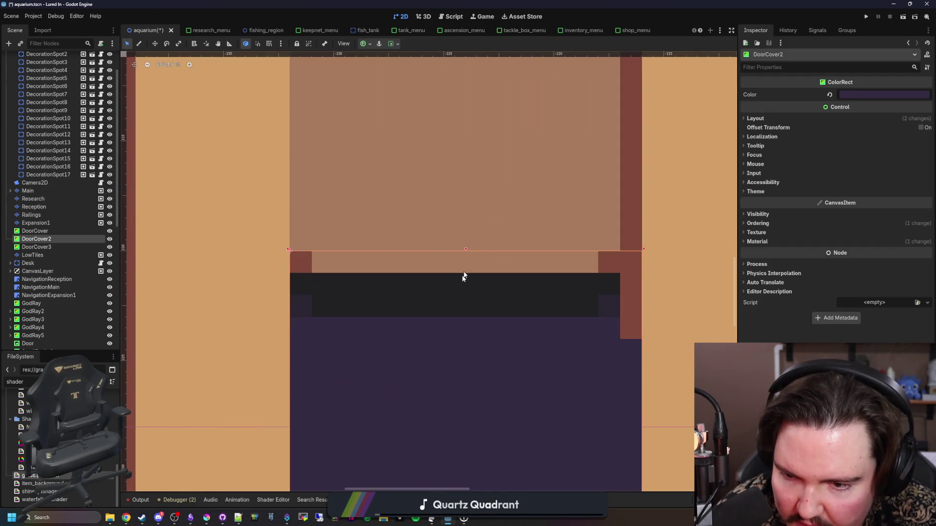
pyautogui.scroll(-13, 467, 260)
pyautogui.hotkey('ctrl', 's')
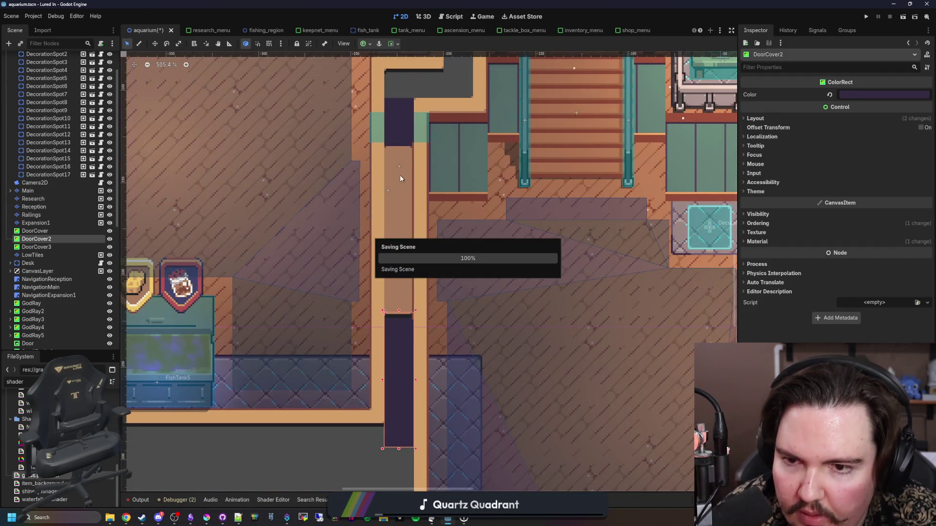
# Step: Select DoorCover3 and the Aquarium root, save the scene again, and run the project
pyautogui.scroll(7, 418, 143)
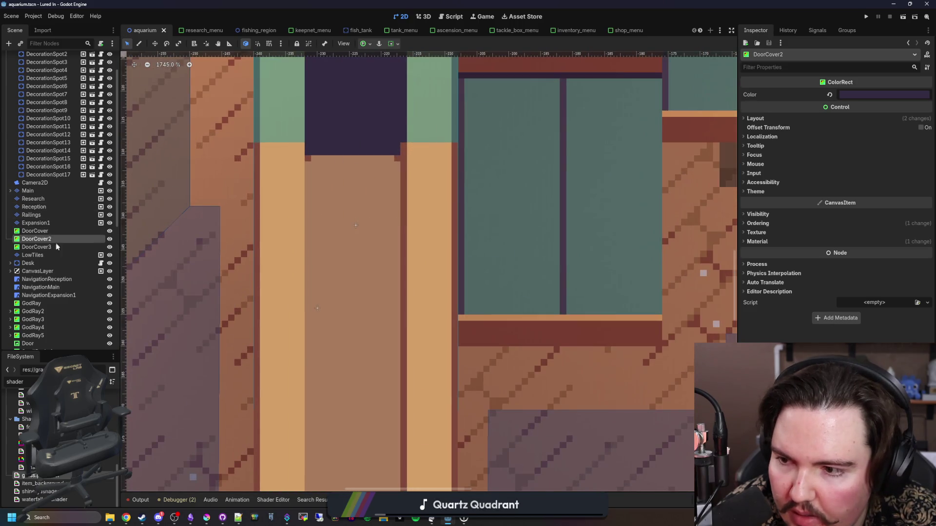
pyautogui.click(58, 247)
pyautogui.scroll(-15, 336, 272)
pyautogui.scroll(5, 362, 287)
pyautogui.hotkey('ctrl', 's')
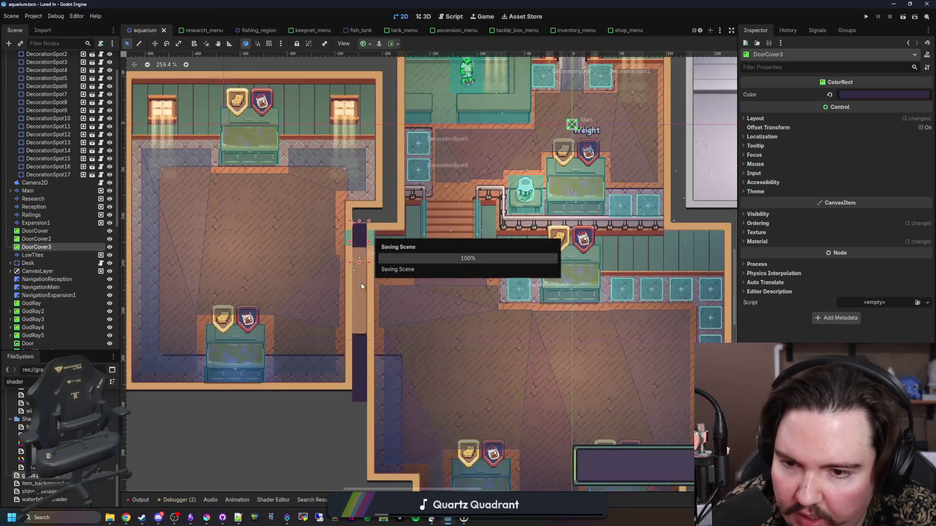
pyautogui.scroll(1, 351, 350)
pyautogui.click(384, 238)
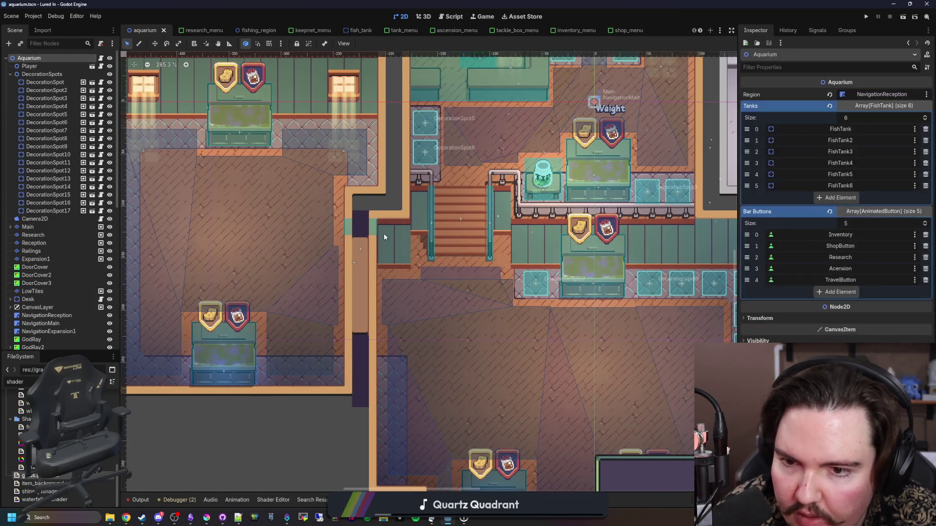
pyautogui.scroll(-8, 318, 250)
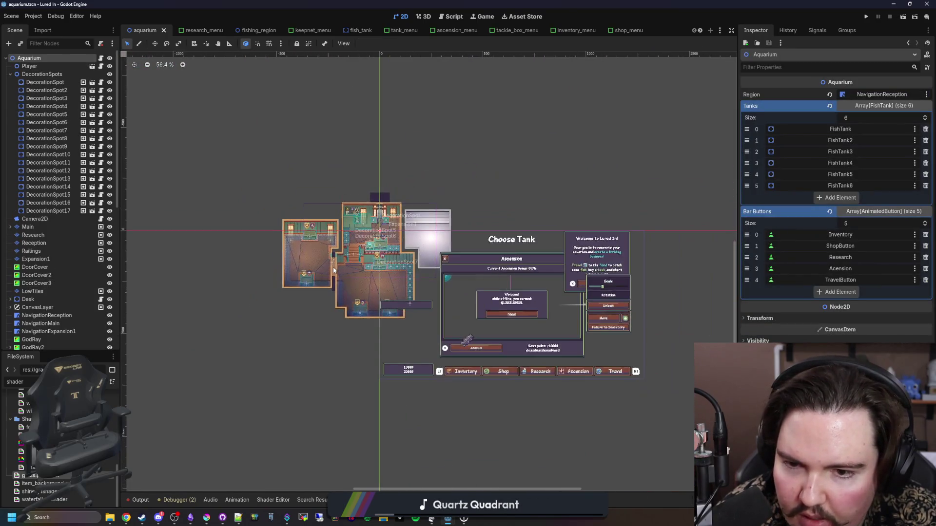
pyautogui.scroll(5, 333, 269)
pyautogui.scroll(8, 334, 270)
pyautogui.hotkey('ctrl', 's')
pyautogui.scroll(3, 330, 291)
pyautogui.scroll(-5, 349, 293)
pyautogui.hotkey('ctrl', 's')
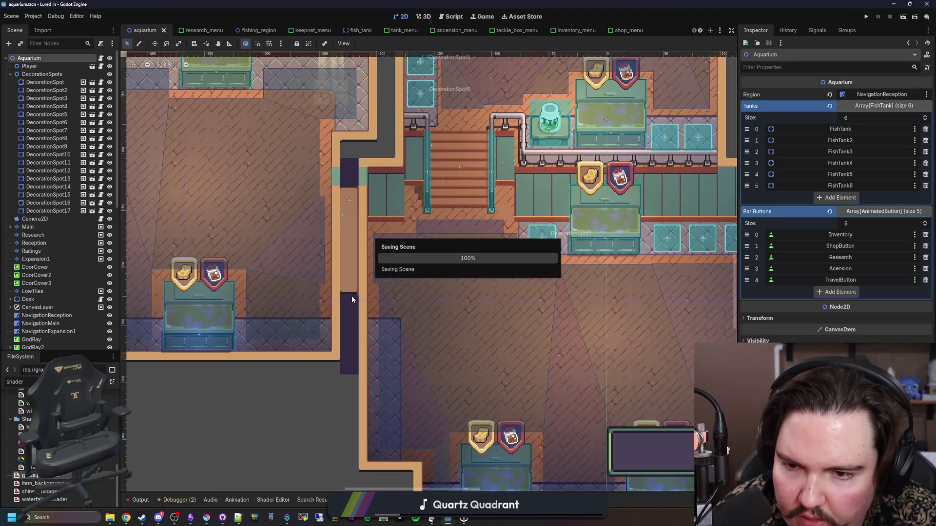
pyautogui.click(867, 17)
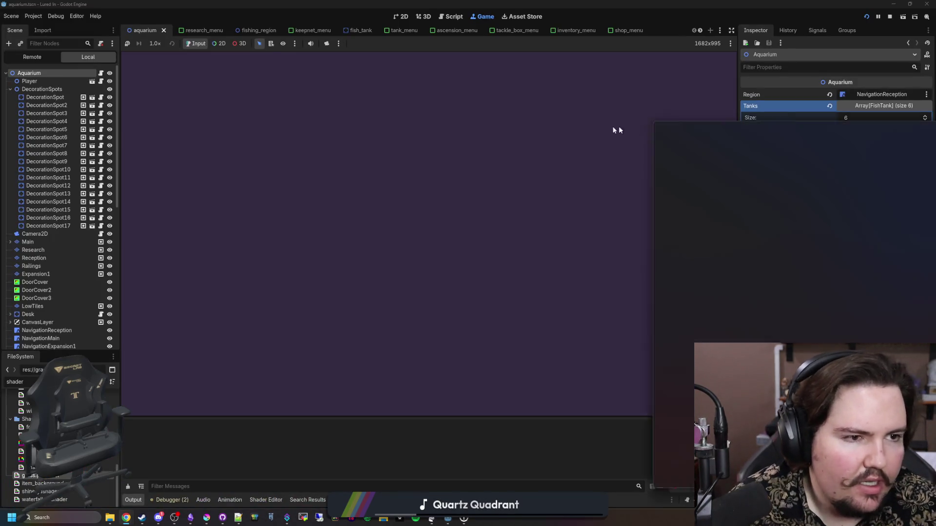
# Step: Search Chrome for 'godot 4.7' and open the godotengine.org release announcement full screen
pyautogui.moveTo(619, 126)
pyautogui.mouseDown()
pyautogui.moveTo(320, 142)
pyautogui.moveTo(120, 119)
pyautogui.mouseUp()
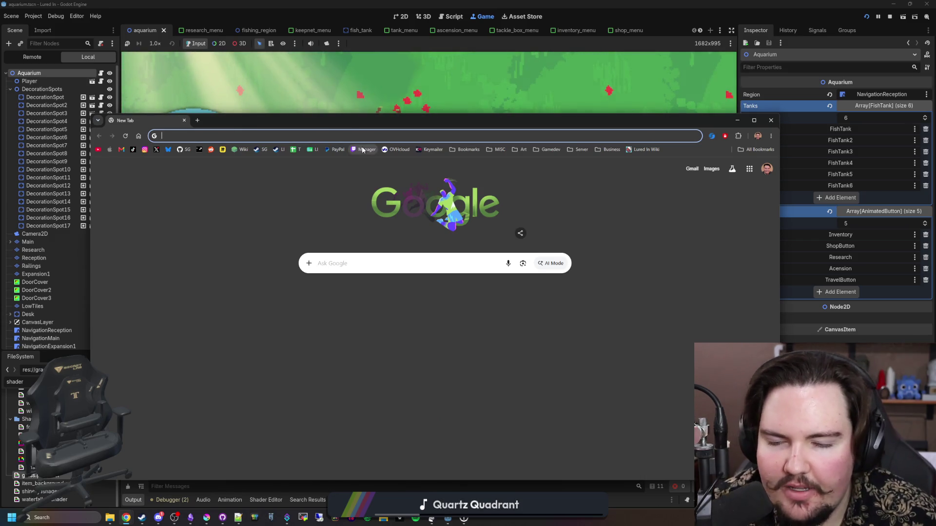
pyautogui.write('god')
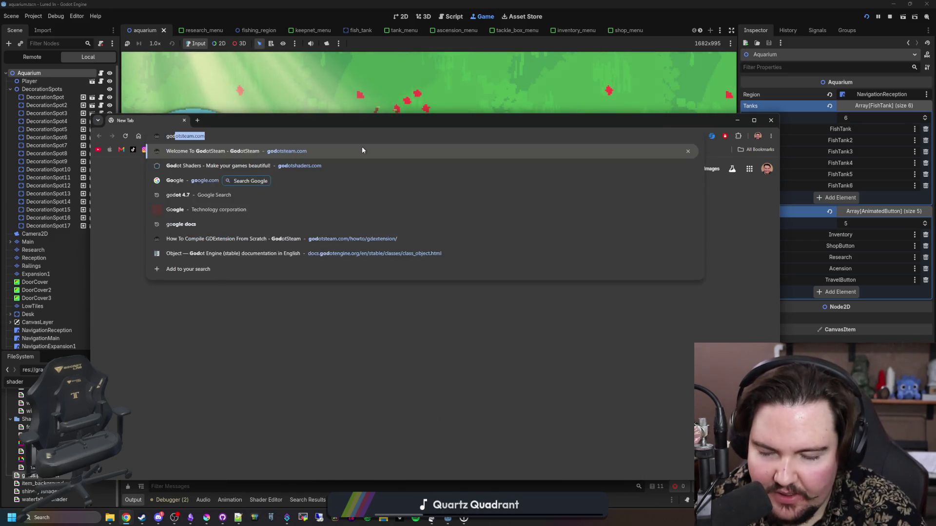
pyautogui.write('ot 4.7')
pyautogui.press('Return')
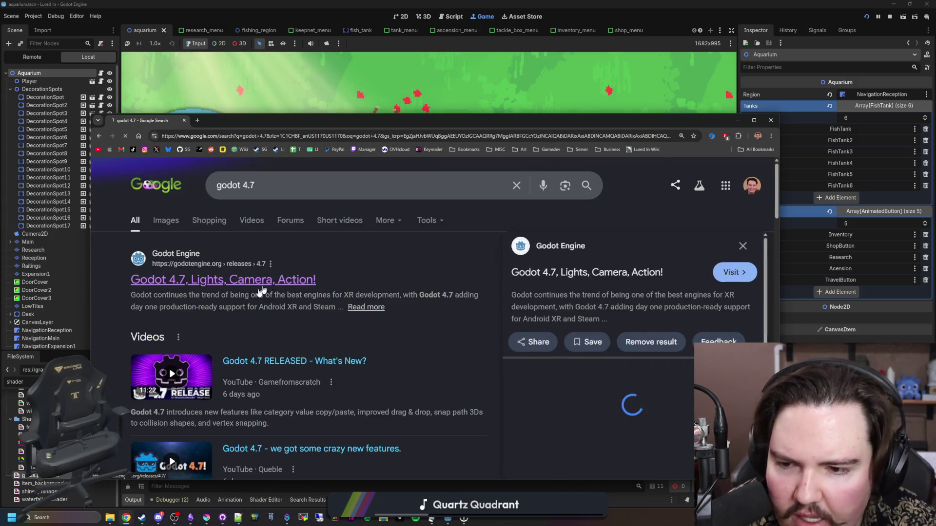
pyautogui.click(267, 279)
pyautogui.press('super+Up')
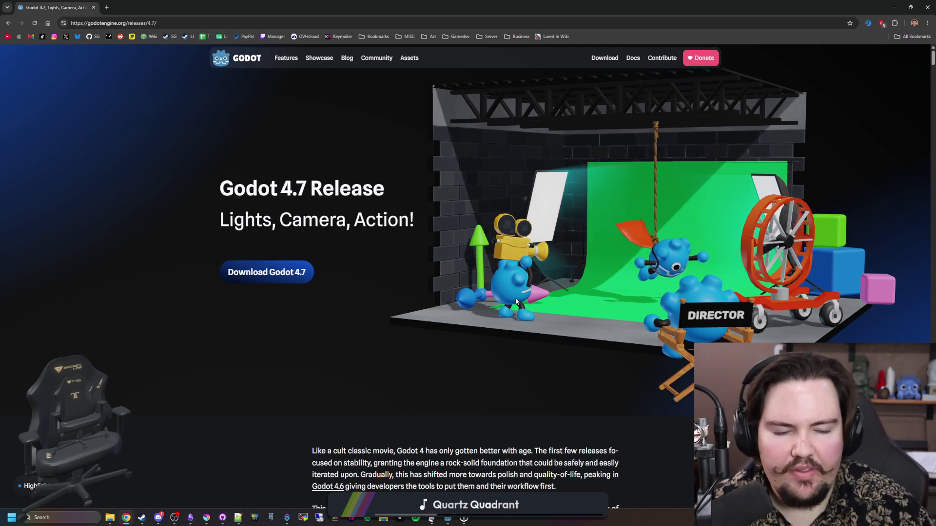
# Step: Scroll through the release highlights and open the DrawableTexture2D link in a new tab
pyautogui.scroll(-3, 475, 302)
pyautogui.scroll(3, 501, 261)
pyautogui.scroll(-15, 565, 217)
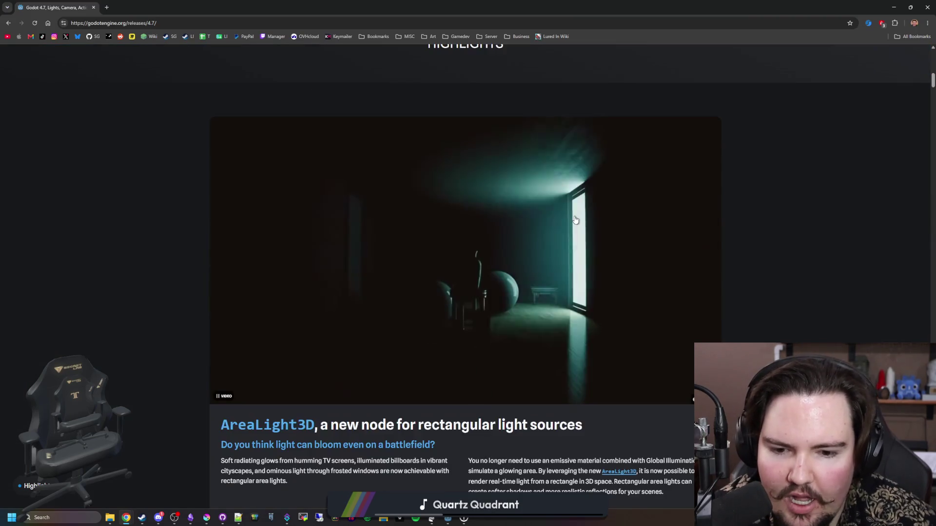
pyautogui.scroll(-7, 575, 220)
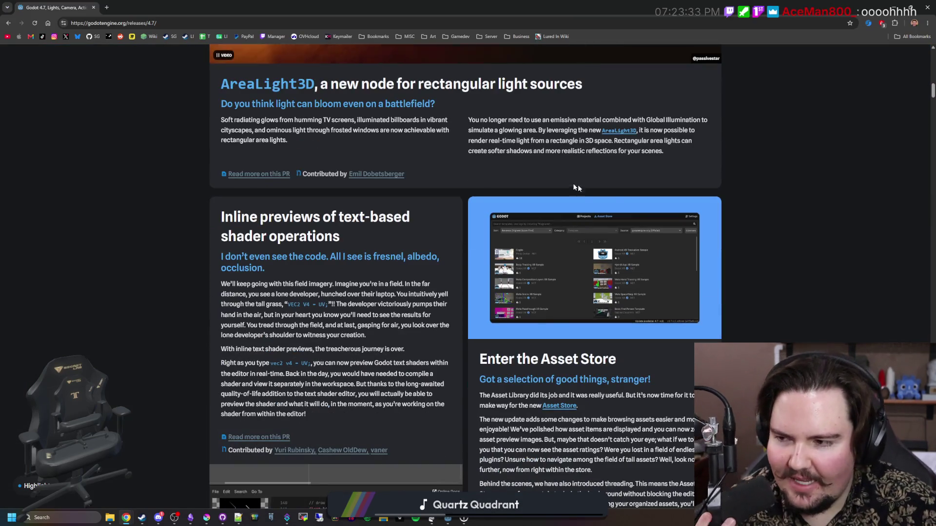
pyautogui.scroll(-6, 580, 243)
pyautogui.scroll(-17, 583, 244)
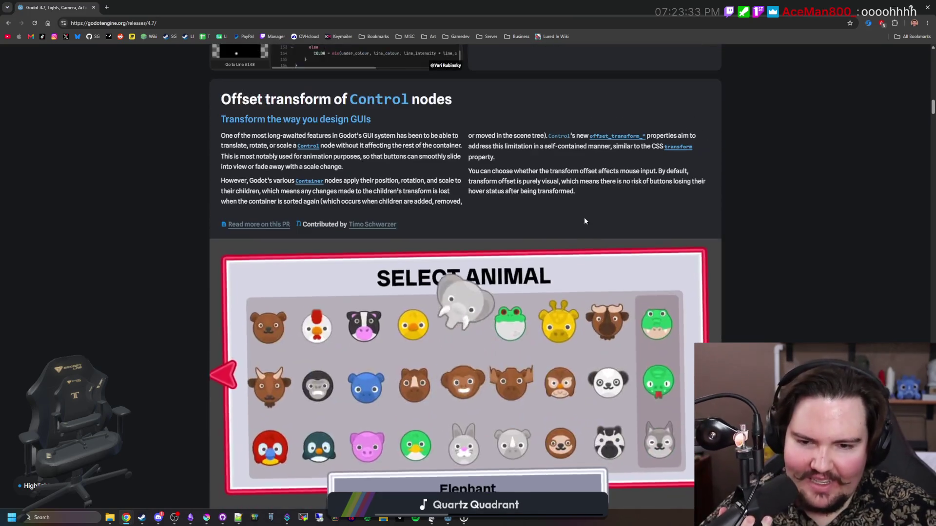
pyautogui.scroll(3, 616, 335)
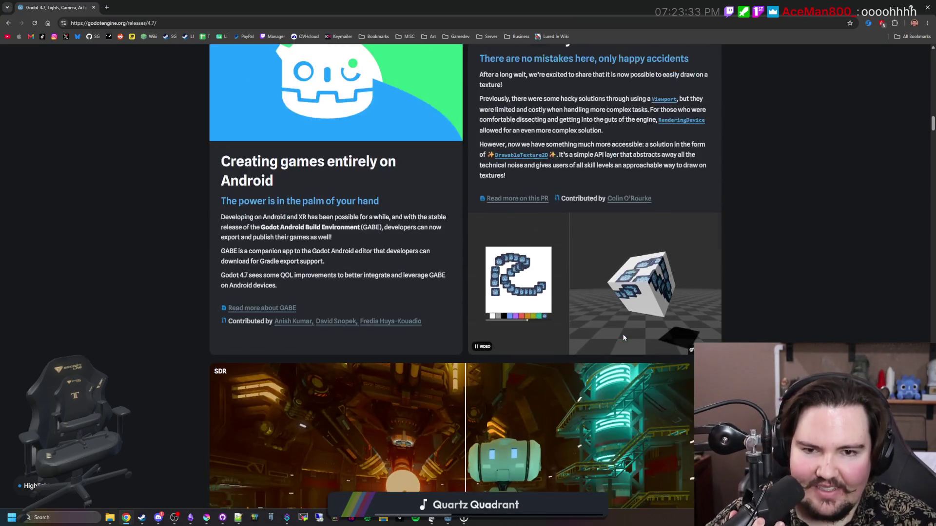
pyautogui.scroll(1, 721, 273)
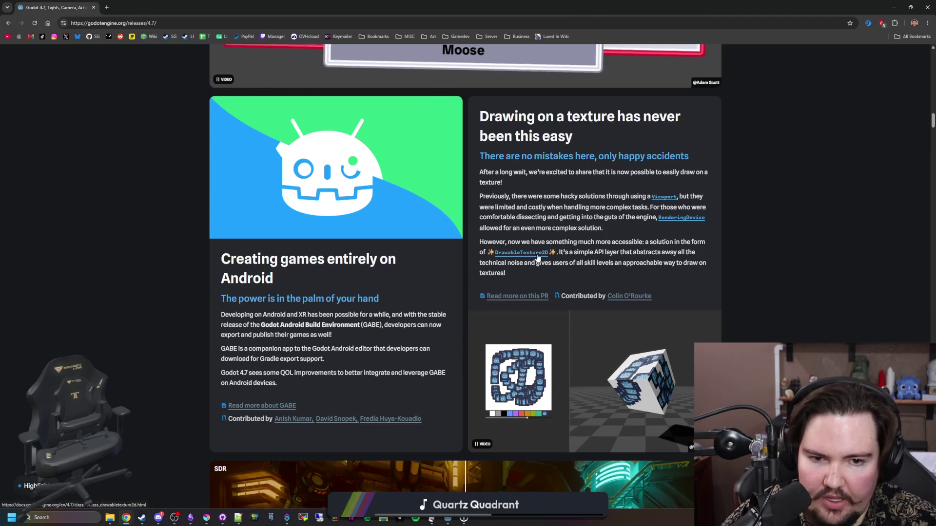
pyautogui.middleClick(539, 257)
# Step: Switch to the DrawableTexture2D docs tab and scroll through the class reference
pyautogui.click(153, 6)
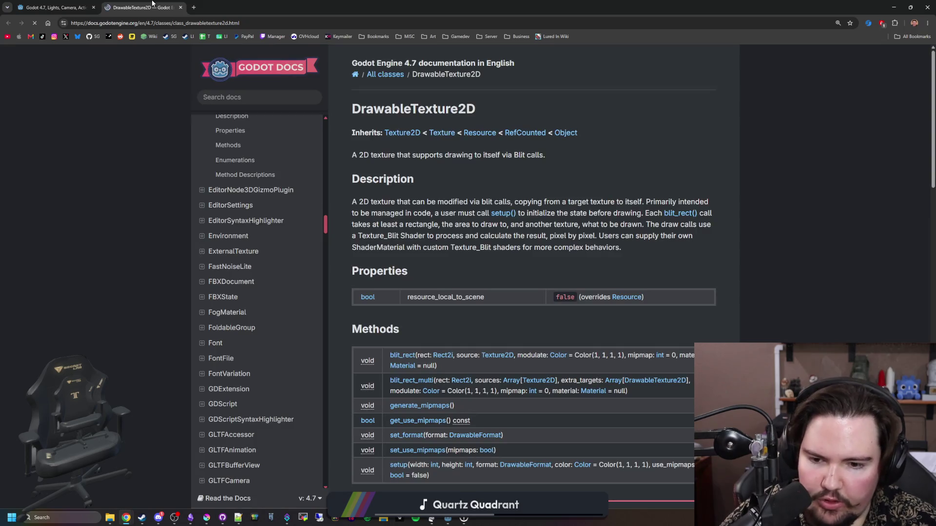
pyautogui.scroll(-1, 468, 246)
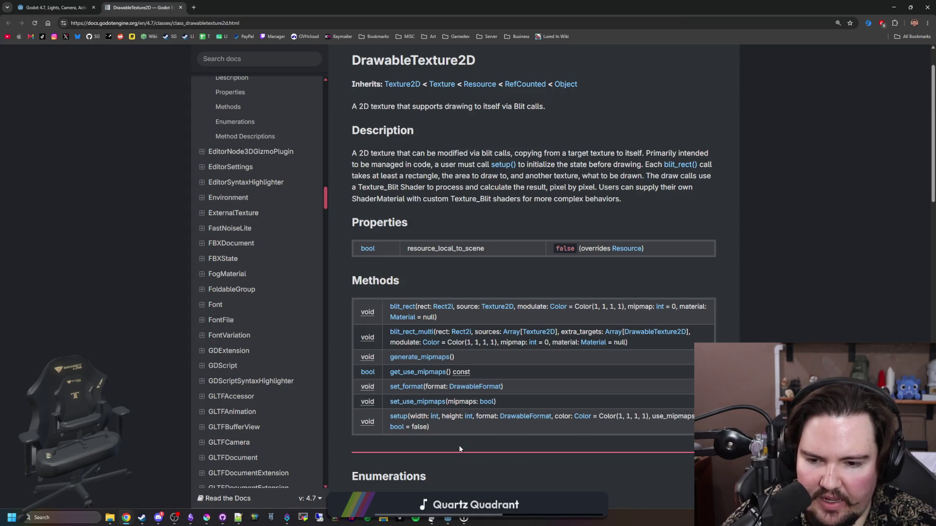
pyautogui.scroll(-3, 442, 330)
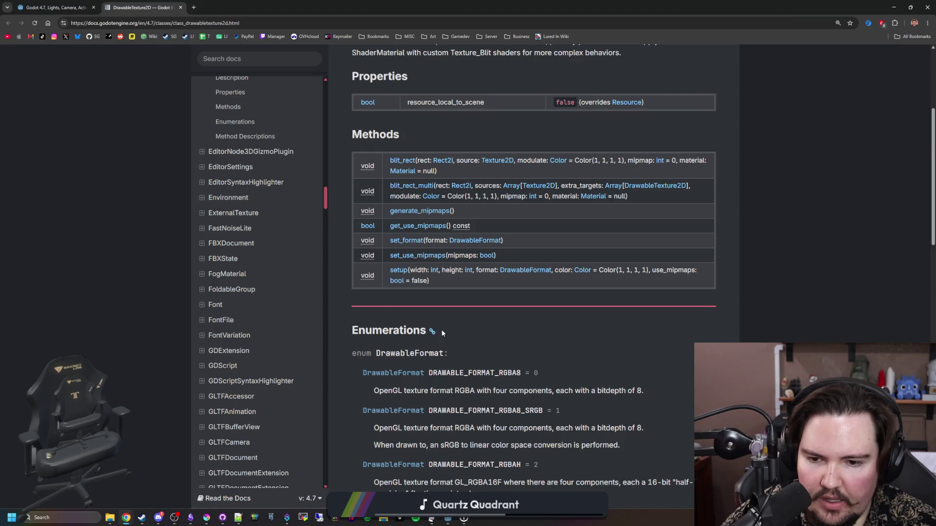
pyautogui.scroll(-7, 442, 333)
pyautogui.scroll(-1, 442, 330)
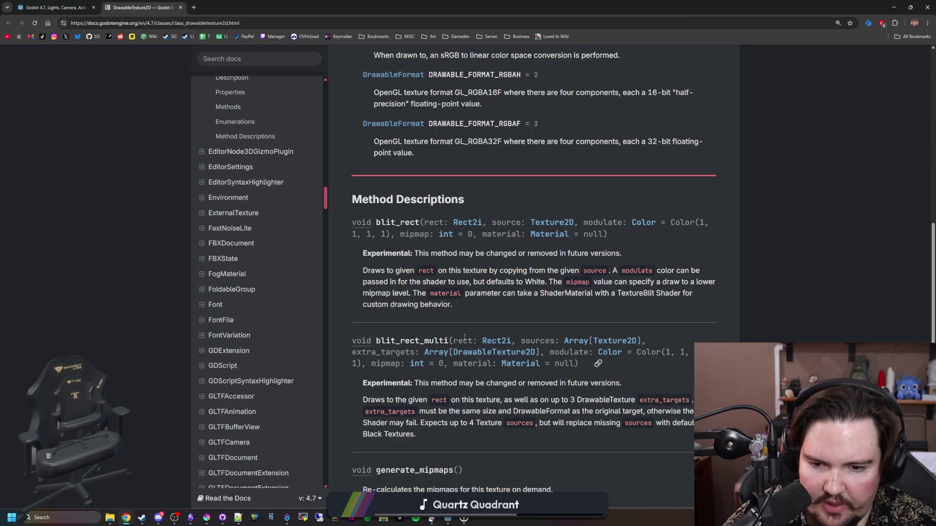
pyautogui.scroll(-4, 502, 213)
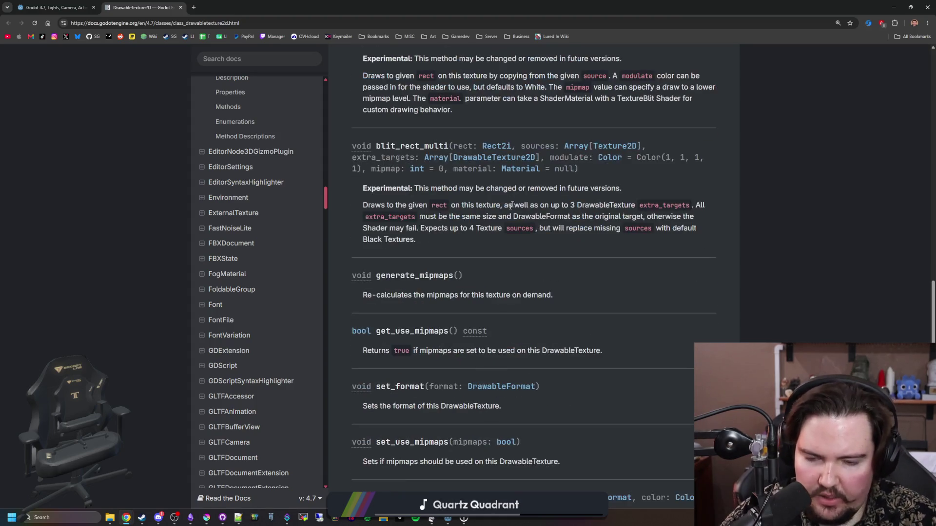
pyautogui.scroll(-1, 391, 315)
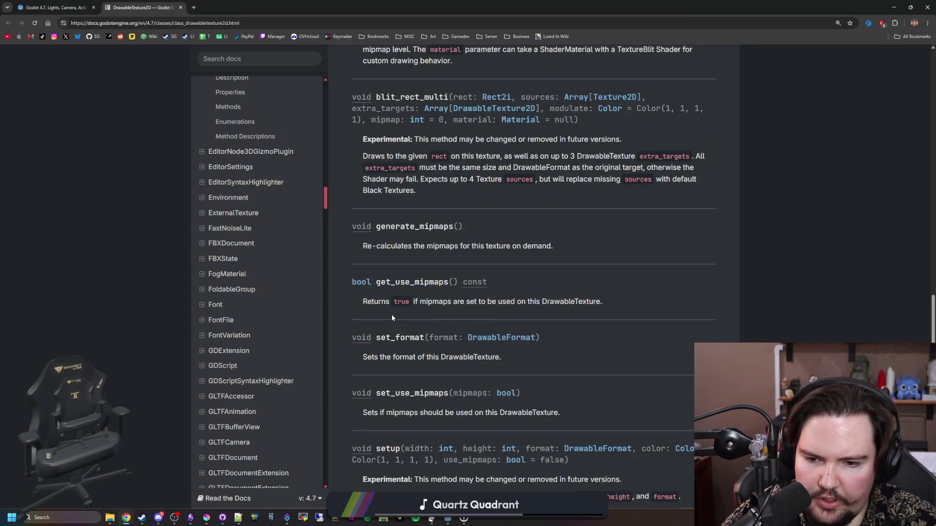
pyautogui.scroll(-2, 391, 314)
pyautogui.scroll(-2, 391, 314)
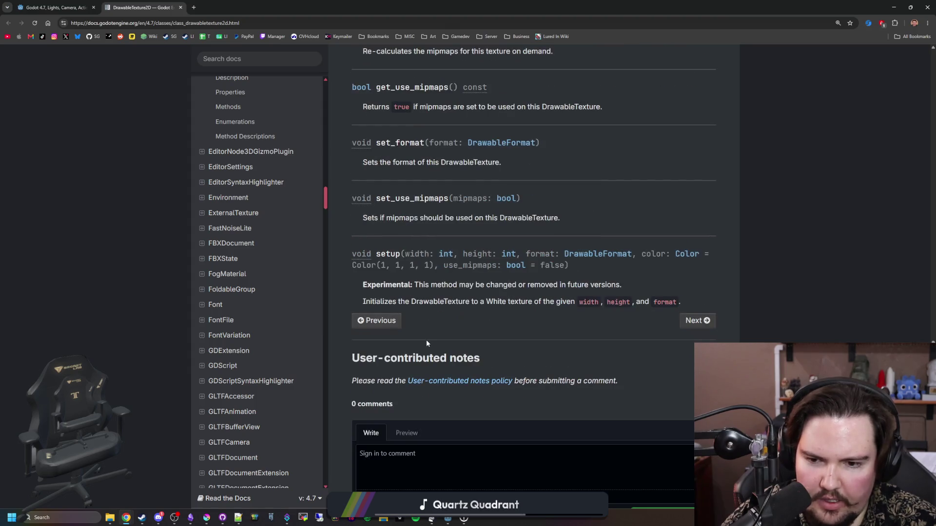
pyautogui.scroll(12, 423, 329)
pyautogui.scroll(5, 466, 320)
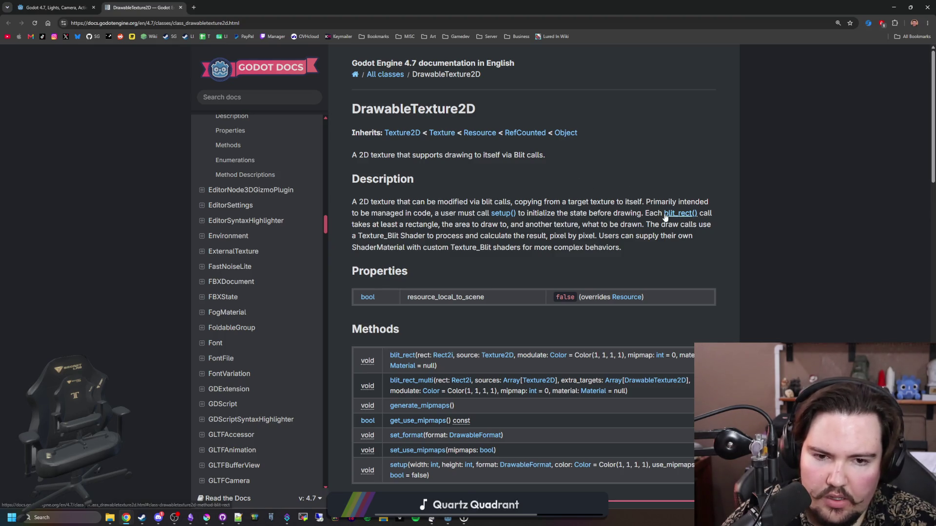
# Step: Highlight lines of the Description text, then float the restored docs window over the Godot editor
pyautogui.moveTo(396, 225); pyautogui.dragTo(599, 225)
pyautogui.moveTo(671, 226)
pyautogui.mouseDown()
pyautogui.moveTo(449, 239)
pyautogui.moveTo(652, 239)
pyautogui.mouseUp()
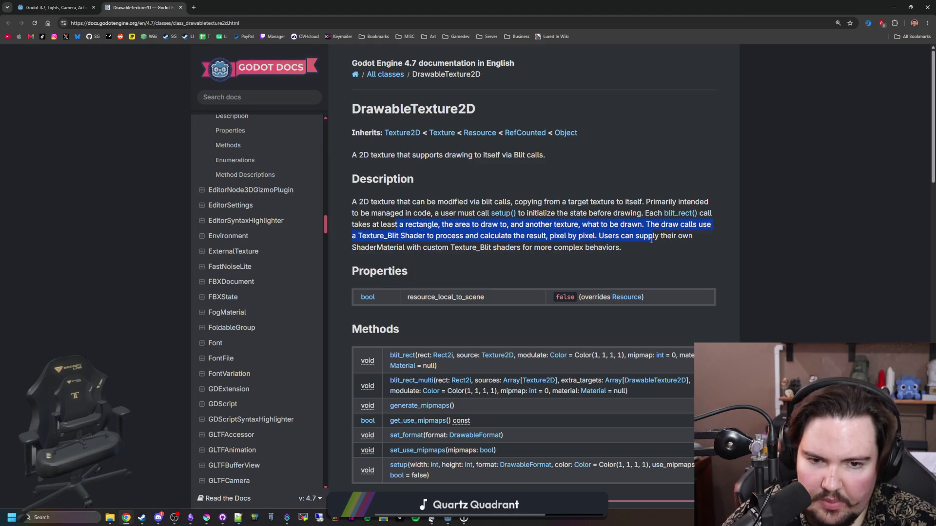
pyautogui.click(651, 239)
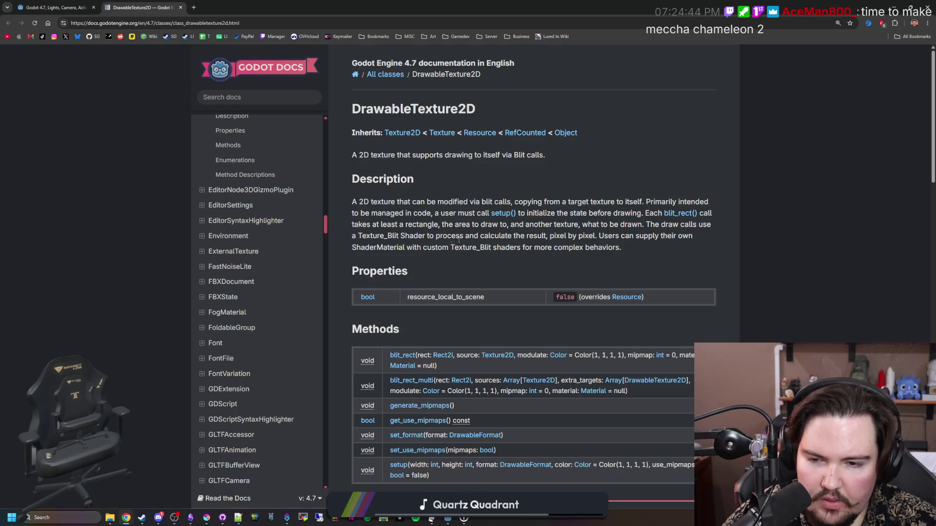
pyautogui.moveTo(430, 249); pyautogui.dragTo(620, 250)
pyautogui.click(597, 250)
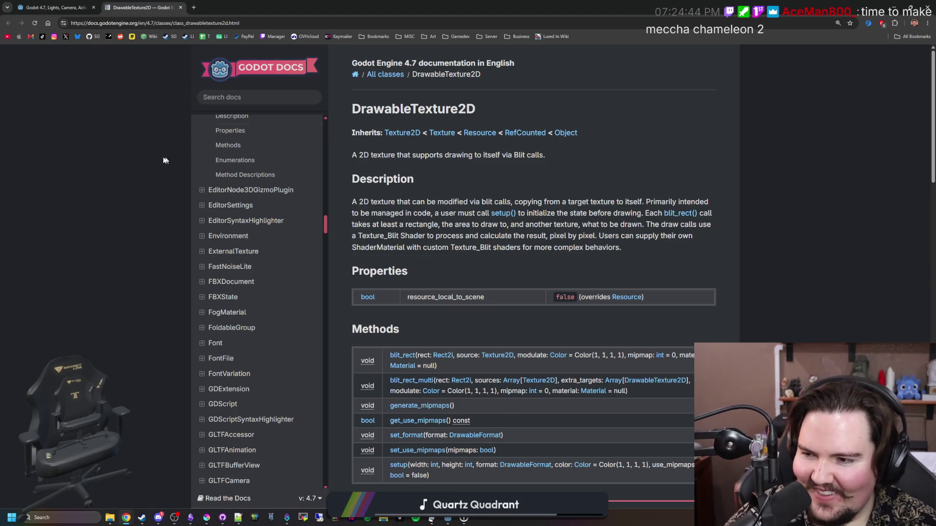
pyautogui.moveTo(264, 8); pyautogui.dragTo(625, 157)
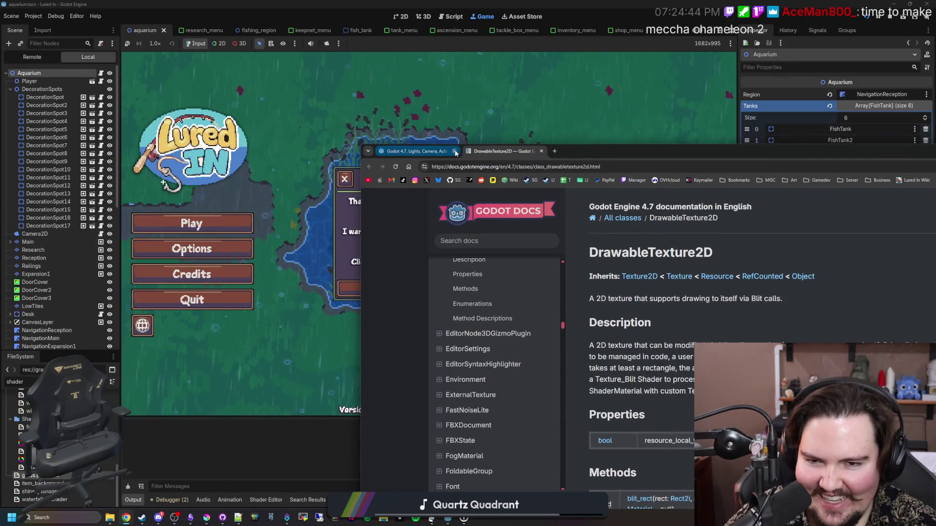
# Step: Close the docs tab and browser, dismiss Feedback, start the game and dismiss Welcome Back
pyautogui.hotkey('ctrl', 'w')
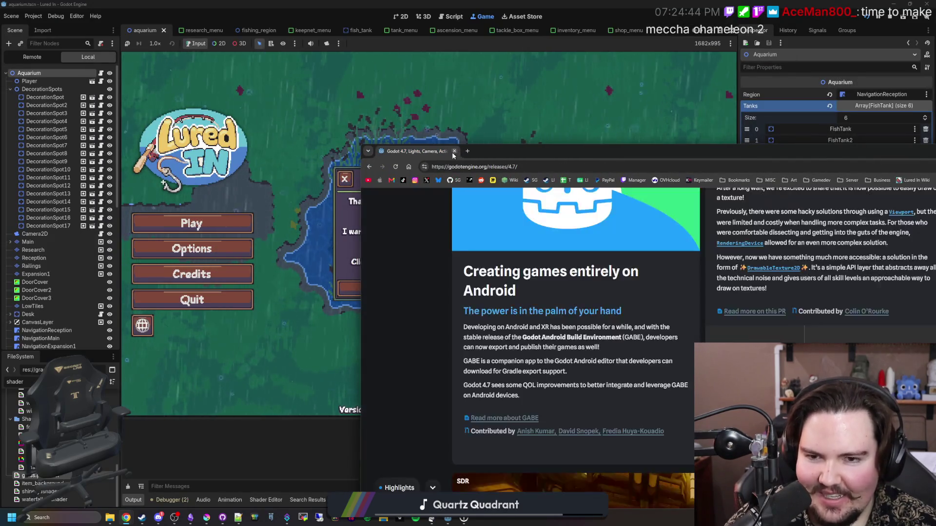
pyautogui.click(454, 151)
pyautogui.click(343, 179)
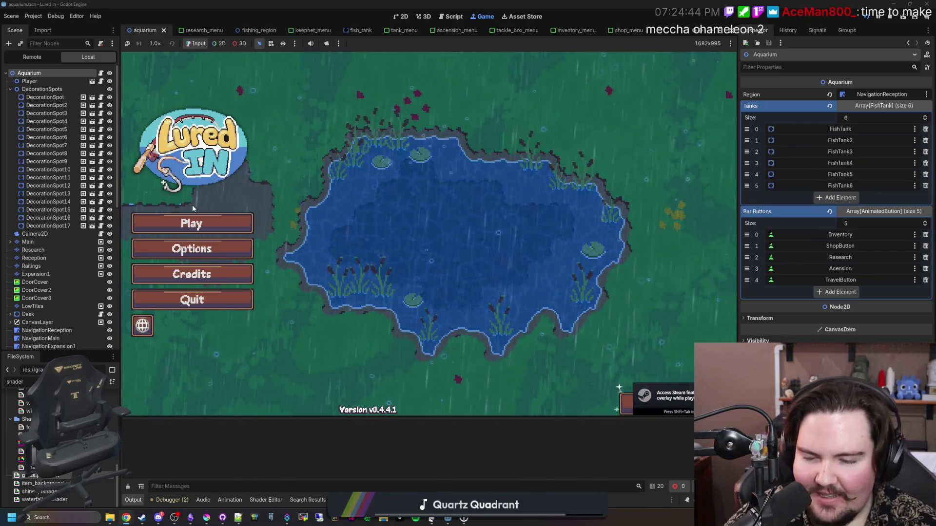
pyautogui.click(201, 220)
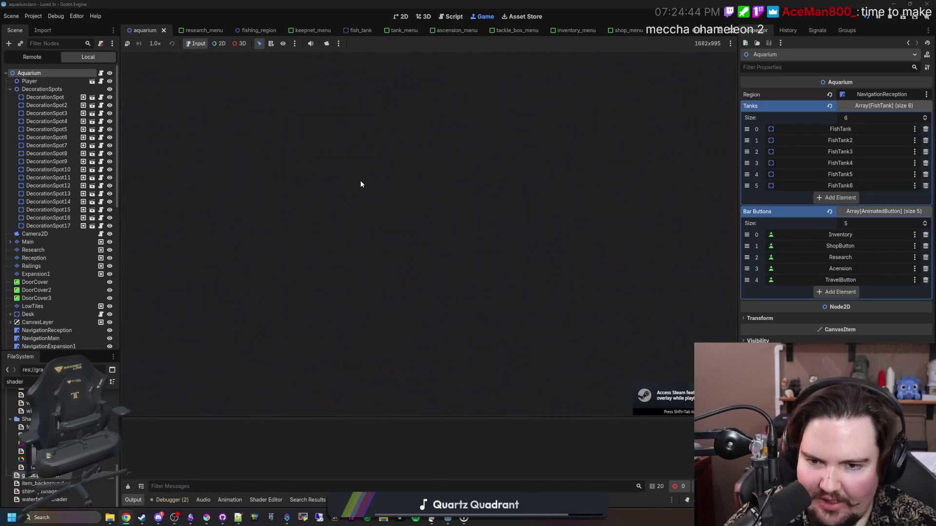
pyautogui.click(420, 269)
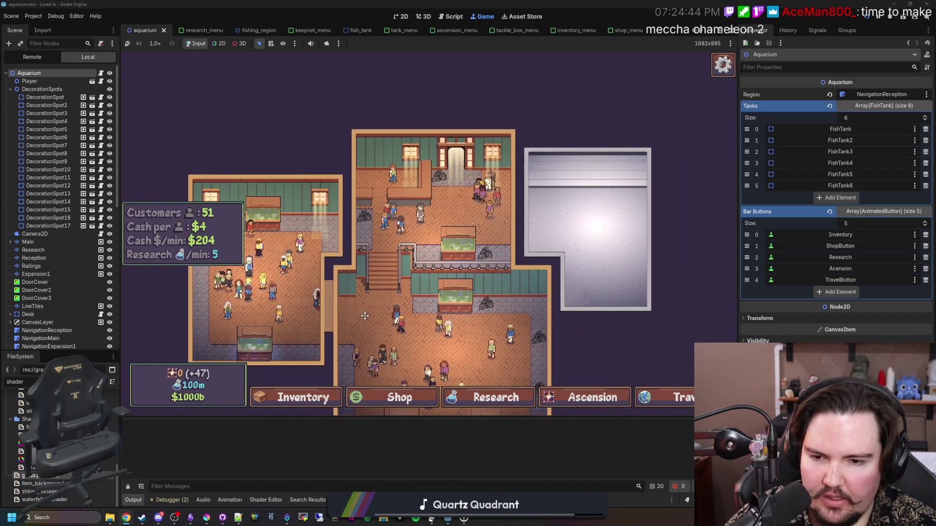
# Step: Zoom and pan the game camera around the aquarium rooms, then bring Steam forward
pyautogui.scroll(5, 368, 306)
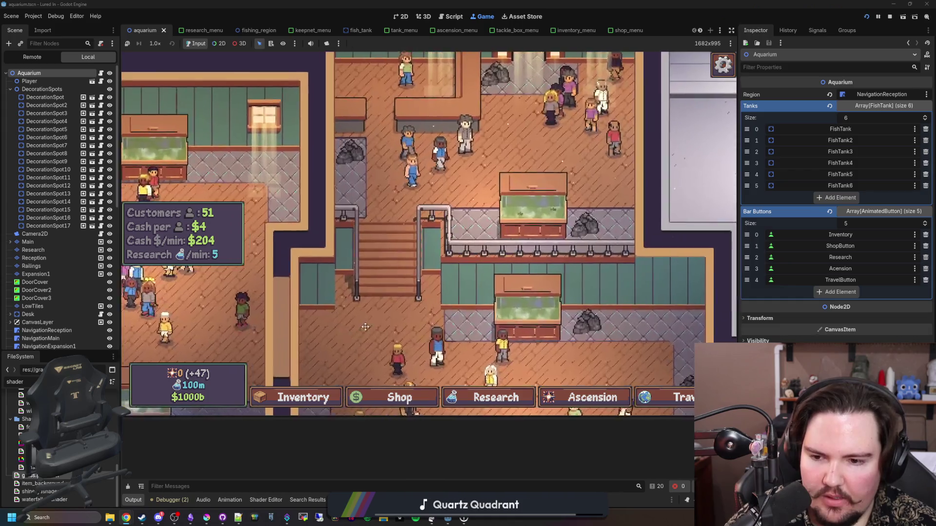
pyautogui.scroll(5, 422, 310)
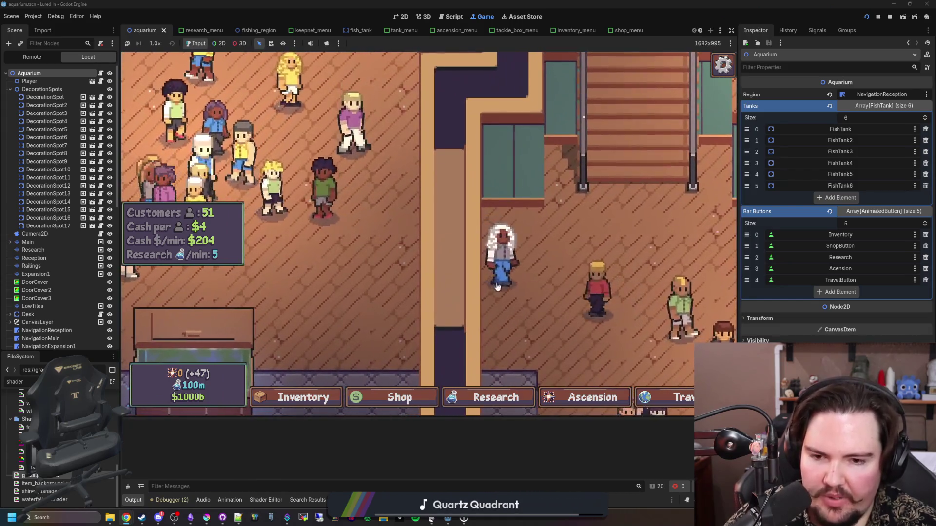
pyautogui.moveTo(496, 287); pyautogui.dragTo(353, 307)
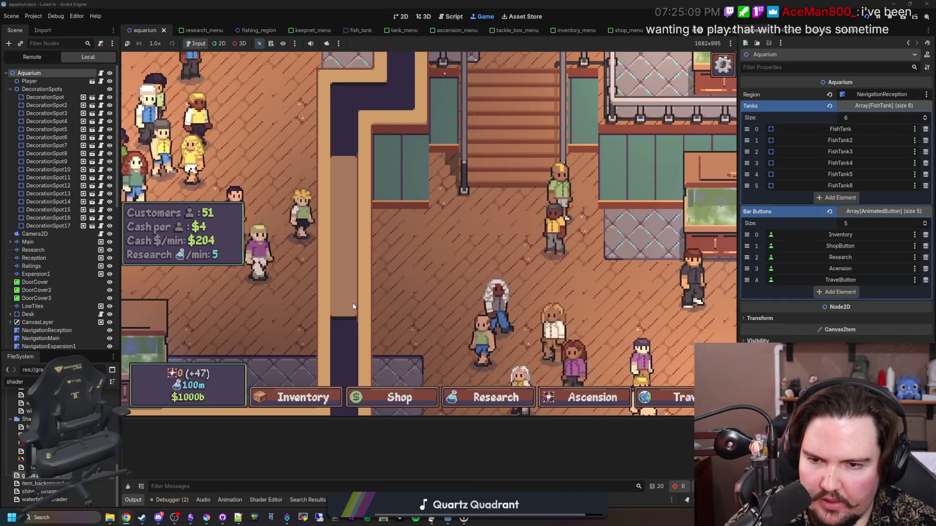
pyautogui.scroll(-6, 353, 307)
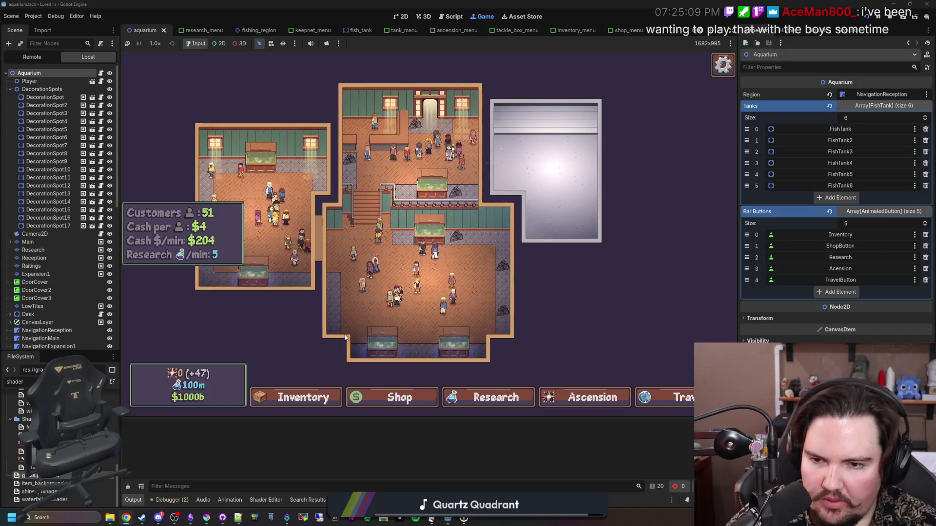
pyautogui.scroll(3, 349, 327)
pyautogui.scroll(3, 273, 281)
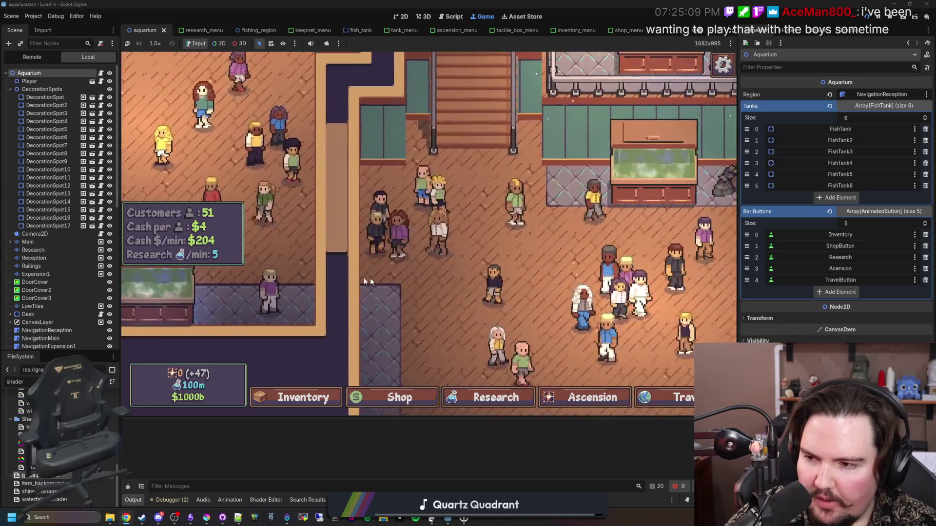
pyautogui.scroll(-3, 371, 273)
pyautogui.scroll(2, 342, 302)
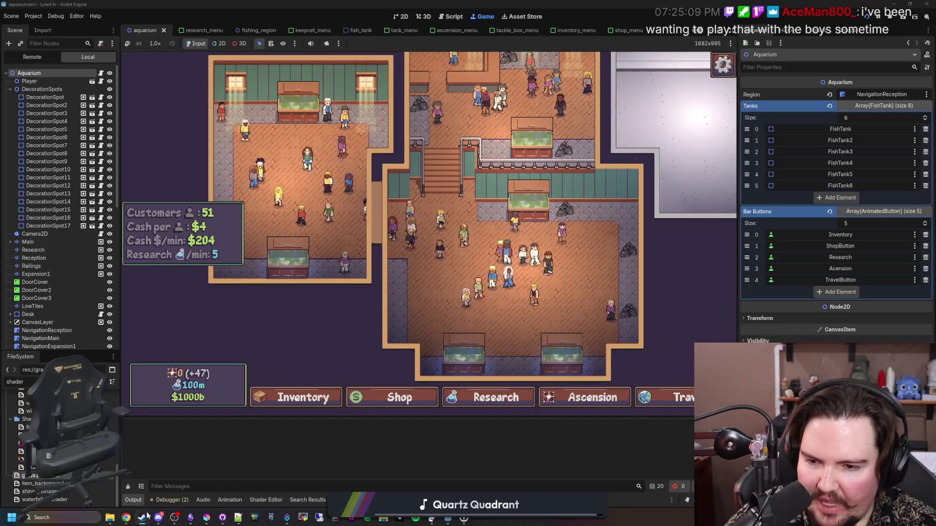
pyautogui.click(142, 518)
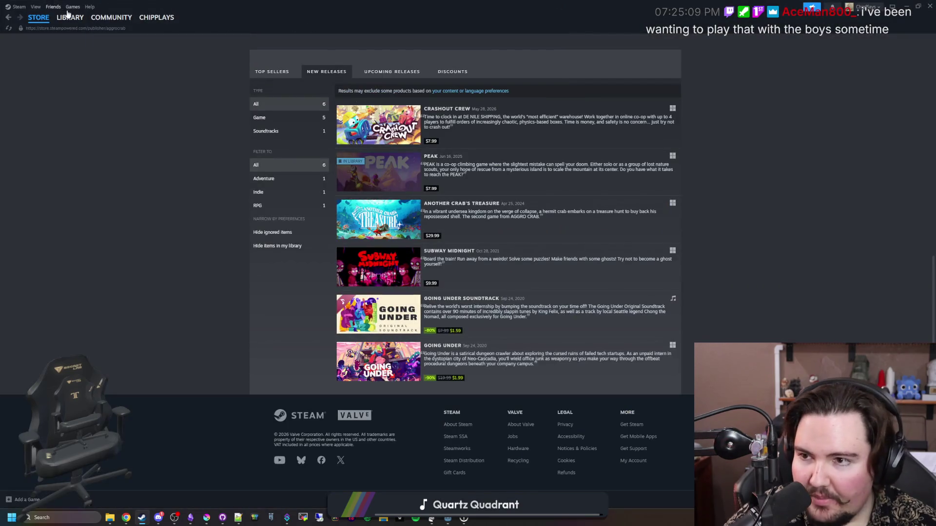
# Step: Search the Steam library for 'mecc' and open the MECCHA CHAMELEON page
pyautogui.click(69, 17)
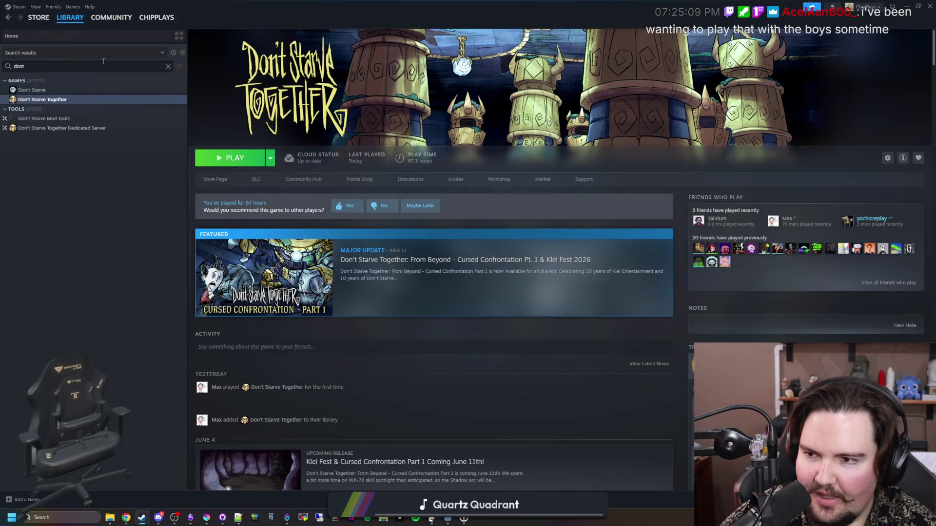
pyautogui.press('BackSpace')
pyautogui.press('BackSpace')
pyautogui.press('BackSpace')
pyautogui.write('mech')
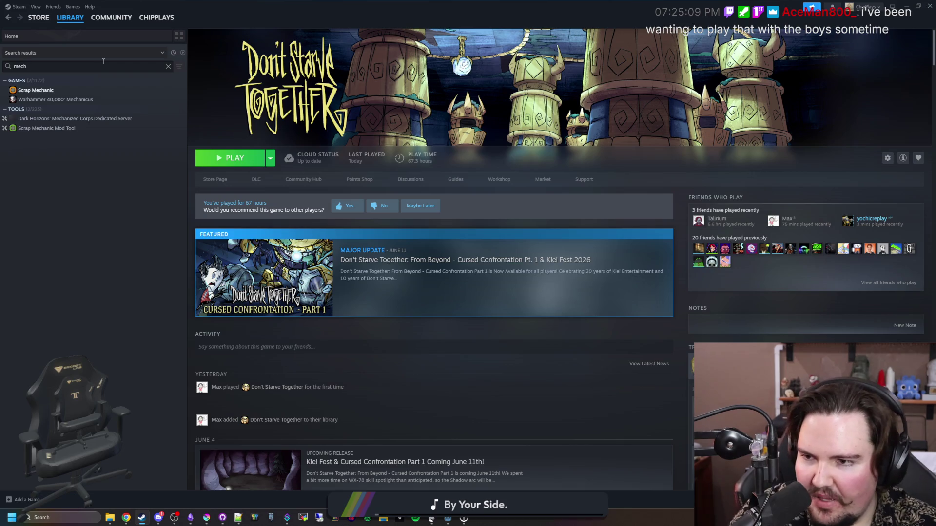
pyautogui.press('BackSpace')
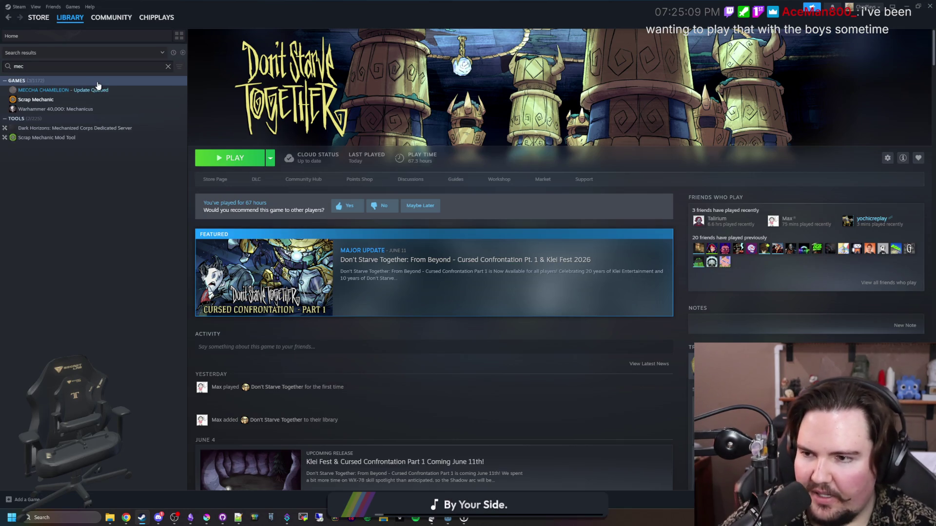
pyautogui.write('c')
pyautogui.click(37, 91)
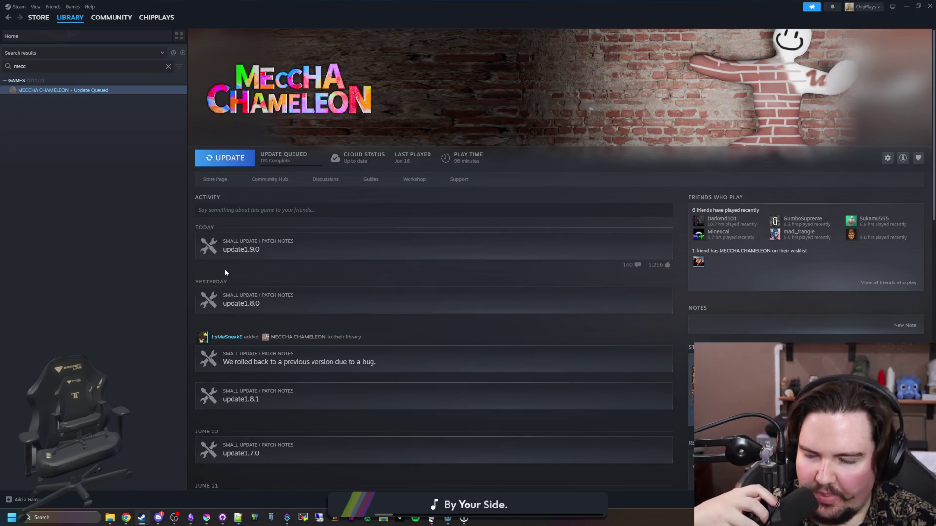
# Step: Read the update1.9.0 patch notes, then go to the game's store page
pyautogui.click(314, 253)
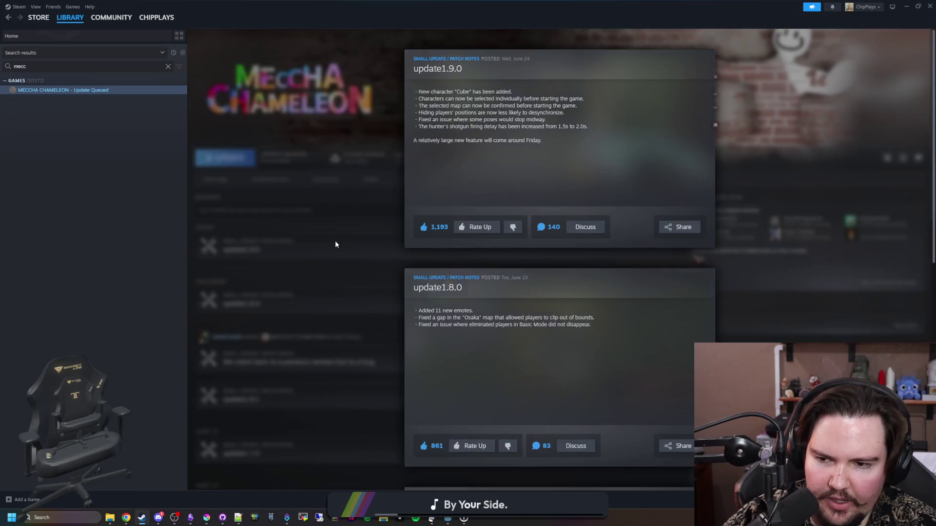
pyautogui.click(200, 207)
pyautogui.click(229, 179)
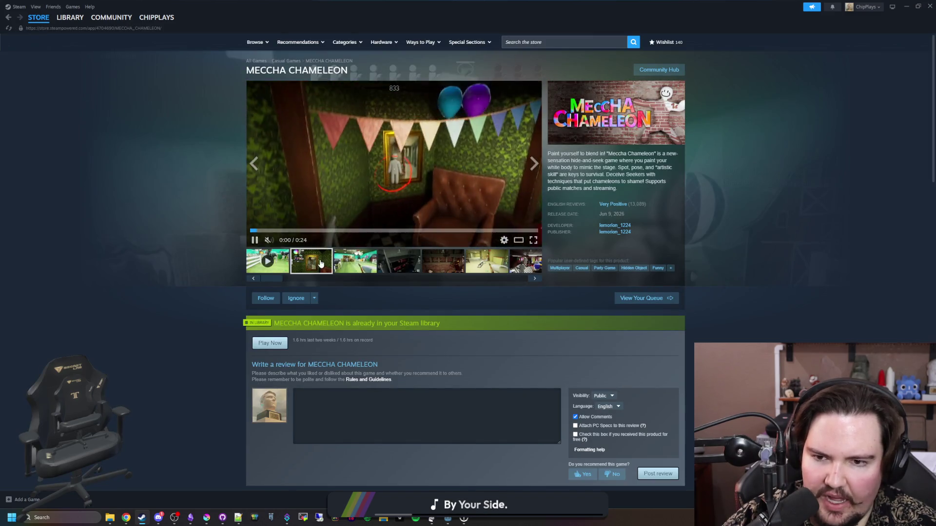
# Step: Open the full-screen screenshot viewer and page through the MECCHA CHAMELEON screenshots
pyautogui.click(434, 207)
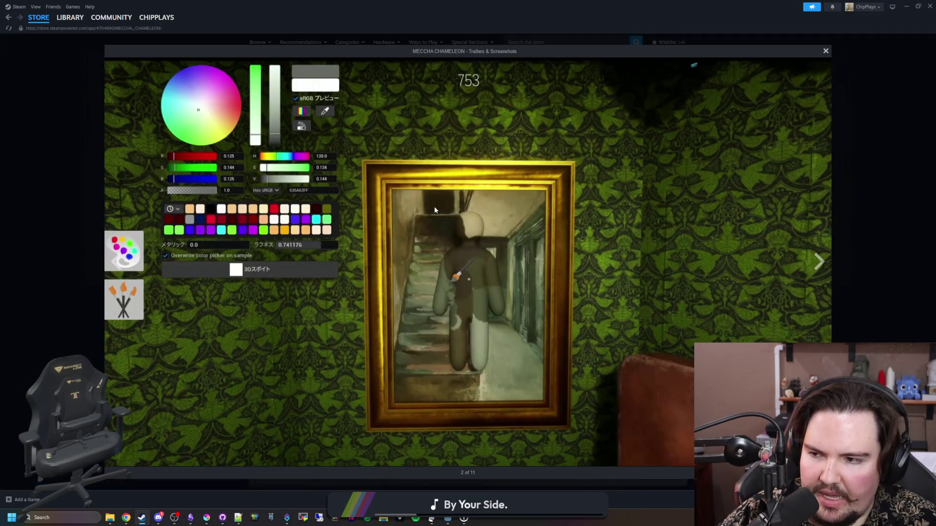
pyautogui.click(833, 261)
pyautogui.click(639, 247)
pyautogui.click(819, 262)
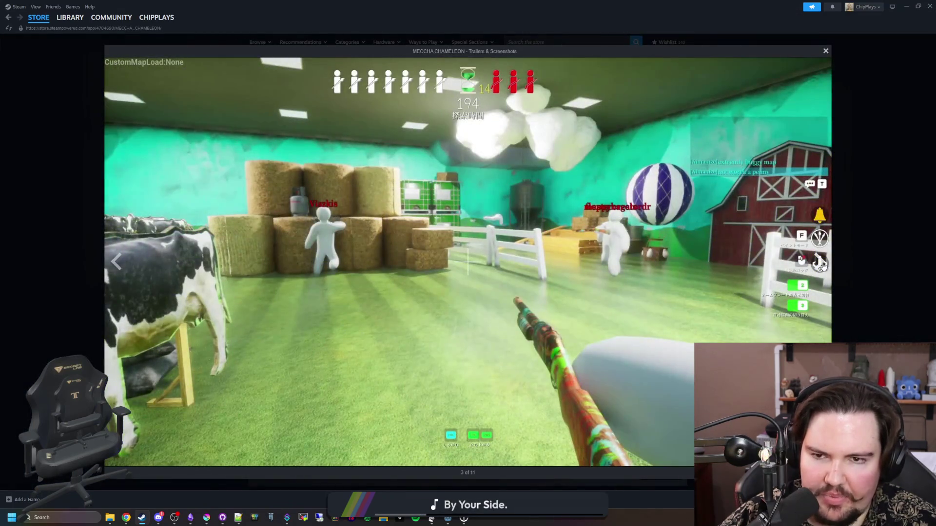
pyautogui.click(823, 264)
pyautogui.click(823, 266)
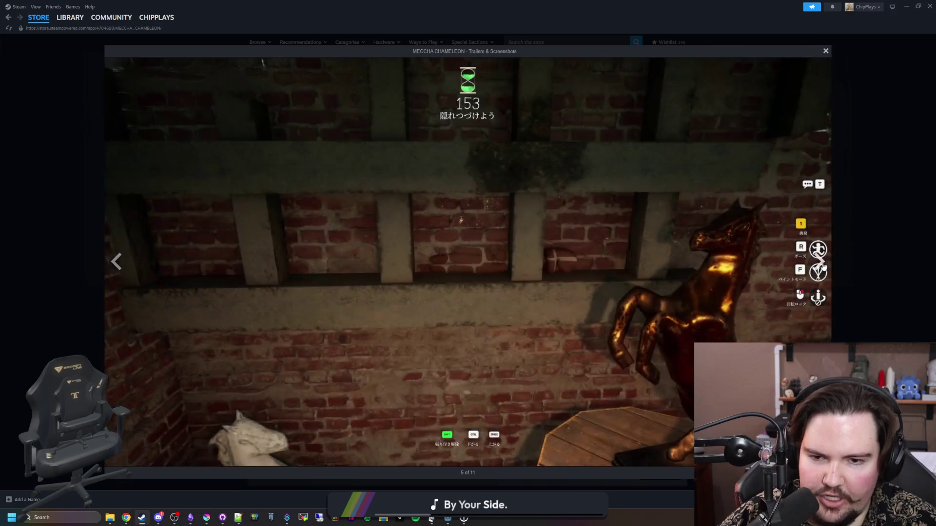
pyautogui.click(822, 266)
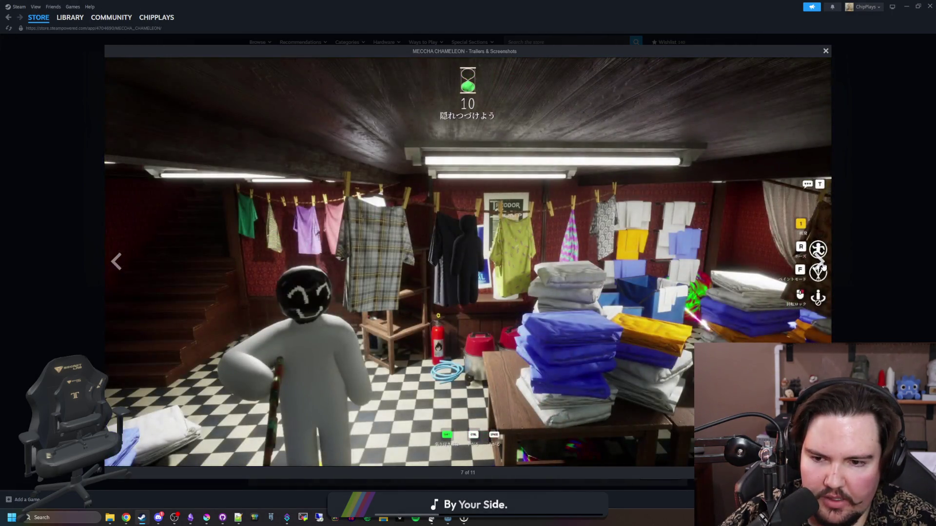
pyautogui.click(823, 265)
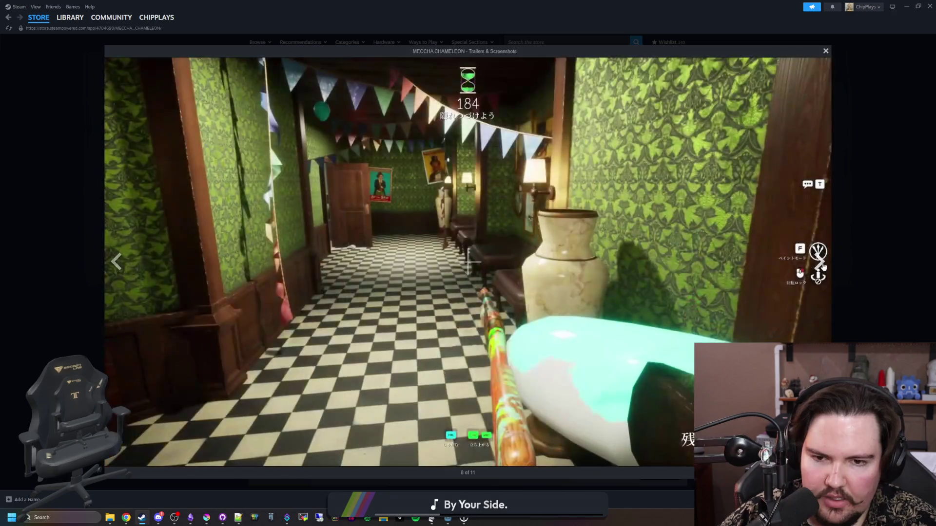
pyautogui.click(823, 266)
pyautogui.click(823, 266)
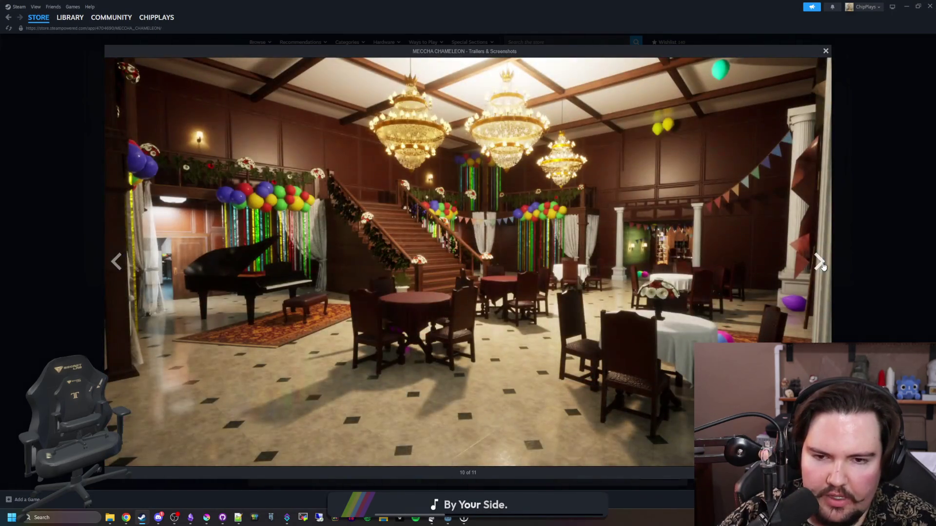
pyautogui.click(823, 266)
pyautogui.click(823, 266)
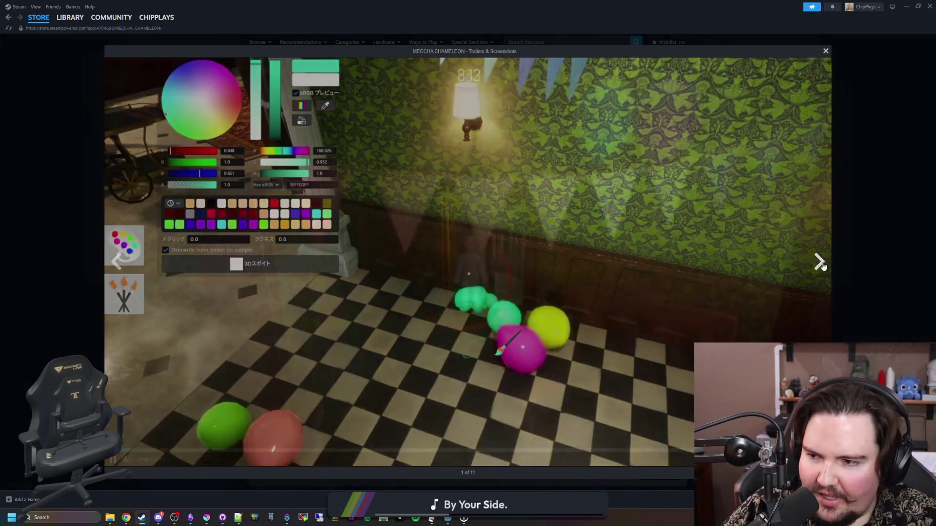
pyautogui.click(823, 266)
pyautogui.click(823, 266)
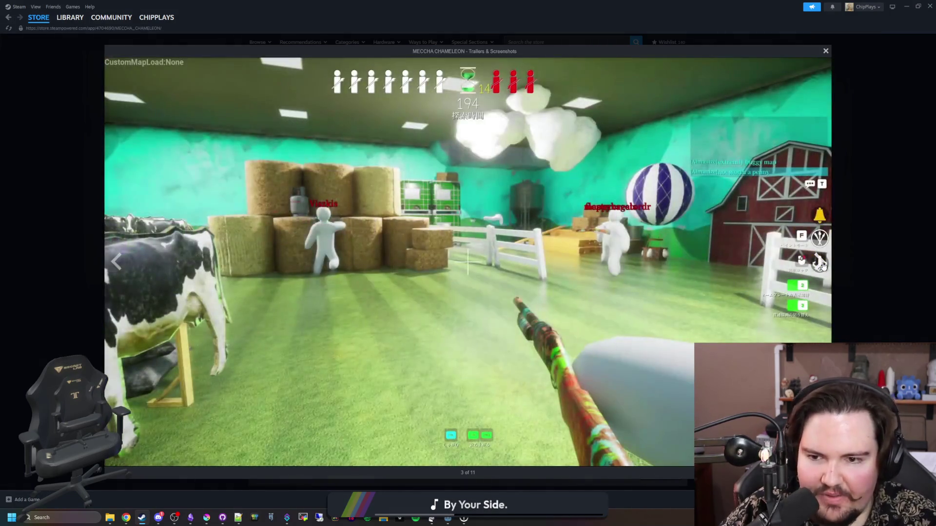
pyautogui.click(823, 266)
pyautogui.click(823, 265)
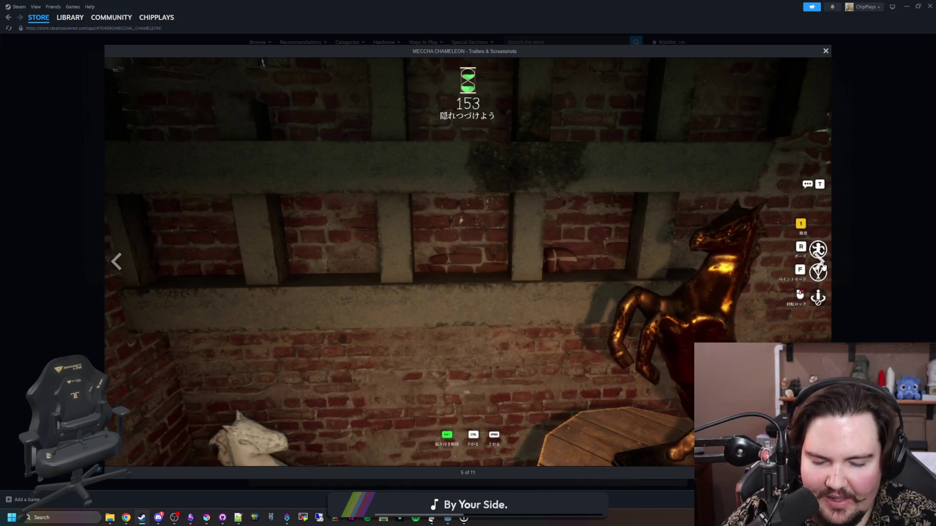
pyautogui.click(823, 266)
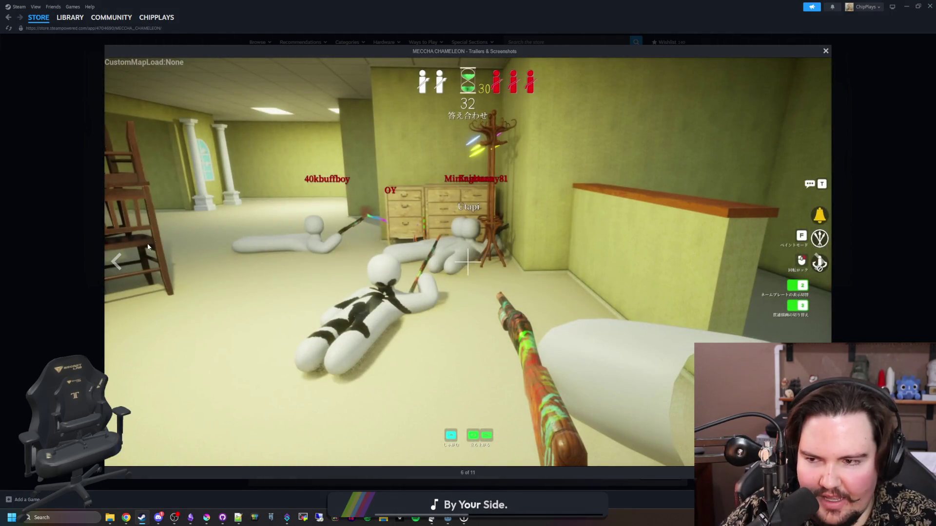
# Step: Jump back to the brick-wall screenshot and advance past the laundry room shot
pyautogui.click(117, 264)
pyautogui.click(826, 274)
pyautogui.click(826, 274)
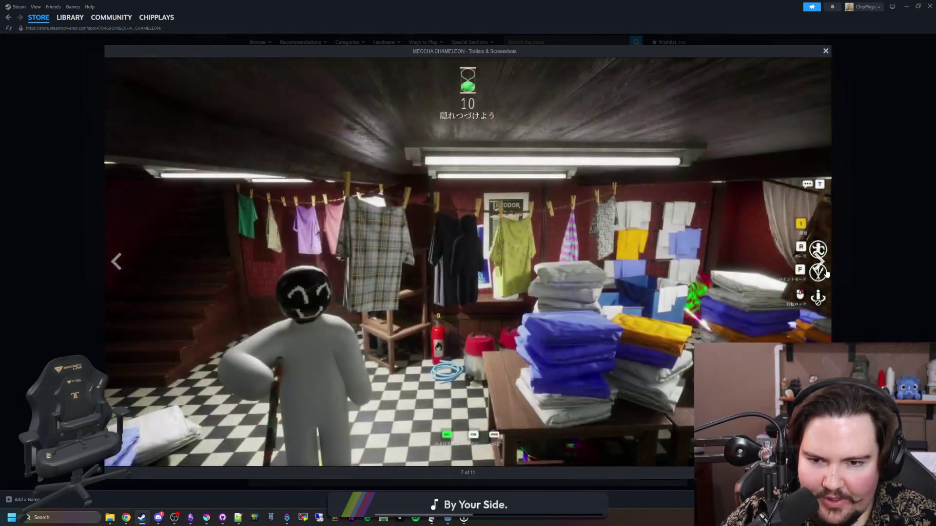
pyautogui.click(826, 271)
pyautogui.click(820, 264)
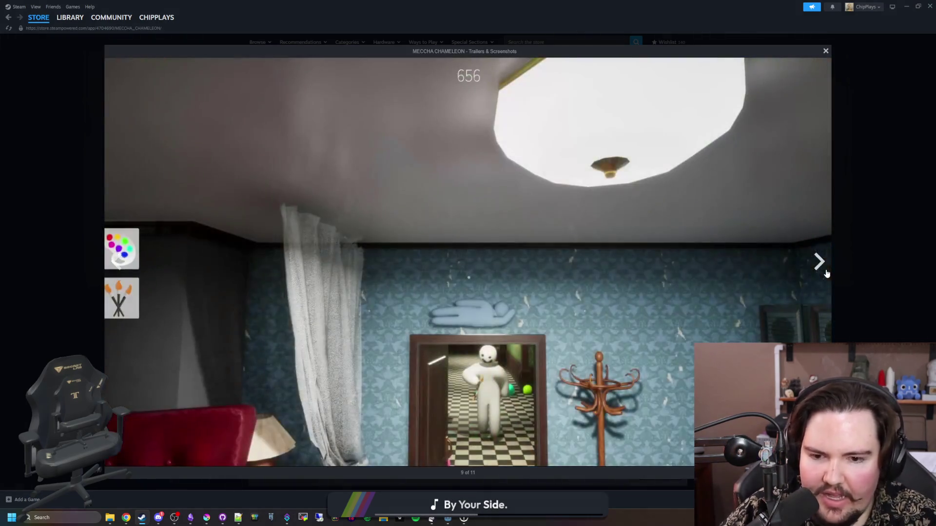
pyautogui.click(820, 264)
# Step: Close the gallery and open the game's full list of news posts
pyautogui.click(869, 262)
pyautogui.scroll(-6, 340, 317)
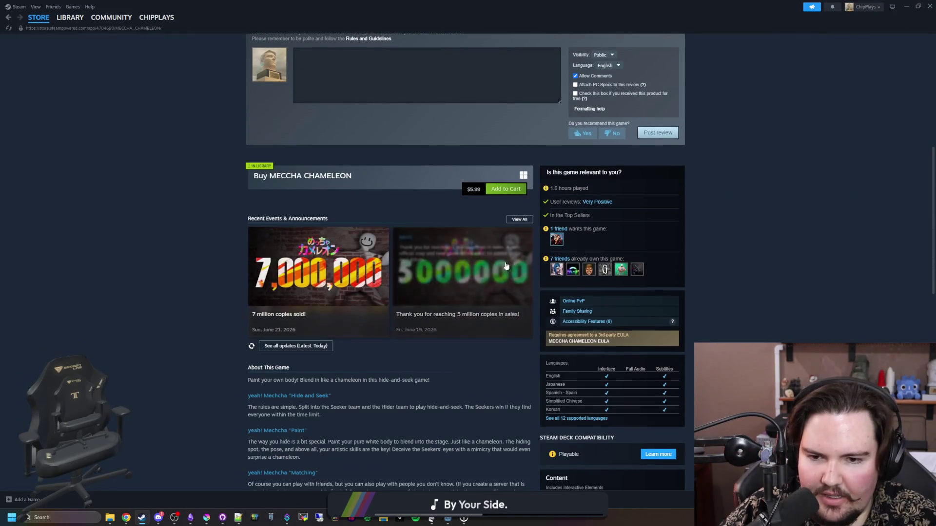
pyautogui.click(520, 220)
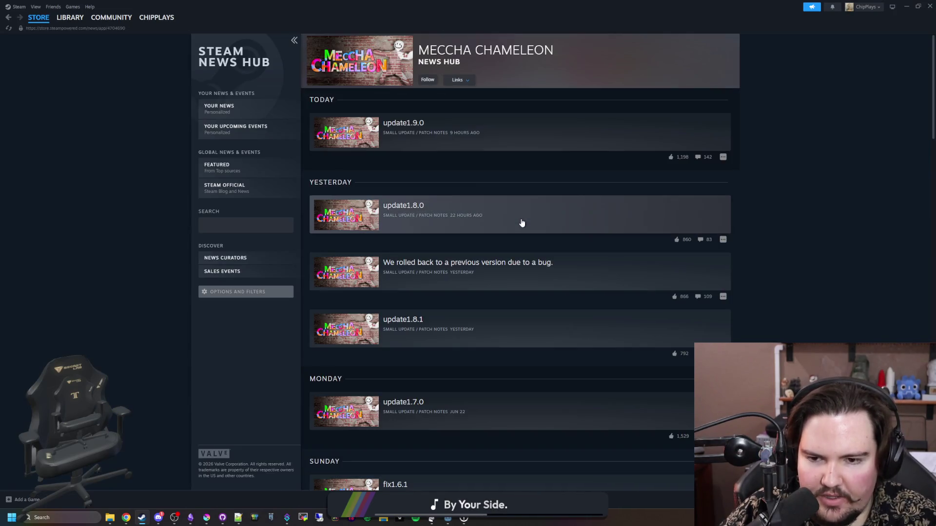
# Step: Read the update1.9.0 patch notes in the news hub
pyautogui.click(424, 146)
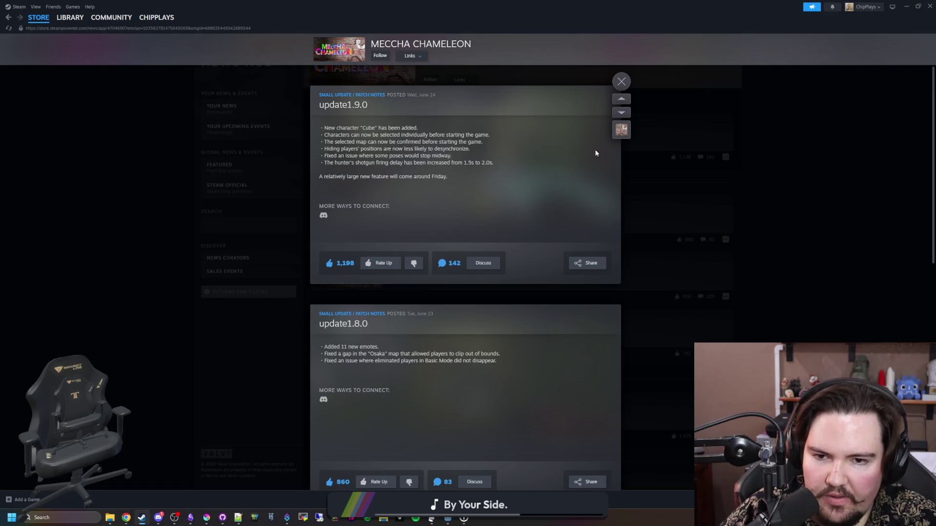
pyautogui.click(626, 85)
pyautogui.click(437, 134)
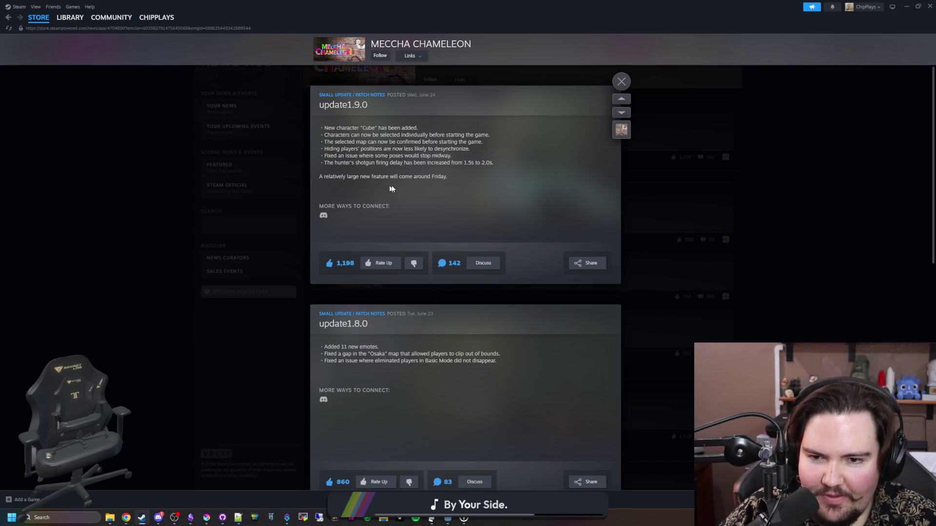
pyautogui.click(622, 81)
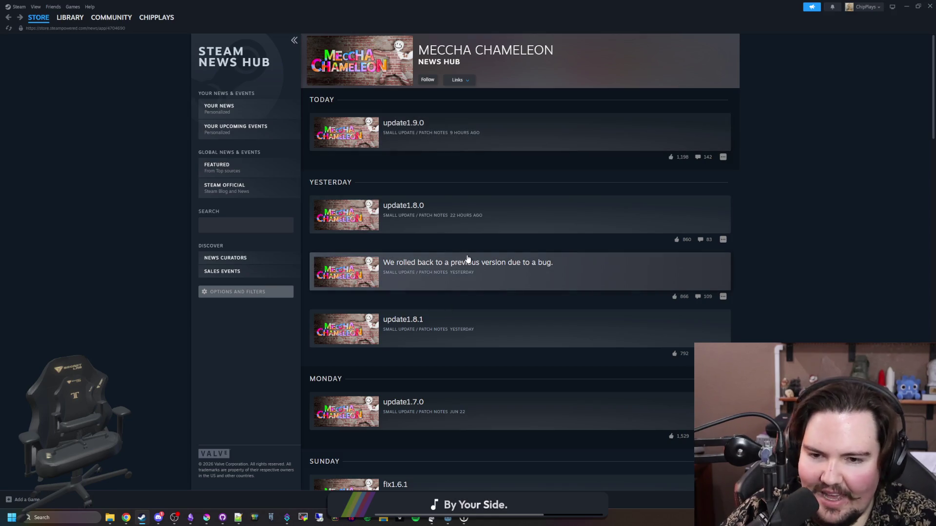
# Step: Read the update1.8.0 patch notes, then return to the MECCHA CHAMELEON store page
pyautogui.click(460, 202)
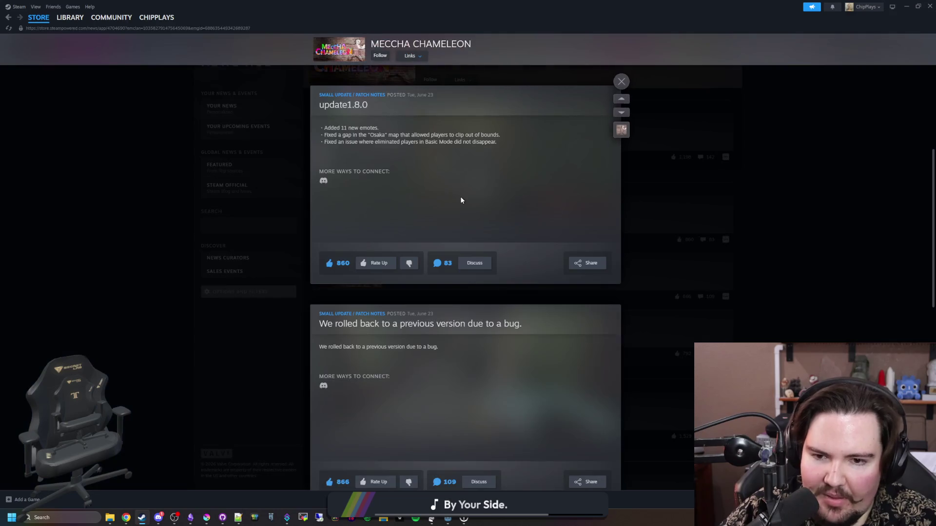
pyautogui.moveTo(369, 134); pyautogui.dragTo(467, 131)
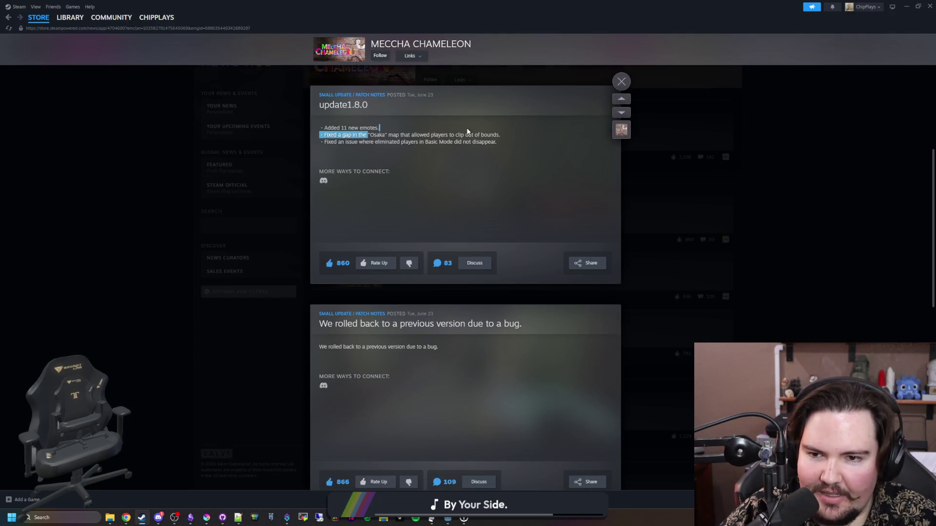
pyautogui.click(622, 81)
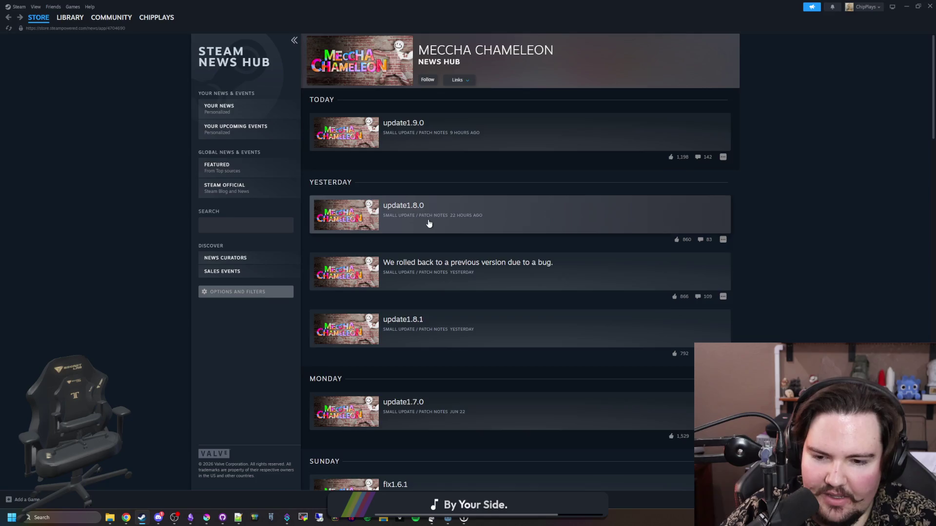
pyautogui.scroll(-3, 434, 234)
pyautogui.scroll(3, 437, 234)
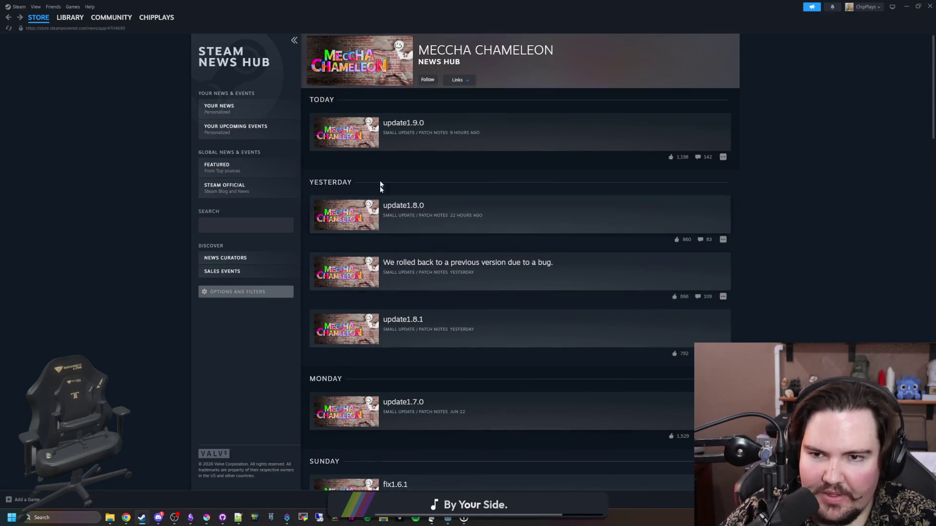
pyautogui.click(361, 66)
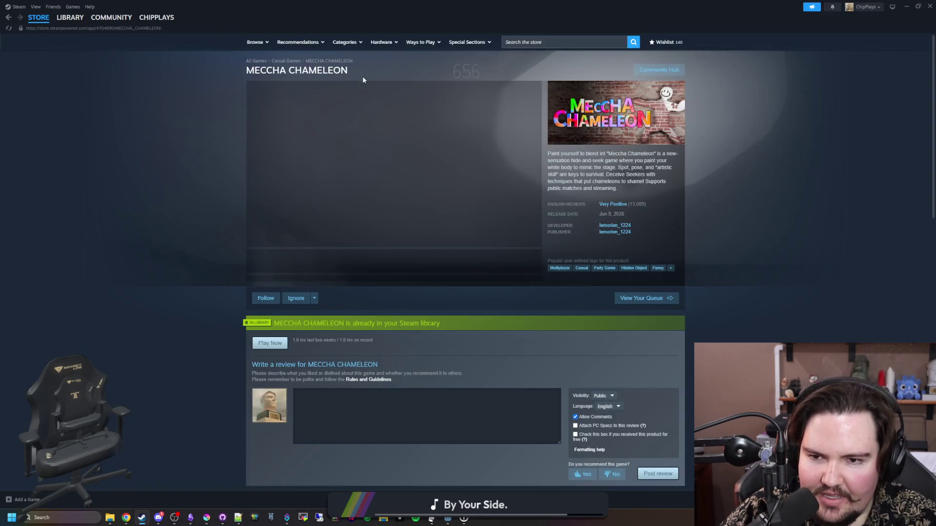
# Step: Enlarge screenshot 4 and cycle through all 11 gallery items until the trailer plays
pyautogui.click(418, 270)
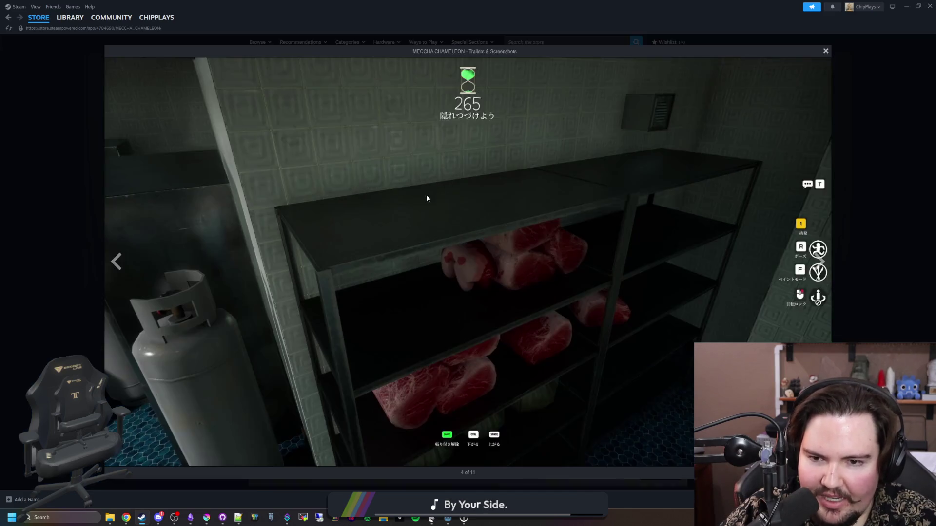
pyautogui.click(813, 271)
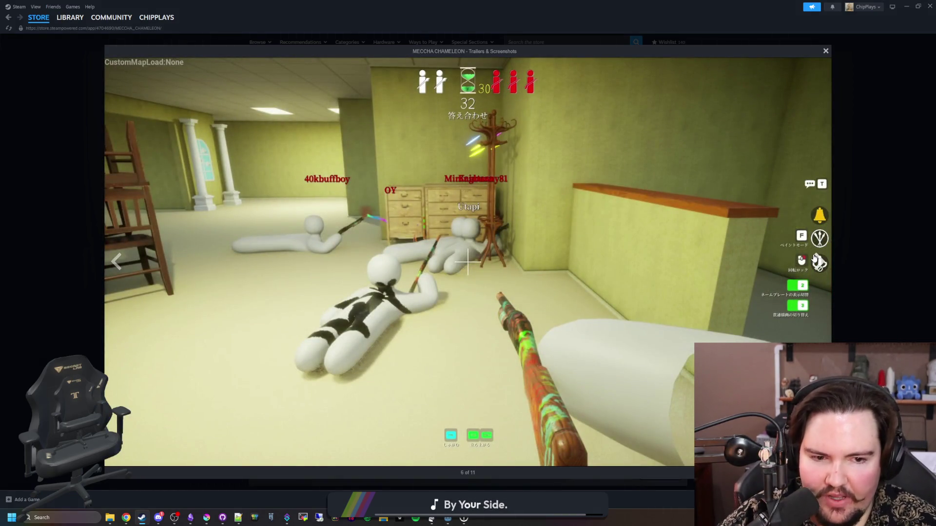
pyautogui.click(815, 258)
pyautogui.click(816, 259)
pyautogui.click(817, 260)
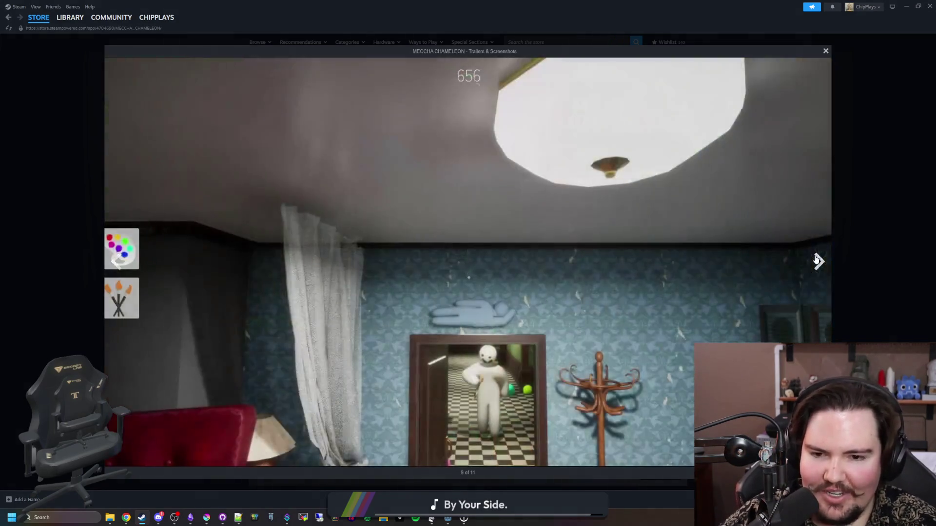
pyautogui.click(816, 260)
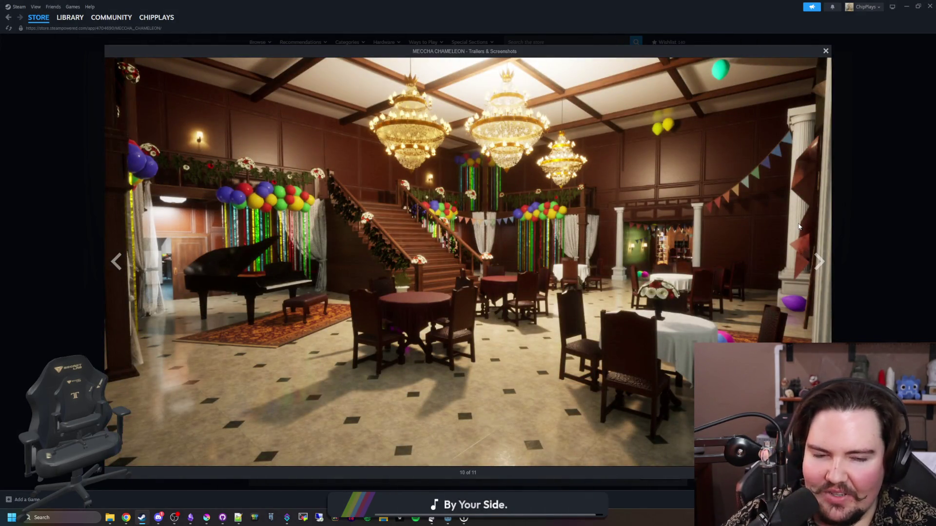
pyautogui.click(821, 262)
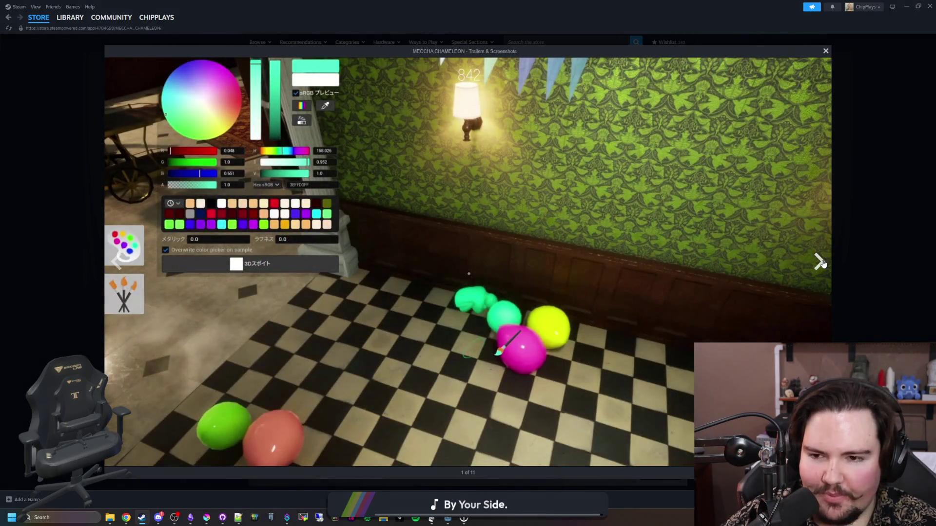
pyautogui.click(822, 263)
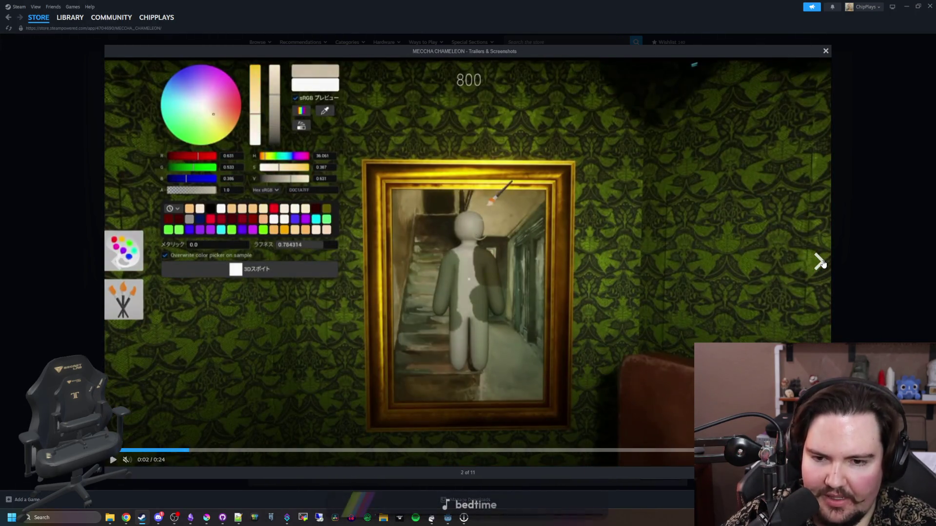
pyautogui.click(822, 263)
pyautogui.click(821, 262)
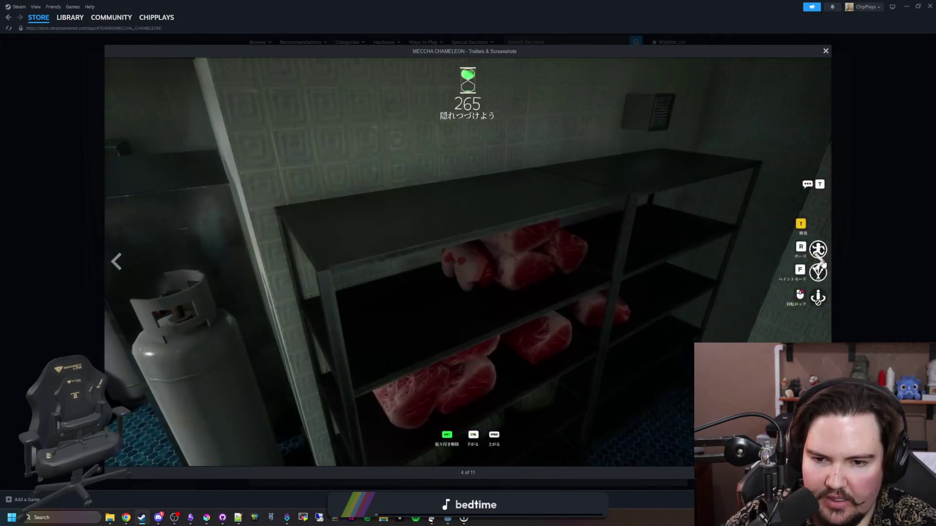
pyautogui.click(823, 263)
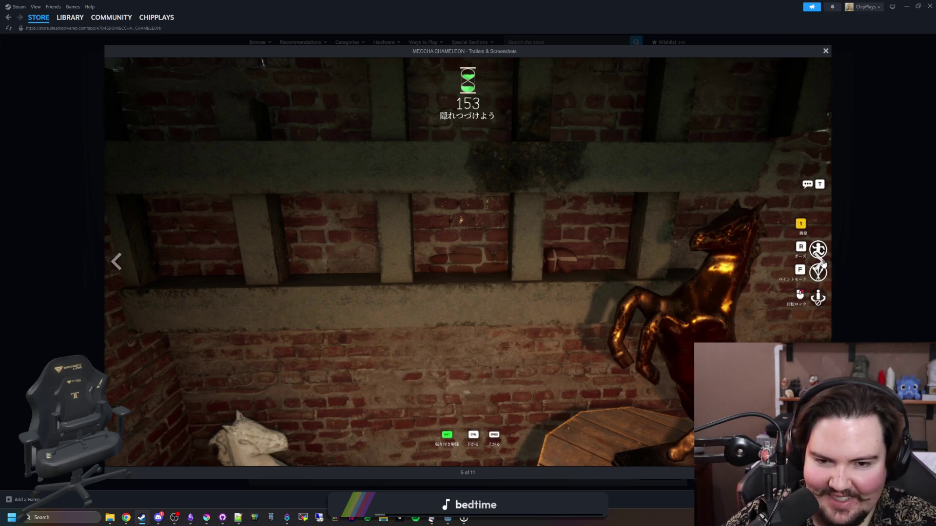
pyautogui.click(822, 263)
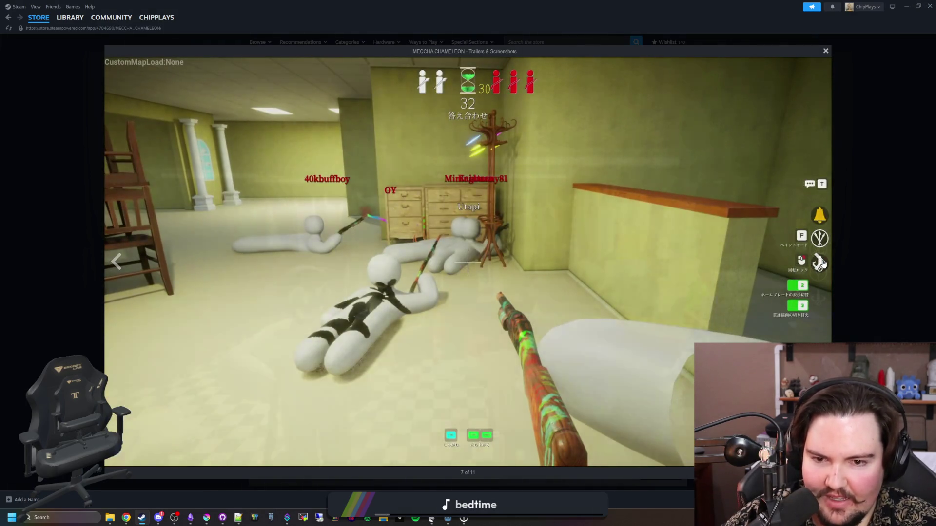
pyautogui.click(822, 263)
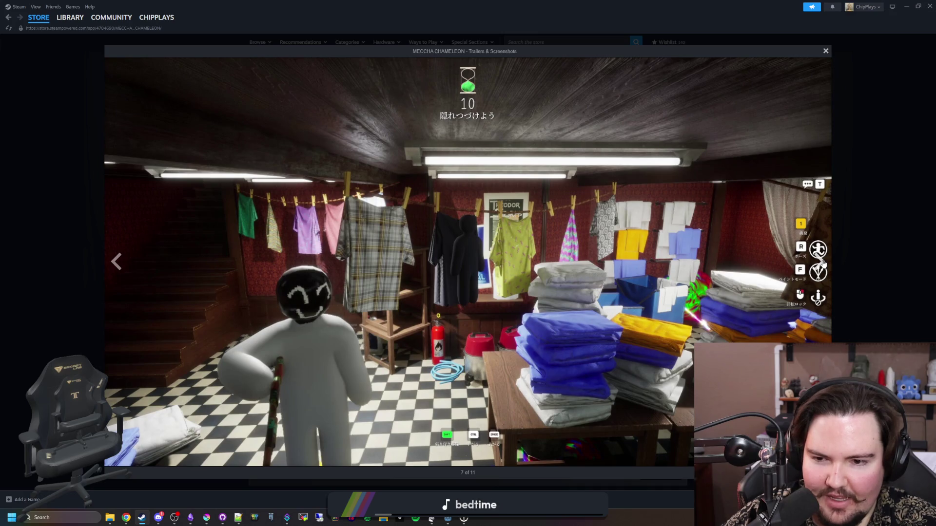
pyautogui.click(823, 263)
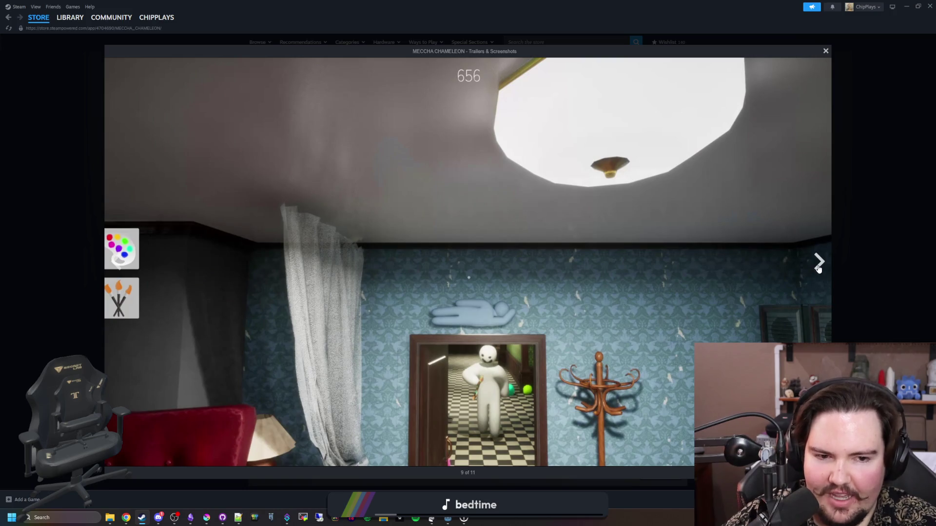
pyautogui.click(818, 268)
pyautogui.click(819, 267)
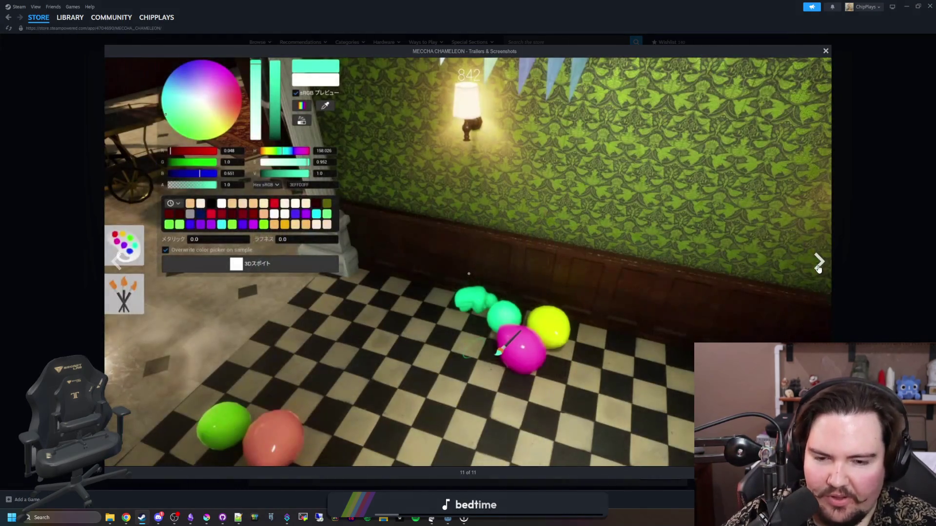
pyautogui.click(818, 268)
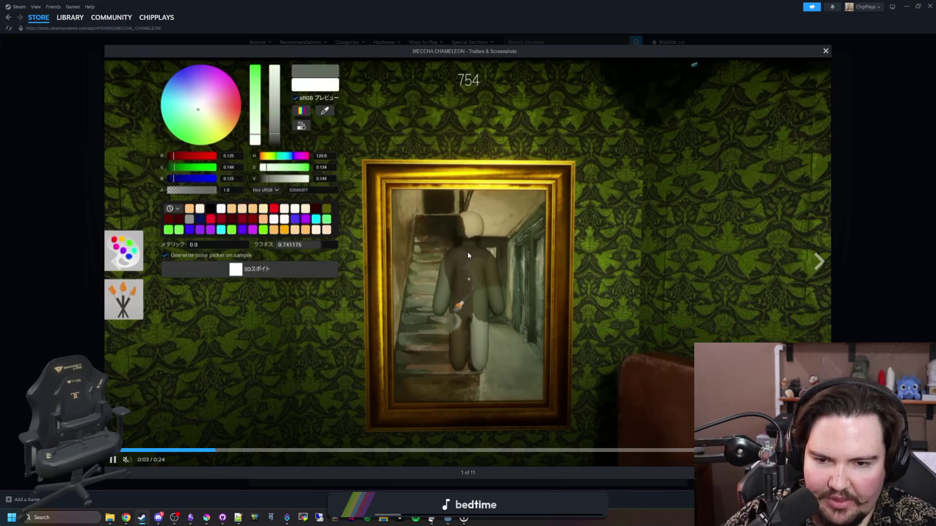
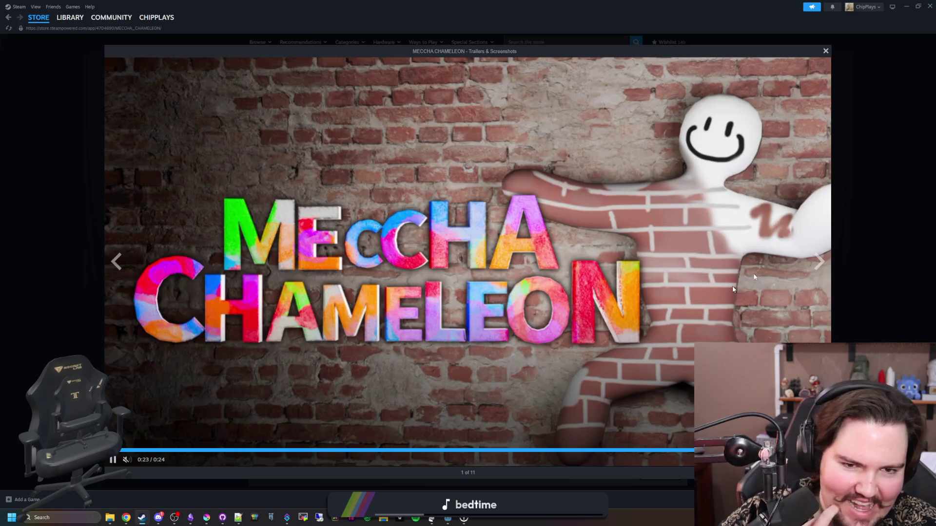
# Step: Close the MECCHA CHAMELEON trailer viewer and shrink the Steam window to reveal Godot
pyautogui.click(868, 230)
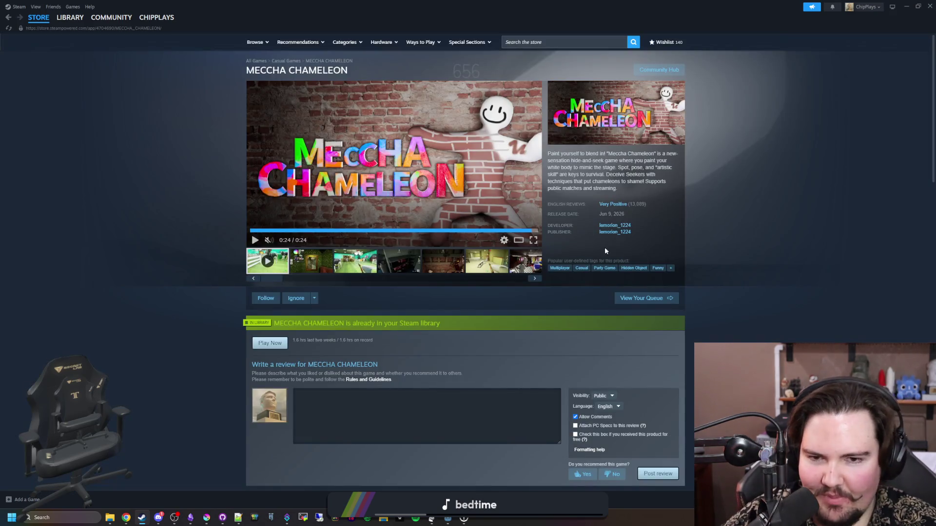
pyautogui.moveTo(382, 3); pyautogui.dragTo(382, 246)
pyautogui.click(691, 261)
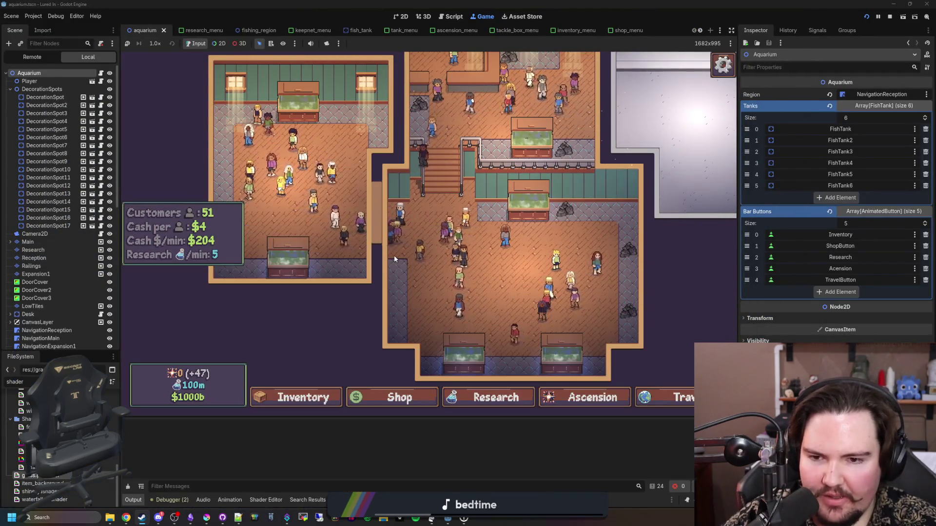
pyautogui.scroll(3, 394, 255)
pyautogui.scroll(-3, 396, 296)
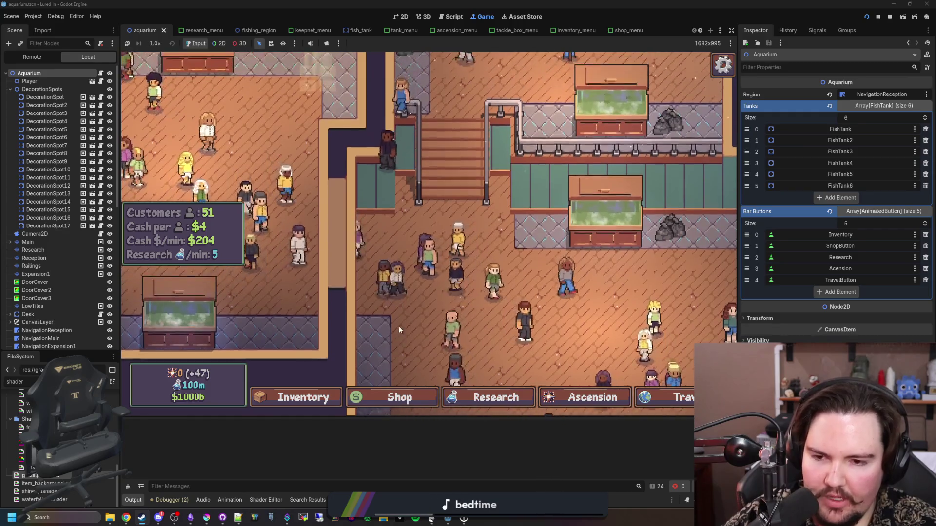
pyautogui.moveTo(149, 519)
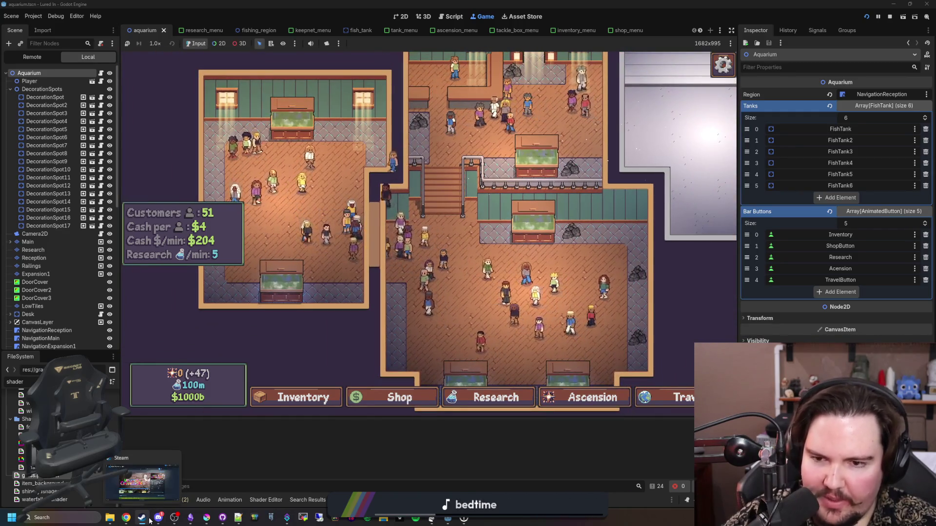
pyautogui.moveTo(154, 491)
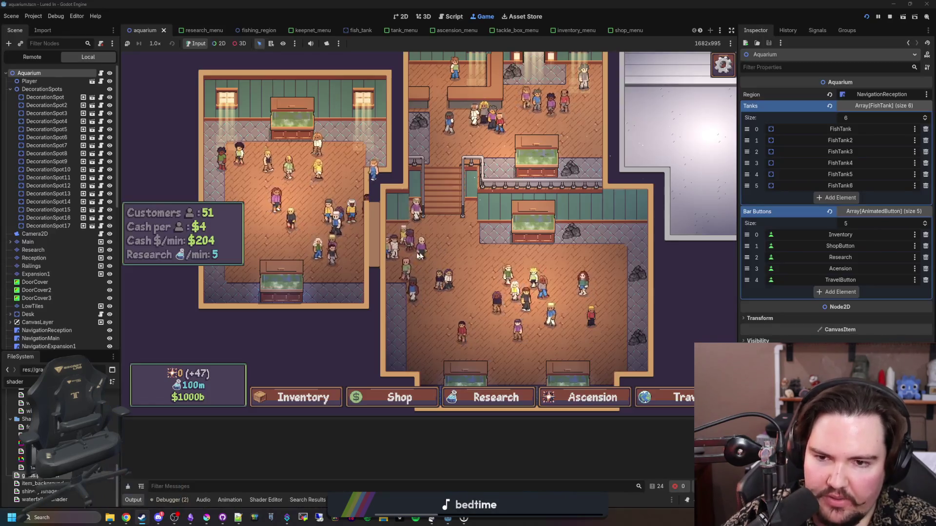
pyautogui.scroll(3, 405, 229)
pyautogui.moveTo(405, 228); pyautogui.dragTo(405, 252)
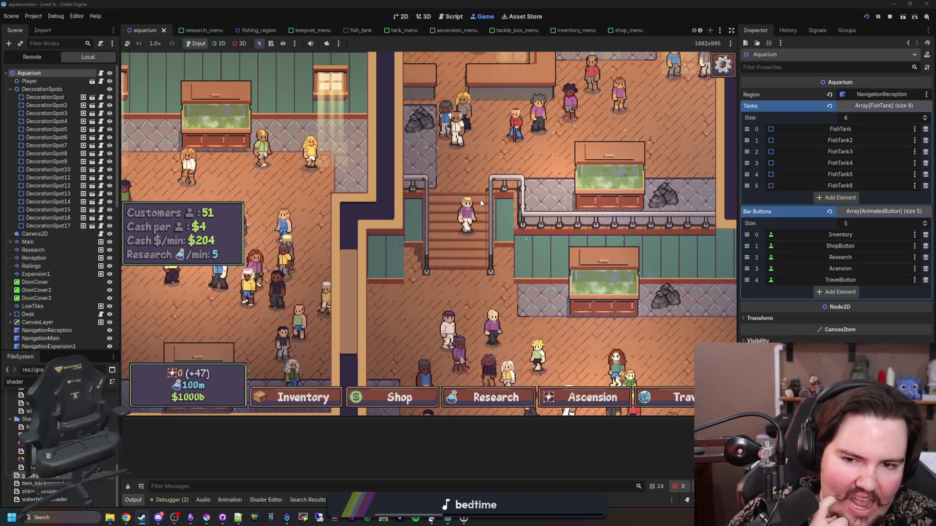
pyautogui.scroll(3, 481, 200)
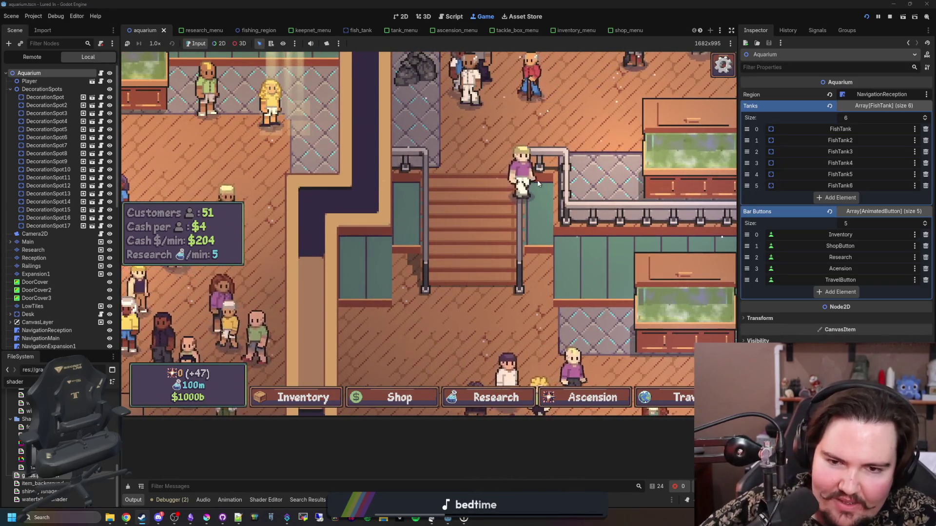
pyautogui.scroll(-3, 371, 226)
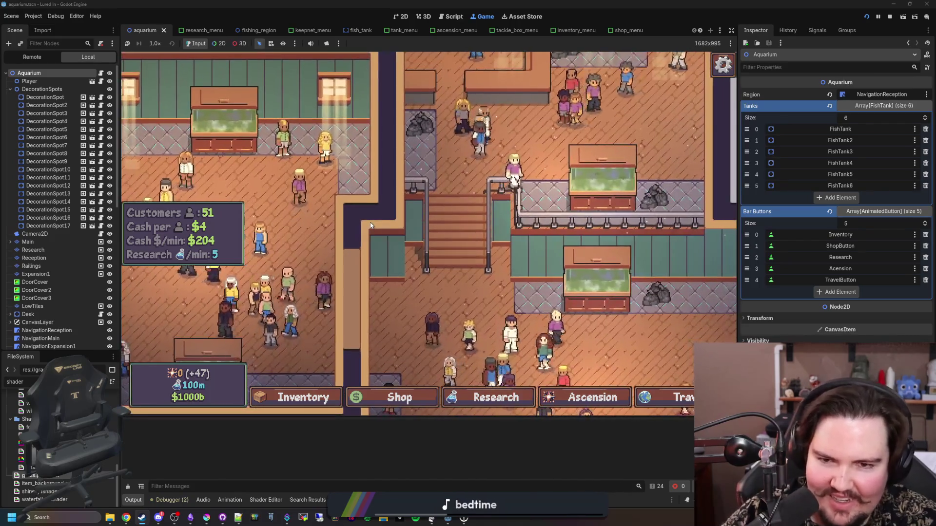
pyautogui.scroll(-2, 453, 229)
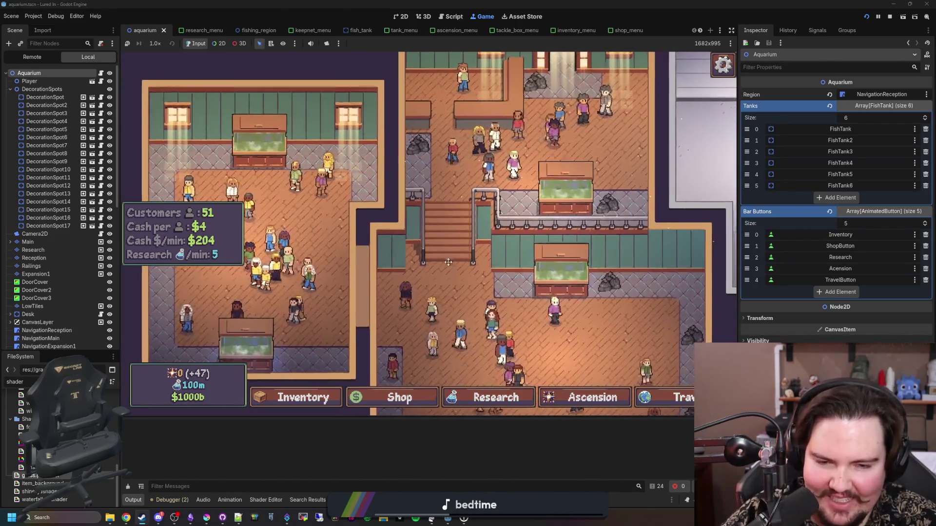
pyautogui.press('d')
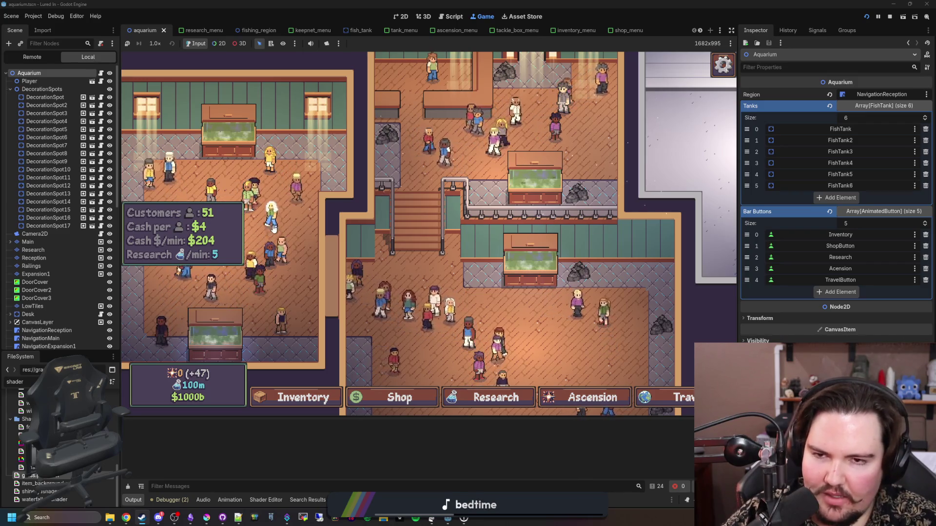
# Step: Stop the running game and open customer.tscn through the FileSystem filter
pyautogui.click(889, 17)
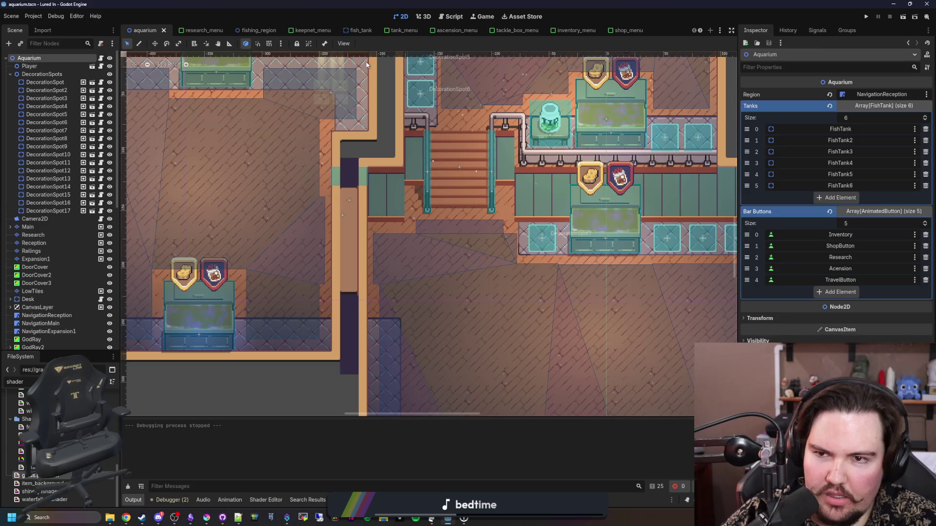
pyautogui.hotkey('ctrl', 'a')
pyautogui.write('customer')
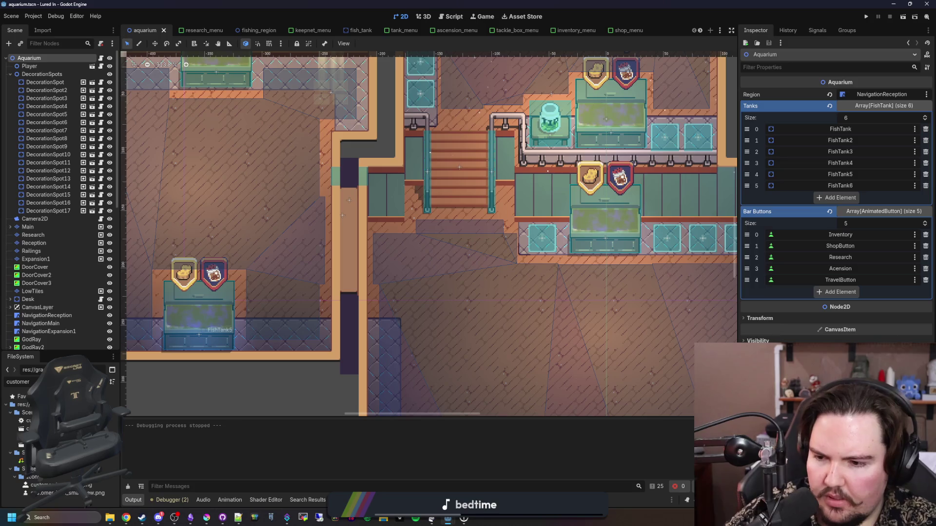
pyautogui.doubleClick(27, 429)
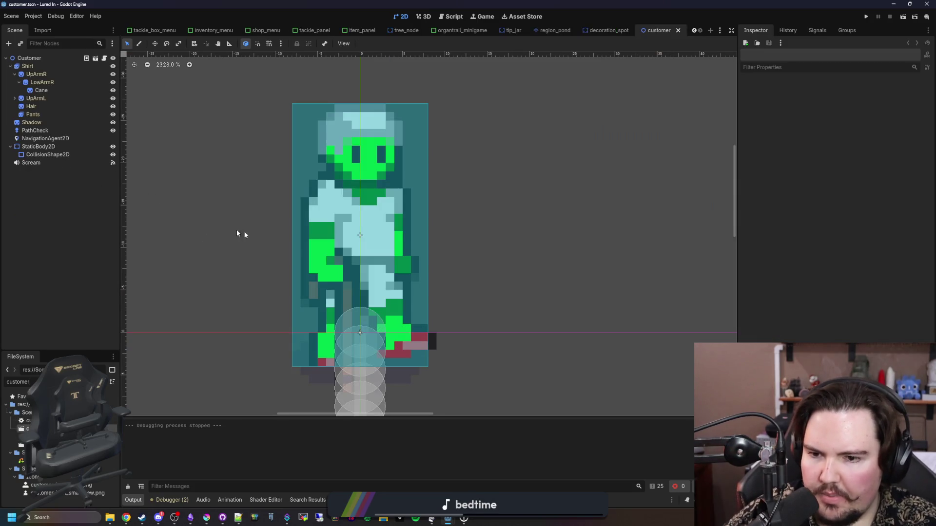
# Step: Raise the PathCheck shape cast's Max Results from 32 to 512 and save the scene
pyautogui.scroll(-4, 273, 217)
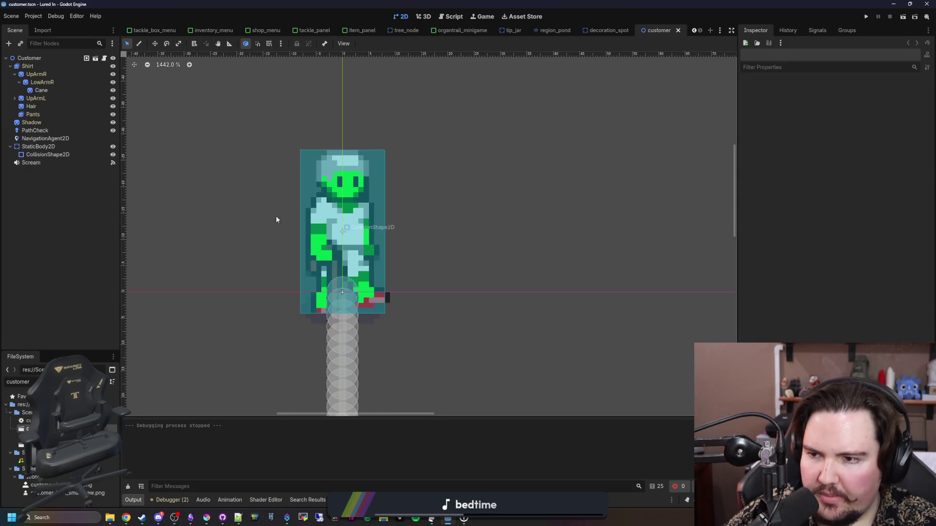
pyautogui.click(59, 130)
pyautogui.scroll(-1, 494, 218)
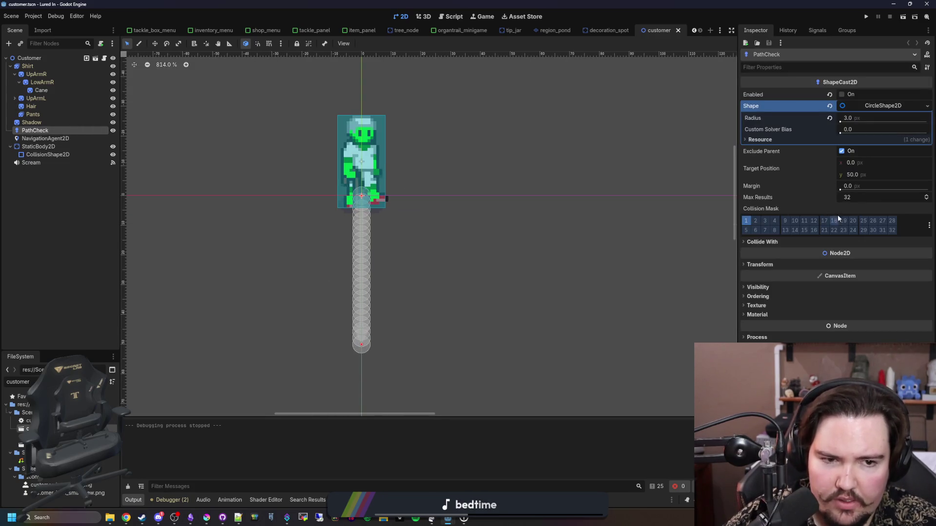
pyautogui.click(867, 196)
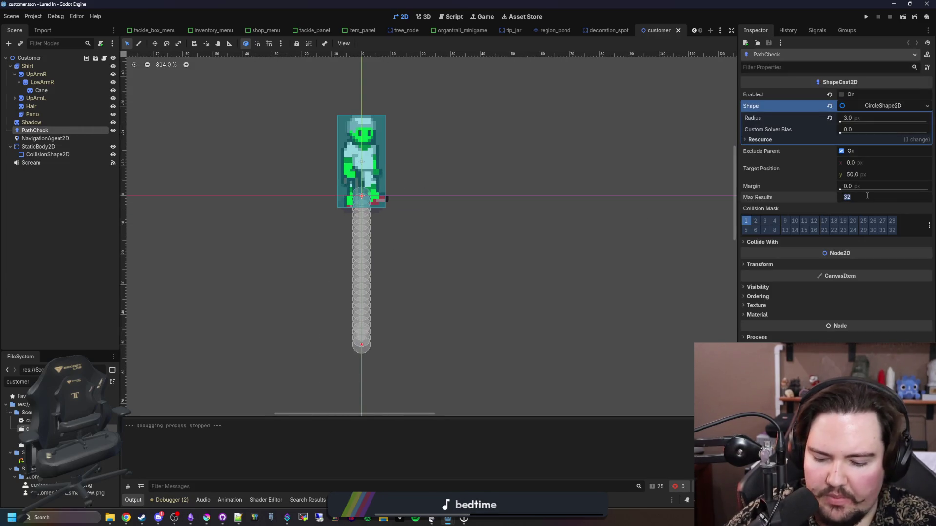
pyautogui.write('512')
pyautogui.press('Return')
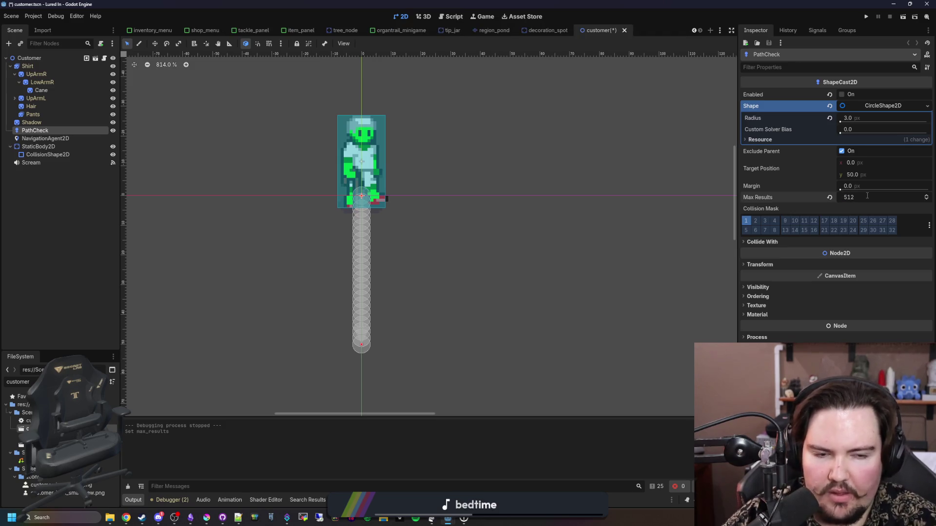
pyautogui.hotkey('ctrl', 's')
pyautogui.scroll(2, 434, 182)
pyautogui.scroll(-2, 435, 195)
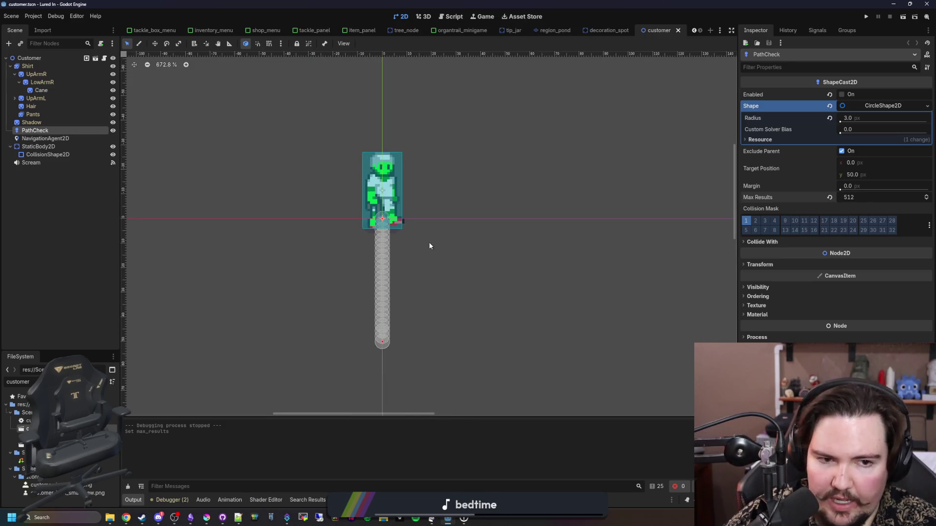
pyautogui.hotkey('ctrl', 's')
# Step: Nudge the PathCheck target position y to 49.305, save, and relaunch the game
pyautogui.moveTo(860, 179); pyautogui.dragTo(864, 175)
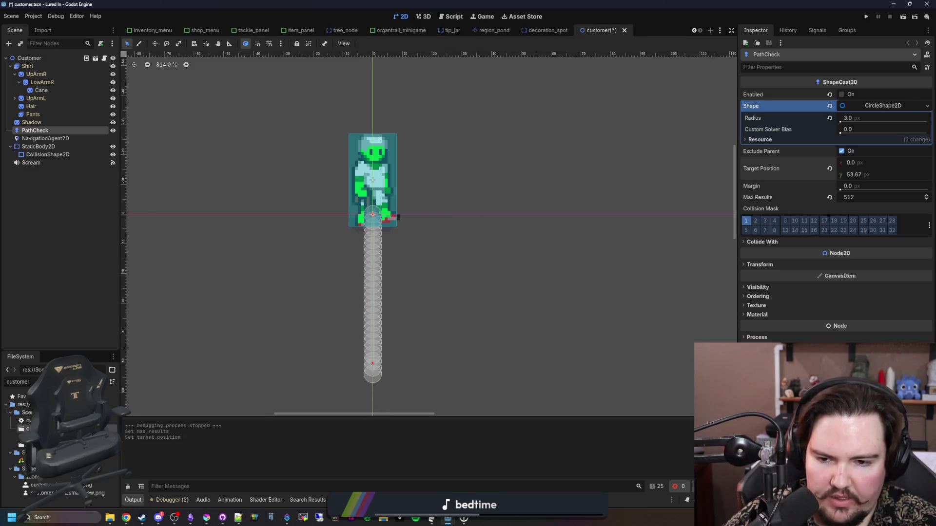
pyautogui.hotkey('ctrl', 's')
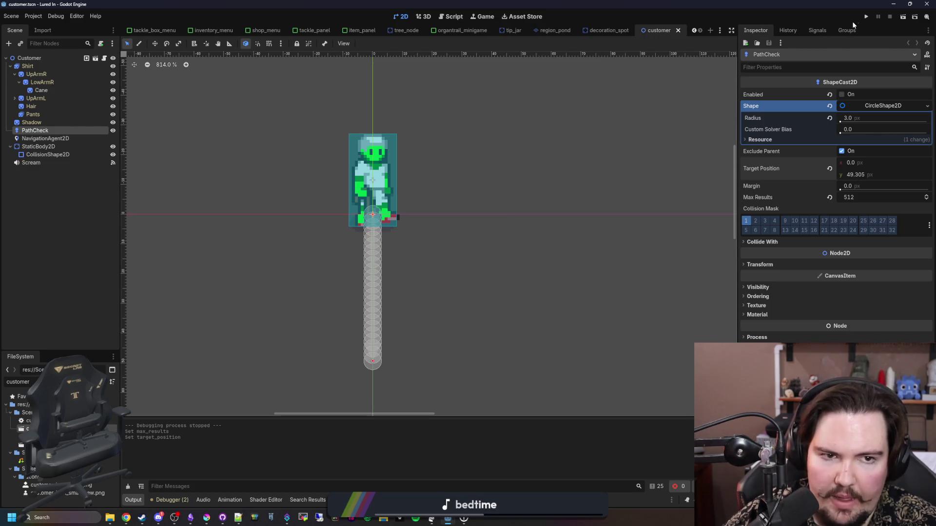
pyautogui.click(865, 19)
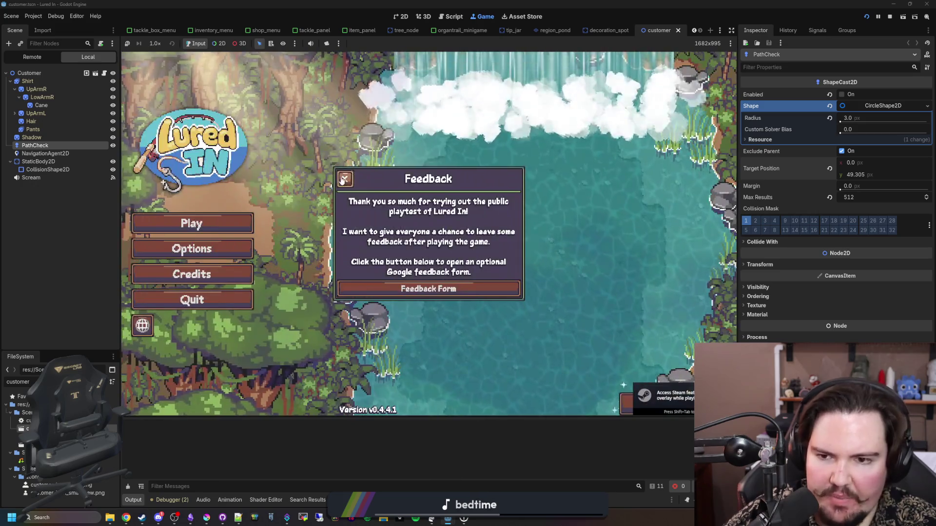
# Step: Get past the feedback, main menu and Welcome Back popups, then try 16.0x speed and return to 1.0x
pyautogui.click(224, 227)
pyautogui.click(224, 228)
pyautogui.click(439, 269)
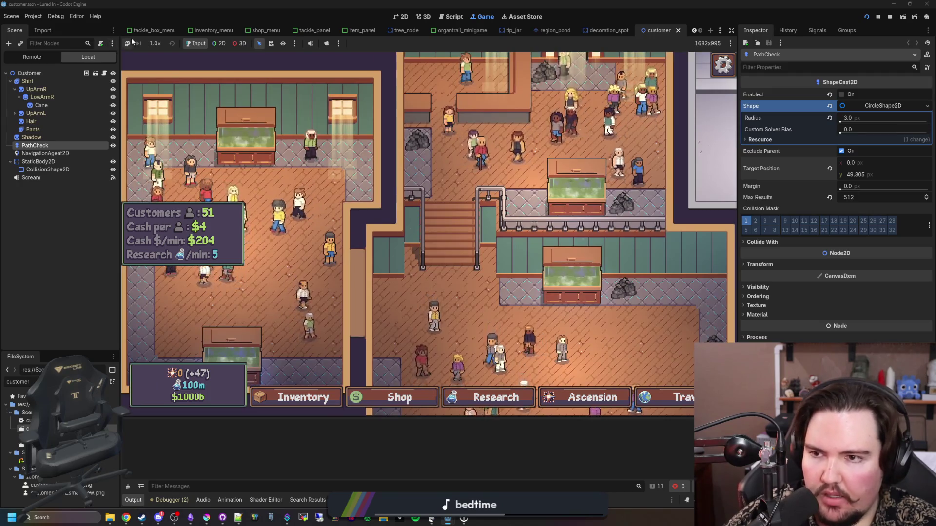
pyautogui.click(155, 43)
pyautogui.click(161, 160)
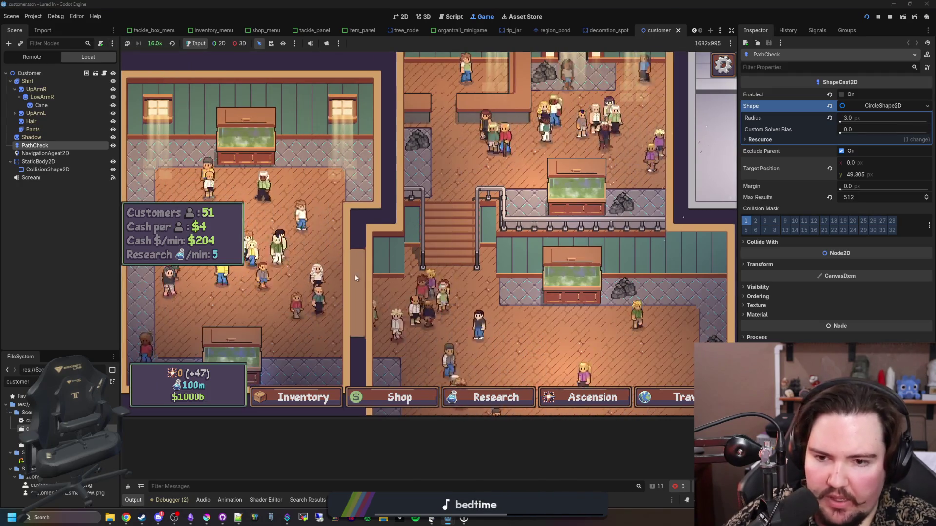
pyautogui.scroll(-3, 399, 240)
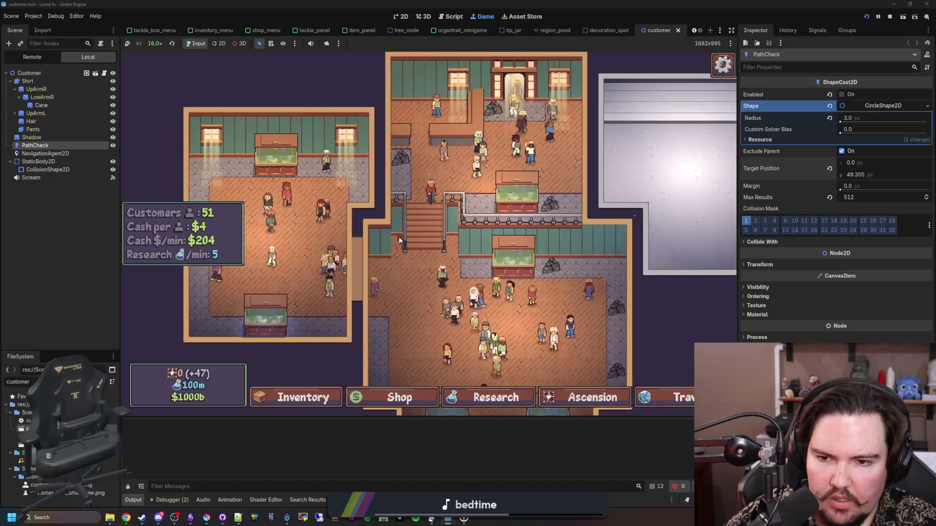
pyautogui.click(154, 43)
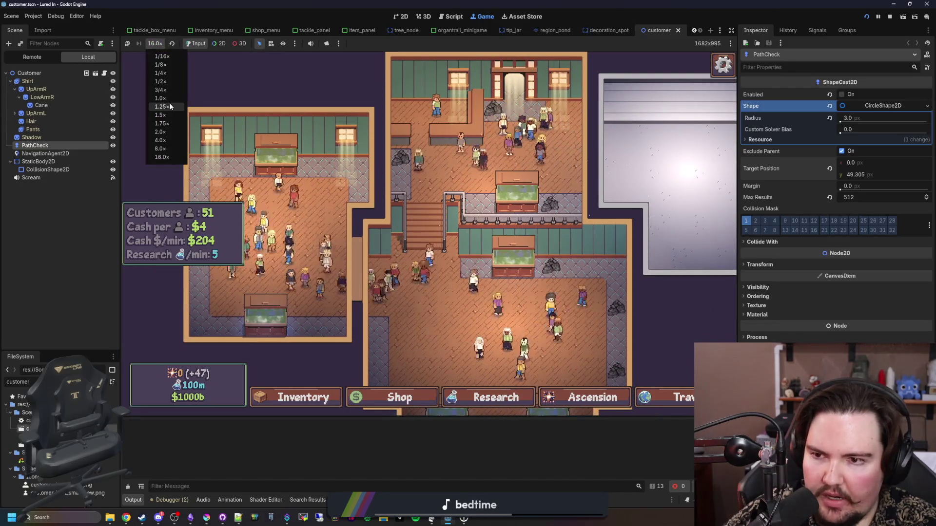
pyautogui.click(160, 98)
# Step: Pan and zoom around the aquarium while checking the stats panel, then stop the game
pyautogui.moveTo(474, 248); pyautogui.dragTo(438, 222)
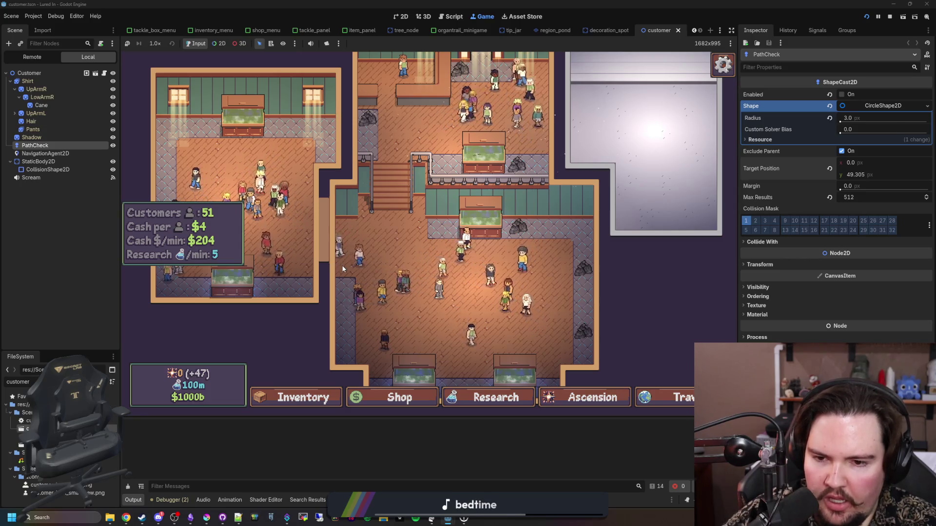
pyautogui.scroll(5, 342, 268)
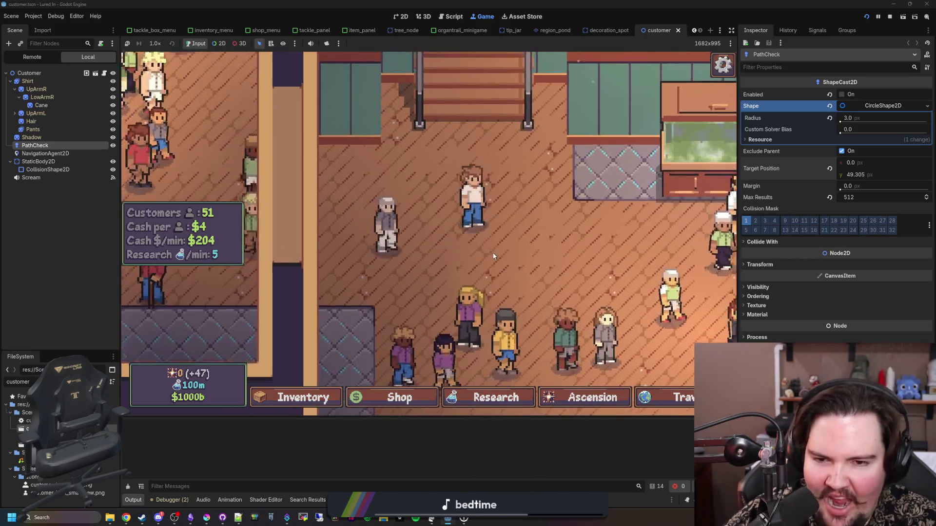
pyautogui.scroll(-5, 493, 256)
pyautogui.scroll(3, 372, 304)
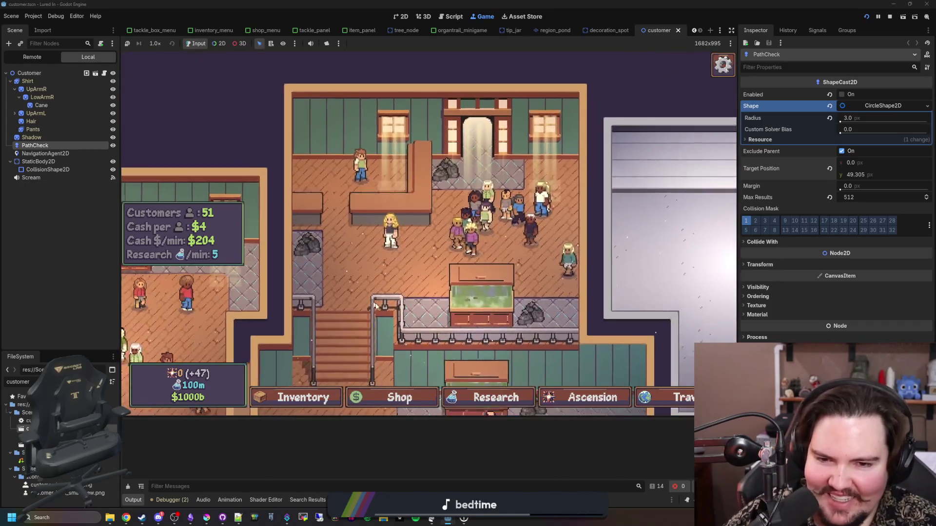
pyautogui.moveTo(372, 303)
pyautogui.mouseDown()
pyautogui.moveTo(409, 261)
pyautogui.moveTo(362, 247)
pyautogui.moveTo(385, 233)
pyautogui.mouseUp()
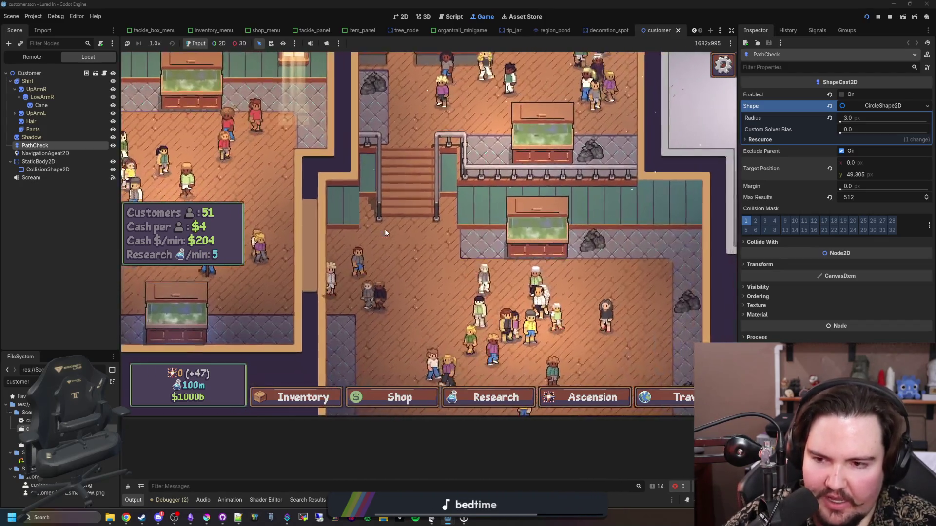
pyautogui.scroll(-3, 385, 232)
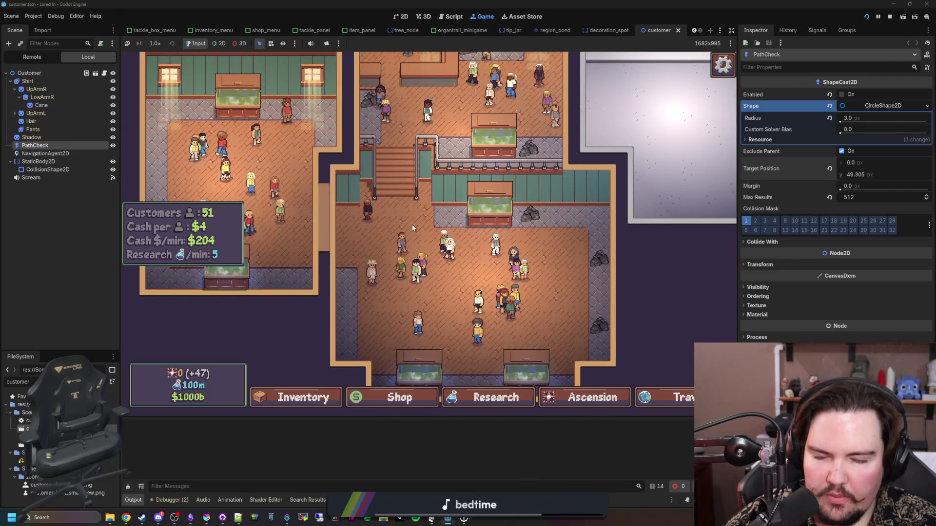
pyautogui.scroll(3, 364, 158)
pyautogui.moveTo(384, 191); pyautogui.dragTo(469, 259)
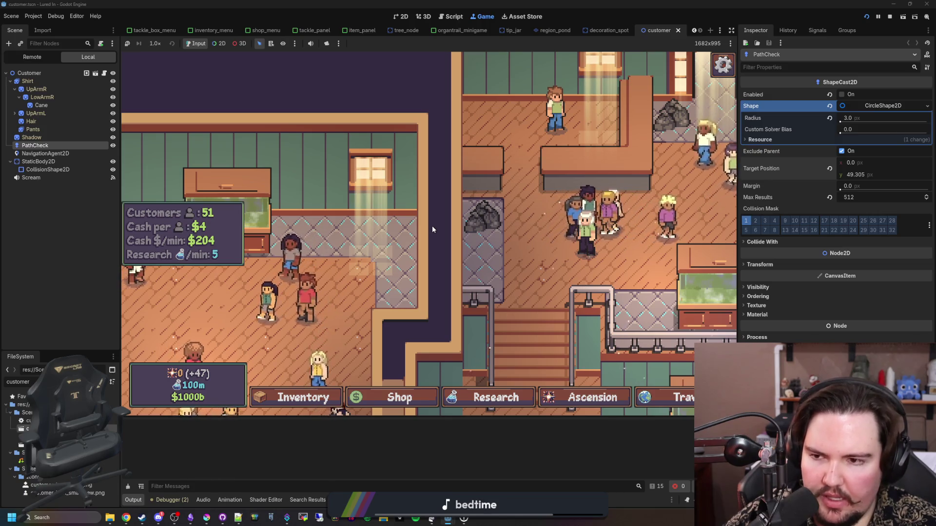
pyautogui.press('F8')
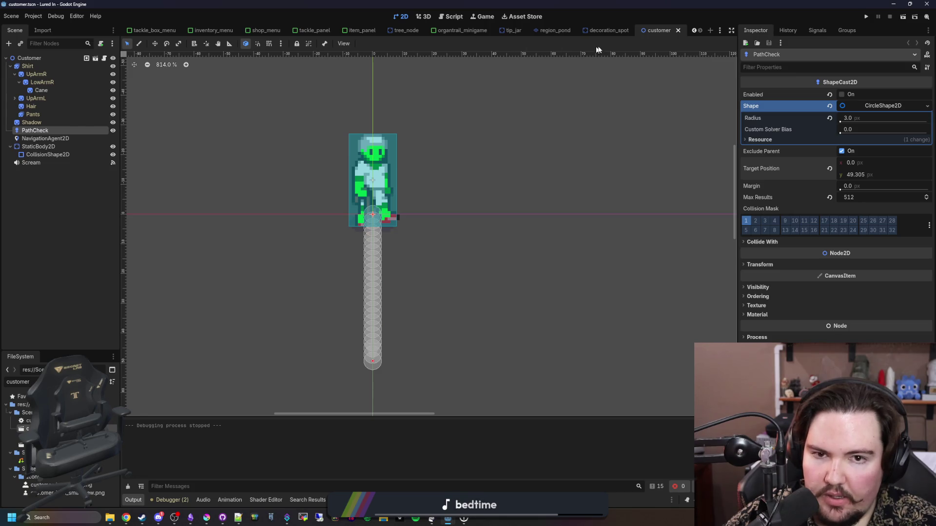
# Step: In the aquarium scene, open the Railings layer's TileSet and choose Paint with Physics Layer 0
pyautogui.scroll(7, 573, 34)
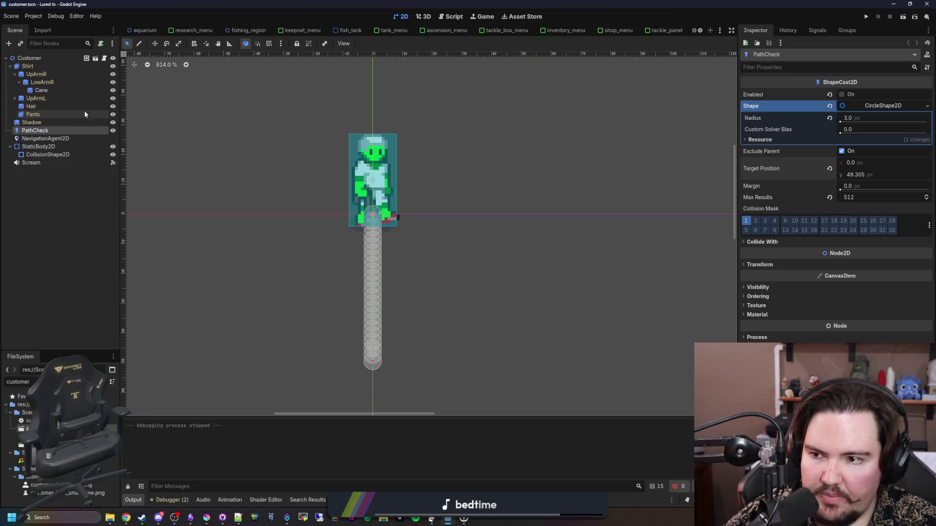
pyautogui.click(145, 30)
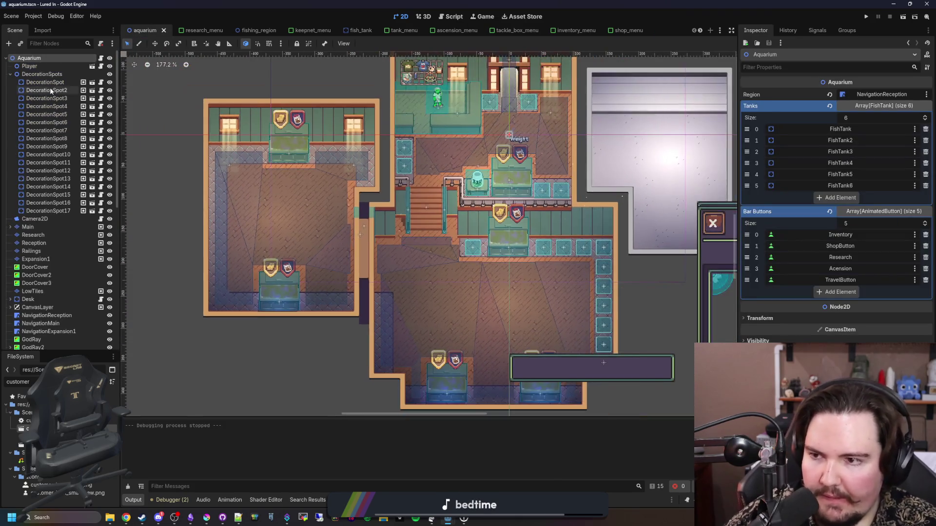
pyautogui.click(32, 251)
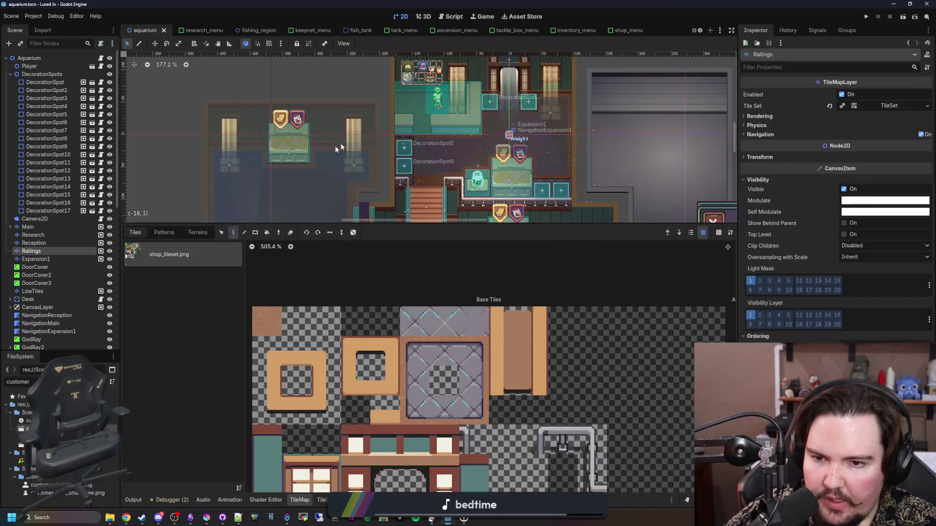
pyautogui.moveTo(442, 226); pyautogui.dragTo(439, 139)
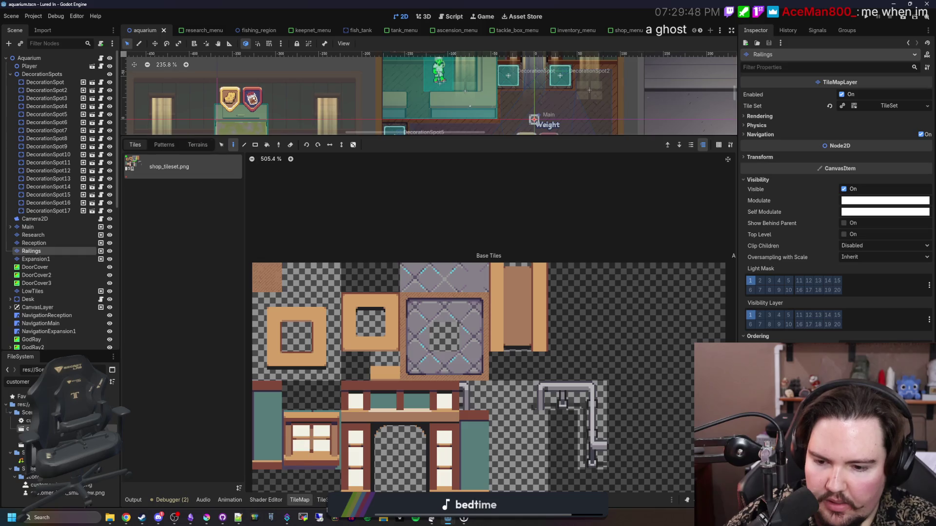
pyautogui.click(322, 500)
pyautogui.click(302, 301)
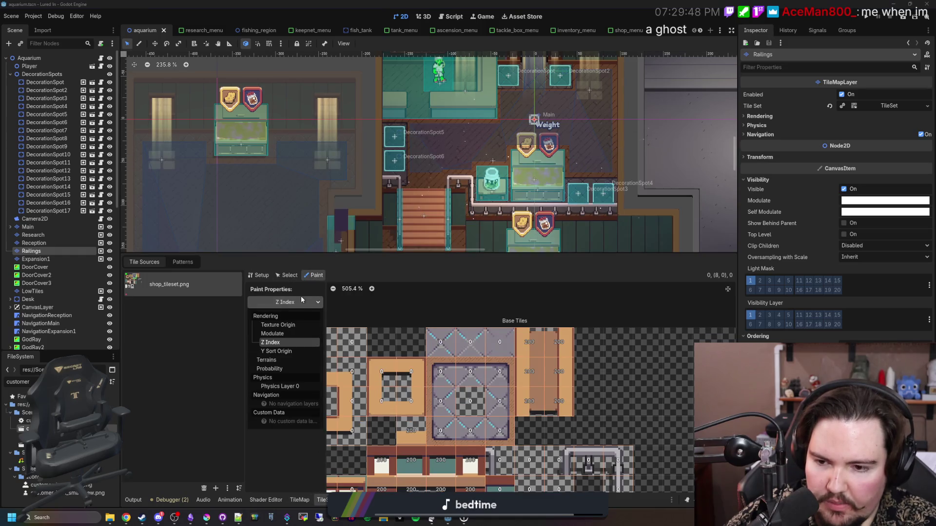
pyautogui.click(283, 387)
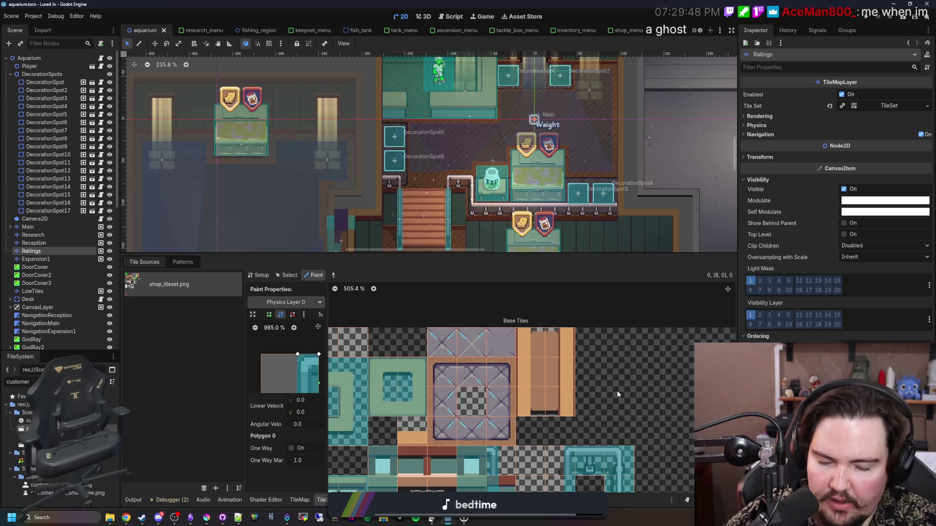
# Step: Check the atlas Setup view, return to Paint mode and scroll the atlas to the railing tiles
pyautogui.scroll(-3, 579, 423)
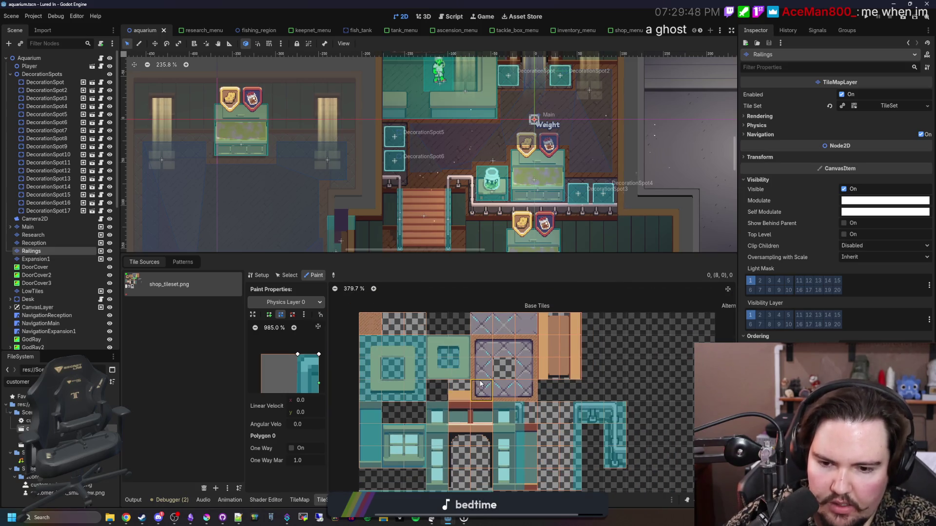
pyautogui.scroll(3, 376, 372)
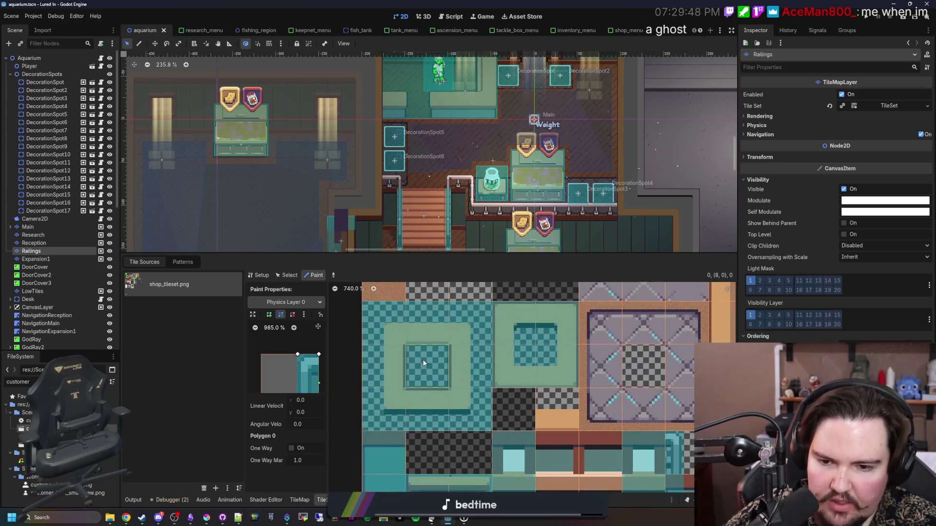
pyautogui.click(299, 500)
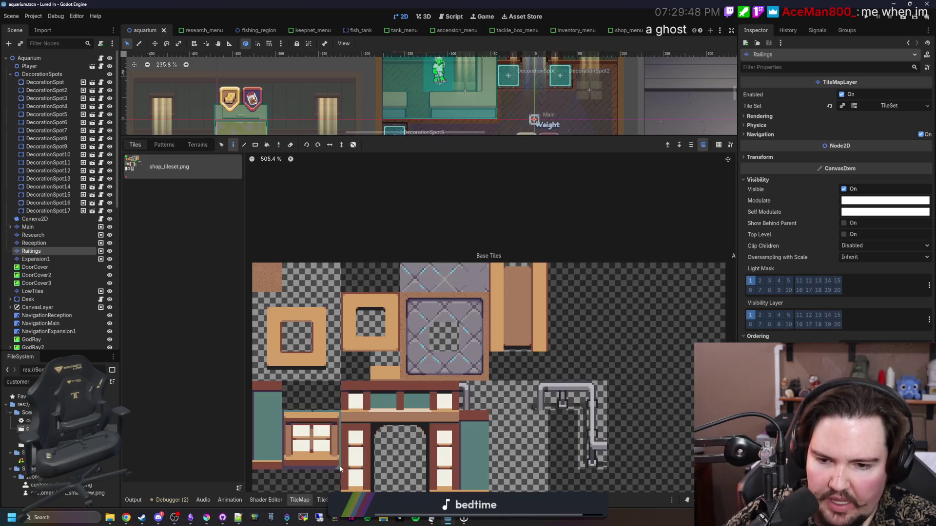
pyautogui.click(322, 501)
pyautogui.click(262, 276)
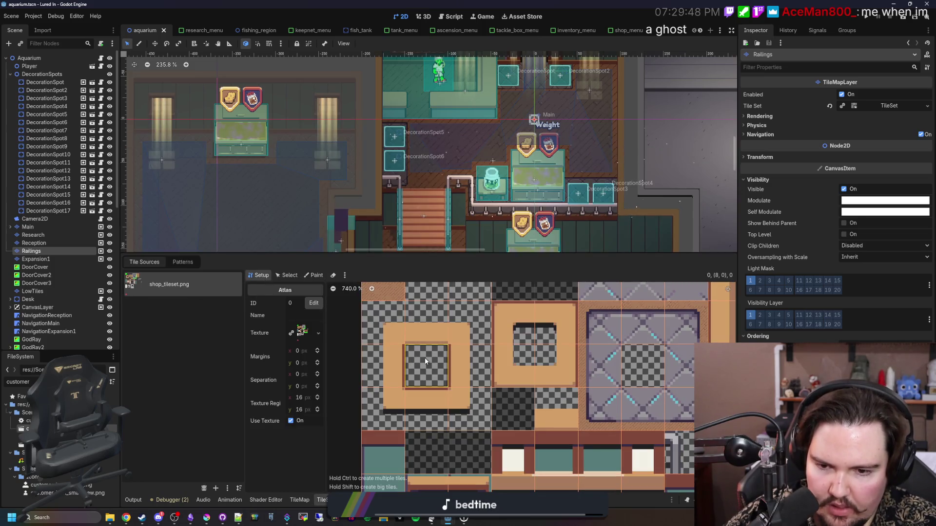
pyautogui.scroll(-1, 397, 162)
pyautogui.scroll(-5, 398, 162)
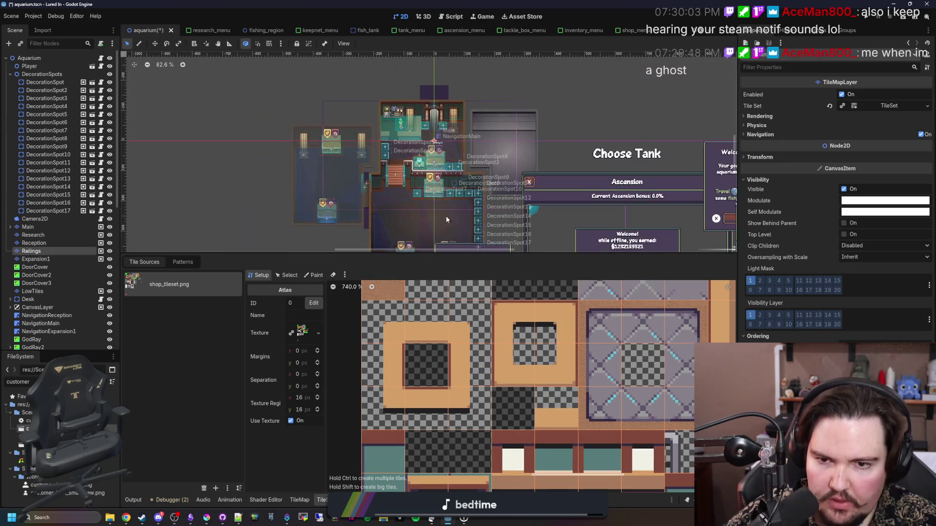
pyautogui.scroll(-2, 387, 414)
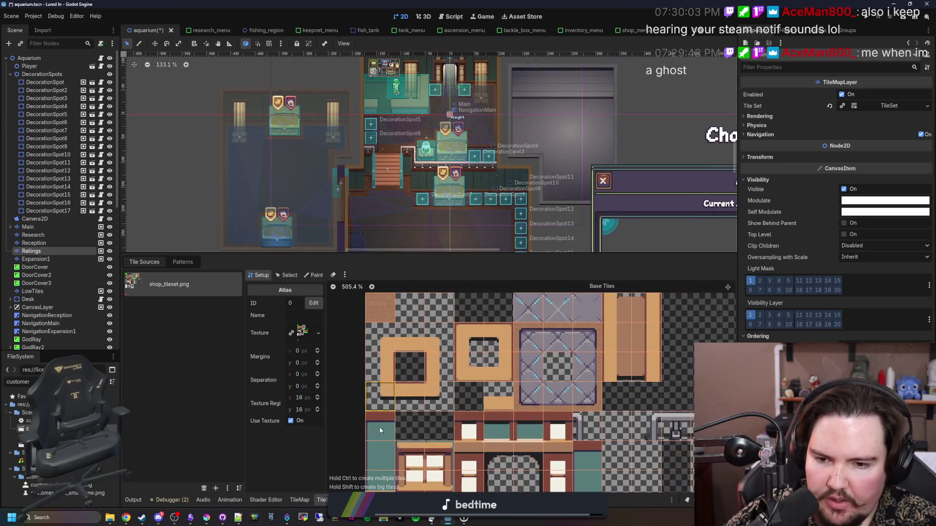
pyautogui.click(301, 501)
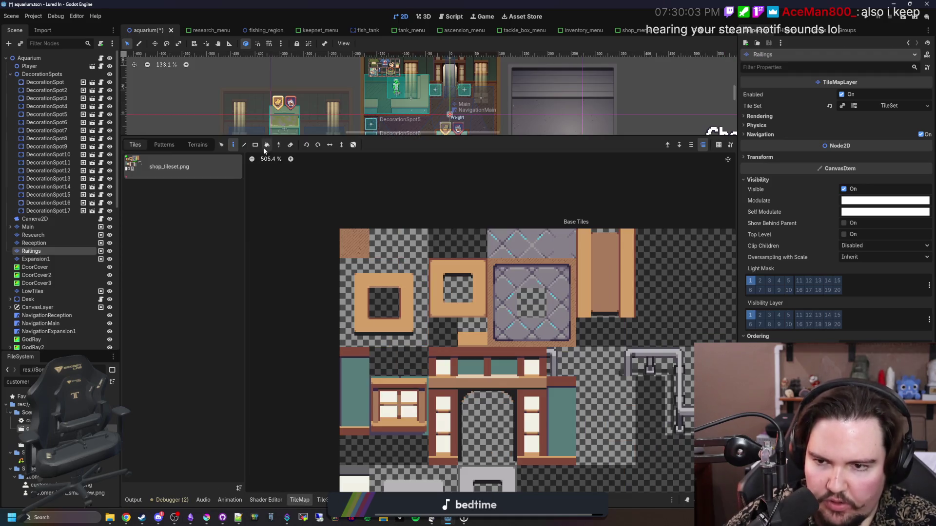
pyautogui.click(323, 499)
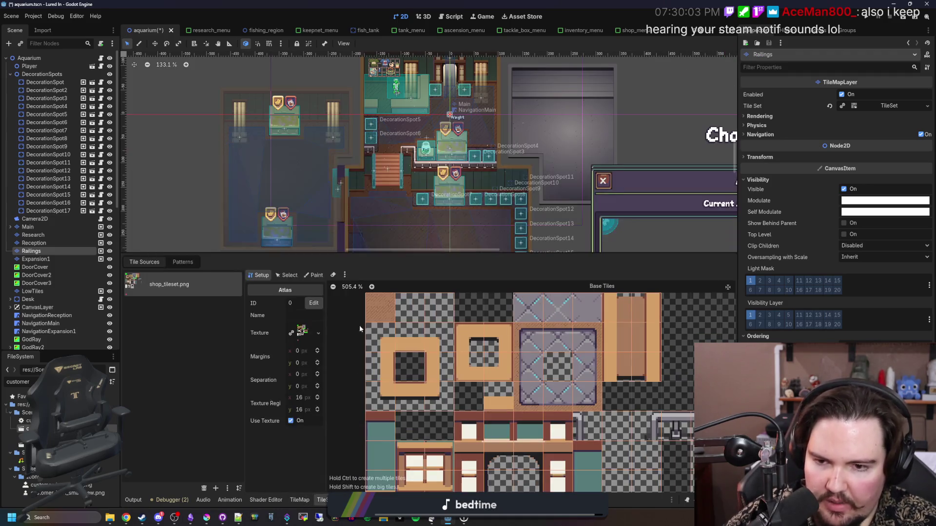
pyautogui.click(313, 275)
pyautogui.scroll(1, 417, 362)
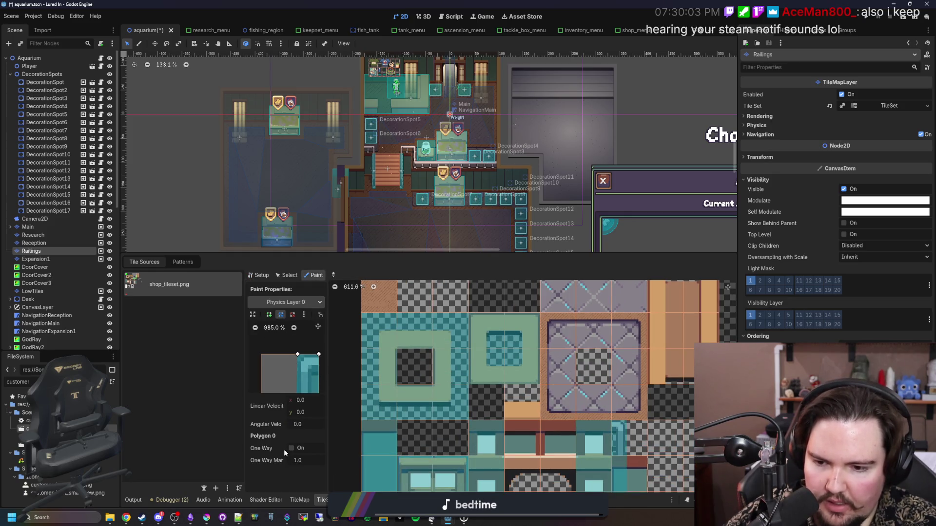
pyautogui.scroll(-1, 385, 378)
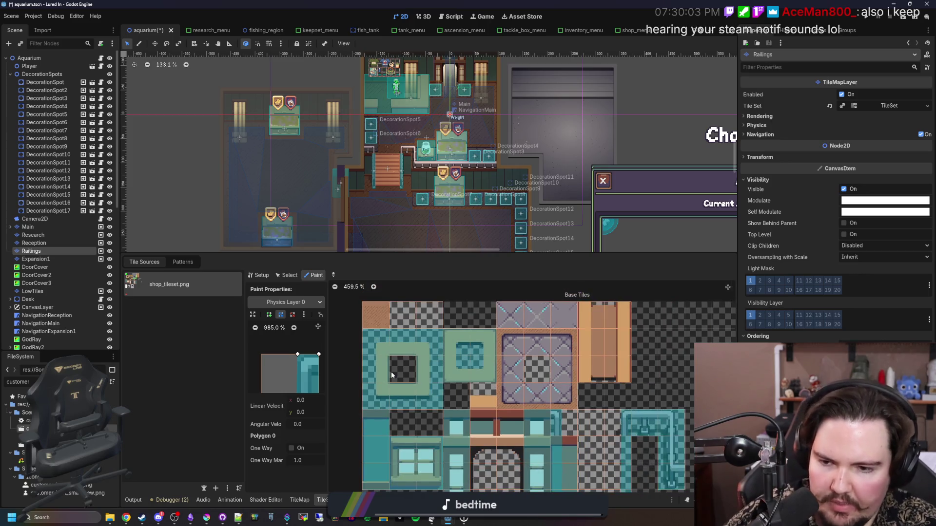
pyautogui.scroll(-1, 414, 378)
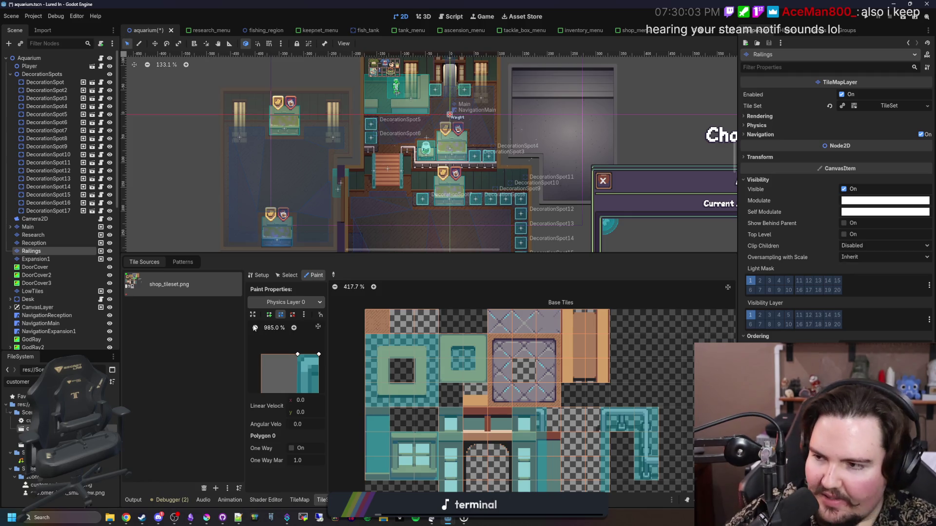
pyautogui.hscroll(1, 390, 358)
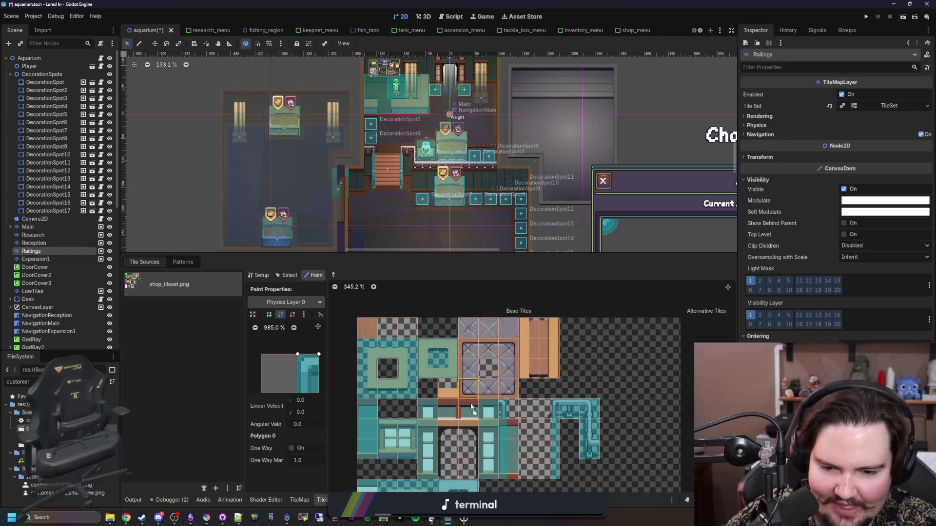
pyautogui.scroll(1, 513, 478)
pyautogui.scroll(4, 519, 477)
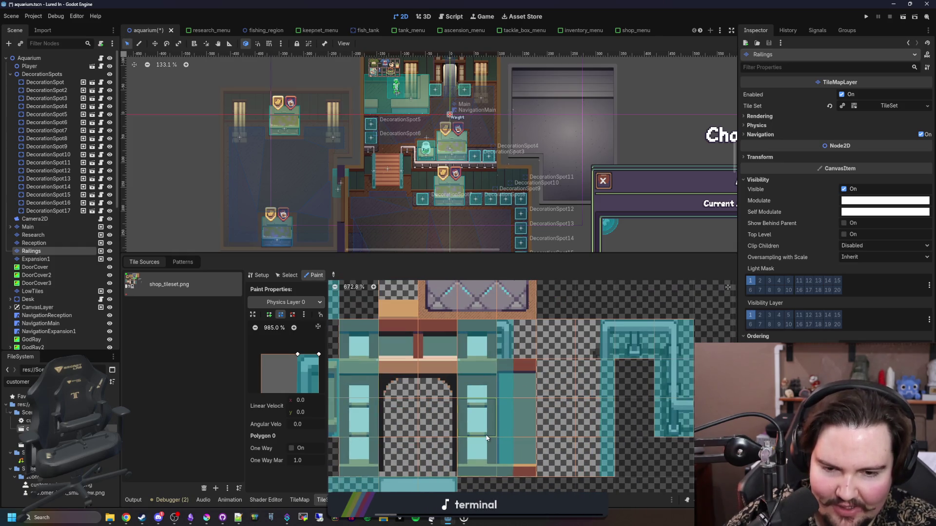
pyautogui.scroll(-2, 346, 380)
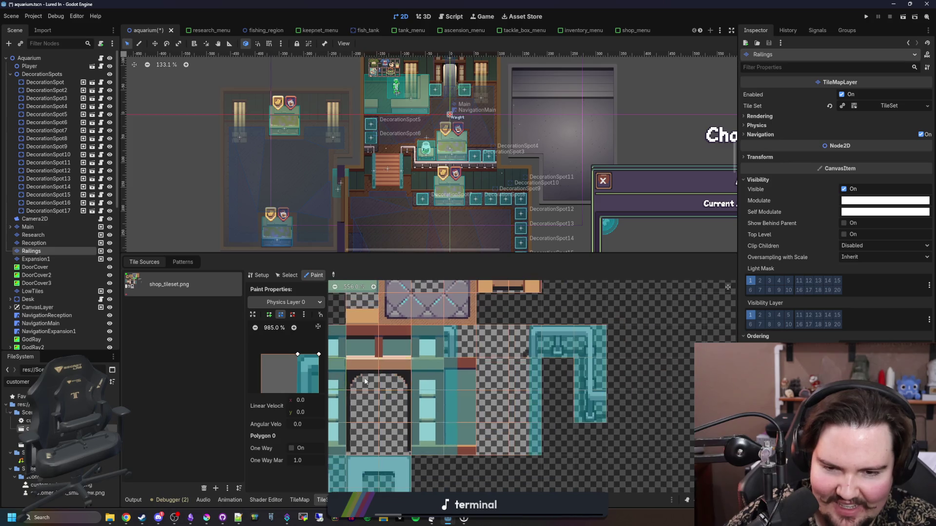
pyautogui.scroll(1, 540, 414)
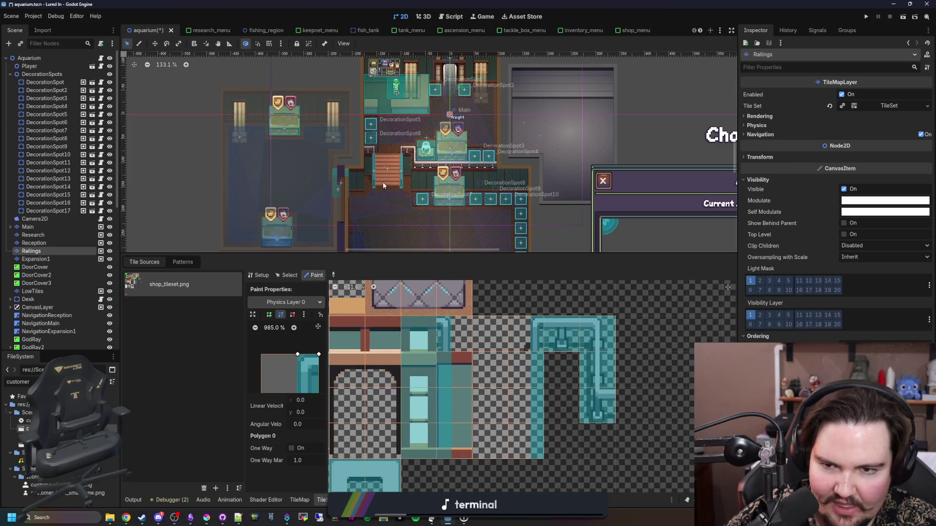
pyautogui.scroll(6, 403, 161)
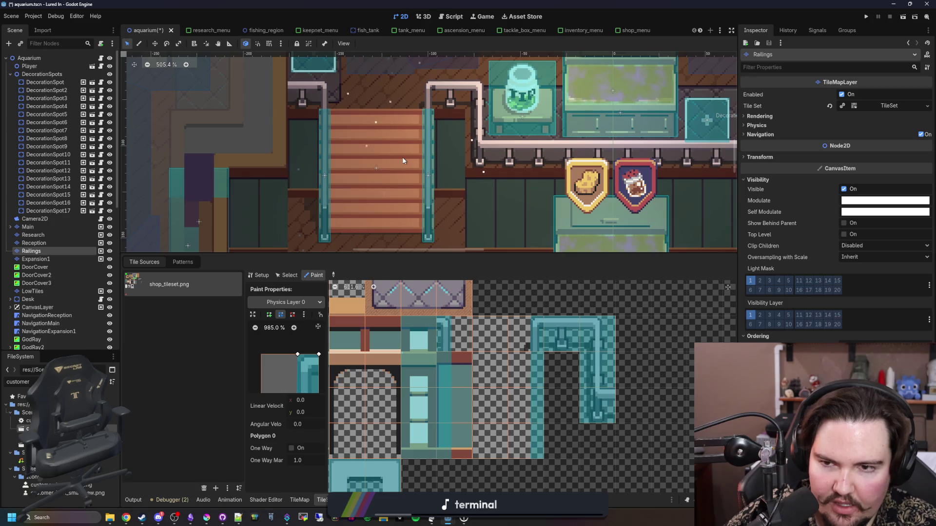
pyautogui.scroll(1, 403, 161)
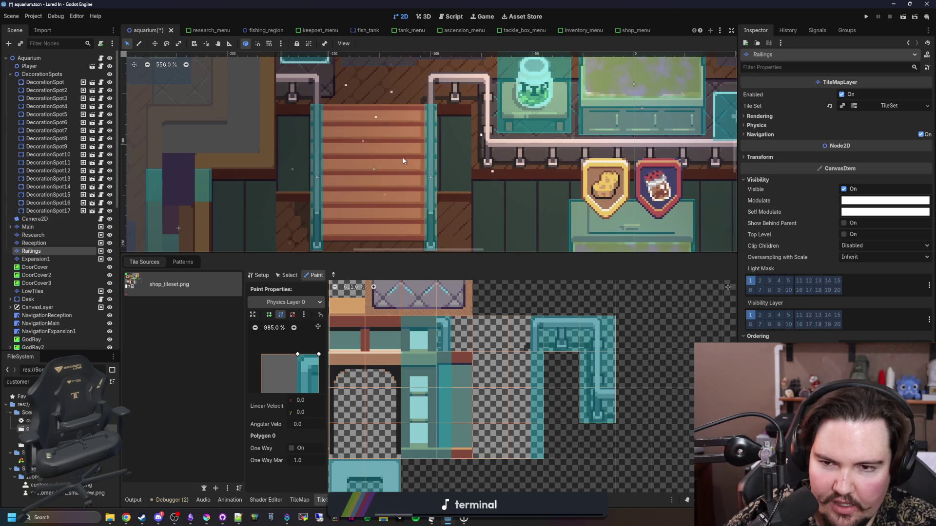
# Step: Paint Physics Layer 0 collision onto a column of railing tiles and save the aquarium scene
pyautogui.click(454, 380)
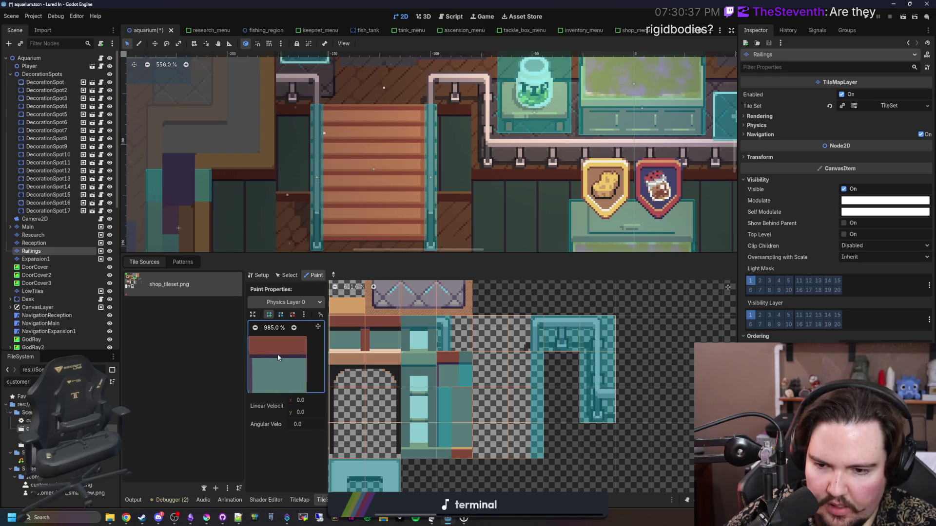
pyautogui.moveTo(455, 382); pyautogui.dragTo(456, 436)
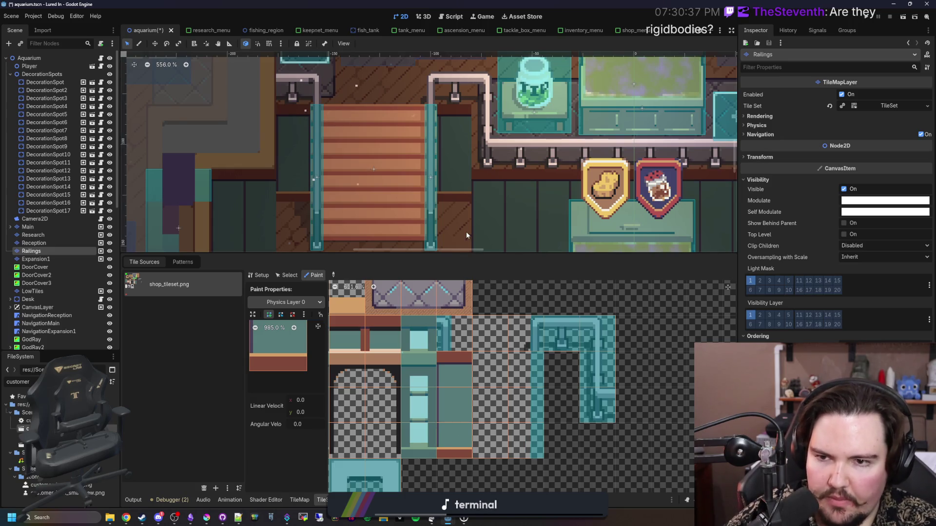
pyautogui.hotkey('ctrl', 's')
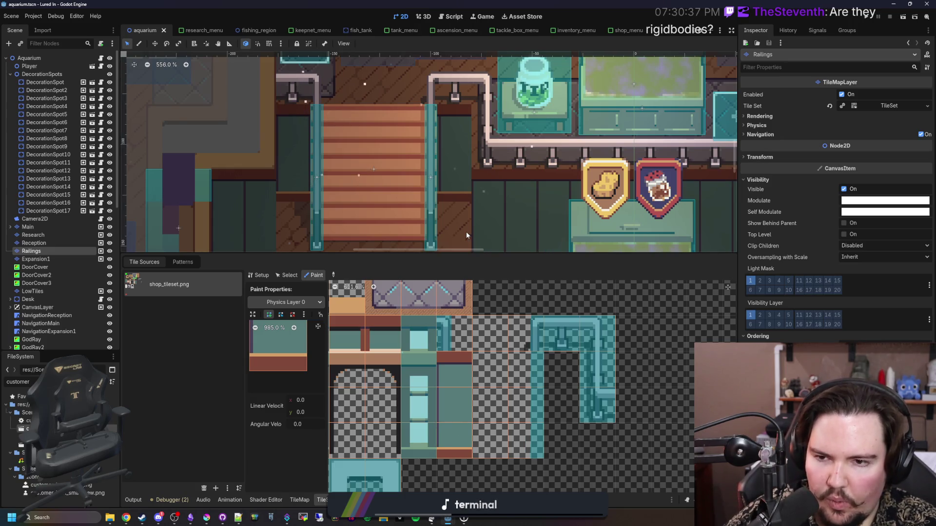
pyautogui.hotkey('ctrl', 's')
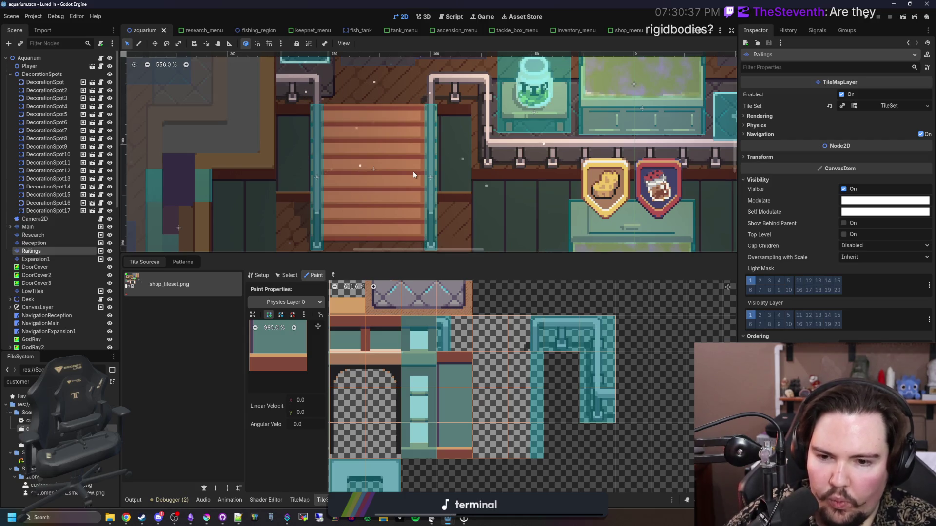
pyautogui.scroll(-2, 414, 171)
pyautogui.scroll(-3, 413, 172)
pyautogui.hotkey('ctrl', 's')
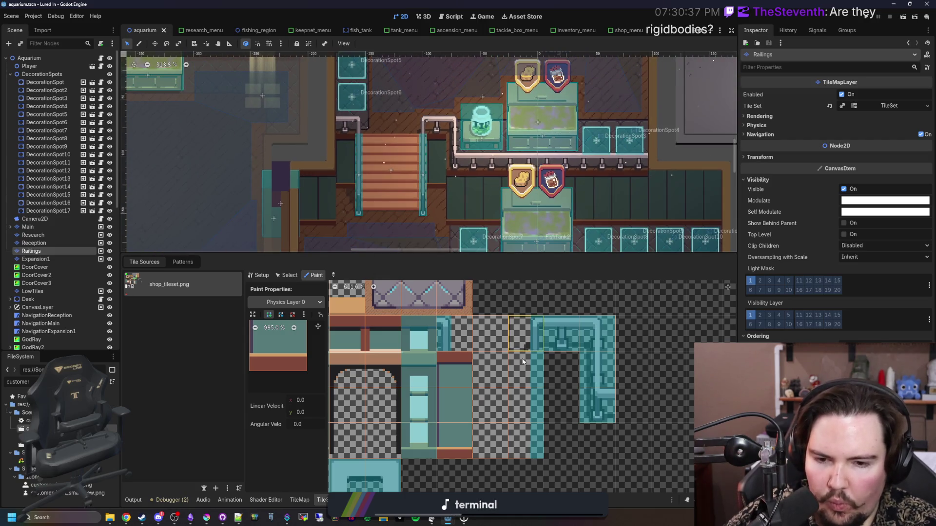
pyautogui.click(497, 433)
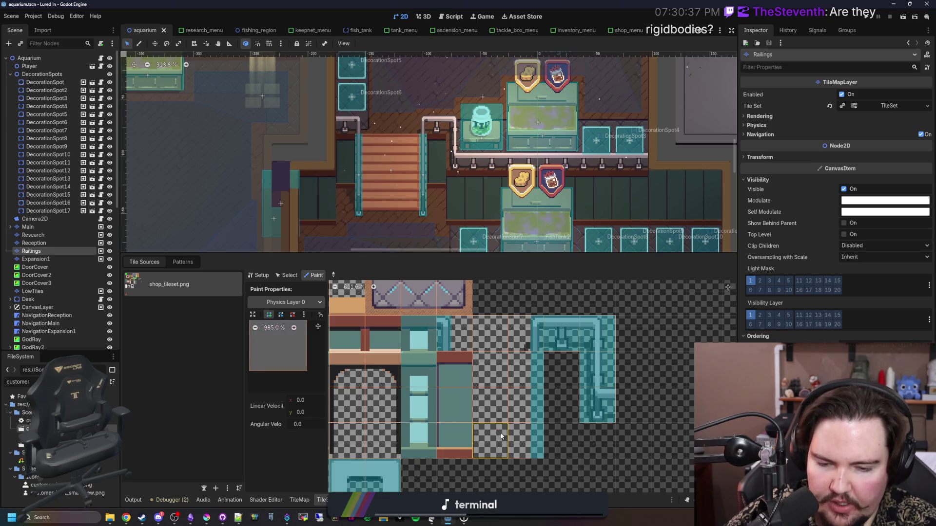
pyautogui.click(259, 275)
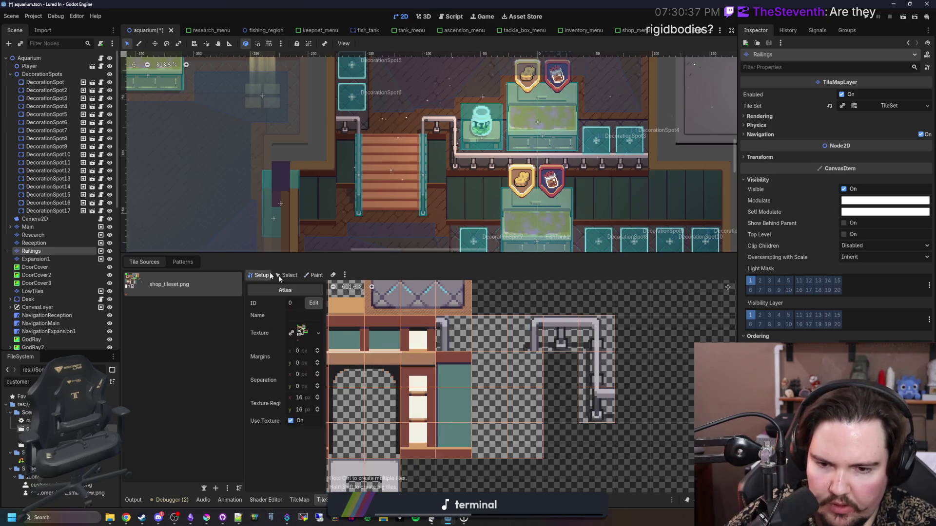
# Step: Delete four unwanted atlas tiles around the railing piece in shop_tileset.png
pyautogui.rightClick(481, 335)
pyautogui.click(498, 337)
pyautogui.rightClick(494, 363)
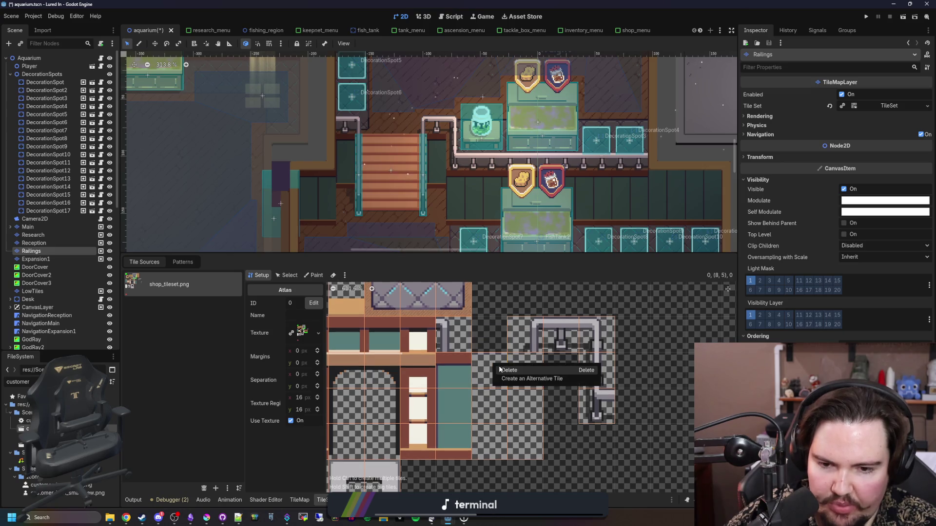
pyautogui.click(499, 367)
pyautogui.rightClick(490, 404)
pyautogui.click(496, 408)
pyautogui.rightClick(493, 428)
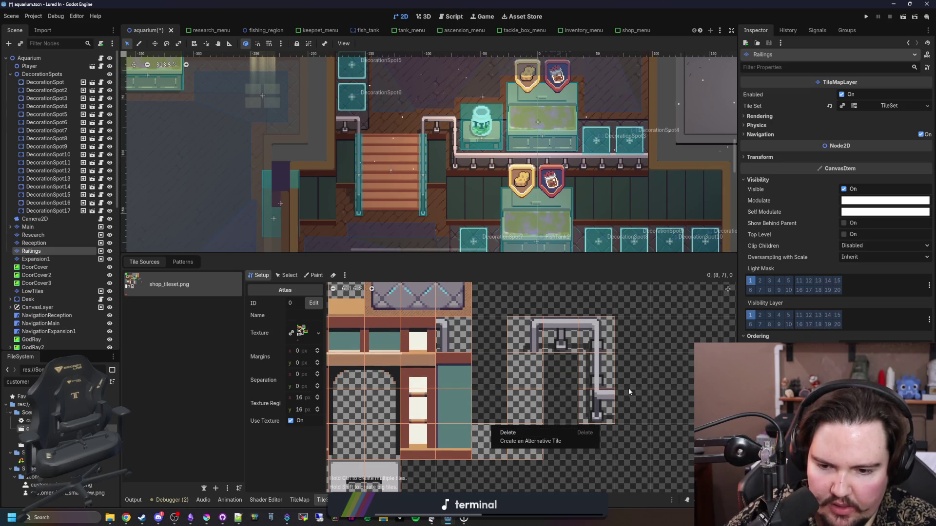
pyautogui.click(508, 433)
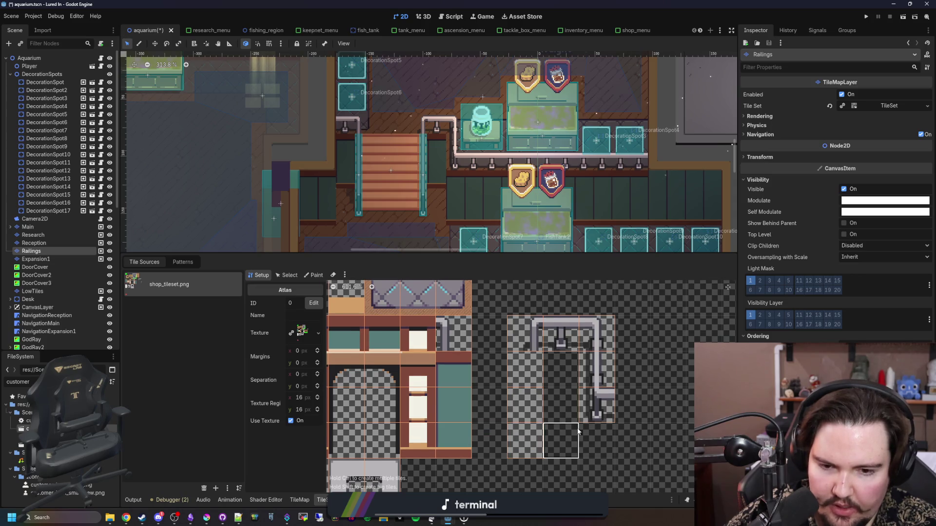
# Step: Delete the remaining three empty atlas tiles and save the aquarium scene
pyautogui.scroll(2, 578, 431)
pyautogui.rightClick(519, 355)
pyautogui.click(527, 362)
pyautogui.rightClick(524, 400)
pyautogui.click(531, 405)
pyautogui.rightClick(536, 448)
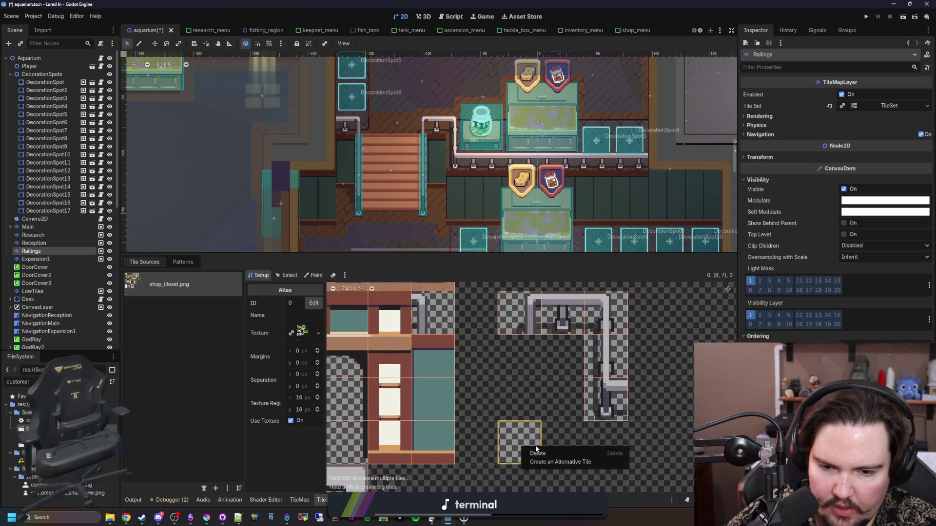
pyautogui.click(538, 454)
pyautogui.scroll(-6, 556, 400)
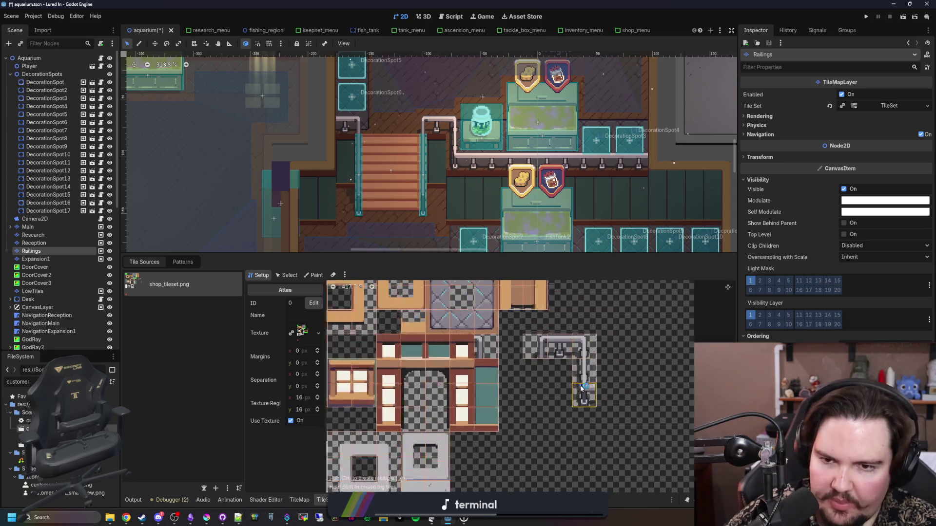
pyautogui.scroll(4, 467, 318)
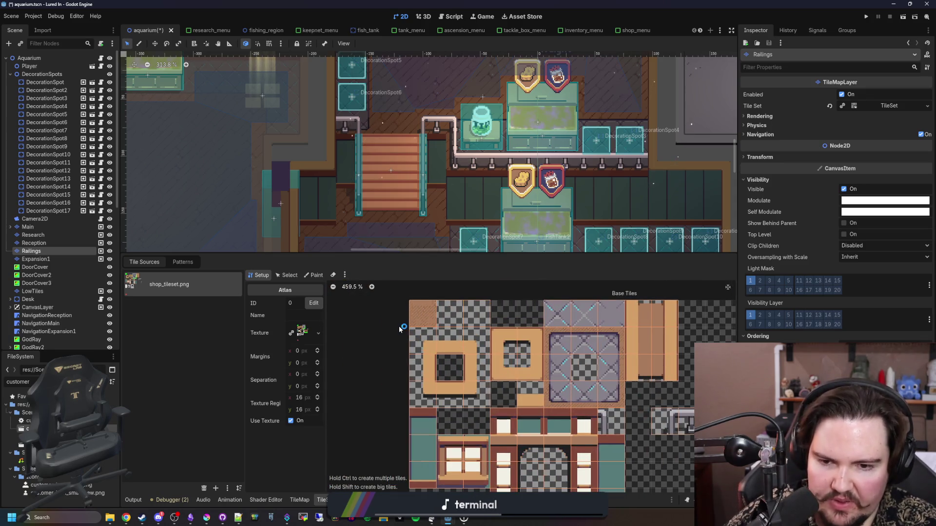
pyautogui.scroll(-3, 400, 330)
pyautogui.scroll(4, 395, 327)
pyautogui.scroll(-4, 429, 322)
pyautogui.scroll(4, 452, 317)
pyautogui.scroll(2, 451, 317)
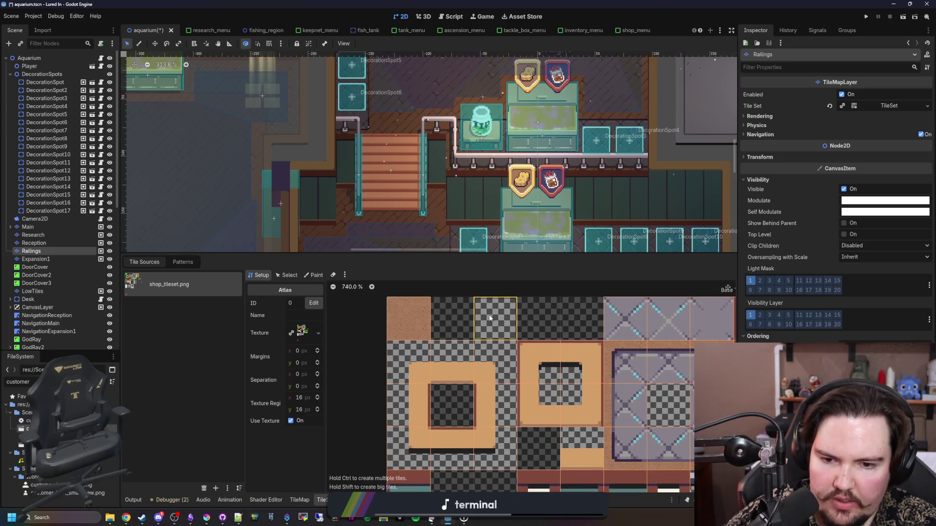
pyautogui.scroll(-4, 439, 351)
pyautogui.scroll(-2, 460, 368)
pyautogui.hotkey('ctrl', 's')
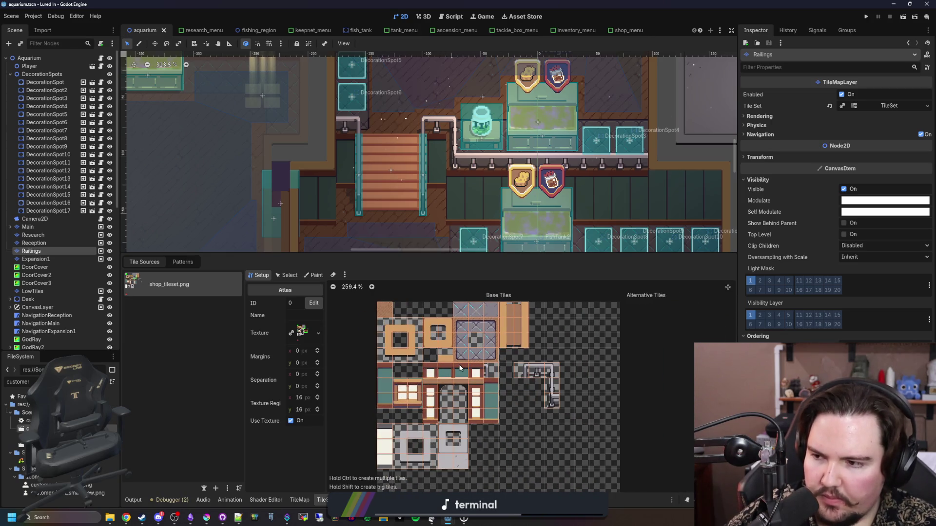
pyautogui.hotkey('ctrl', 's')
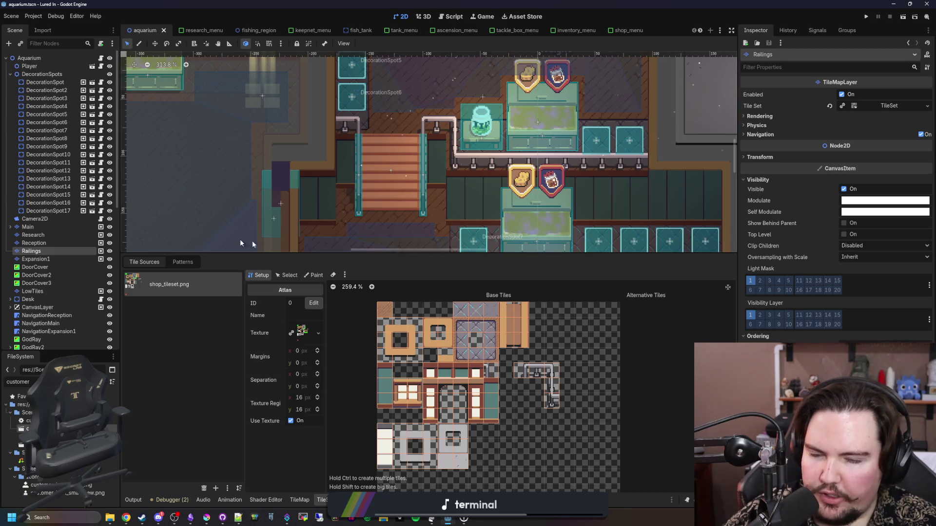
pyautogui.scroll(2, 506, 355)
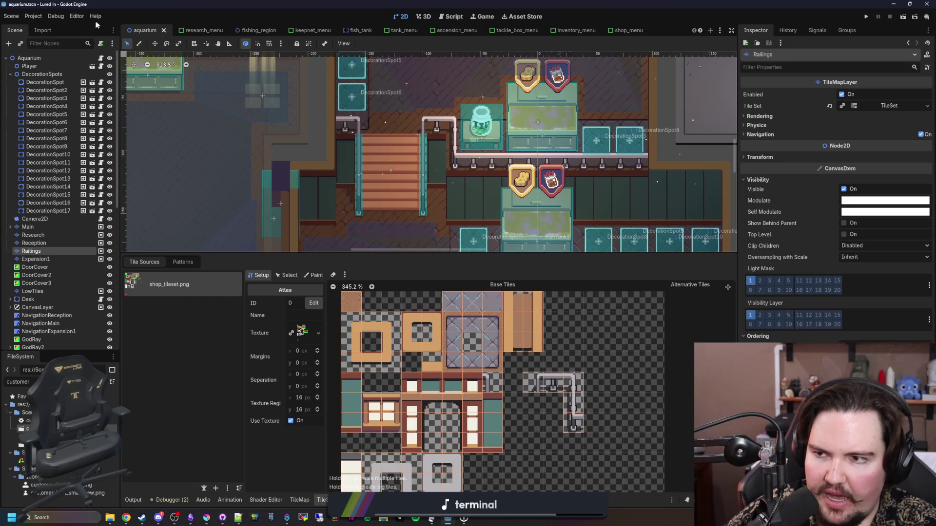
# Step: Turn on Visible Collision Shapes in the Debug menu, save the aquarium scene and run the game
pyautogui.click(56, 16)
pyautogui.click(33, 16)
pyautogui.click(34, 16)
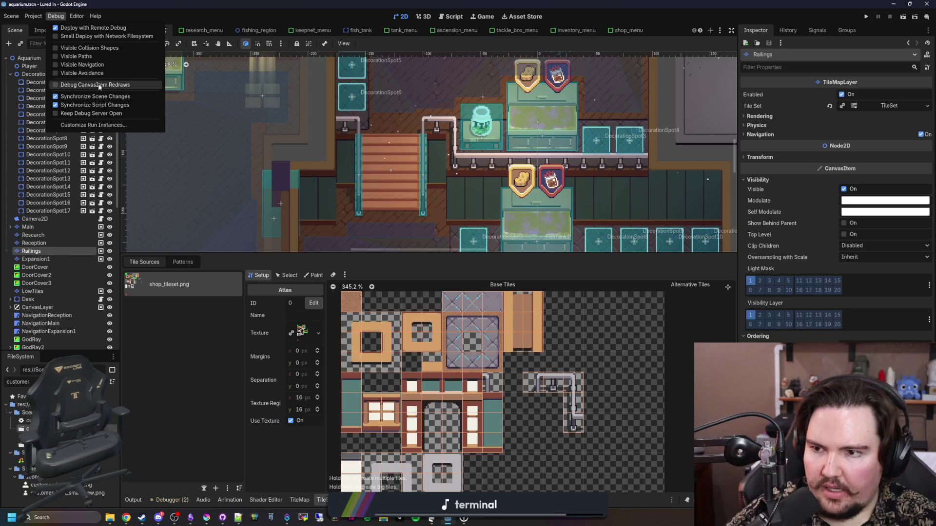
pyautogui.click(112, 49)
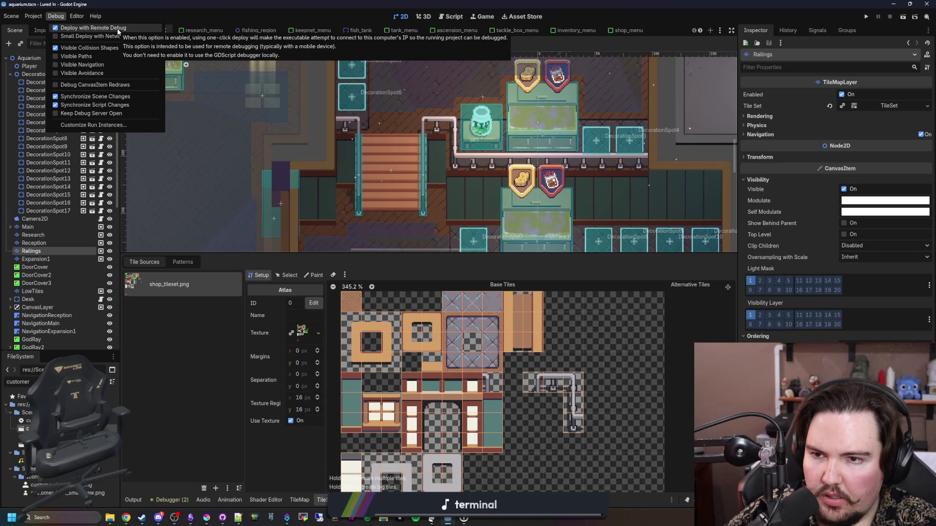
pyautogui.hotkey('ctrl', 's')
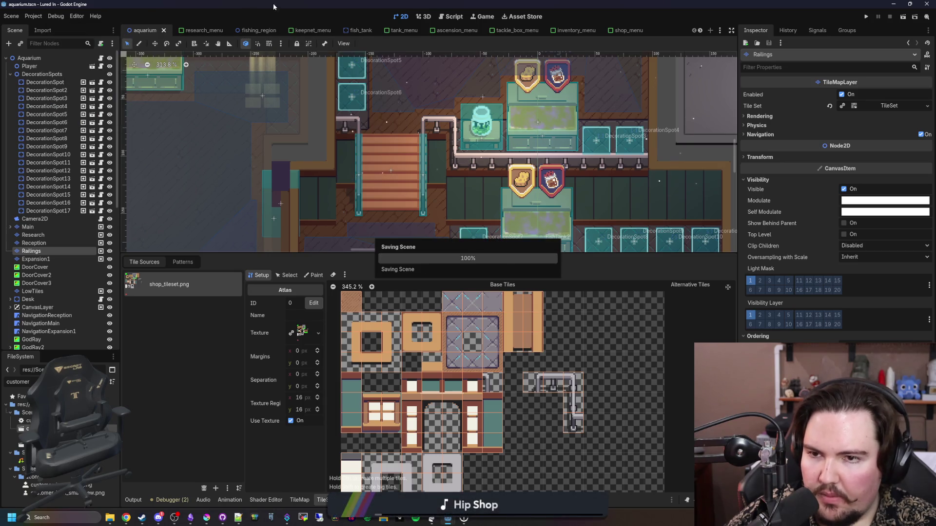
pyautogui.click(867, 17)
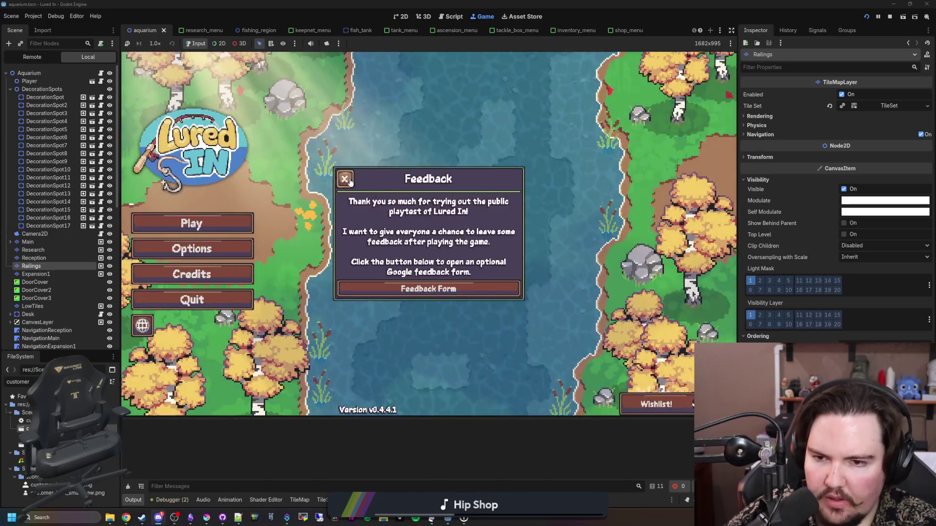
pyautogui.click(422, 275)
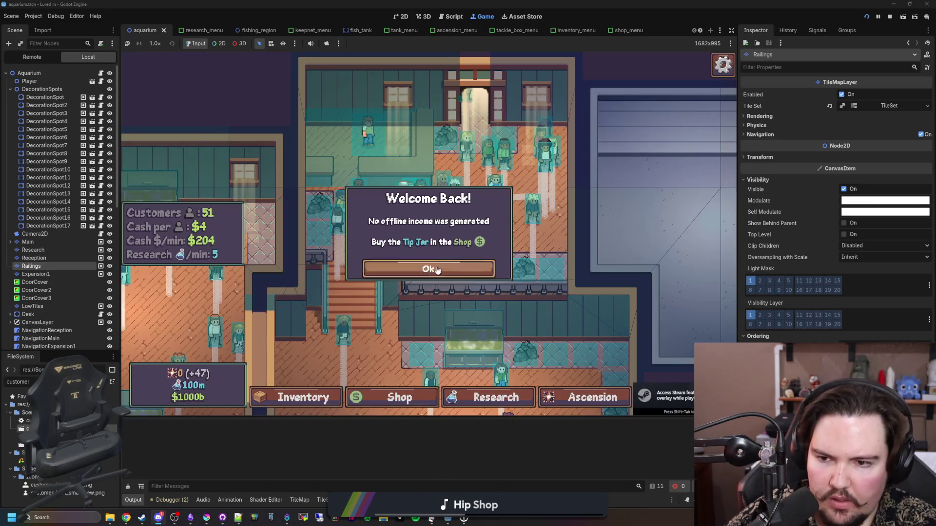
pyautogui.click(430, 269)
pyautogui.press('a')
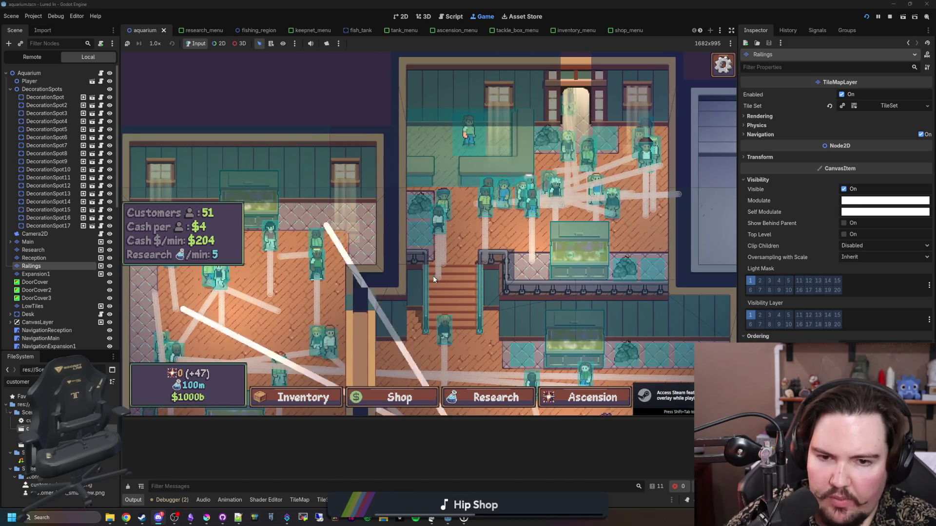
pyautogui.press('s')
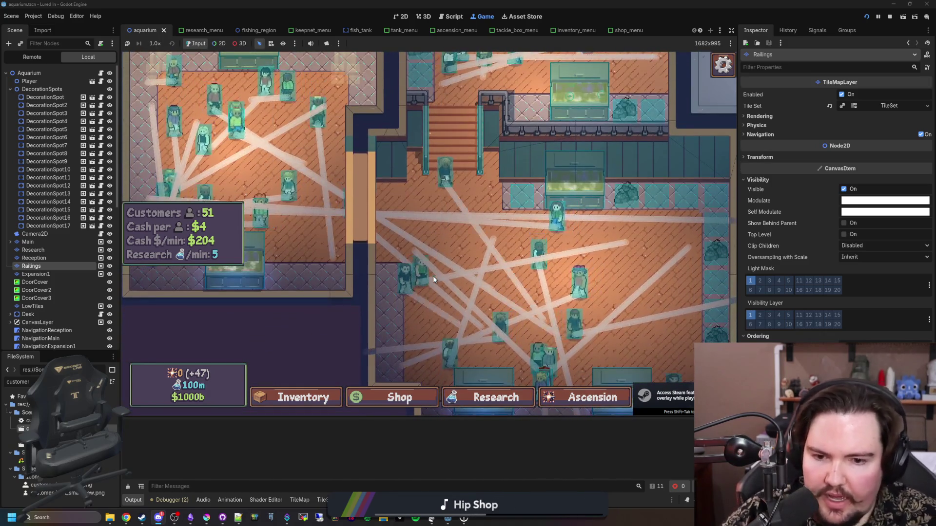
pyautogui.press('w')
pyautogui.press('a')
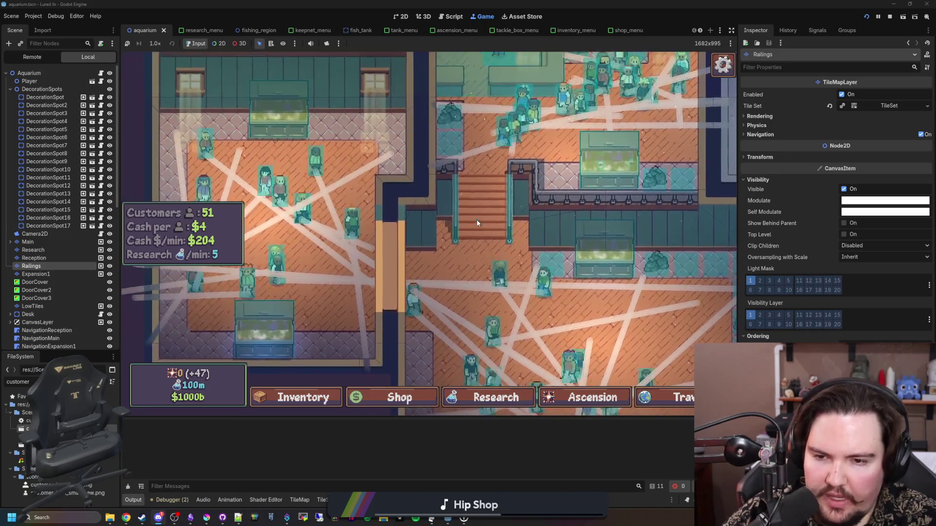
pyautogui.press('w')
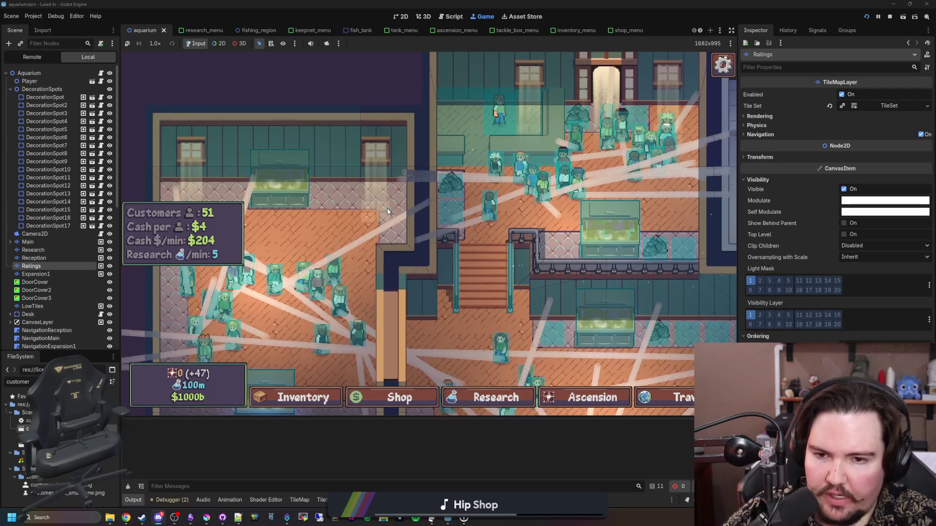
pyautogui.scroll(3, 447, 220)
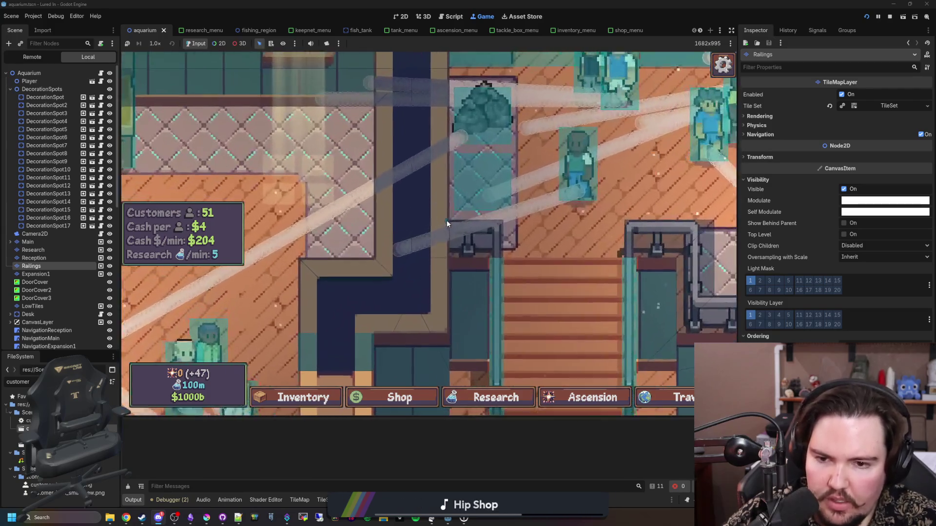
pyautogui.scroll(2, 446, 220)
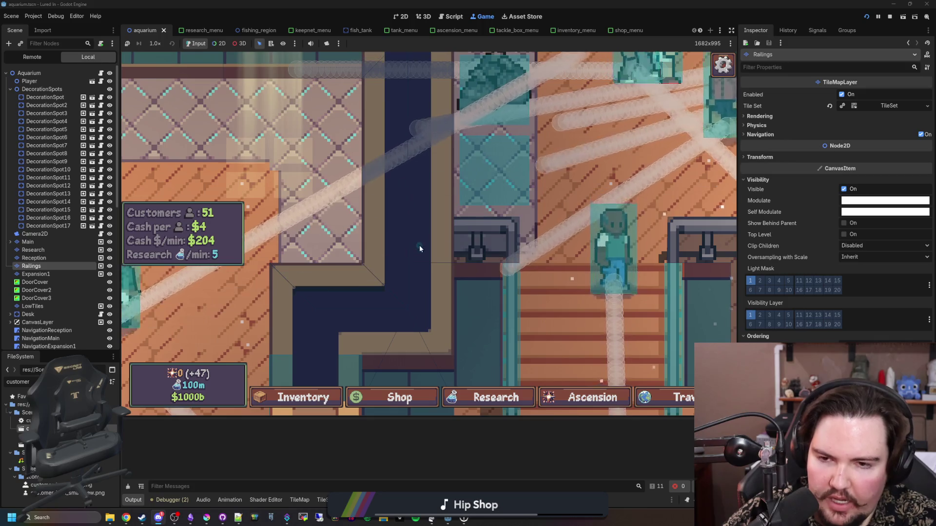
pyautogui.press('w')
pyautogui.press('a')
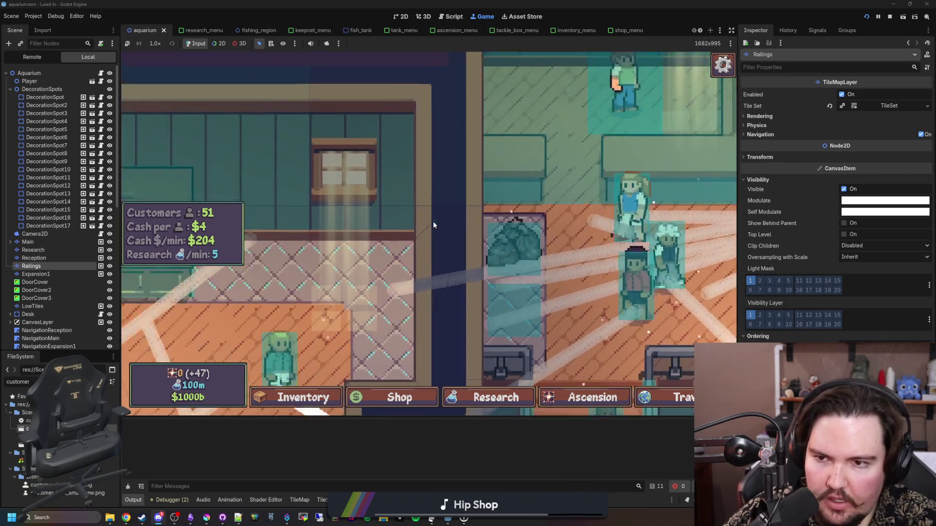
pyautogui.press('a')
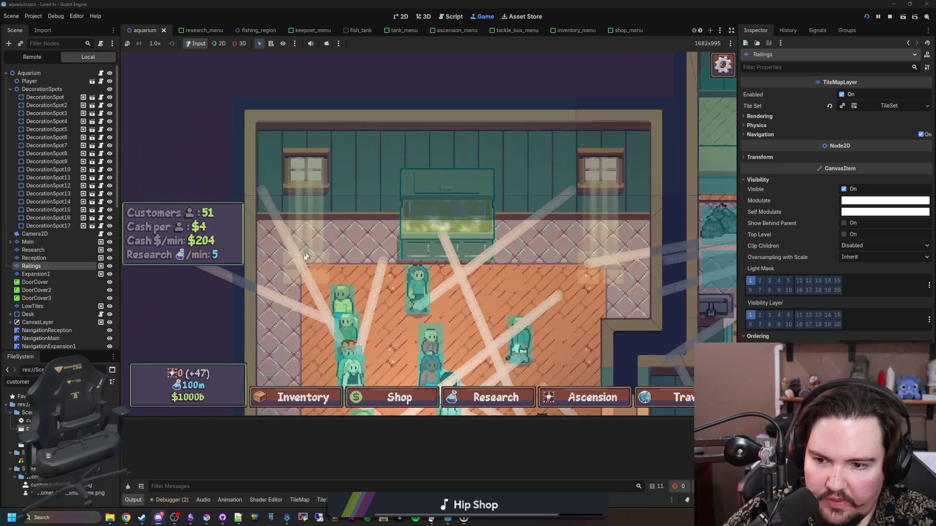
pyautogui.scroll(2, 283, 326)
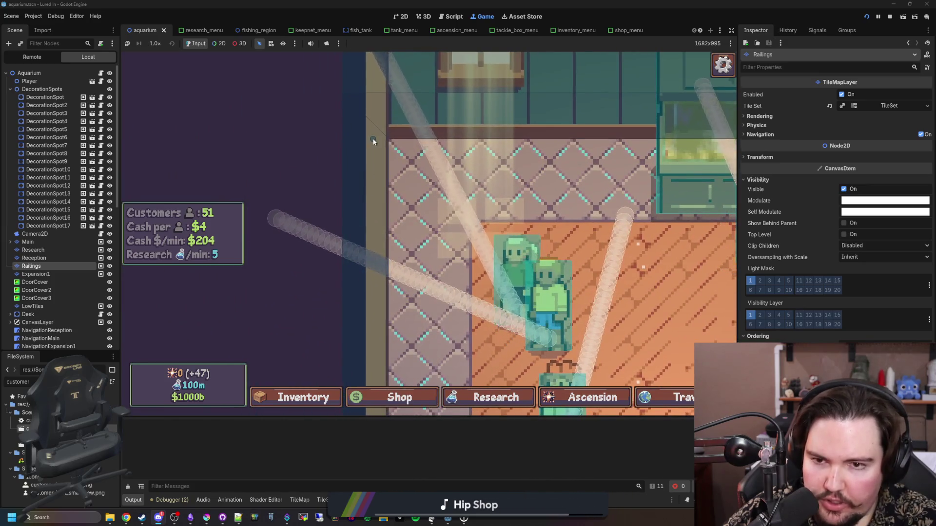
pyautogui.scroll(-2, 373, 231)
pyautogui.press('s')
pyautogui.scroll(2, 372, 290)
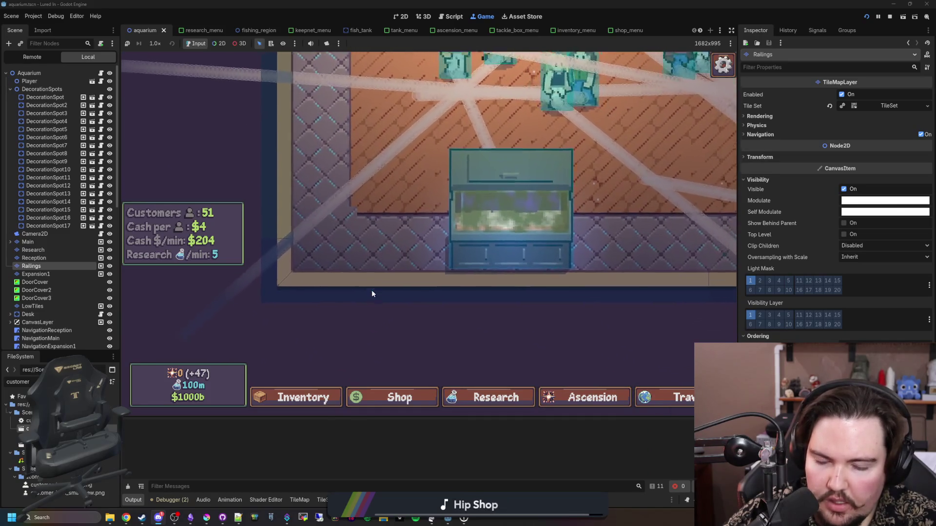
pyautogui.press('d')
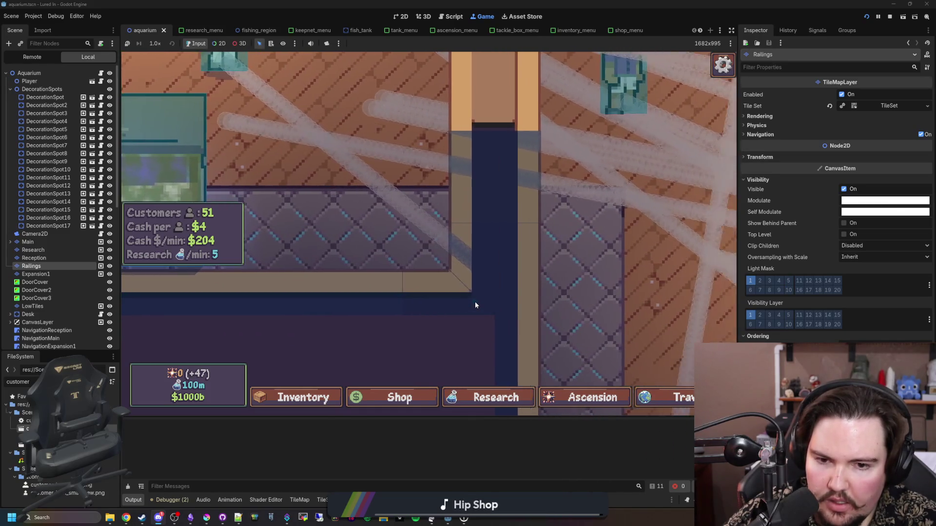
pyautogui.scroll(-2, 405, 270)
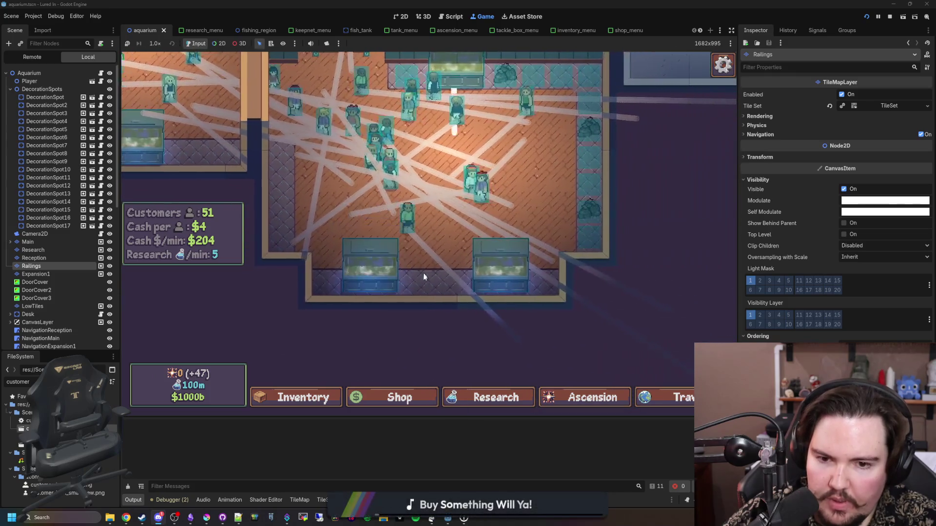
pyautogui.scroll(3, 472, 311)
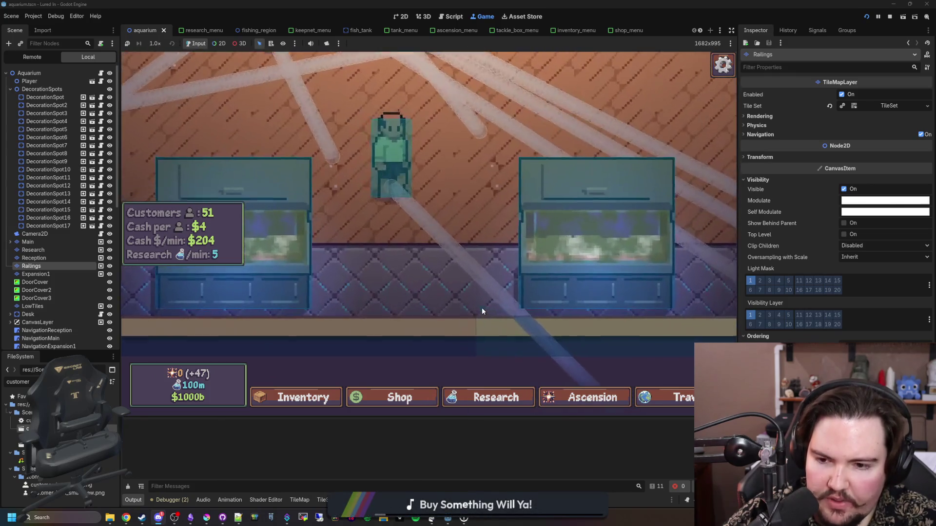
pyautogui.press('d')
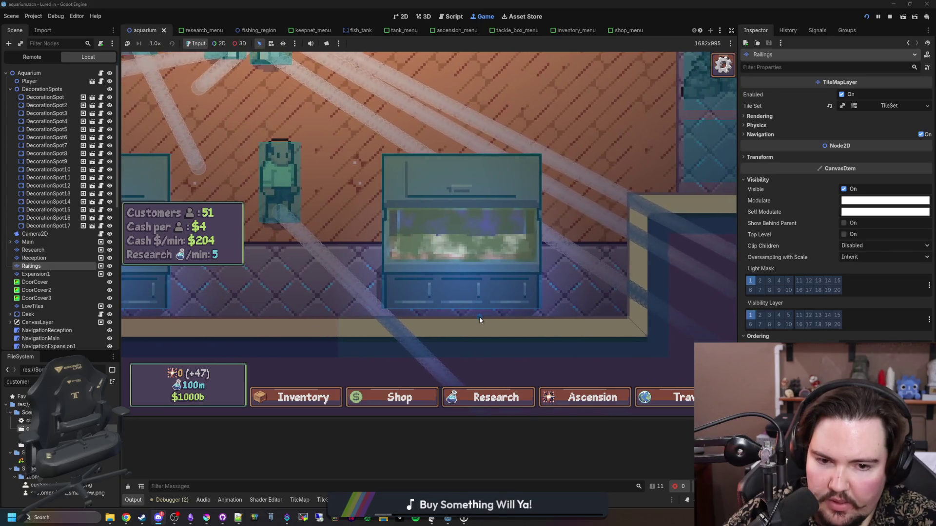
pyautogui.scroll(-2, 387, 339)
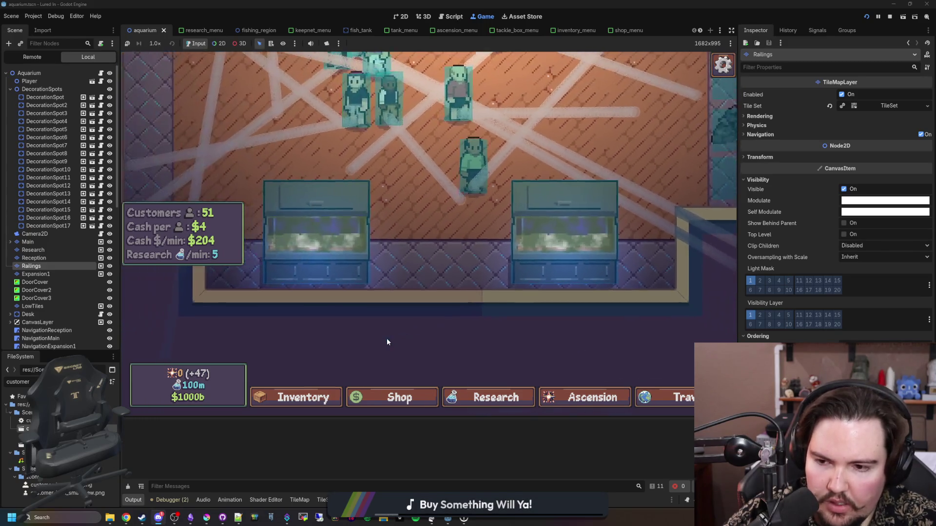
pyautogui.press('a')
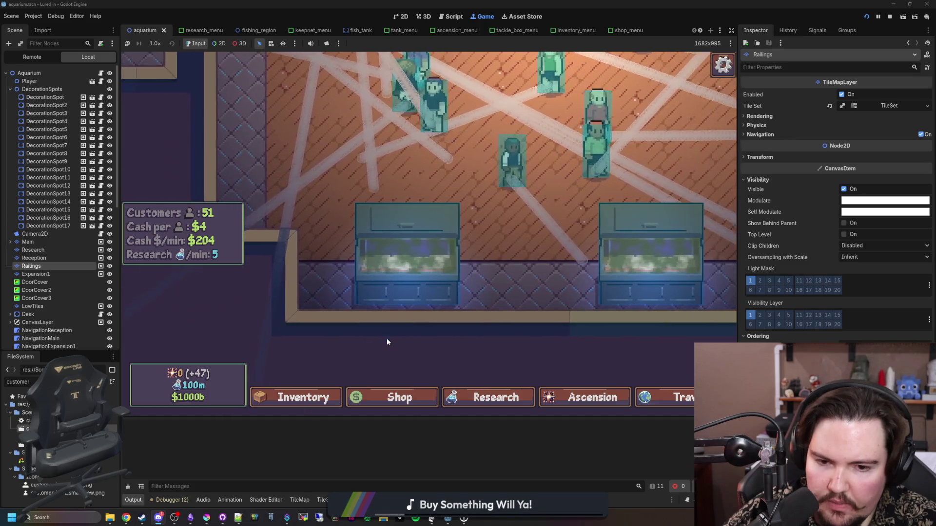
pyautogui.scroll(-3, 387, 338)
pyautogui.press('w')
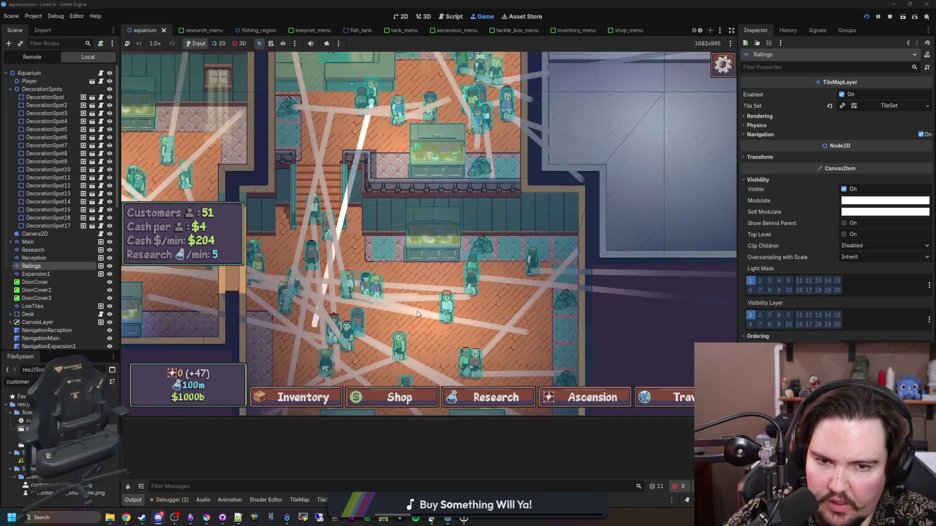
pyautogui.press('d')
pyautogui.press('w')
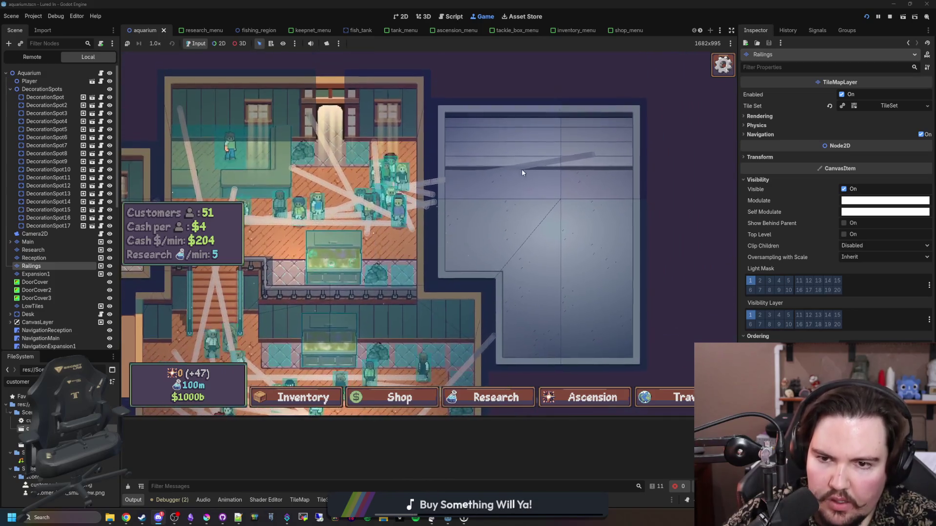
pyautogui.press('a')
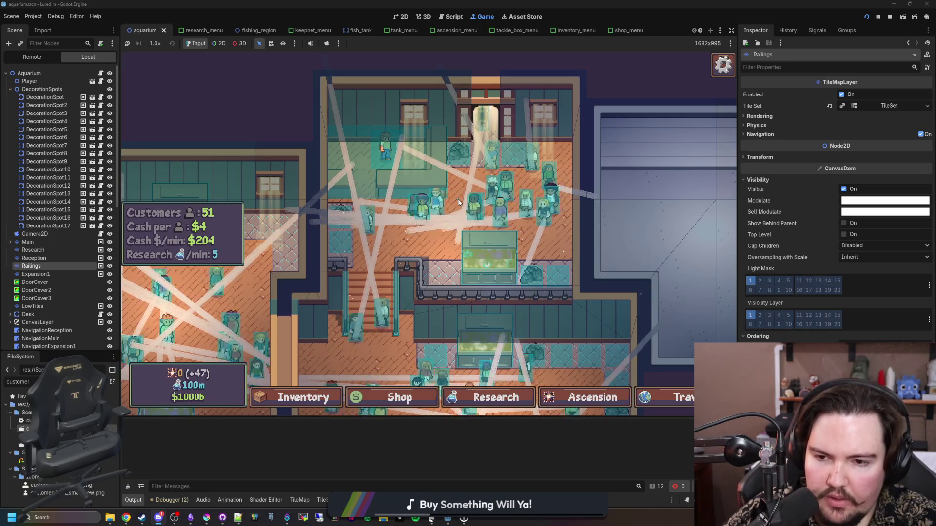
pyautogui.press('a')
pyautogui.press('s')
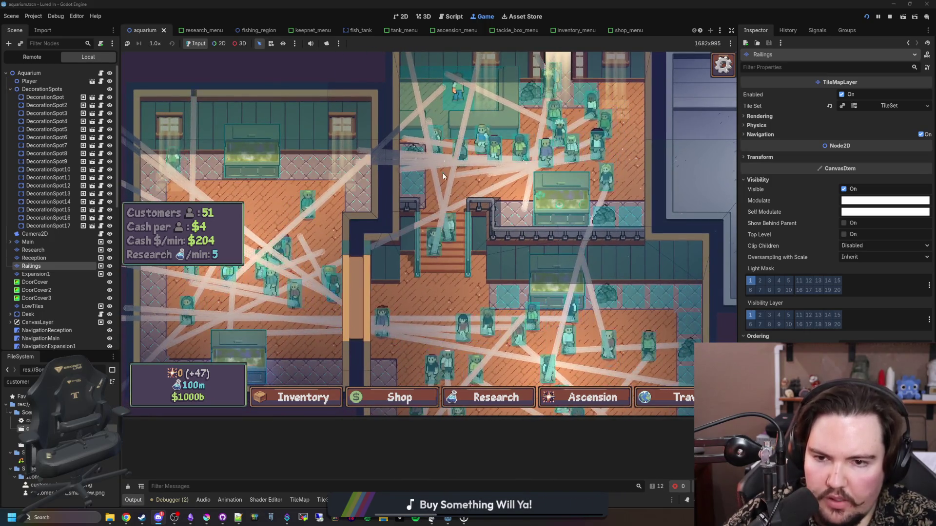
pyautogui.press('a')
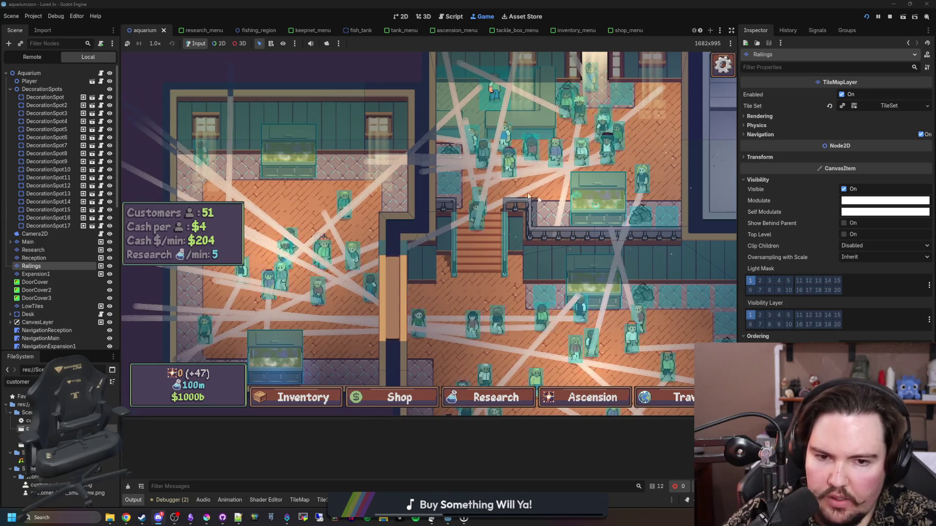
pyautogui.press('d')
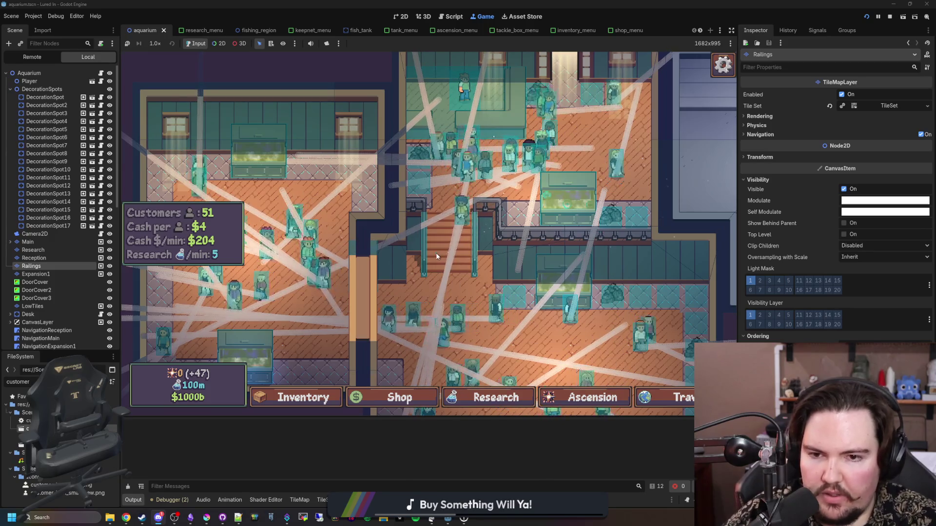
pyautogui.press('s')
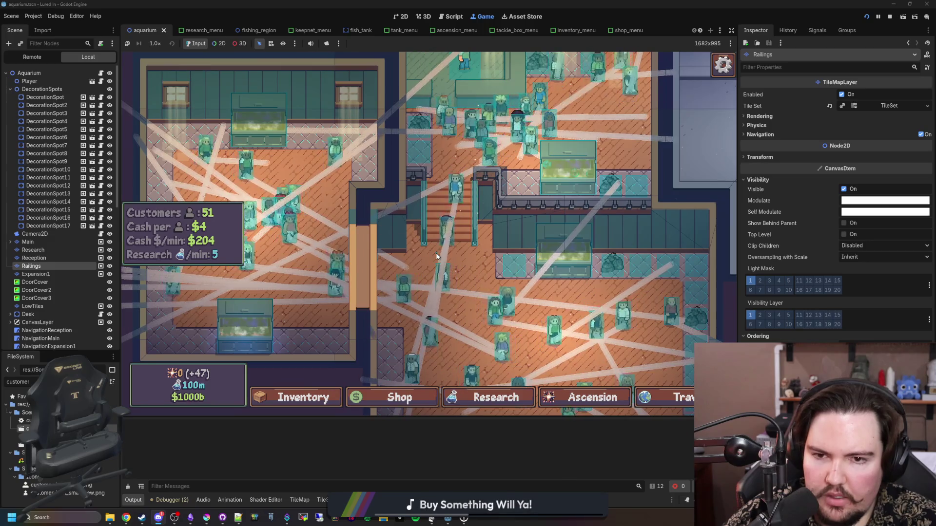
pyautogui.press('w')
pyautogui.press('d')
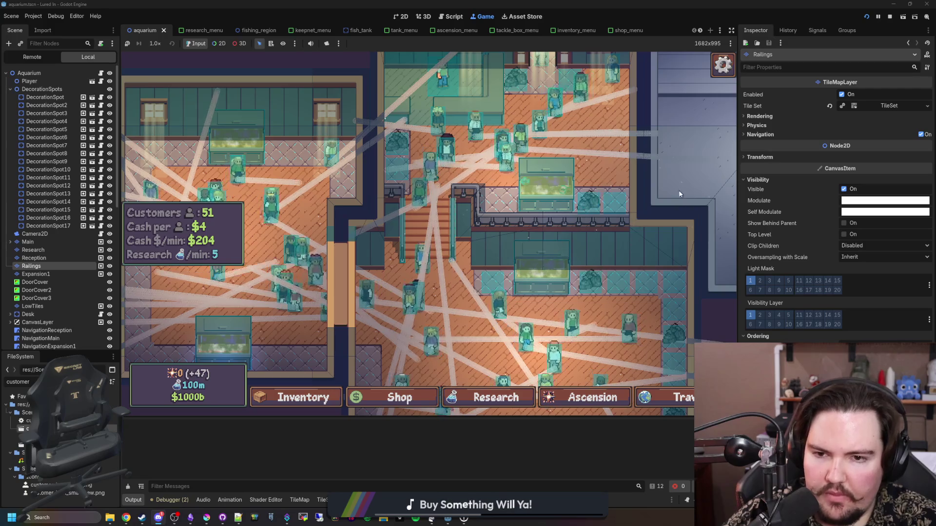
pyautogui.scroll(2, 354, 226)
pyautogui.scroll(5, 354, 226)
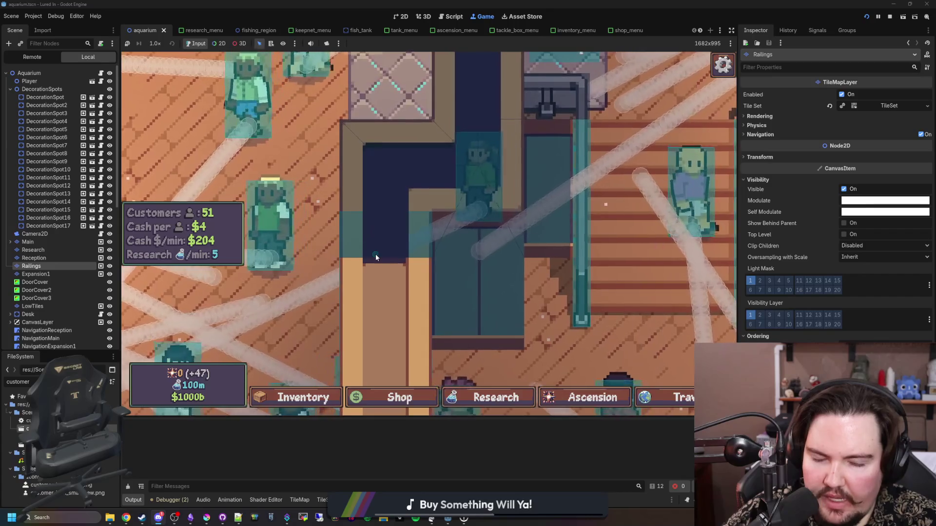
pyautogui.moveTo(376, 258); pyautogui.dragTo(397, 251)
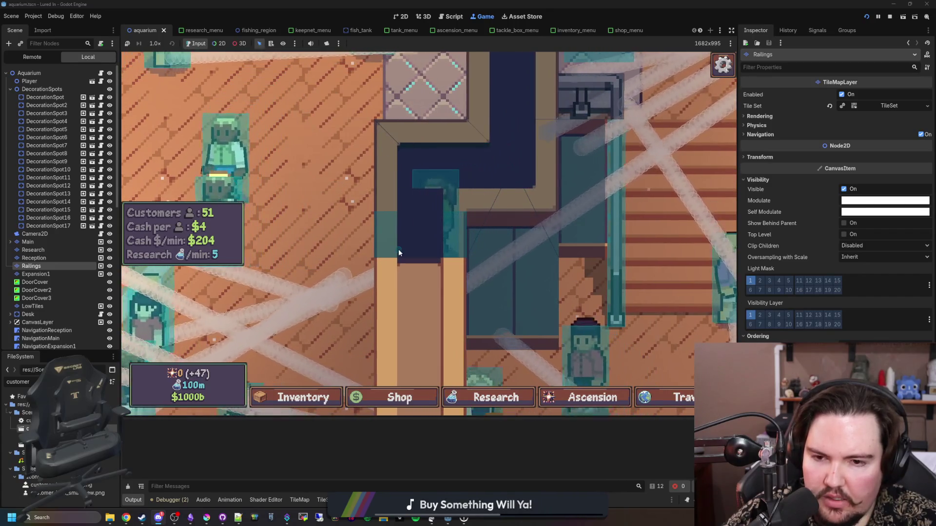
pyautogui.press('a')
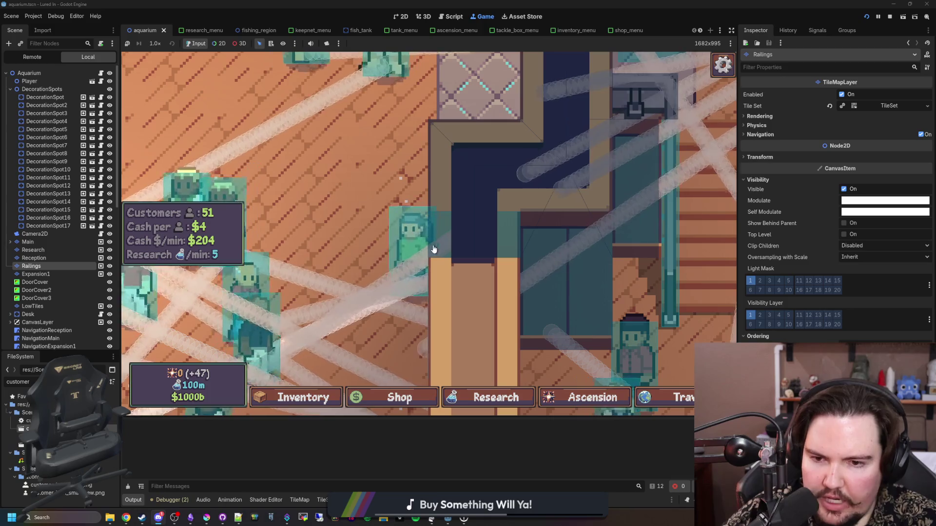
pyautogui.scroll(-3, 437, 250)
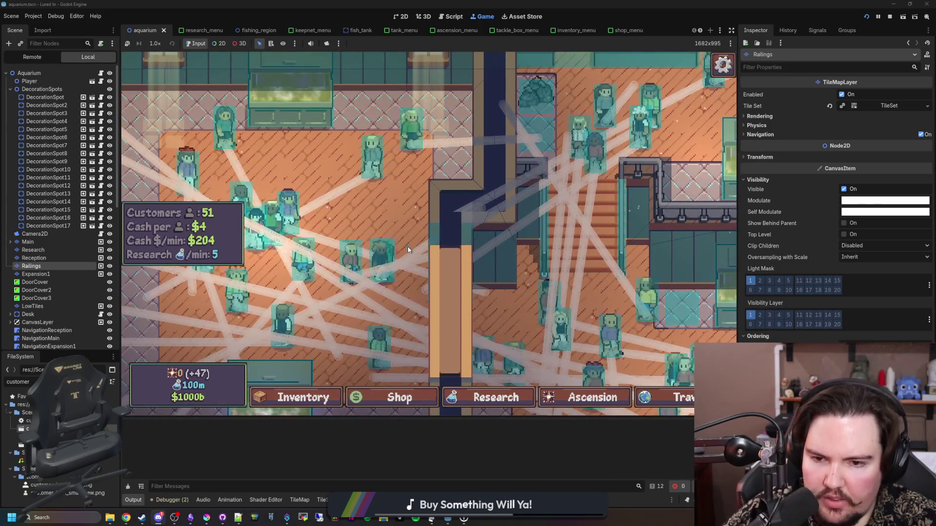
pyautogui.moveTo(409, 249); pyautogui.dragTo(246, 266)
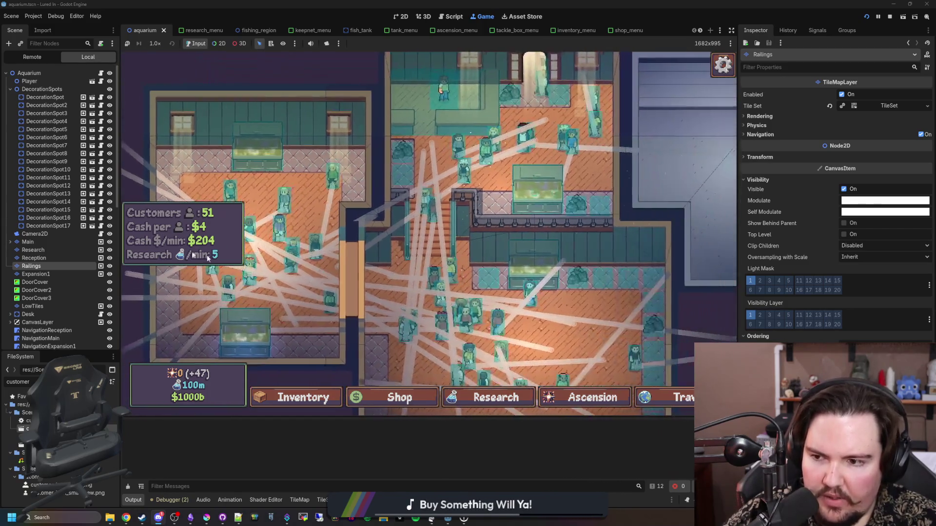
pyautogui.press('F8')
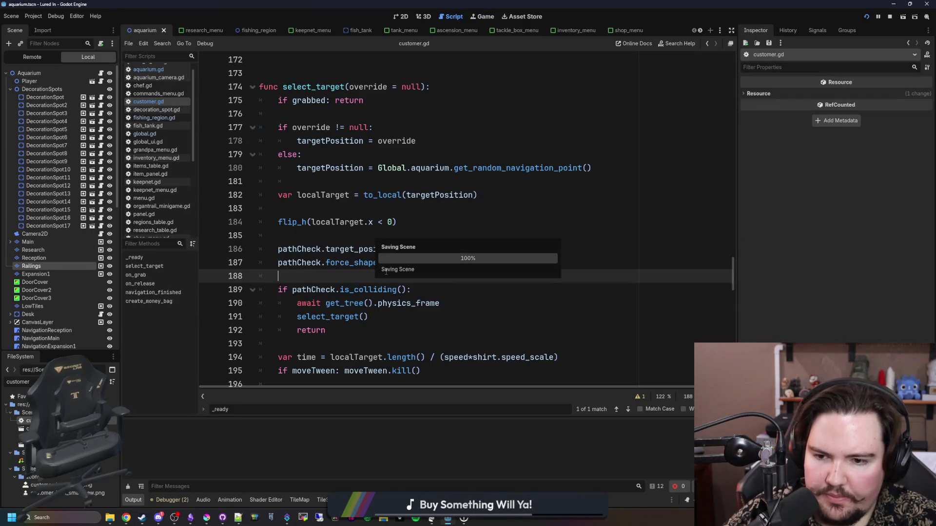
# Step: Read the ShapeCast2D is_colliding documentation, then go back to customer.gd
pyautogui.keyDown('ctrl'); pyautogui.click(380, 294); pyautogui.keyUp('ctrl')
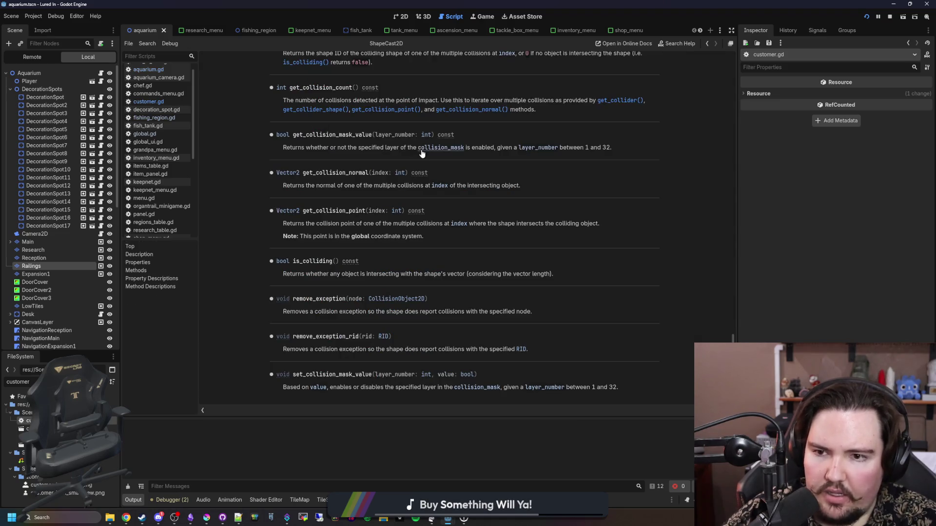
pyautogui.moveTo(306, 274); pyautogui.dragTo(408, 263)
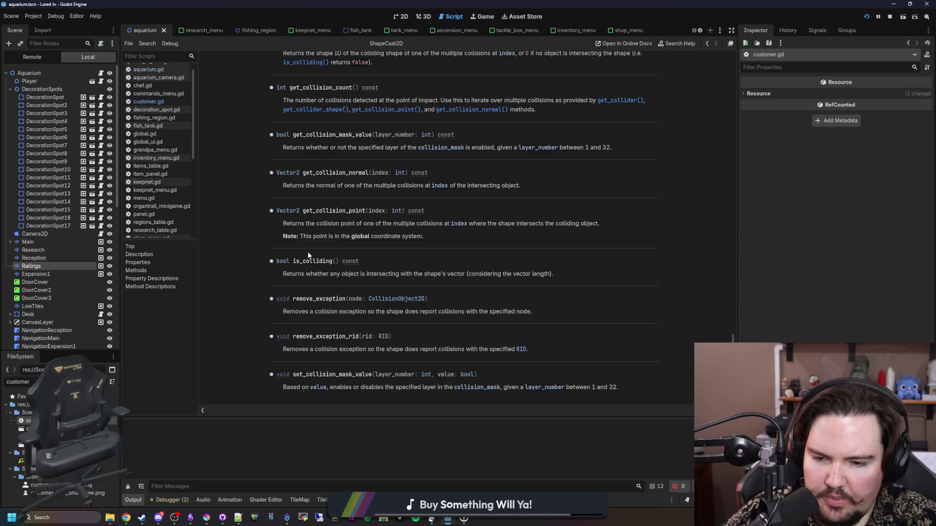
pyautogui.scroll(3, 291, 247)
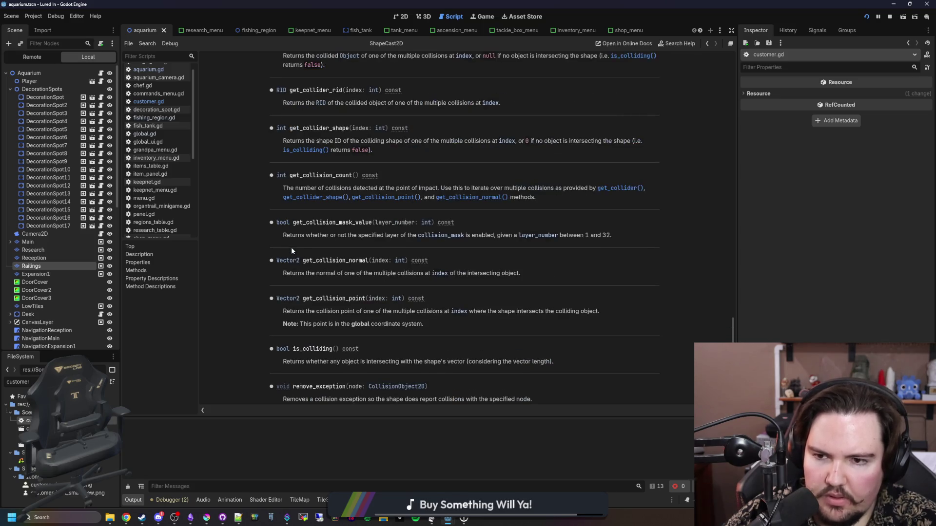
pyautogui.scroll(5, 291, 247)
pyautogui.scroll(5, 291, 247)
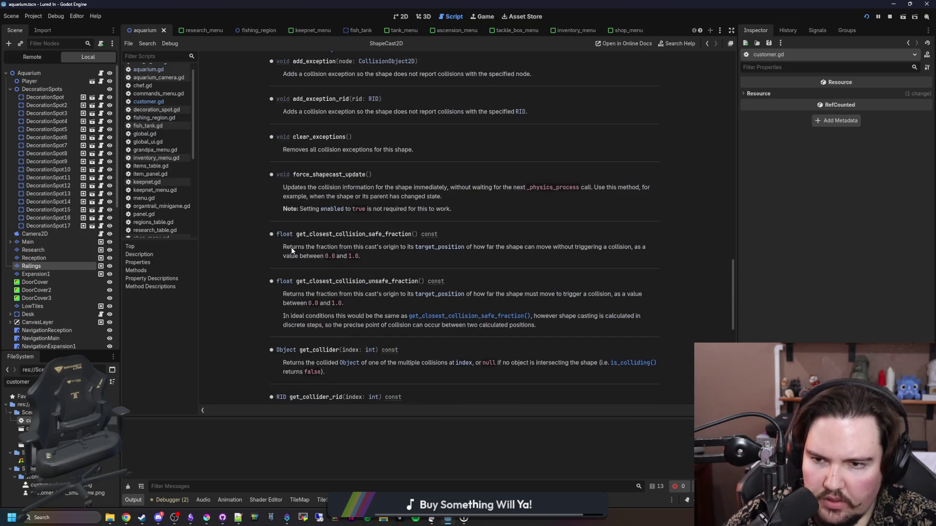
pyautogui.scroll(6, 292, 250)
pyautogui.hotkey('alt', 'Left')
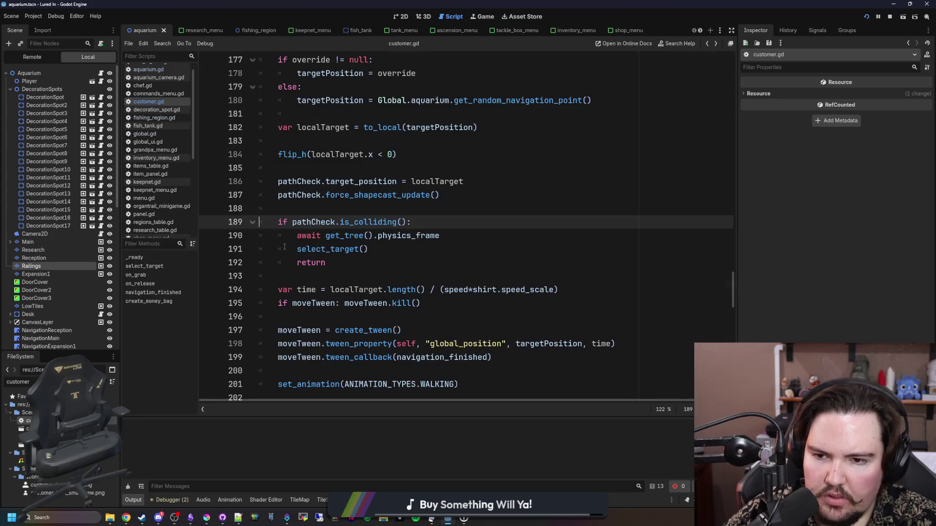
# Step: Copy 'await get_tree().physics_frame' from line 190 to after line 186, then run the game
pyautogui.click(360, 210)
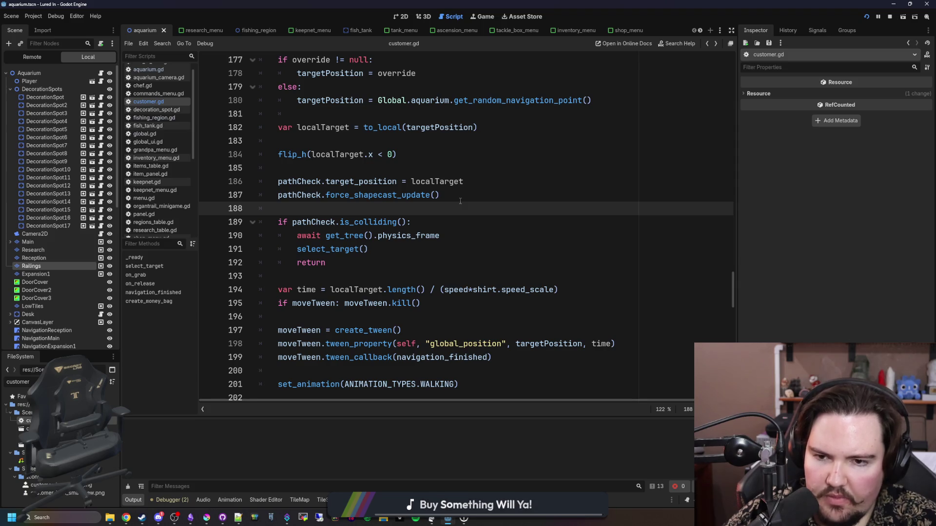
pyautogui.moveTo(461, 230); pyautogui.dragTo(306, 236)
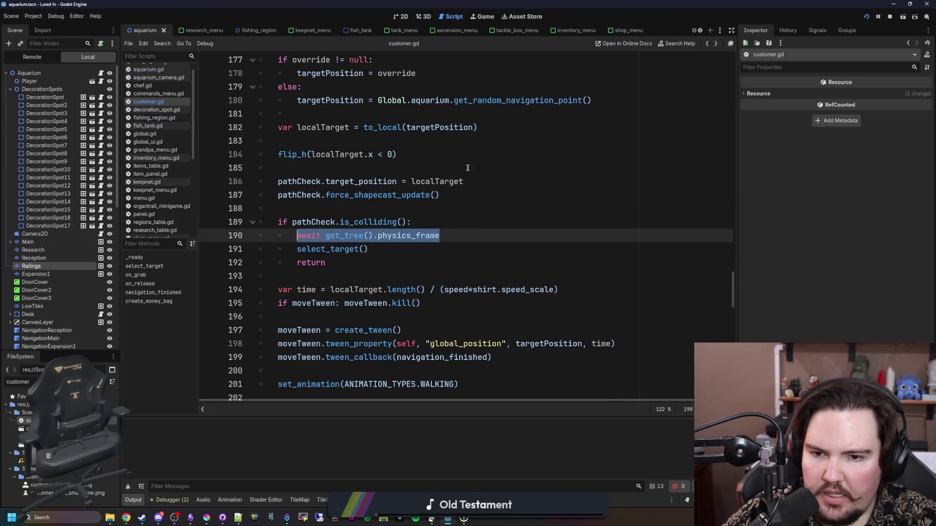
pyautogui.click(510, 176)
pyautogui.press('Return')
pyautogui.write('await get_tree().physics_frame')
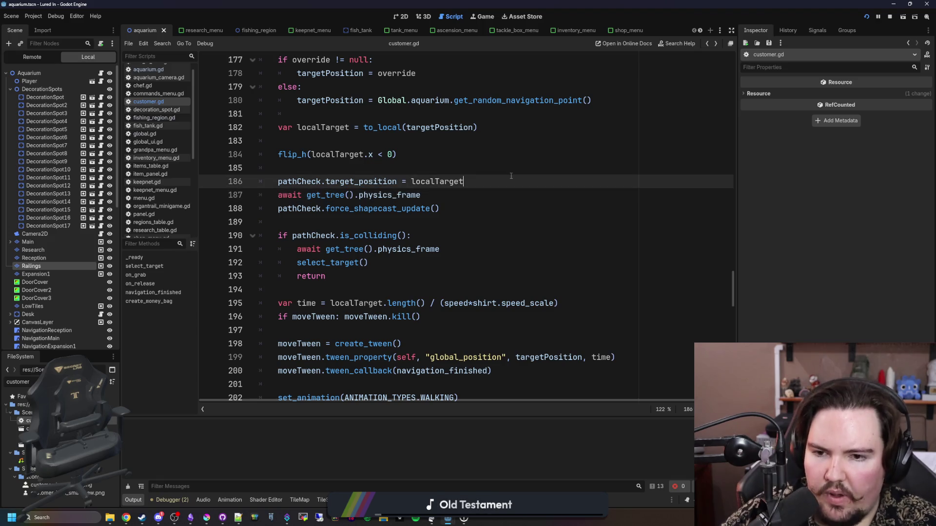
pyautogui.click(410, 167)
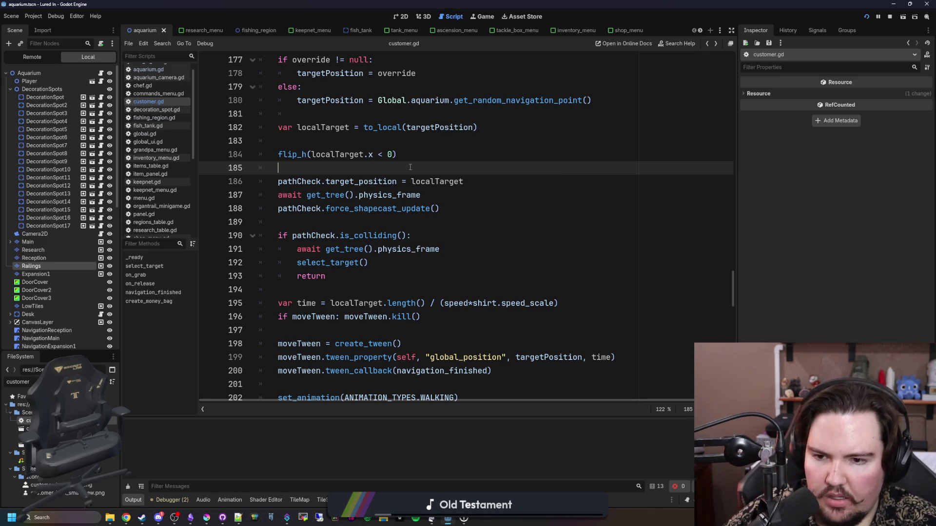
pyautogui.click(380, 219)
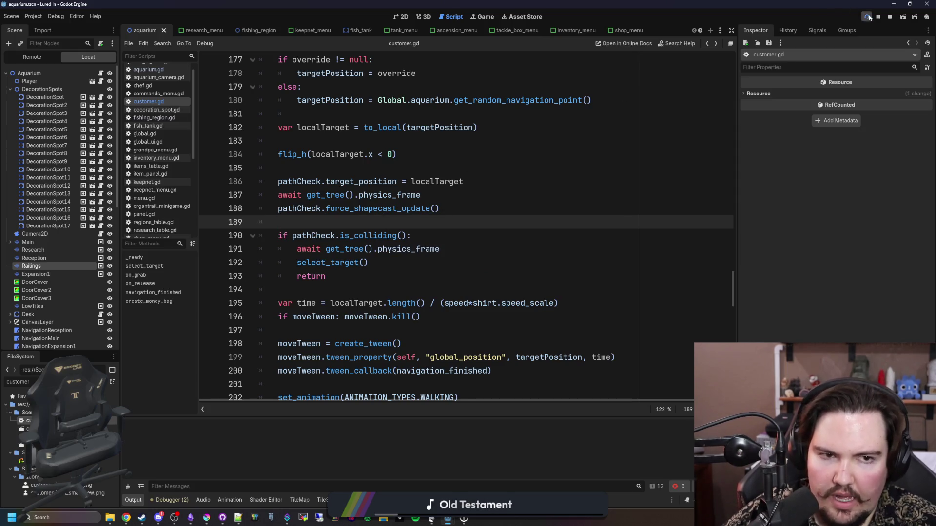
pyautogui.click(479, 17)
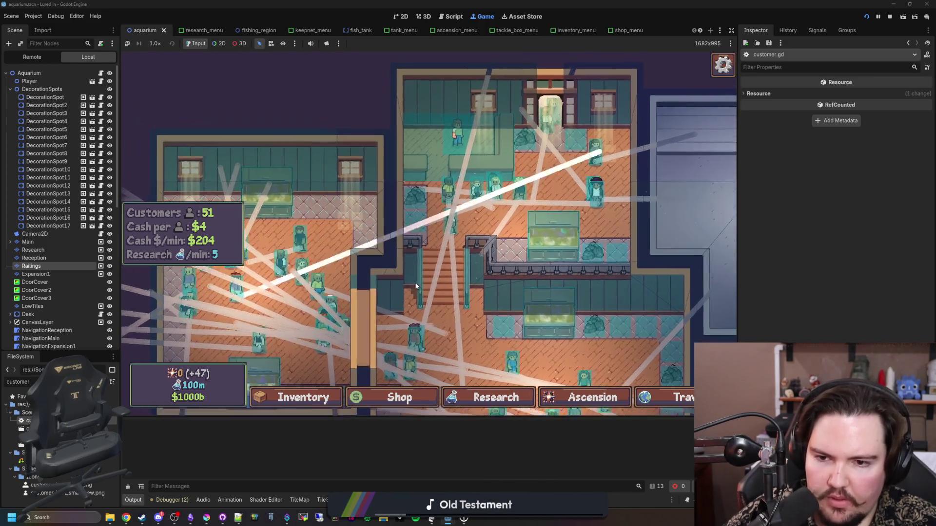
# Step: Zoom and pan the game camera around the stairs to watch customers, then stop with Ctrl+F3
pyautogui.scroll(3, 416, 286)
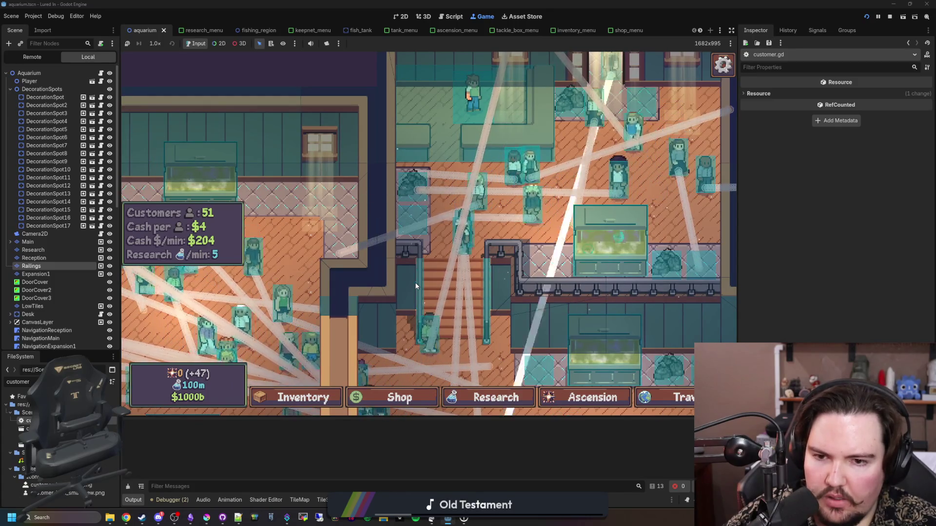
pyautogui.scroll(2, 478, 265)
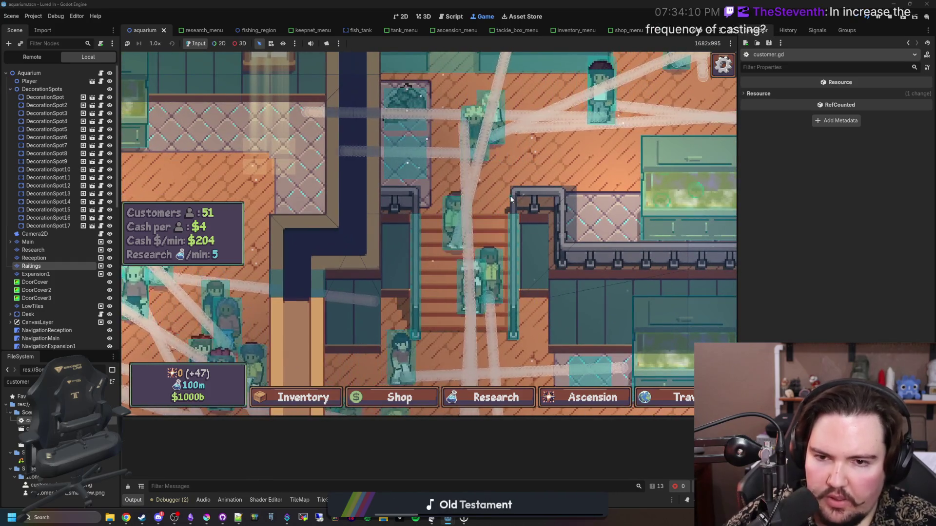
pyautogui.press('s')
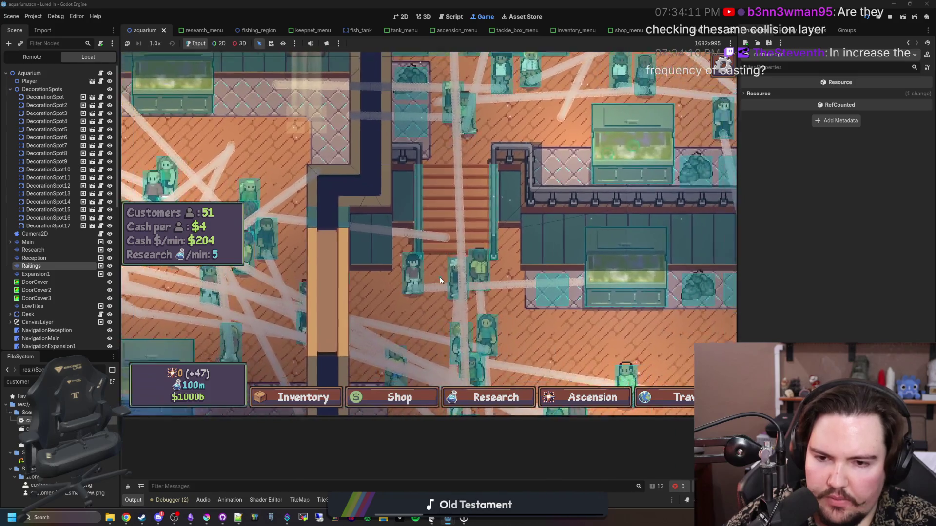
pyautogui.press('s')
pyautogui.press('a')
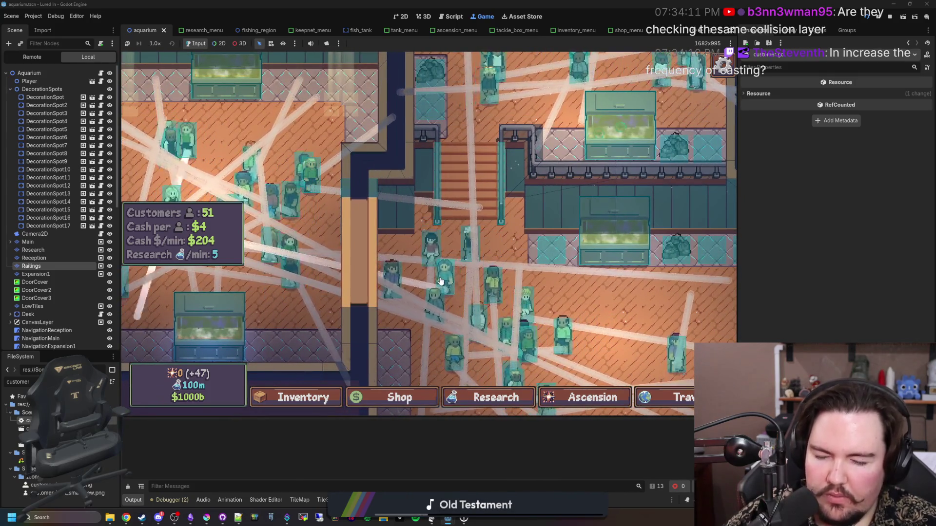
pyautogui.press('w')
pyautogui.press('w')
pyautogui.scroll(2, 439, 281)
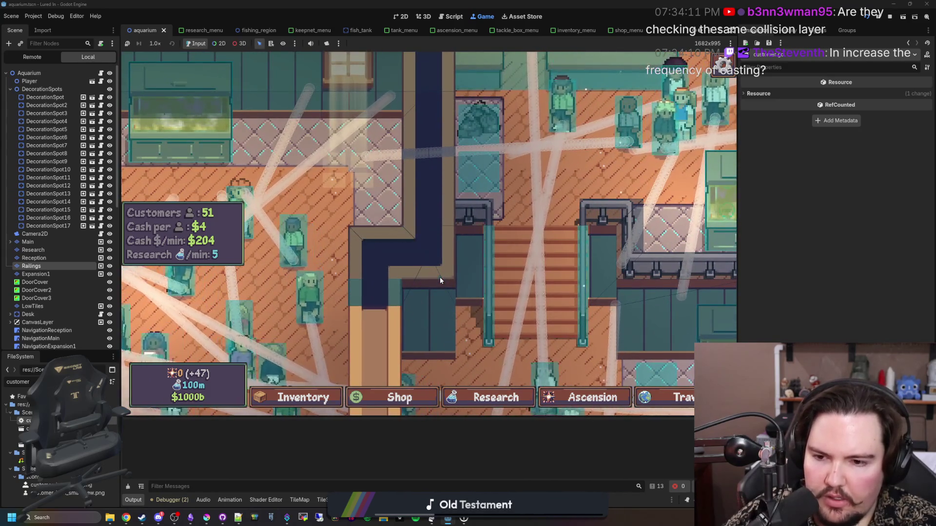
pyautogui.press('d')
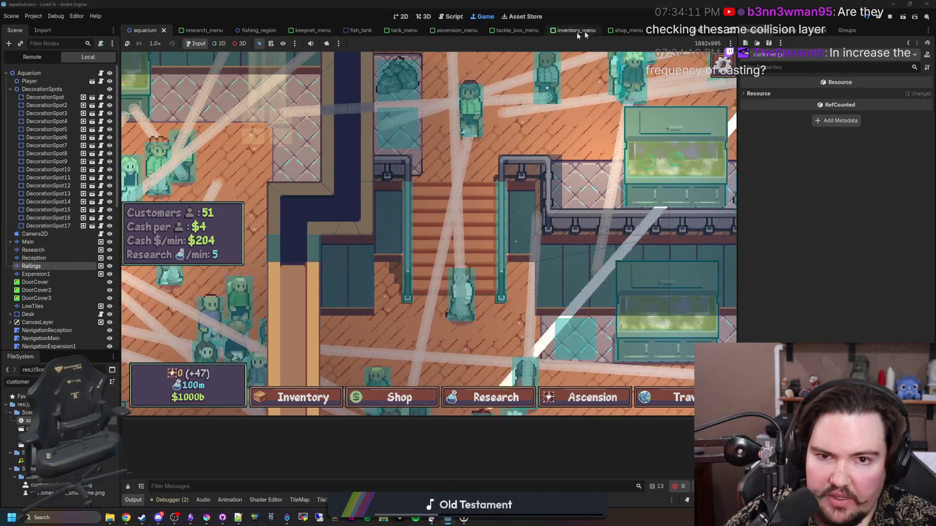
pyautogui.hotkey('ctrl', 'F3')
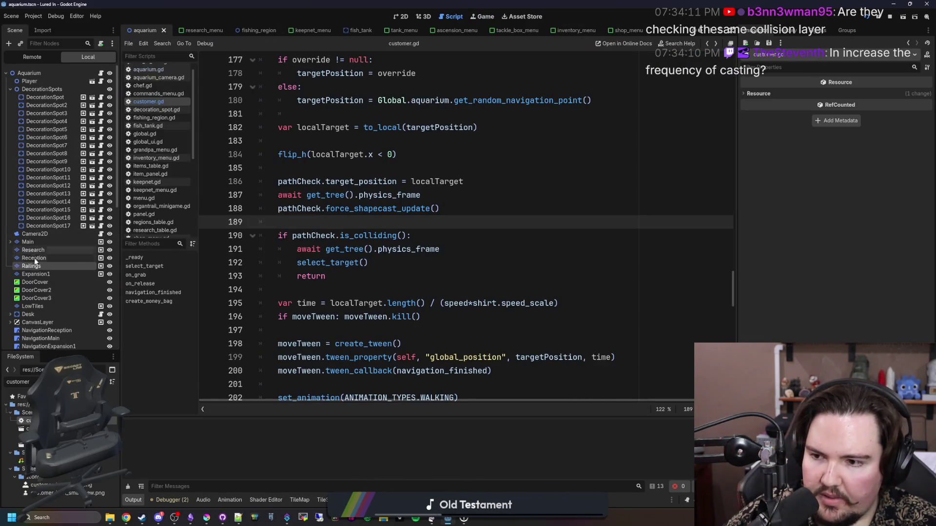
# Step: Raise the PathCheck shape cast's margin to about 7 in the customer scene and save it
pyautogui.scroll(-5, 56, 220)
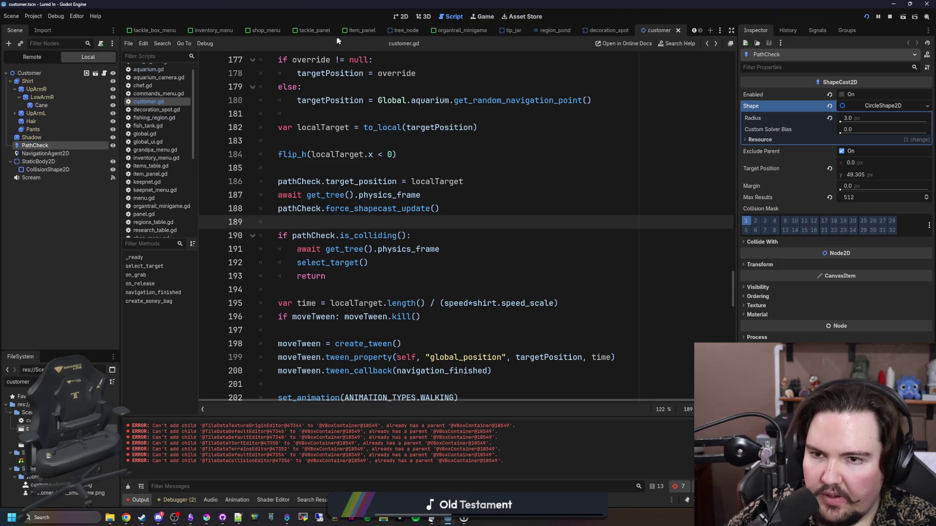
pyautogui.click(400, 17)
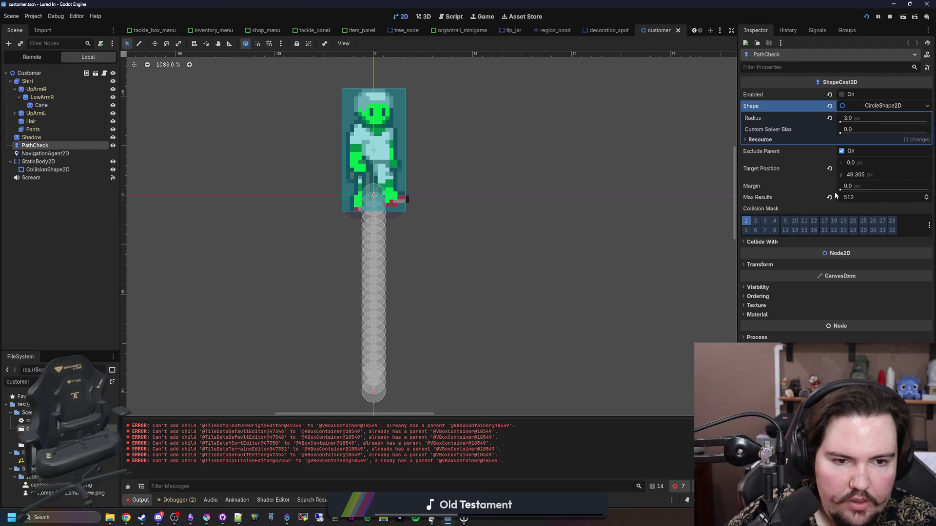
pyautogui.moveTo(840, 191); pyautogui.dragTo(847, 191)
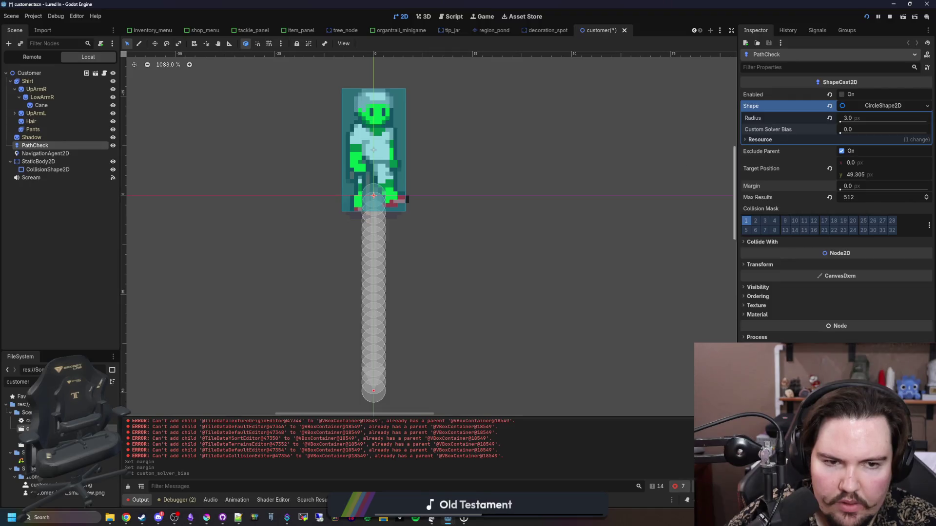
pyautogui.hotkey('ctrl', 's')
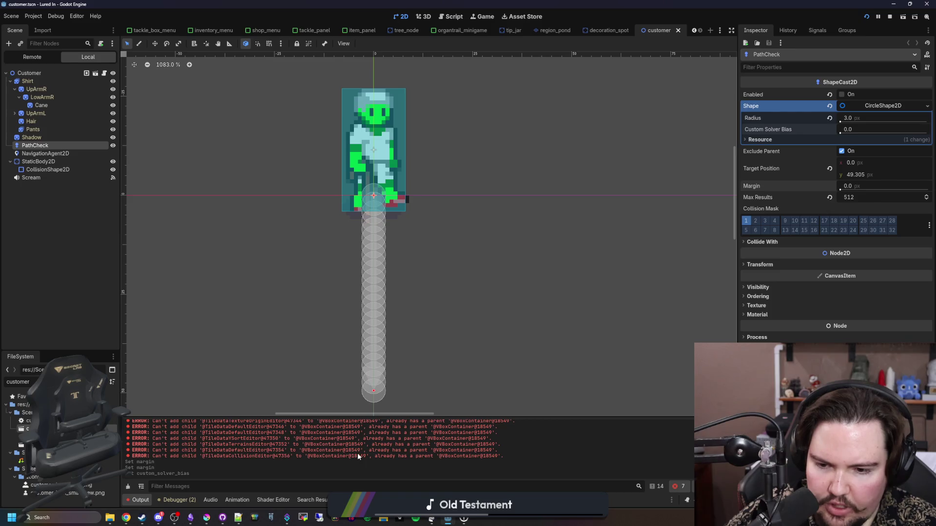
# Step: Return to the Game view to watch the running aquarium game
pyautogui.scroll(1, 357, 452)
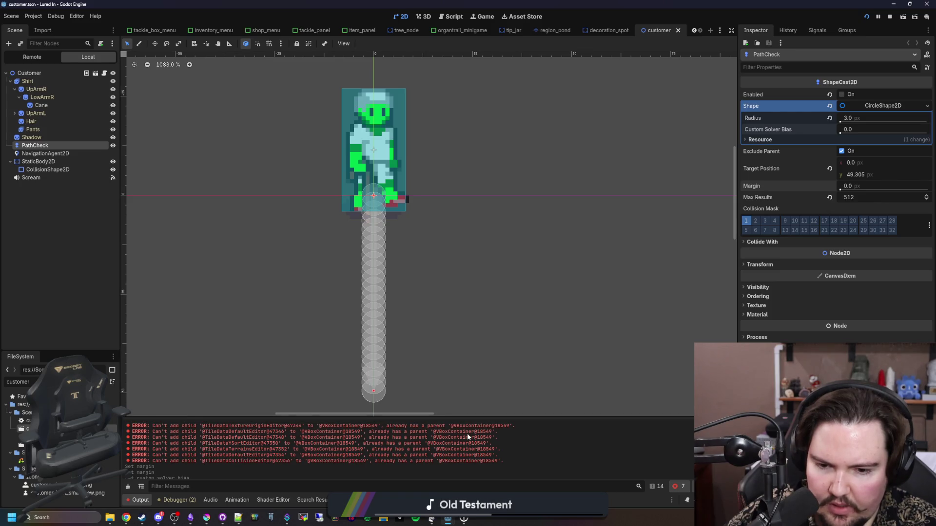
pyautogui.scroll(-1, 467, 434)
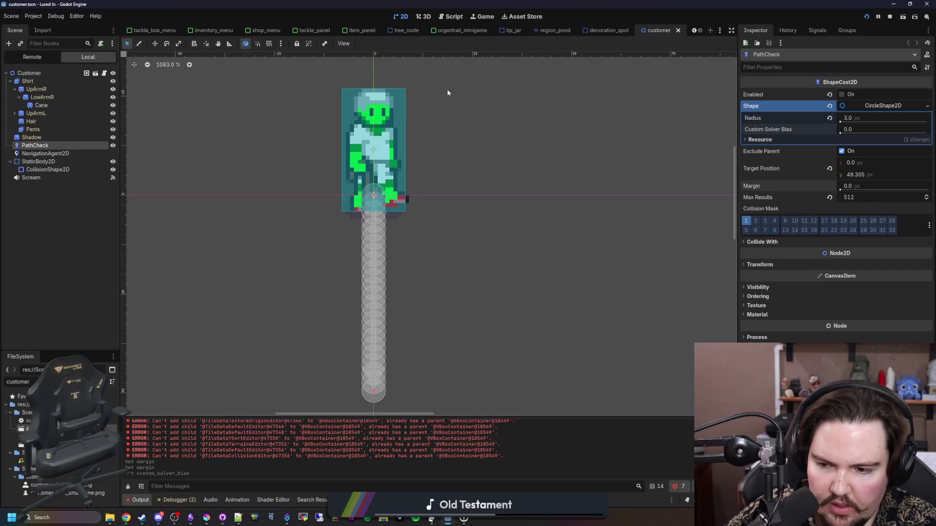
pyautogui.click(492, 16)
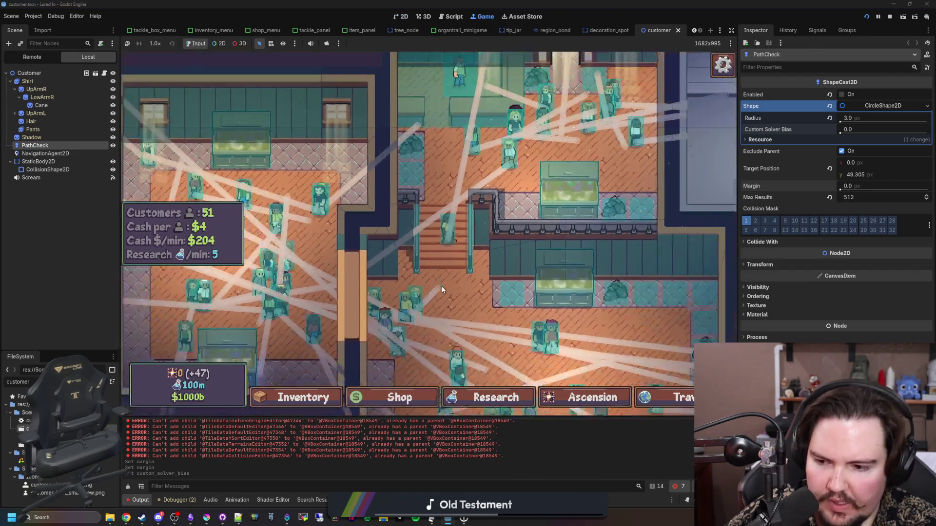
pyautogui.scroll(-2, 442, 290)
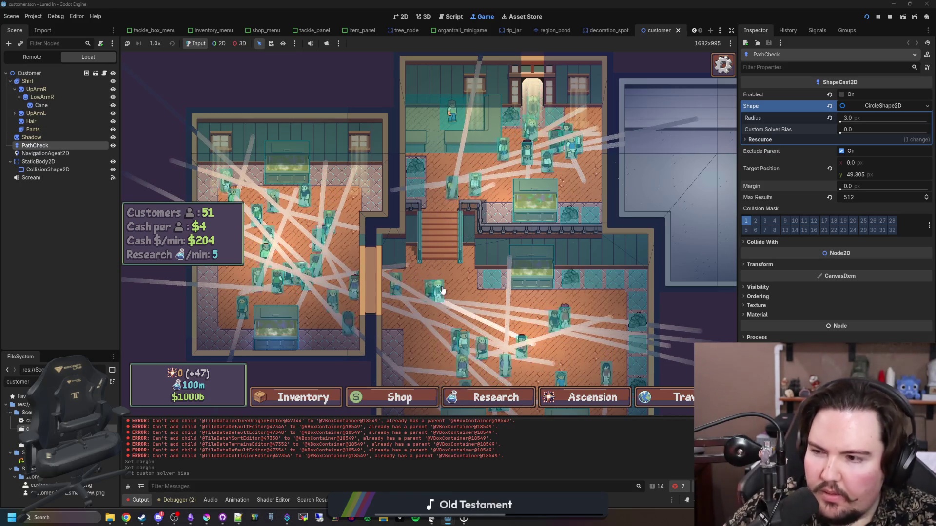
pyautogui.scroll(2, 538, 249)
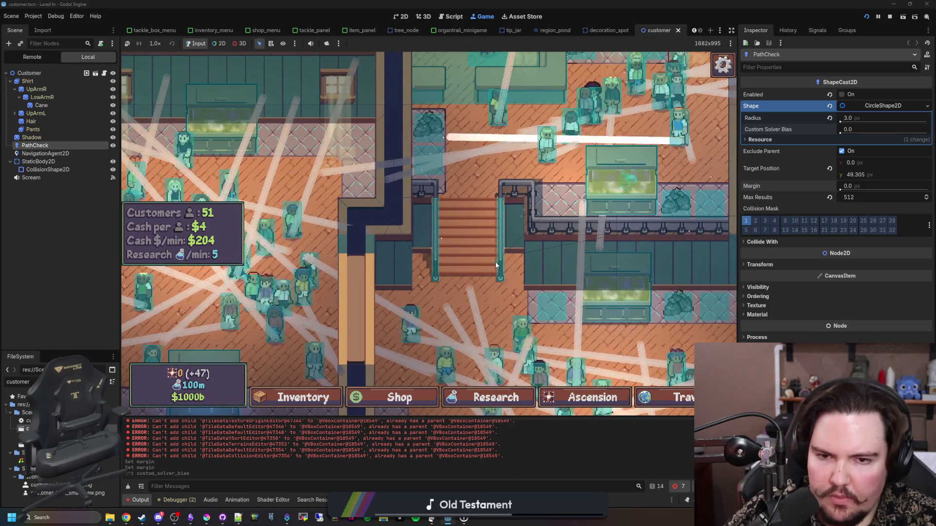
pyautogui.scroll(-3, 452, 256)
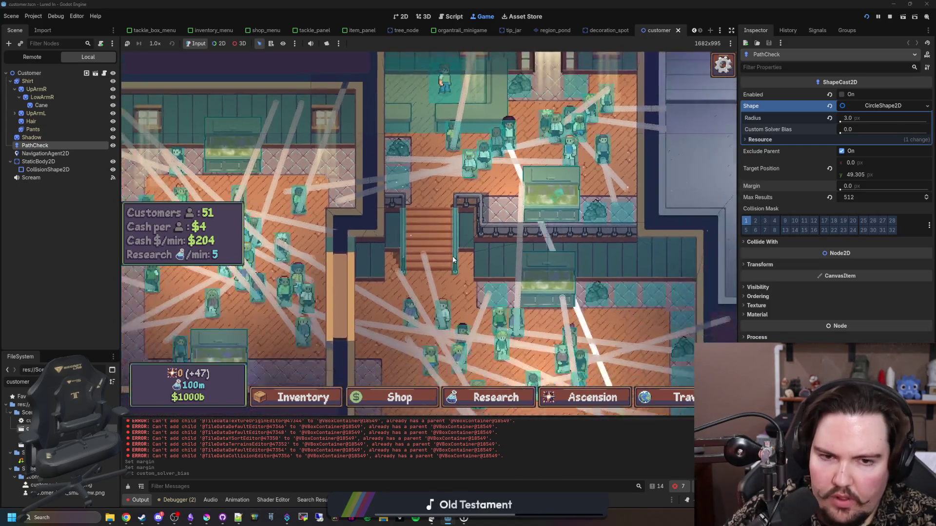
pyautogui.scroll(1, 453, 259)
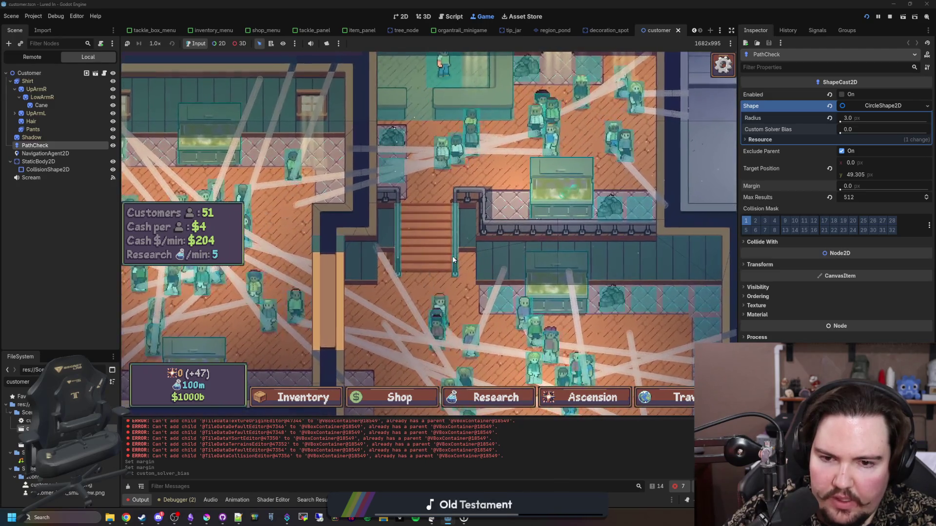
pyautogui.scroll(-2, 453, 259)
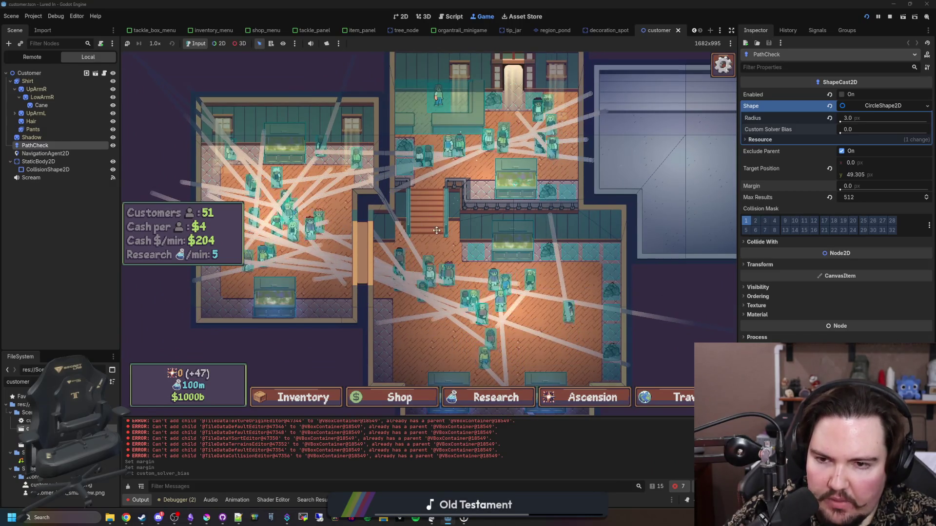
pyautogui.scroll(2, 437, 231)
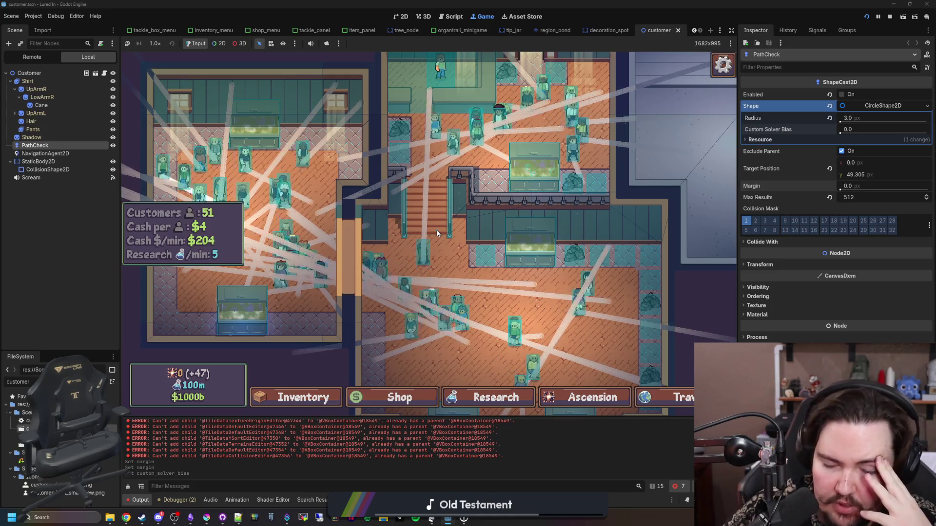
pyautogui.press('w')
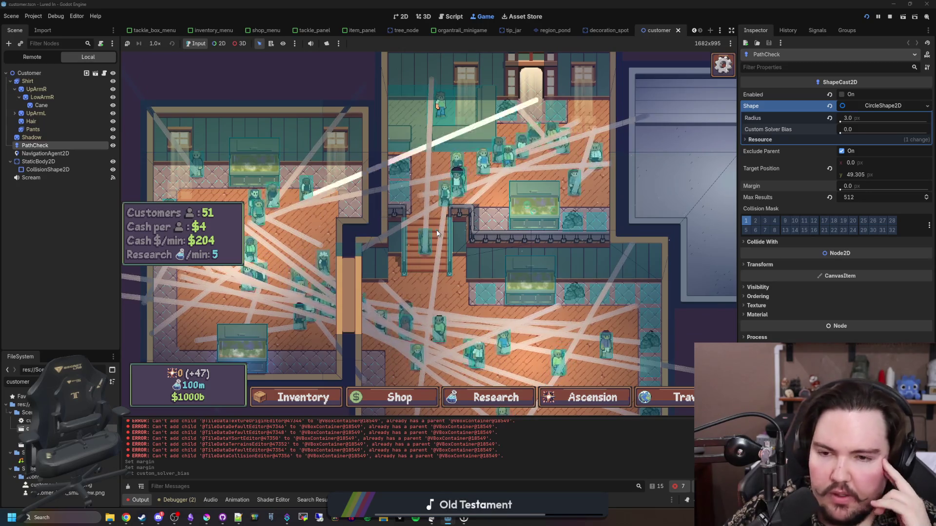
pyautogui.press('w')
pyautogui.press('a')
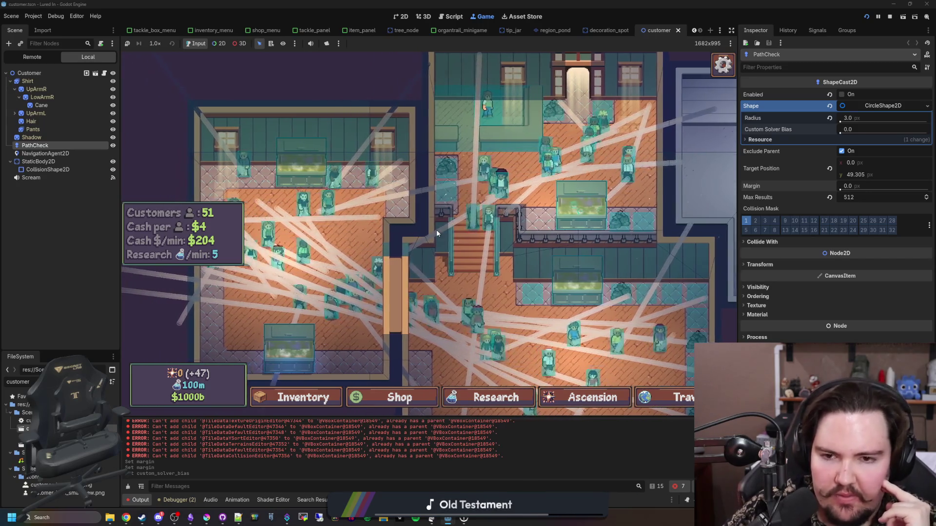
pyautogui.press('w')
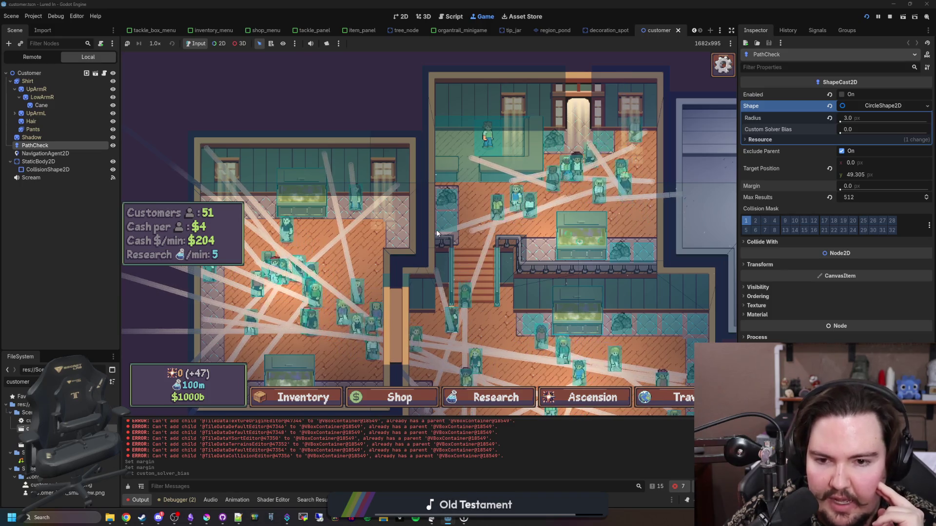
pyautogui.scroll(-2, 437, 229)
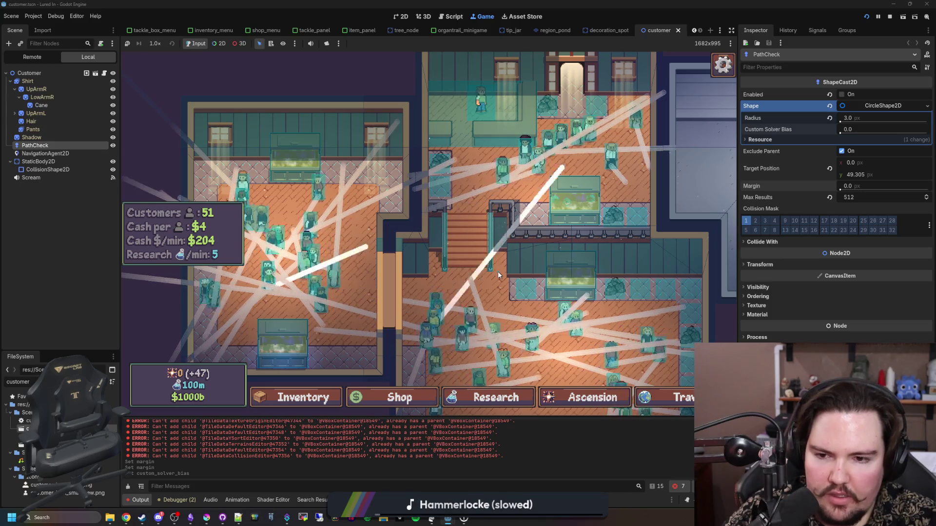
# Step: Pan the running game's shop map back and forth with the A, S and D keys
pyautogui.press('a')
pyautogui.press('s')
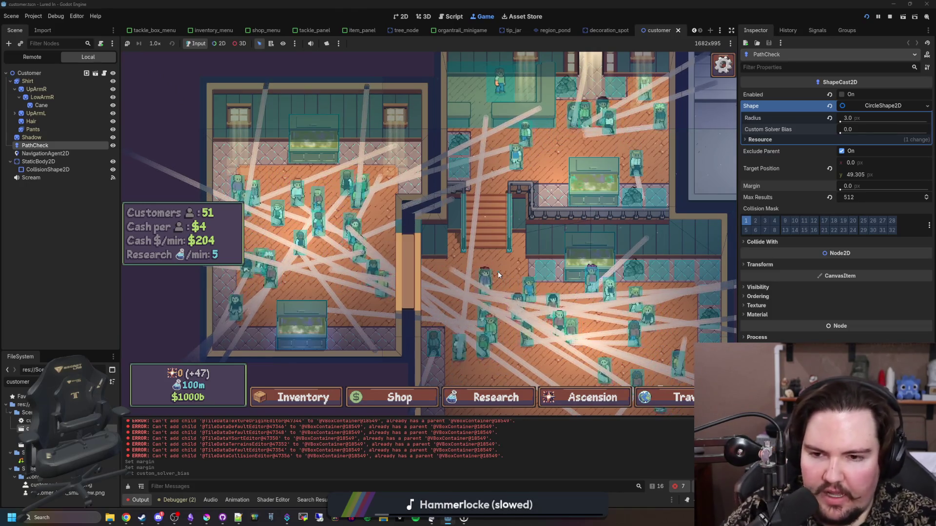
pyautogui.press('d')
pyautogui.press('s')
pyautogui.press('a')
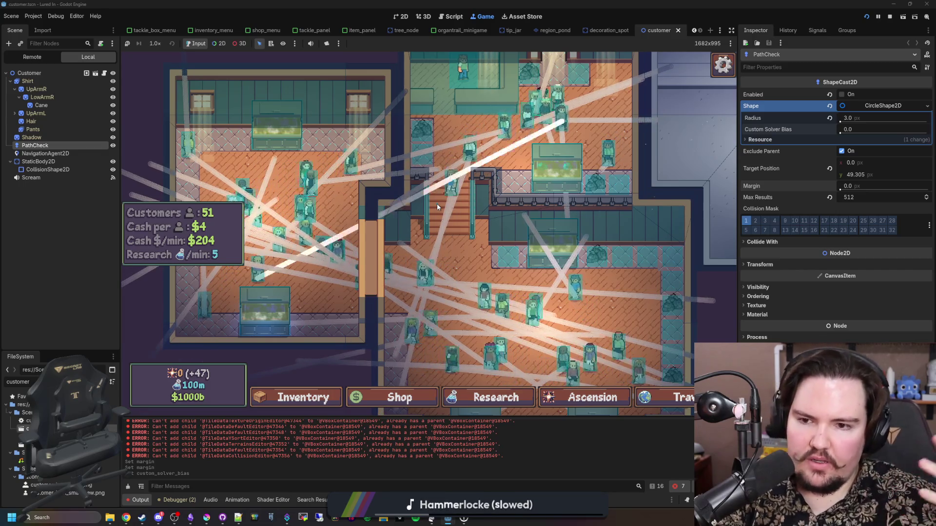
# Step: Open customer.gd around line 188 and select the force_shapecast_update call
pyautogui.scroll(2, 437, 207)
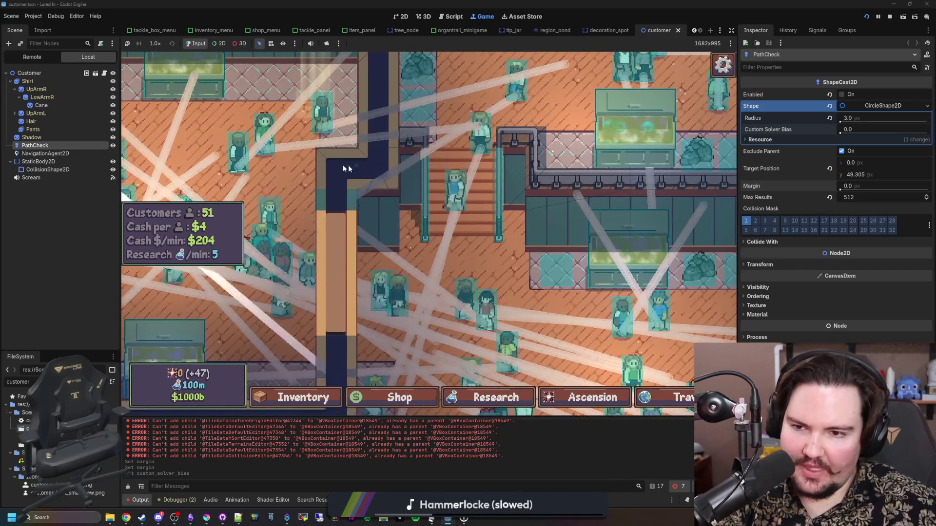
pyautogui.moveTo(293, 154); pyautogui.dragTo(331, 138)
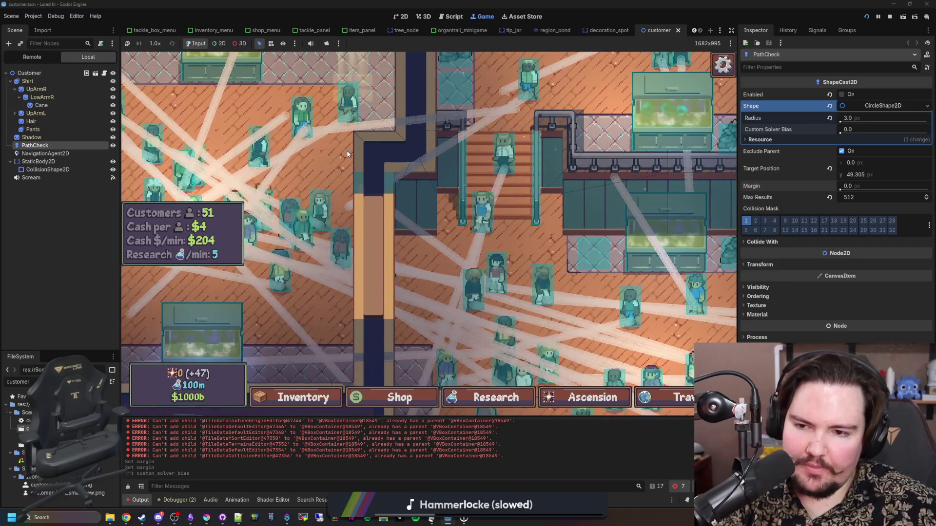
pyautogui.scroll(-3, 330, 161)
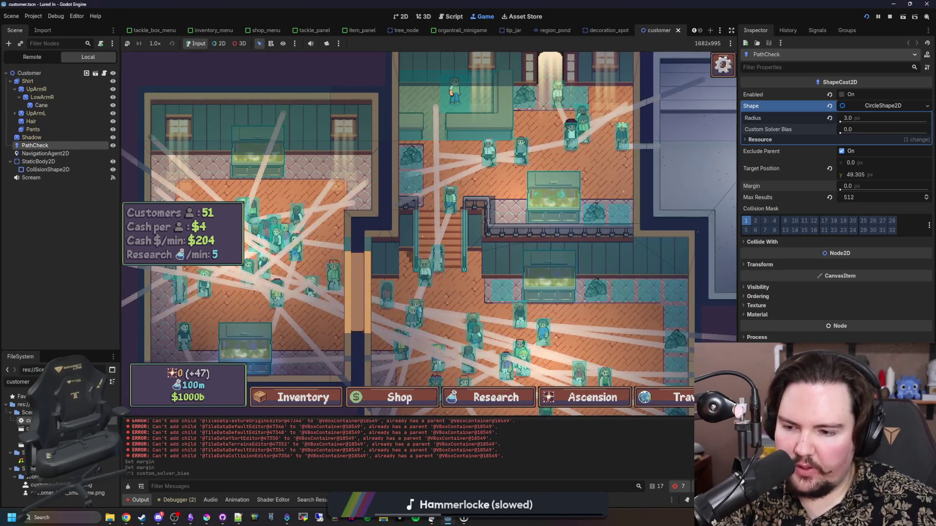
pyautogui.click(104, 74)
pyautogui.moveTo(438, 208); pyautogui.dragTo(364, 209)
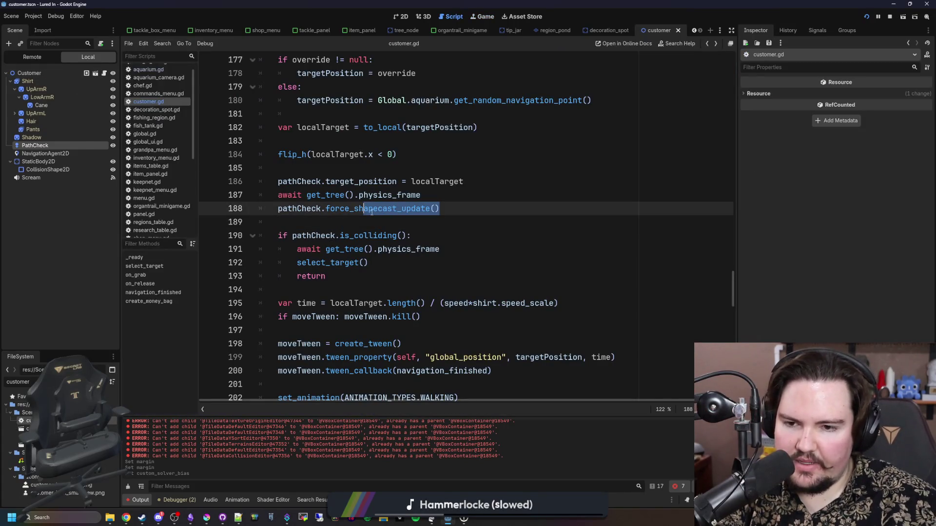
# Step: Read the ShapeCast2D docs for force_shapecast_update, then return to the Game view
pyautogui.keyDown('ctrl'); pyautogui.click(387, 210); pyautogui.keyUp('ctrl')
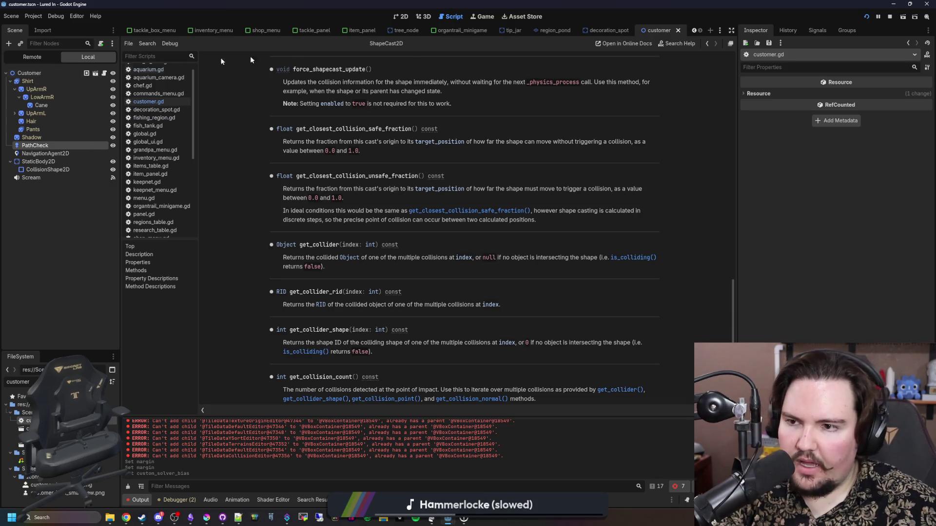
pyautogui.click(486, 17)
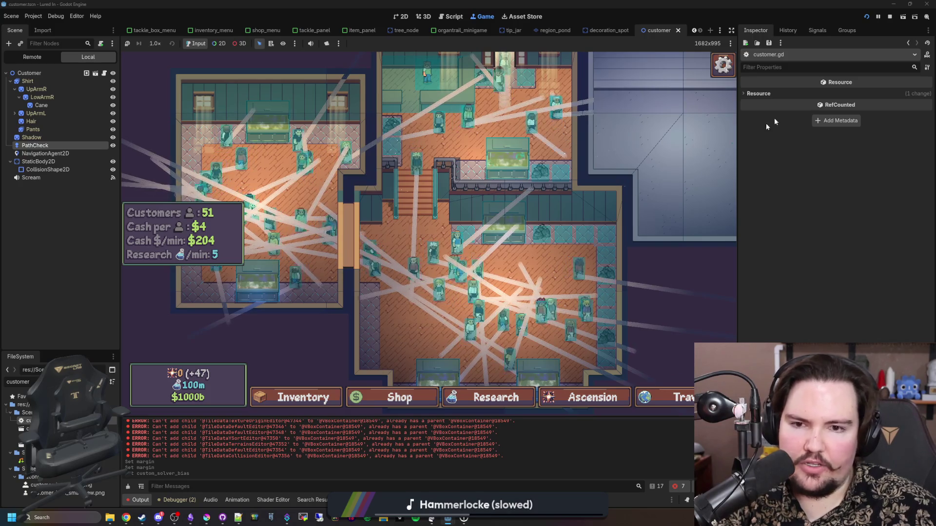
# Step: Select PathCheck to view its properties, pan the game map, and stop the running game
pyautogui.click(30, 145)
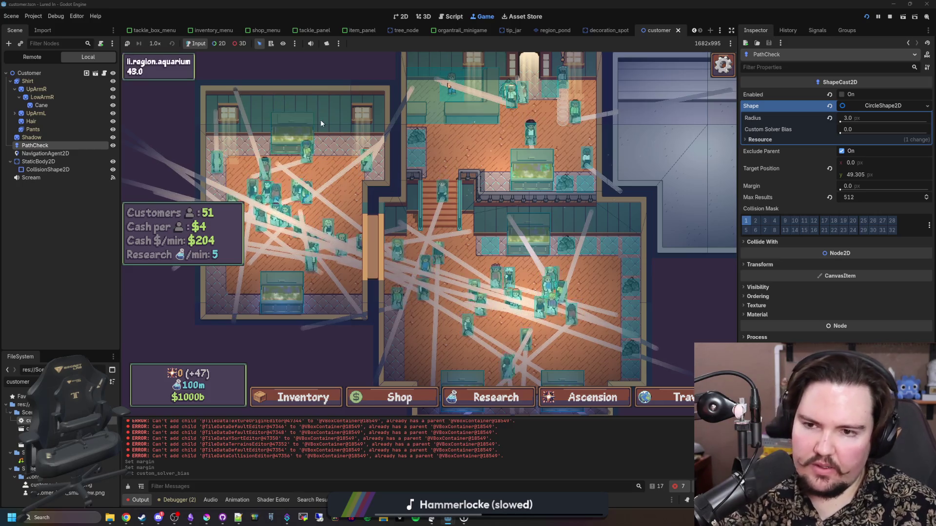
pyautogui.moveTo(293, 113)
pyautogui.mouseDown()
pyautogui.moveTo(287, 78)
pyautogui.moveTo(145, 80)
pyautogui.moveTo(461, 174)
pyautogui.moveTo(610, 180)
pyautogui.mouseUp()
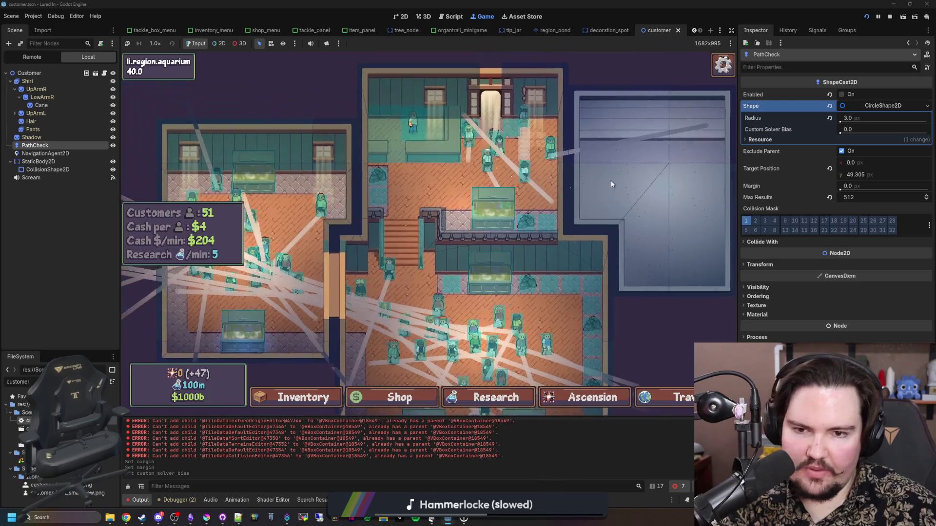
pyautogui.click(888, 17)
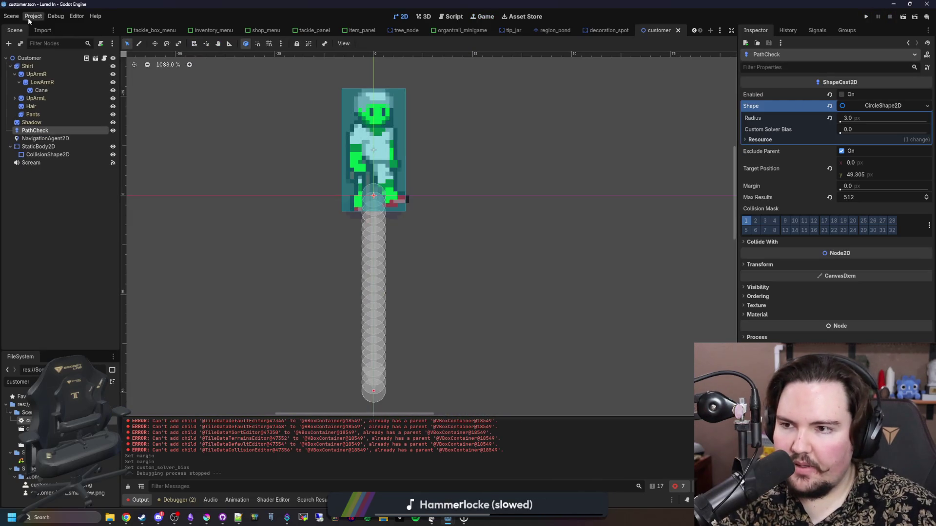
# Step: Disable Debug > Visible Collision Shapes, save the customer scene, and relaunch the project
pyautogui.click(55, 17)
pyautogui.click(104, 49)
pyautogui.hotkey('ctrl', 's')
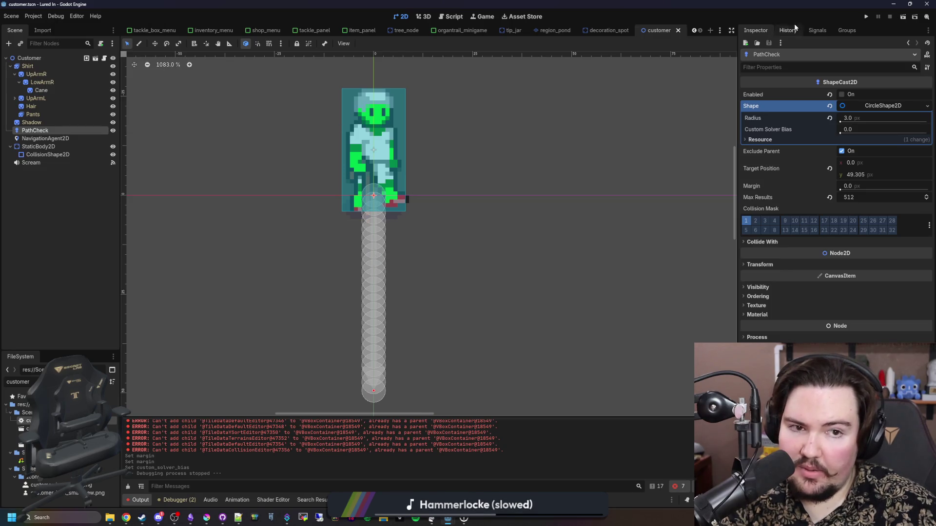
pyautogui.click(866, 19)
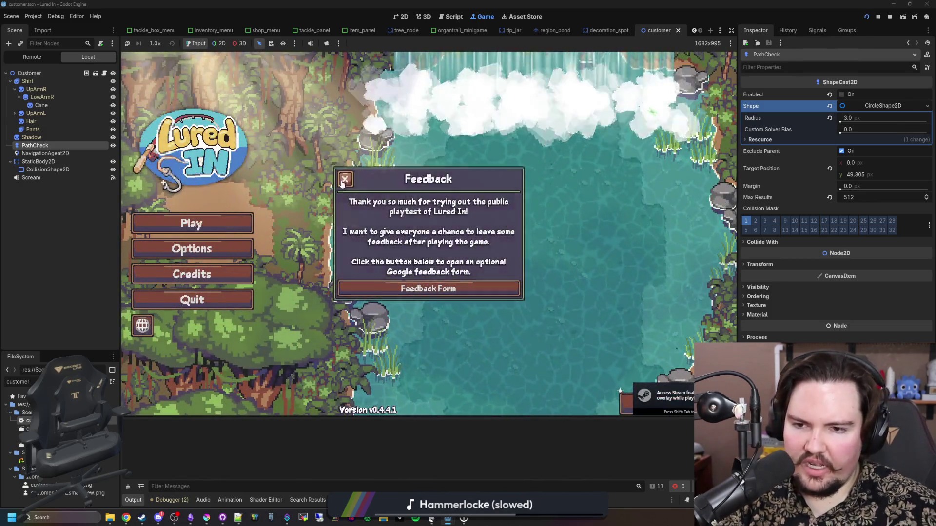
# Step: Close the feedback dialog, start playing, and dismiss the welcome back message
pyautogui.click(344, 179)
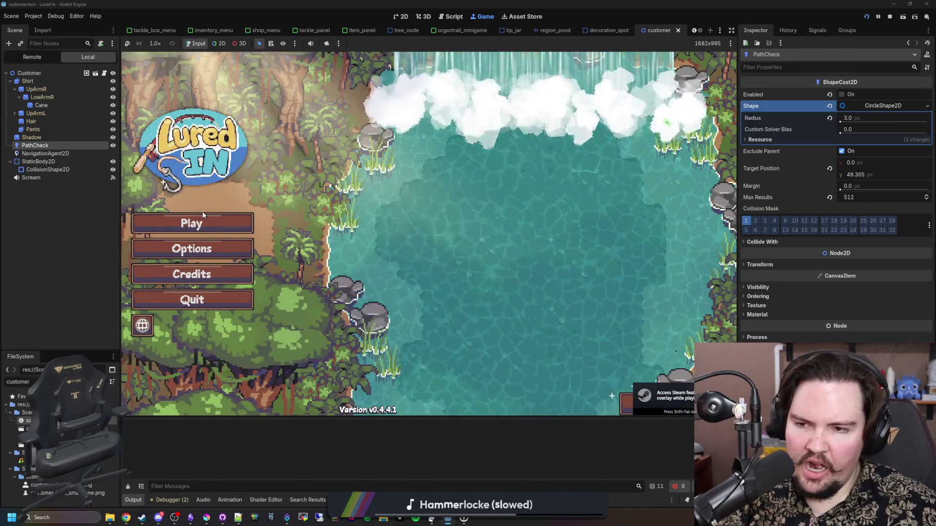
pyautogui.click(249, 224)
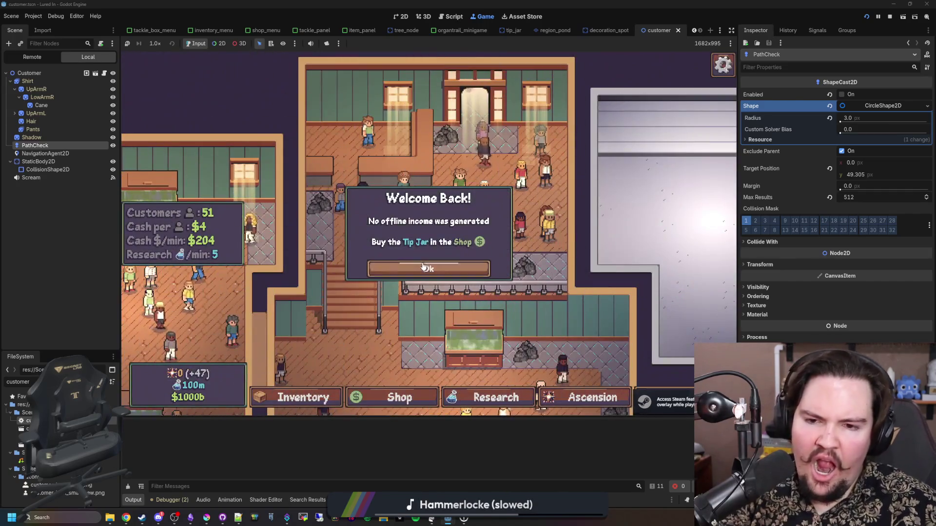
pyautogui.click(477, 202)
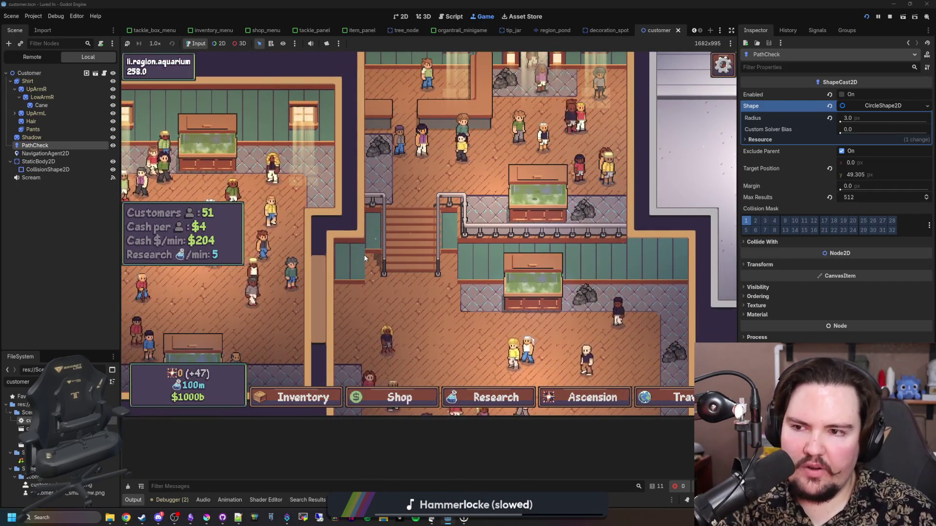
# Step: Pan the shop map, then open the Debugger panel and make it taller
pyautogui.press('a')
pyautogui.press('s')
pyautogui.press('a')
pyautogui.press('s')
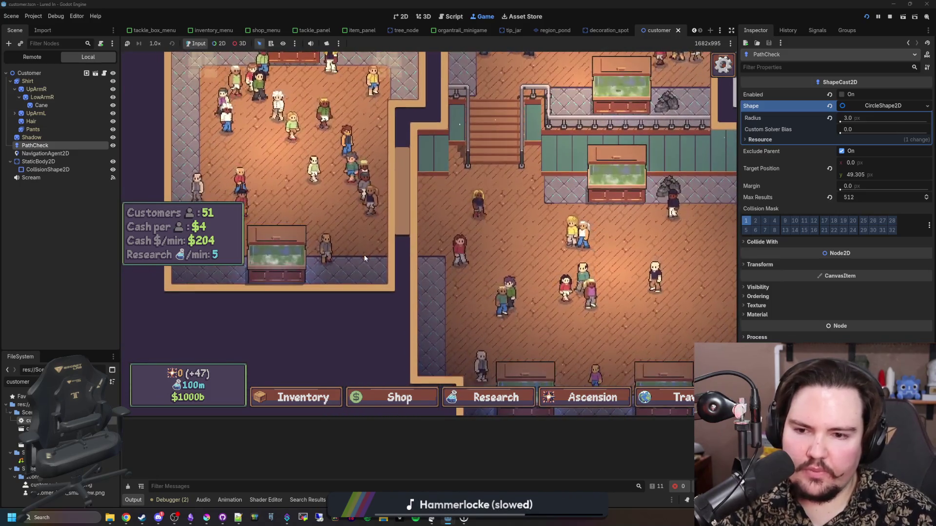
pyautogui.press('d')
pyautogui.press('d')
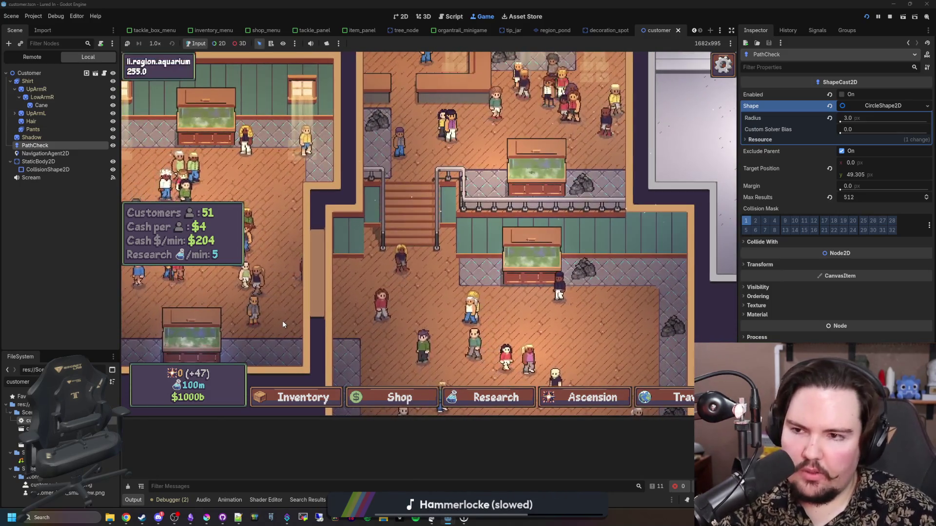
pyautogui.press('d')
pyautogui.click(168, 500)
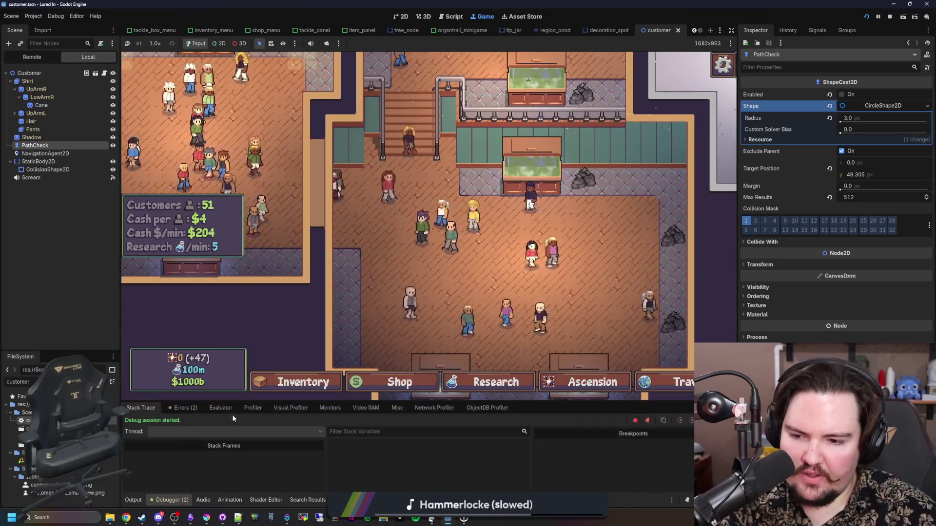
pyautogui.moveTo(212, 404)
pyautogui.mouseDown()
pyautogui.moveTo(176, 316)
pyautogui.moveTo(141, 288)
pyautogui.mouseUp()
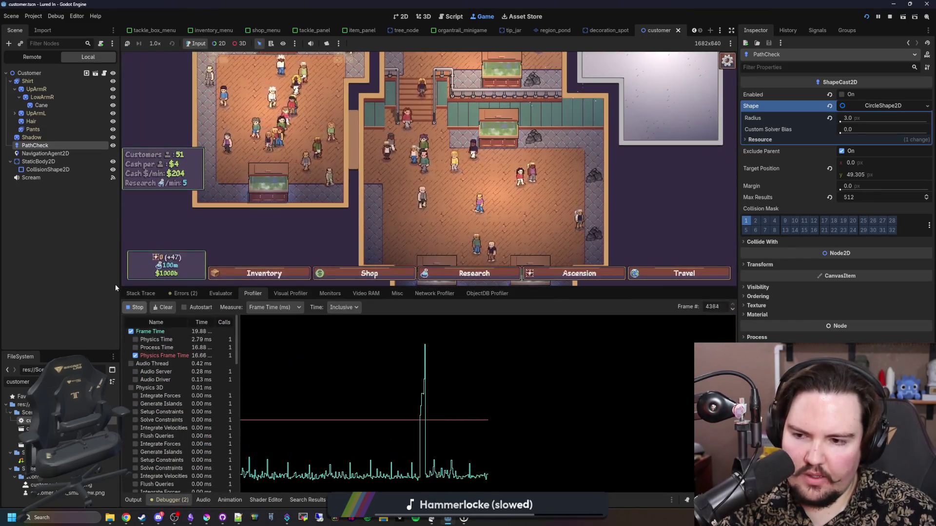
# Step: Stop profiling and inspect captured frames, finding the shop stats update at 3.01 ms
pyautogui.click(132, 308)
pyautogui.click(464, 428)
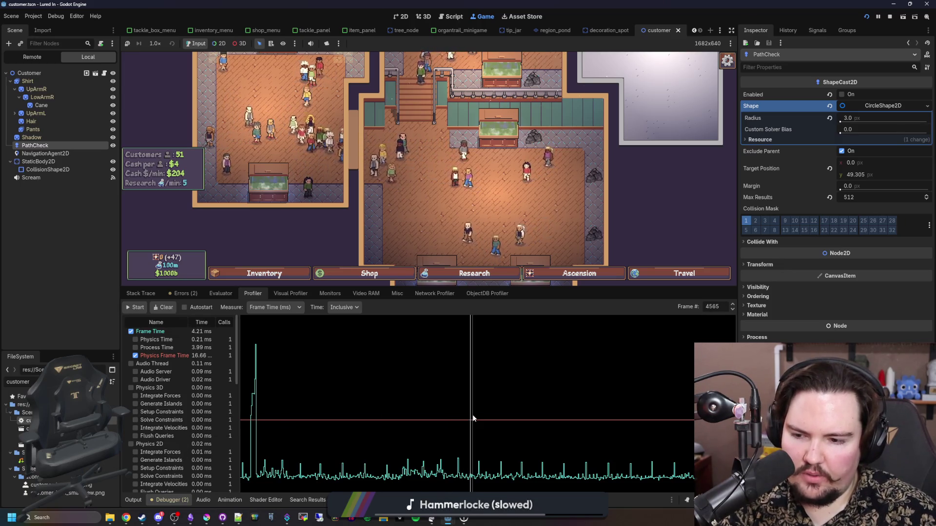
pyautogui.scroll(-5, 189, 395)
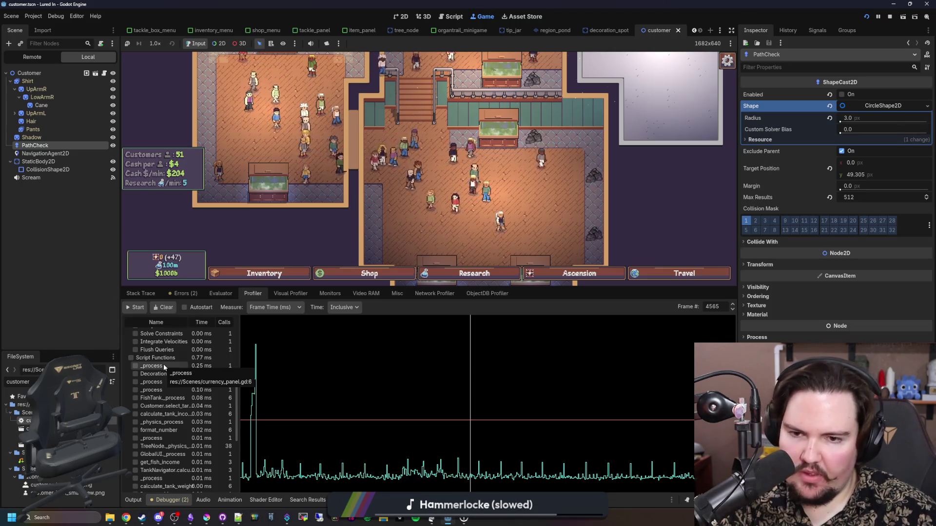
pyautogui.click(479, 438)
pyautogui.scroll(3, 156, 404)
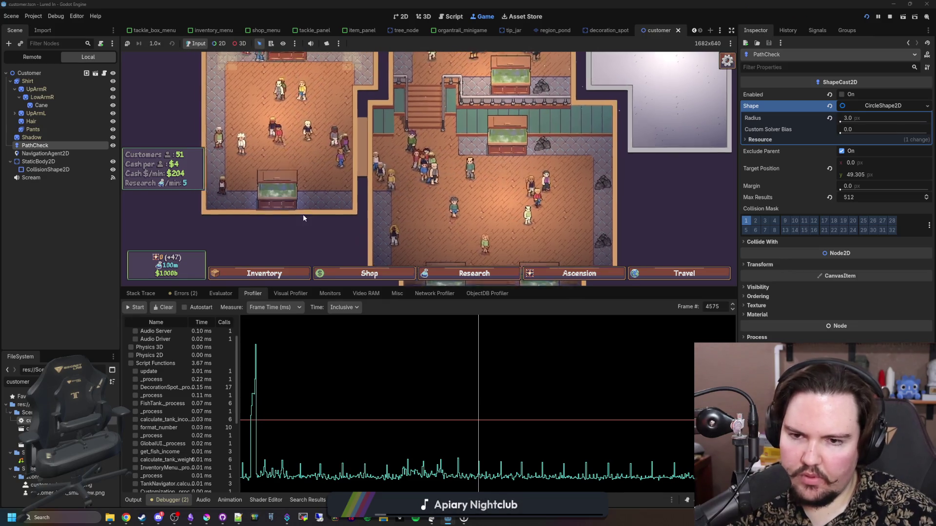
# Step: Shrink the debugger panel and pan the game camera around the shop
pyautogui.moveTo(385, 288); pyautogui.dragTo(385, 331)
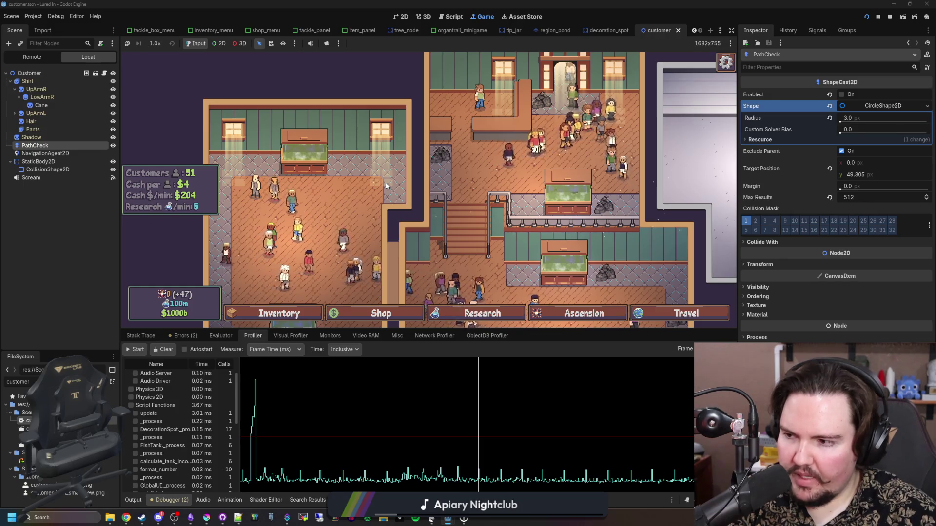
pyautogui.press('a')
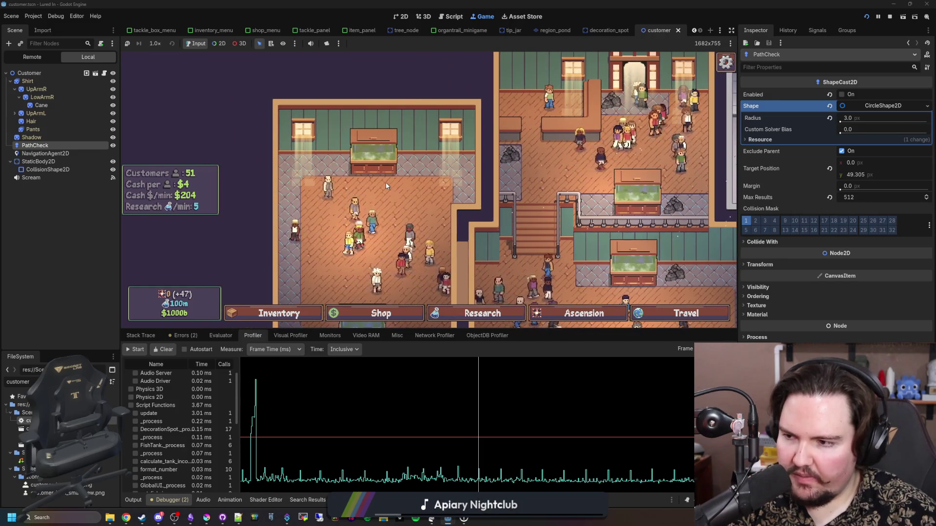
pyautogui.press('d')
pyautogui.press('s')
pyautogui.press('w')
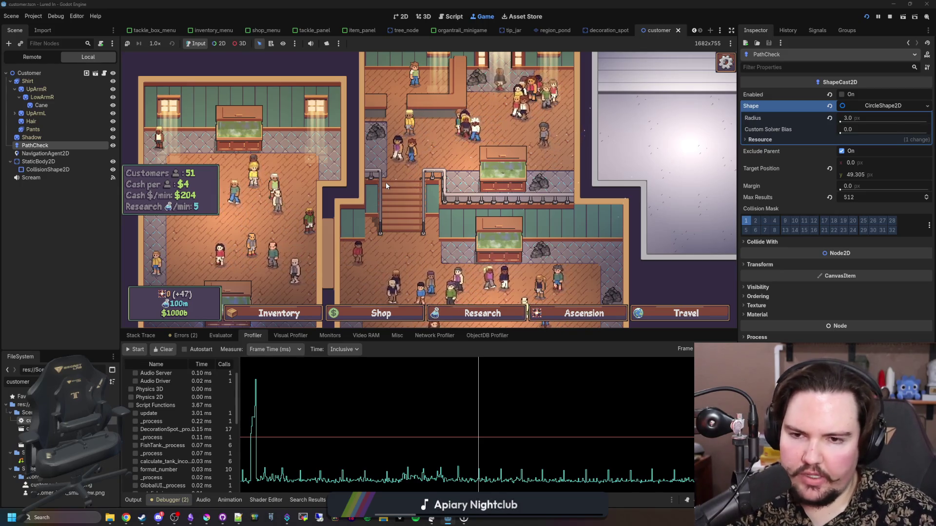
pyautogui.press('s')
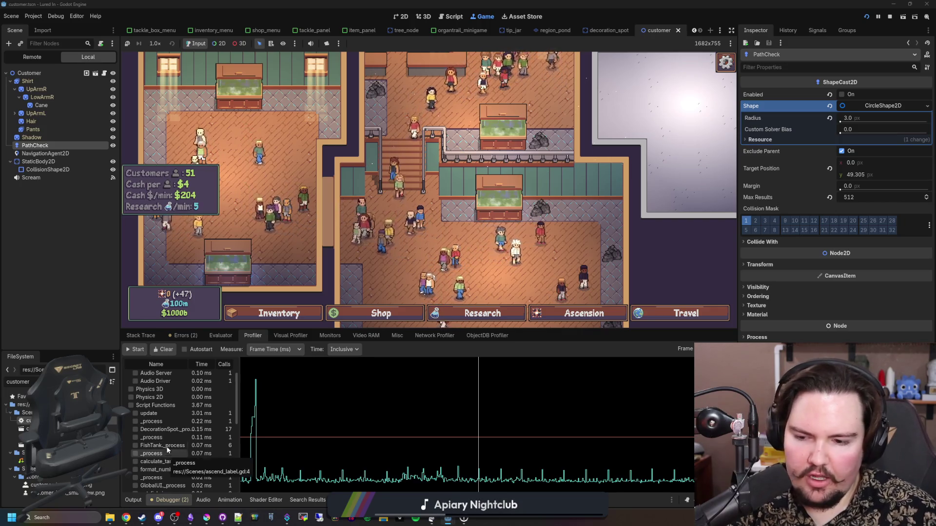
pyautogui.scroll(1, 188, 431)
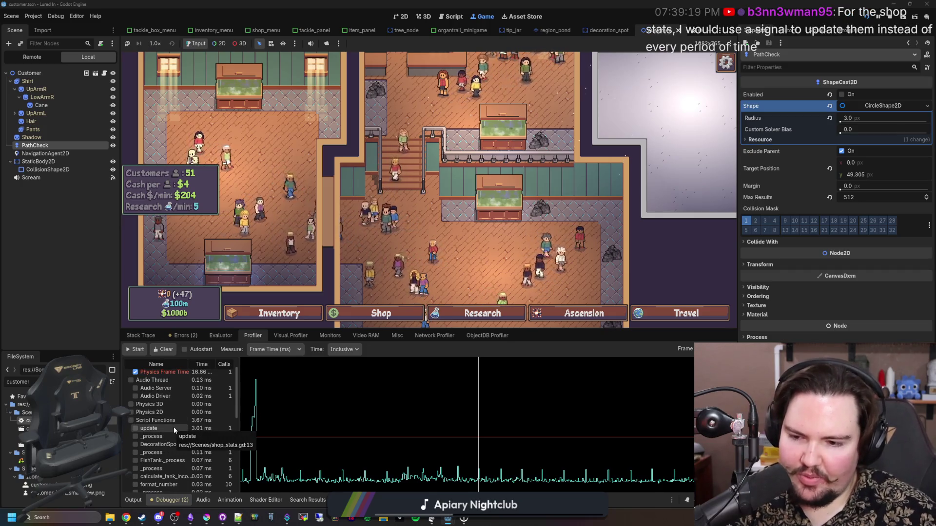
pyautogui.scroll(-1, 174, 427)
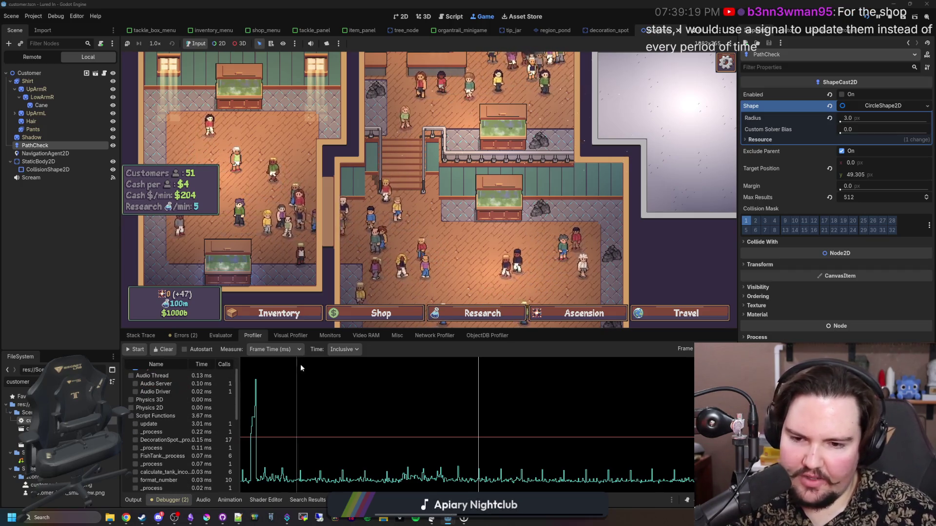
# Step: Record a short capture of CPU and GPU render timings in the Visual Profiler
pyautogui.click(303, 338)
pyautogui.click(134, 349)
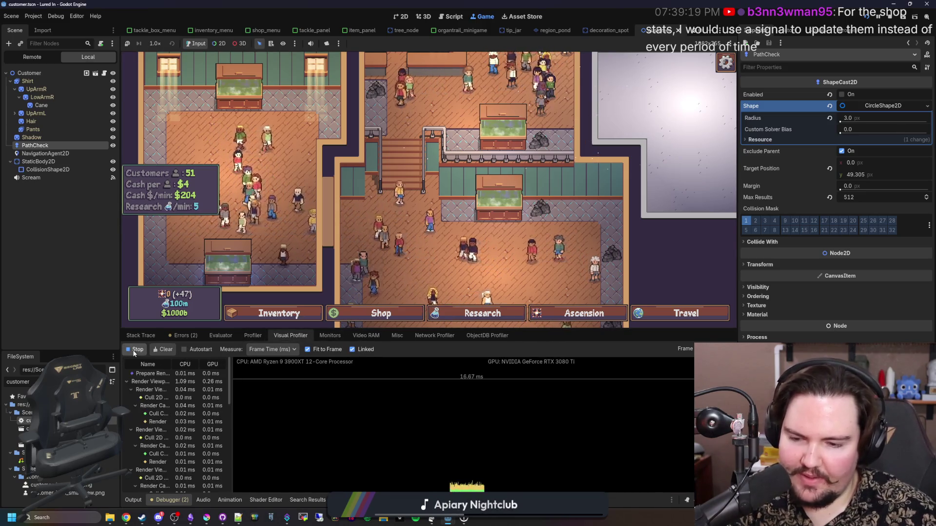
pyautogui.click(134, 350)
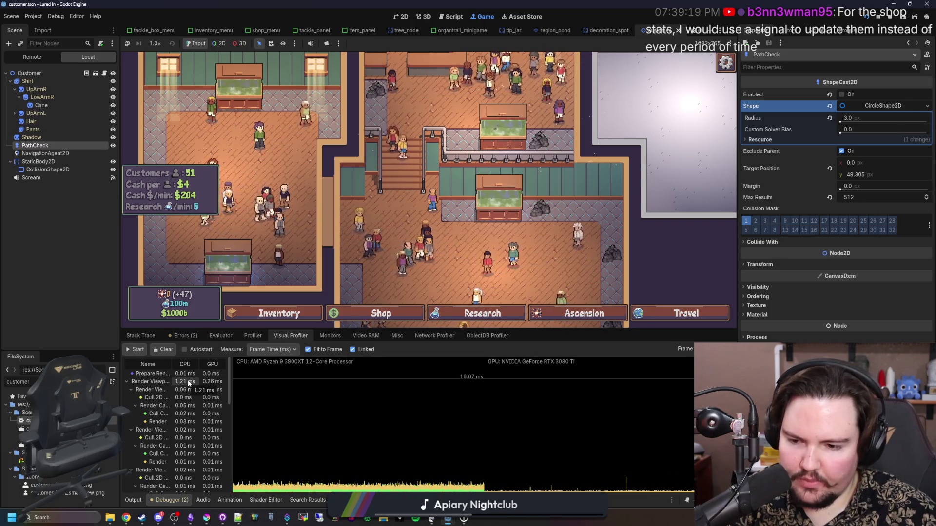
pyautogui.scroll(-3, 191, 380)
pyautogui.scroll(-5, 191, 379)
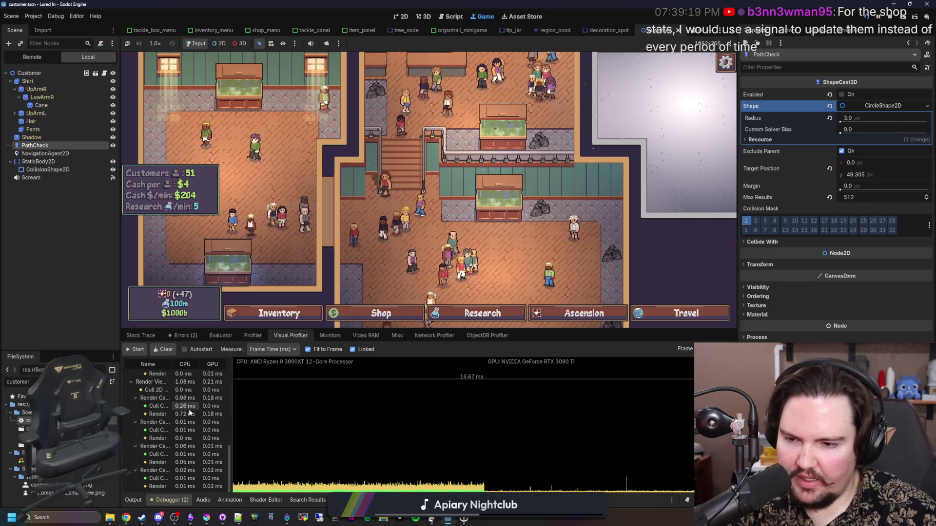
pyautogui.scroll(-2, 376, 287)
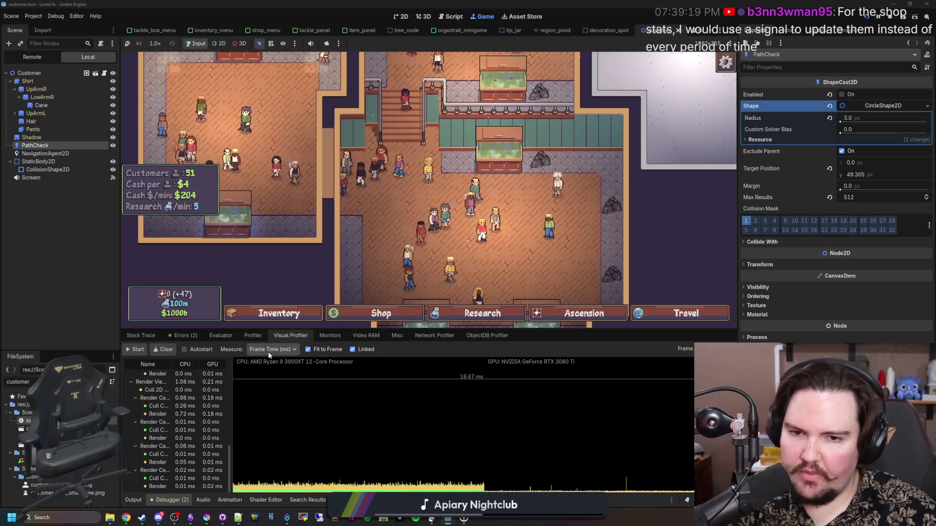
# Step: Inspect the 0.98 ms and 1.08 ms viewport render entries, then return to the Profiler tab
pyautogui.click(186, 399)
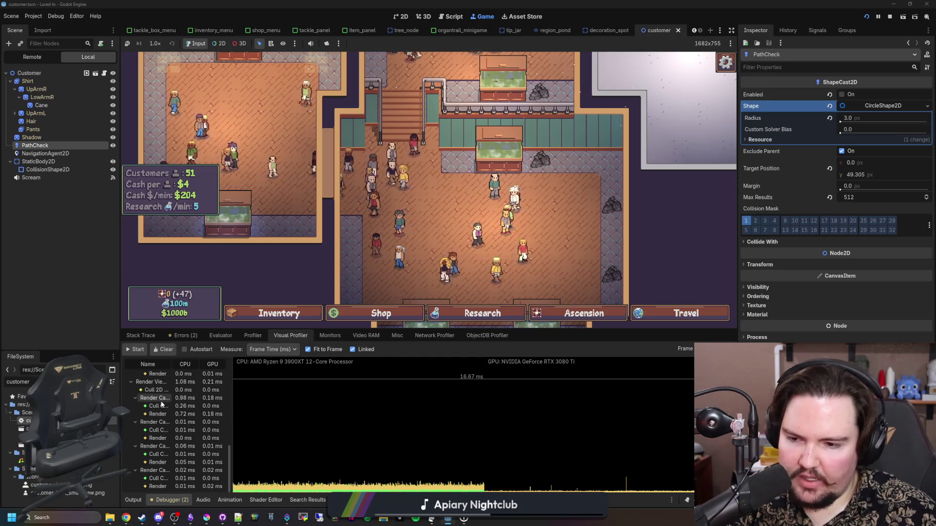
pyautogui.click(163, 381)
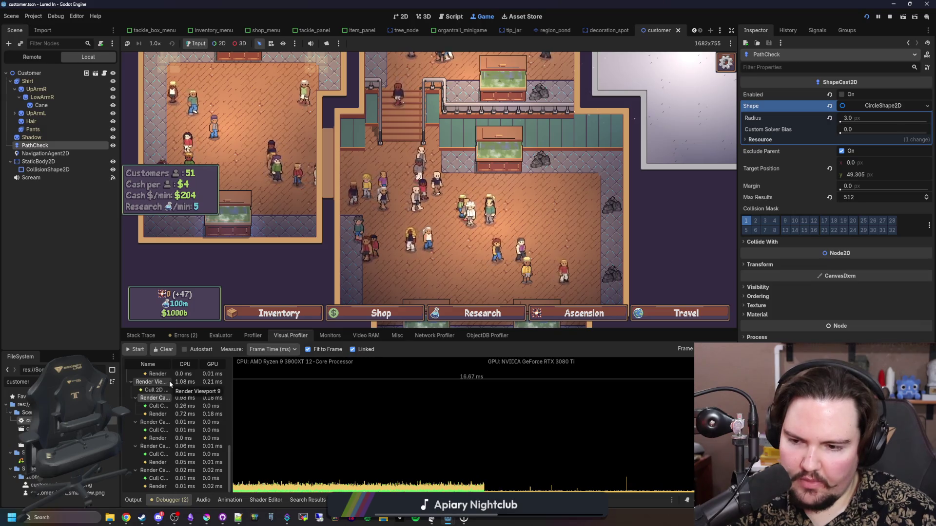
pyautogui.scroll(5, 192, 410)
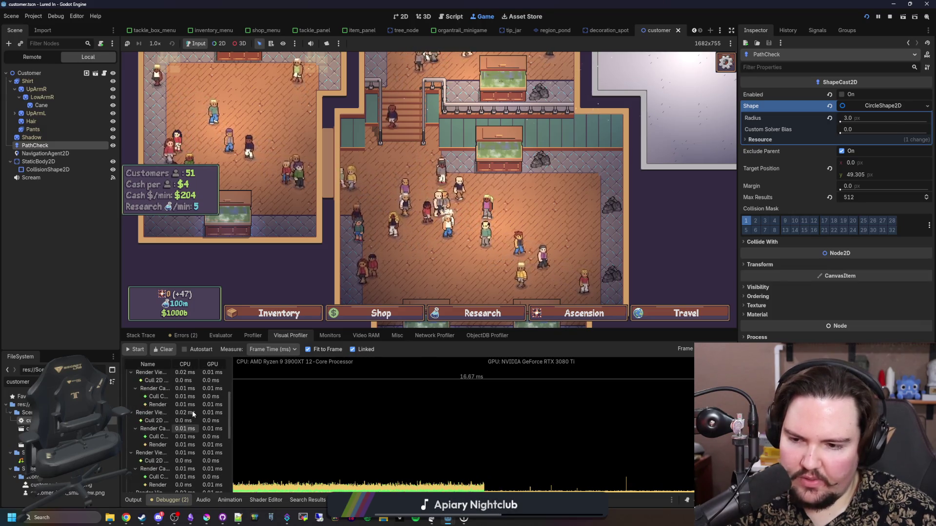
pyautogui.scroll(2, 192, 411)
pyautogui.scroll(-3, 309, 263)
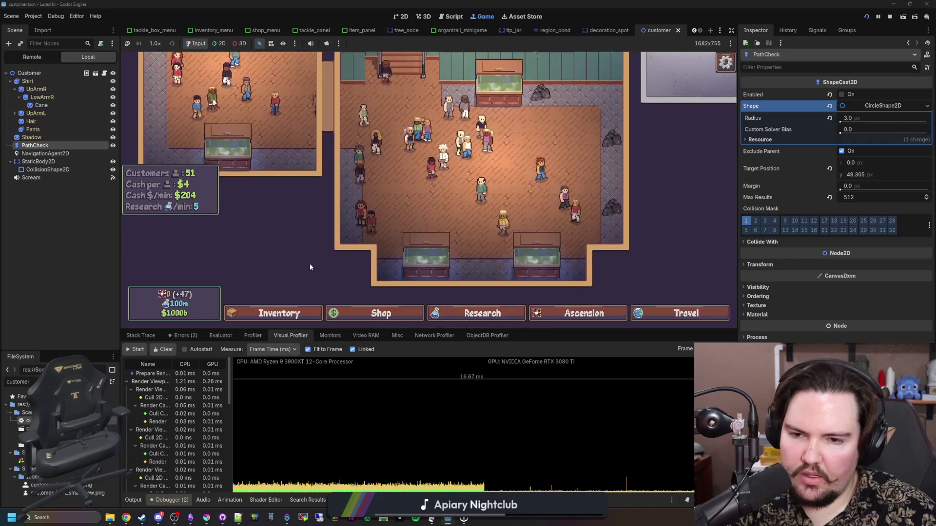
pyautogui.scroll(3, 291, 203)
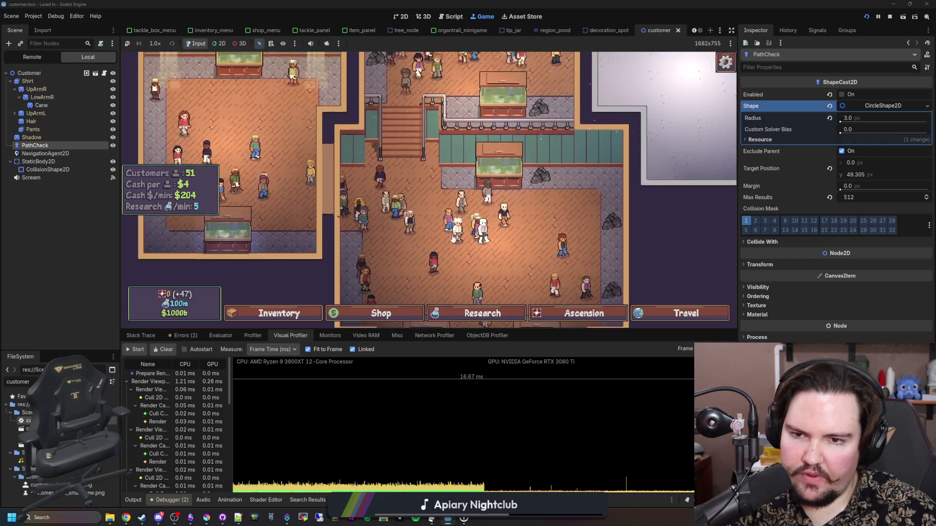
pyautogui.scroll(-3, 423, 243)
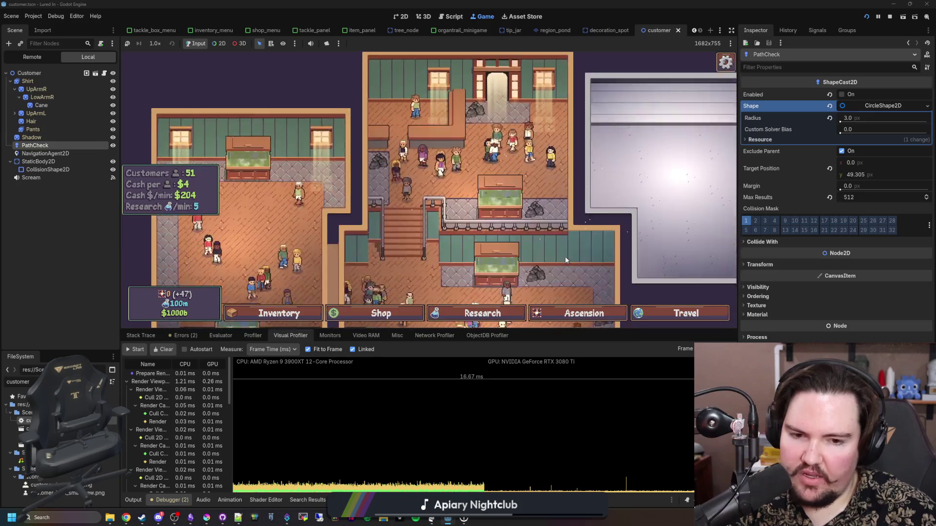
pyautogui.scroll(-3, 520, 253)
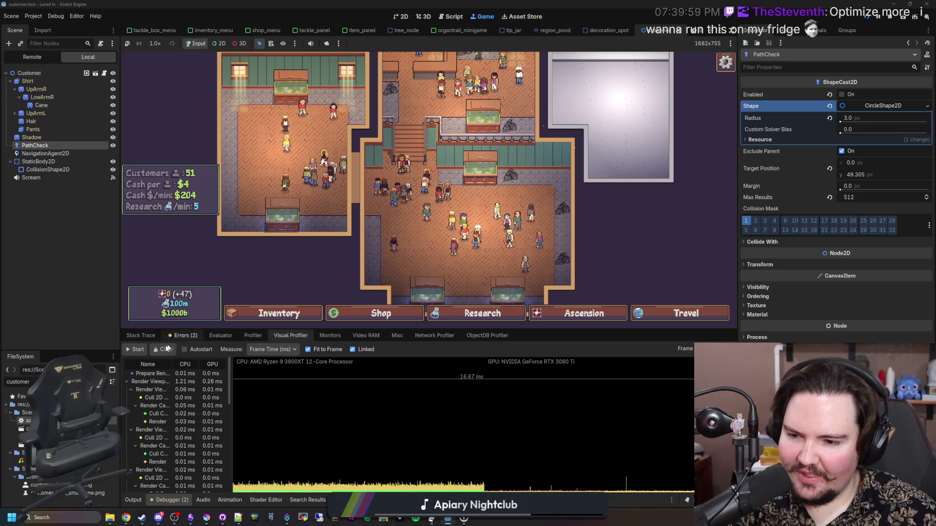
pyautogui.click(253, 336)
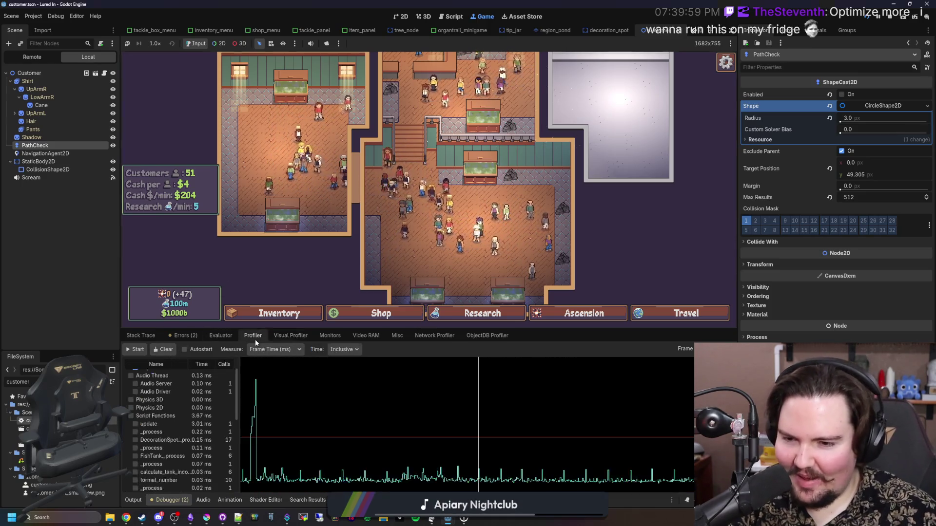
# Step: Profile while panning the shop, with script functions near 0.80 ms per frame, then stop the game
pyautogui.scroll(2, 173, 374)
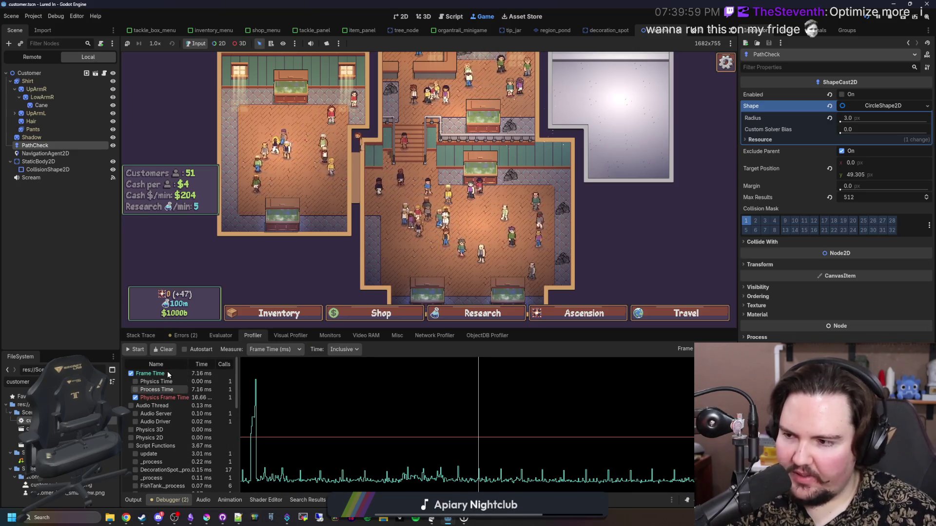
pyautogui.click(139, 350)
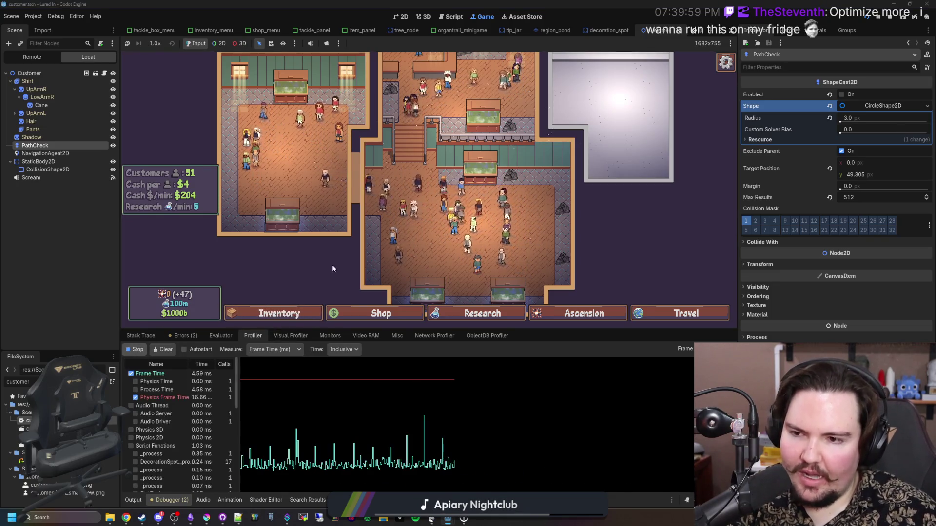
pyautogui.scroll(3, 333, 269)
pyautogui.moveTo(333, 268); pyautogui.dragTo(410, 271)
pyautogui.scroll(-2, 410, 272)
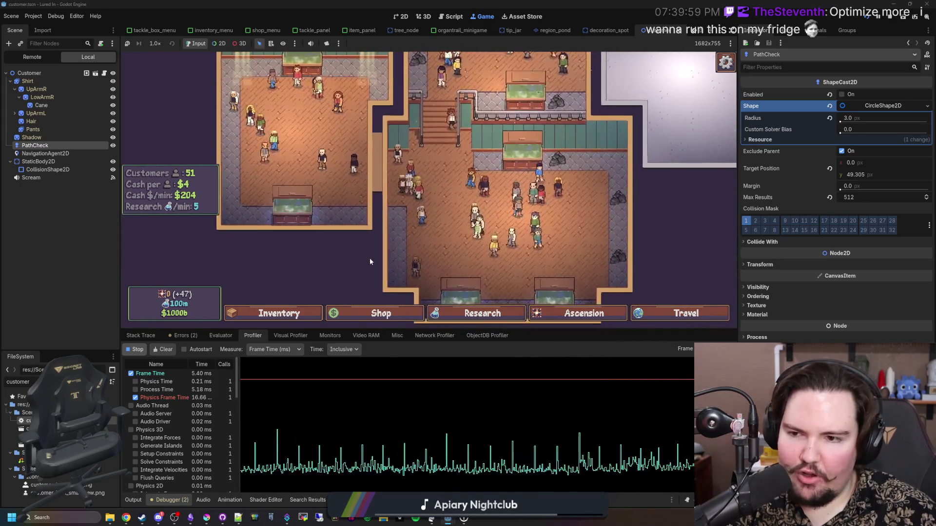
pyautogui.moveTo(280, 240); pyautogui.dragTo(310, 240)
pyautogui.scroll(2, 390, 240)
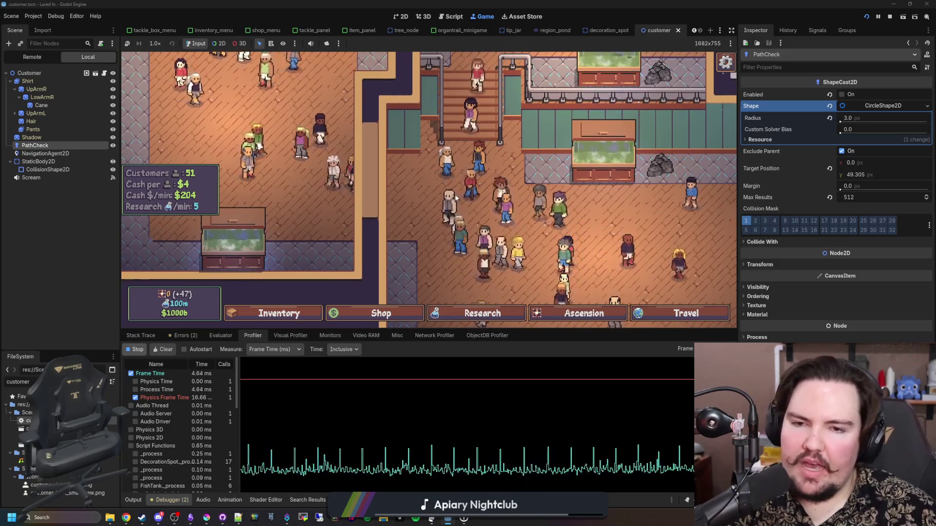
pyautogui.click(891, 18)
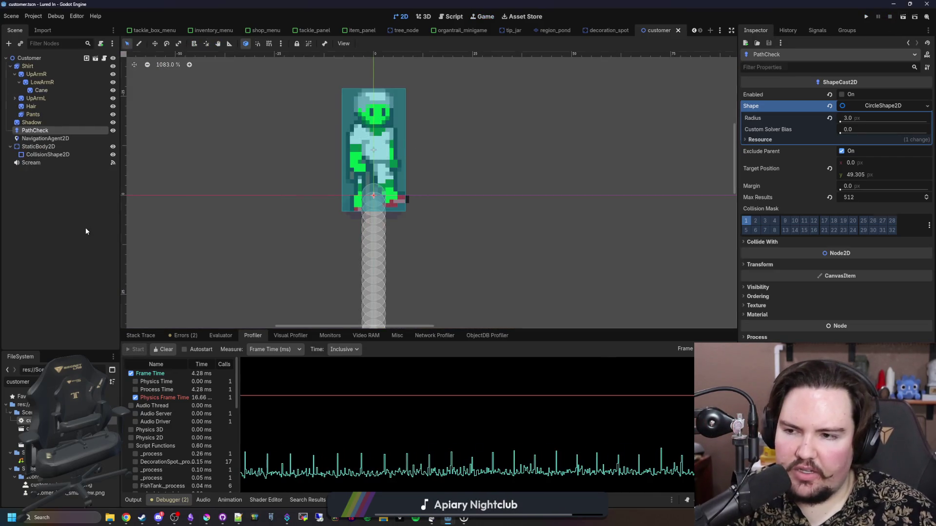
# Step: Deselect PathCheck, save customer.tscn, clear the FileSystem filter, and search within global.gd
pyautogui.click(86, 231)
pyautogui.hotkey('ctrl', 's')
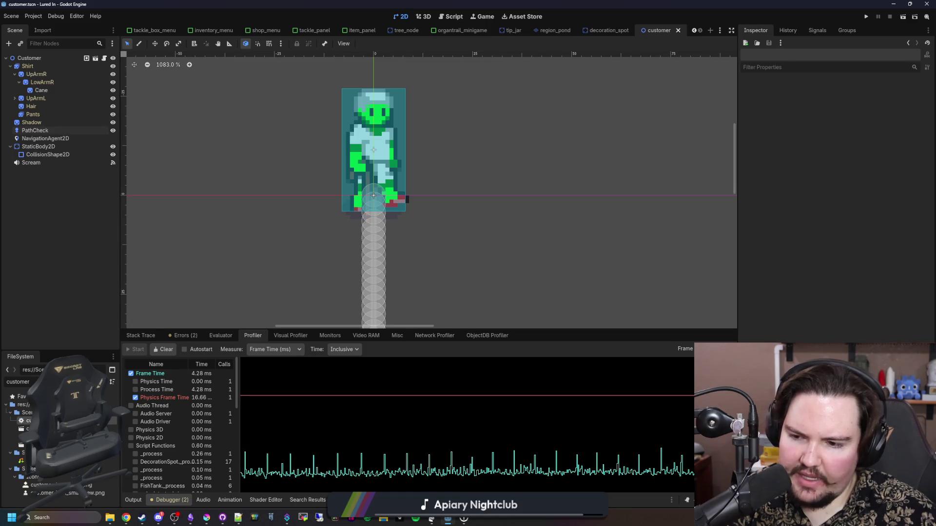
pyautogui.hotkey('ctrl', 'a')
pyautogui.press('BackSpace')
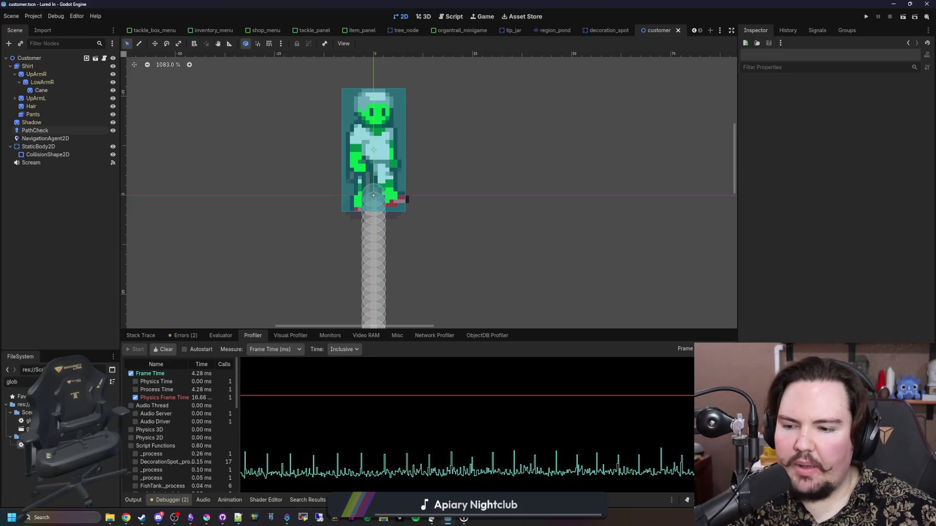
pyautogui.hotkey('ctrl', 'F3')
# Step: Search global.gd for 'passive' and jump to the passiveIncome calculation at line 1165
pyautogui.hotkey('ctrl', 'f')
pyautogui.write('pas')
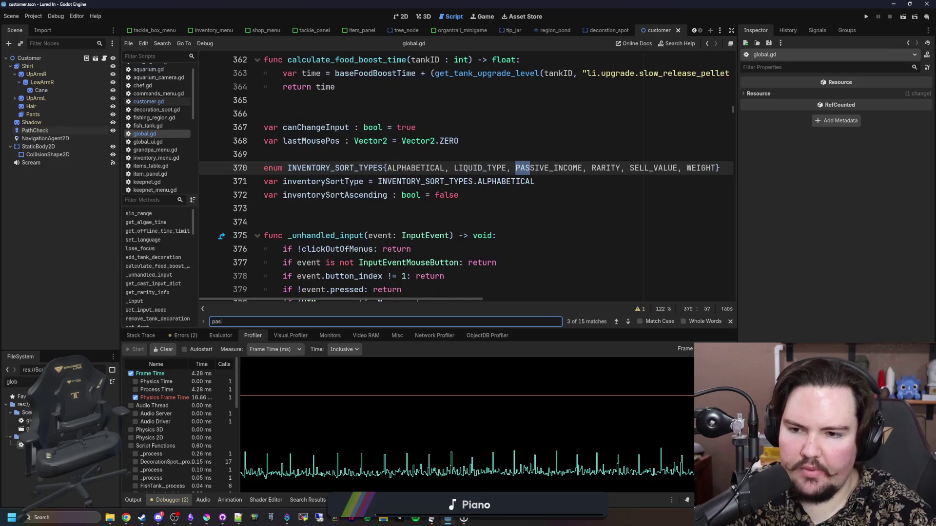
pyautogui.write('sive_')
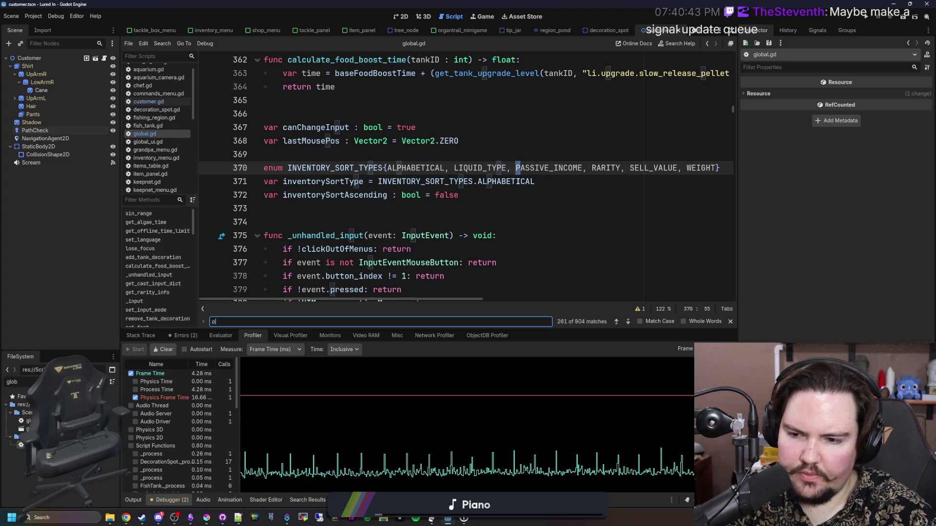
pyautogui.write('ve')
pyautogui.press('Return')
pyautogui.press('Return')
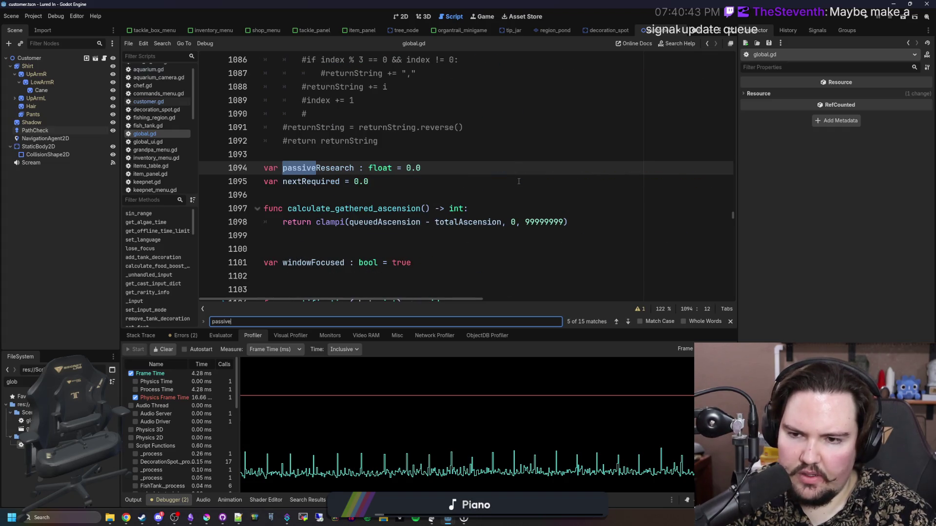
pyautogui.press('Return')
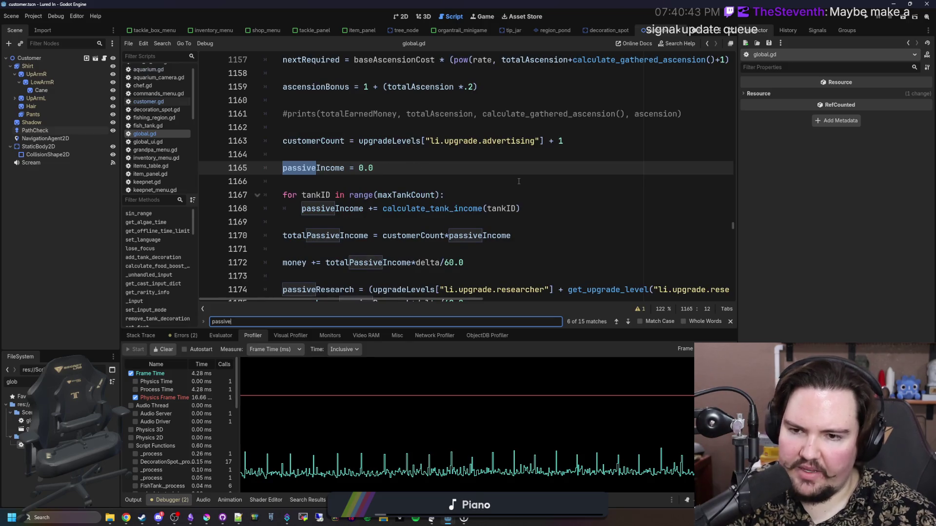
pyautogui.scroll(-2, 318, 230)
pyautogui.moveTo(442, 209); pyautogui.dragTo(915, 204)
pyautogui.click(691, 210)
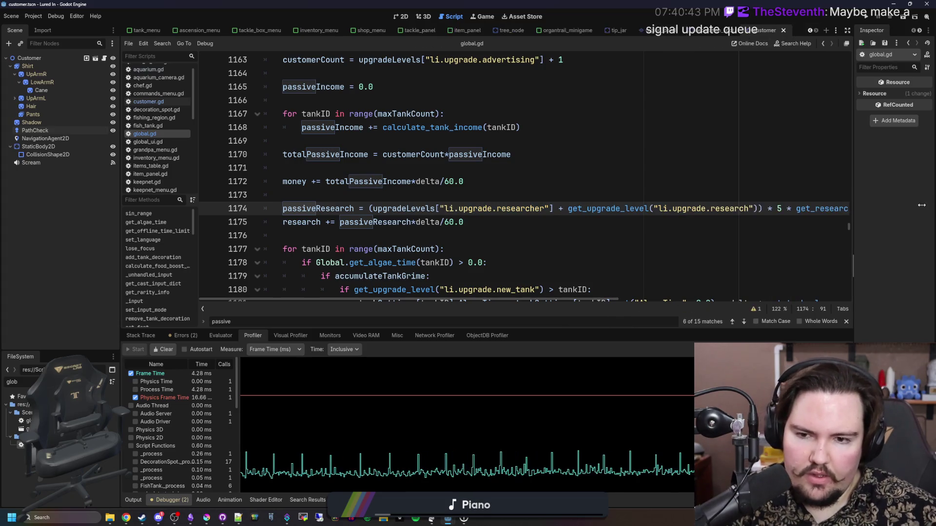
# Step: Shrink the code text and review the per-frame update code down to line 1190
pyautogui.hotkey('ctrl', '-')
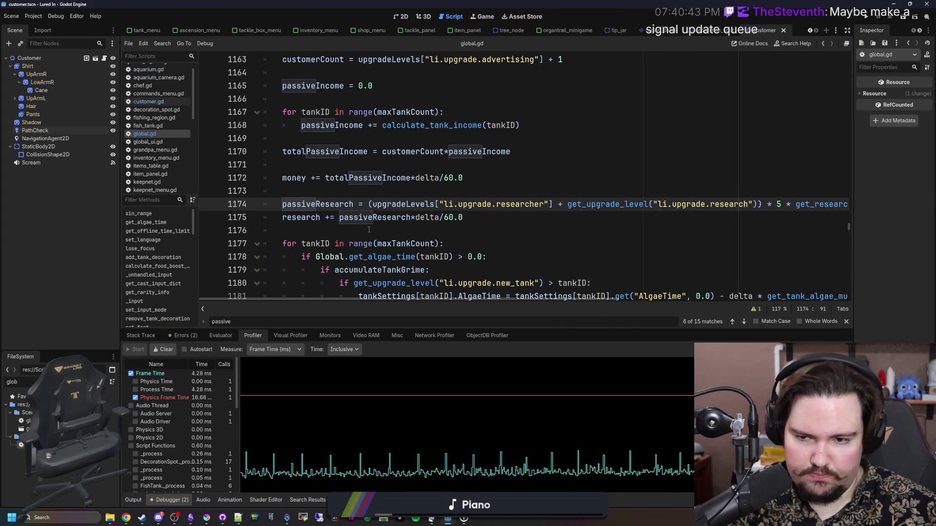
pyautogui.click(369, 230)
pyautogui.hotkey('ctrl', '-')
pyautogui.hotkey('ctrl', '-')
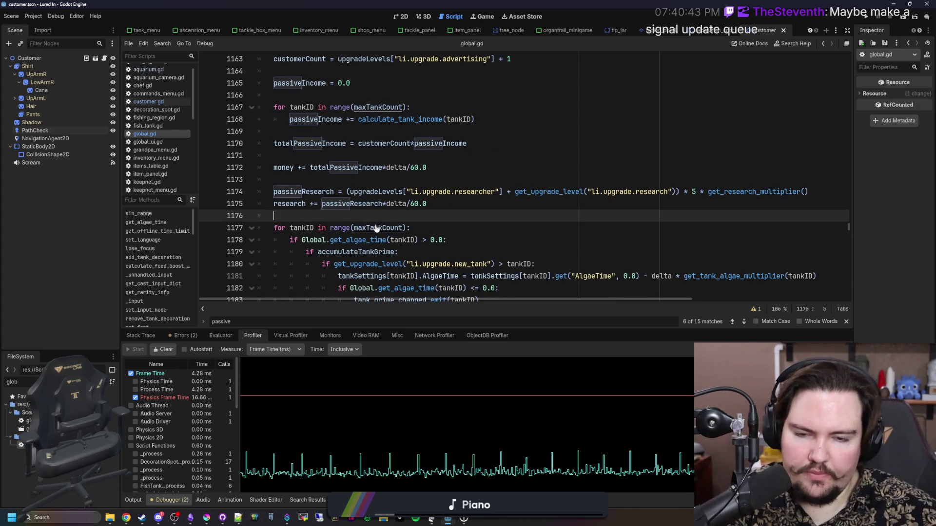
pyautogui.hotkey('ctrl', '=')
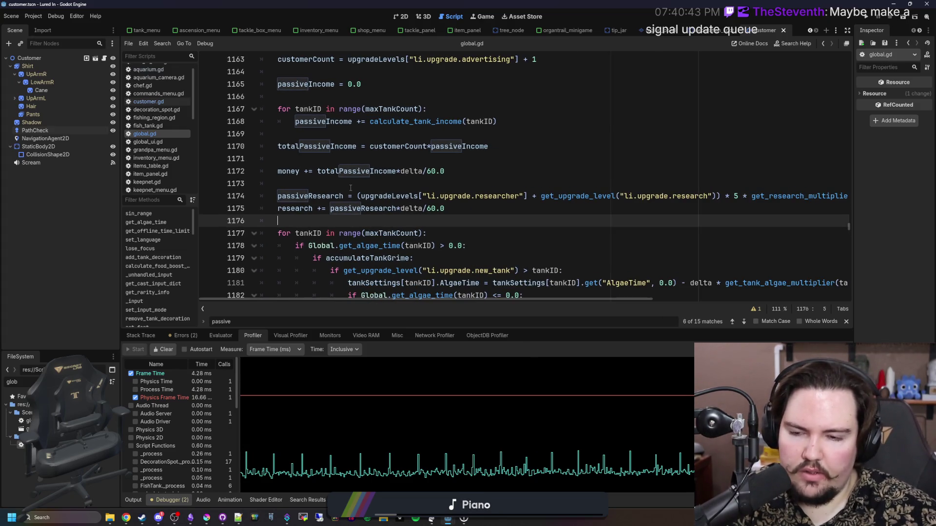
pyautogui.scroll(-3, 351, 188)
pyautogui.scroll(-1, 351, 190)
pyautogui.moveTo(631, 246); pyautogui.dragTo(278, 83)
pyautogui.click(278, 84)
pyautogui.scroll(-3, 342, 146)
pyautogui.click(339, 134)
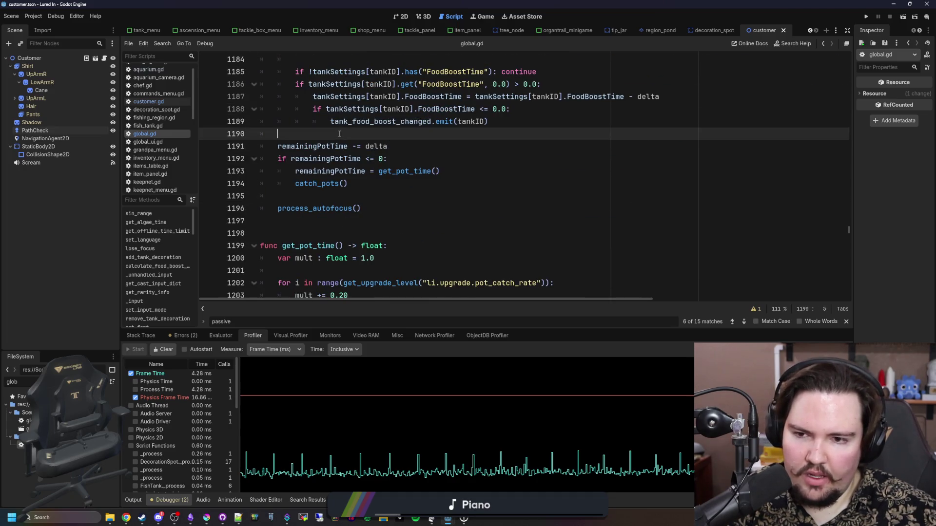
pyautogui.scroll(1, 460, 212)
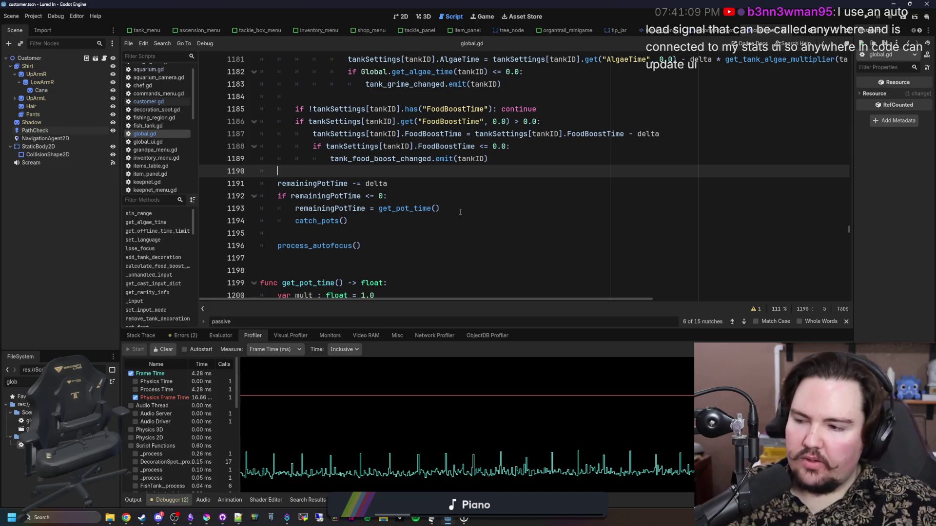
# Step: Save global.gd while scrolling back up through the income code
pyautogui.hotkey('ctrl', 's')
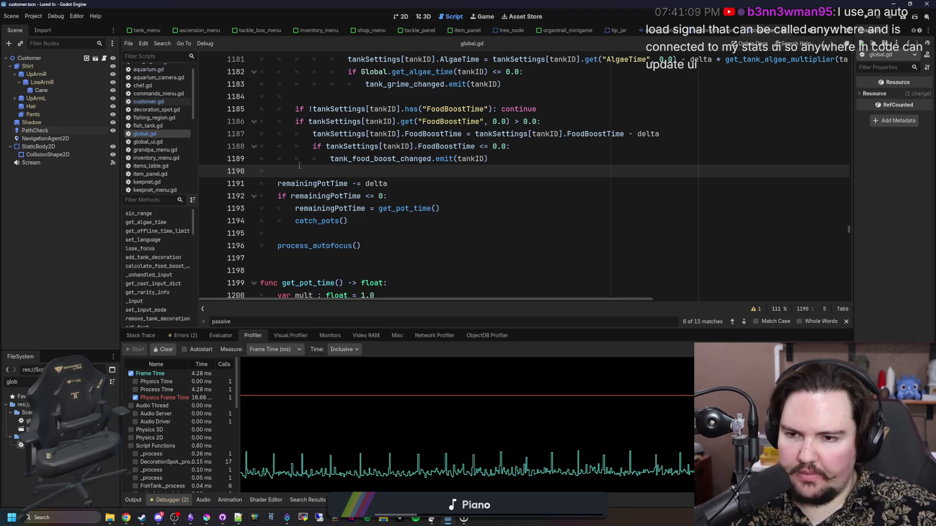
pyautogui.hotkey('ctrl', 's')
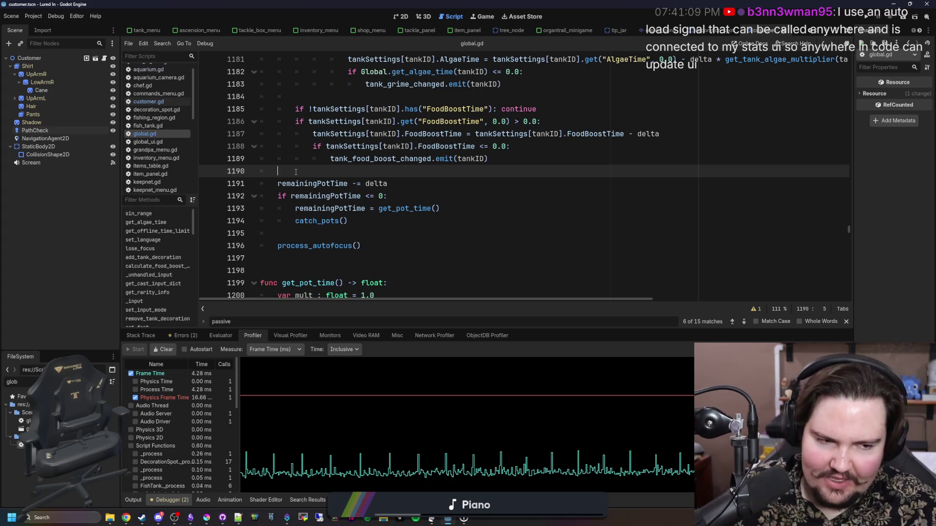
pyautogui.hotkey('ctrl', 's')
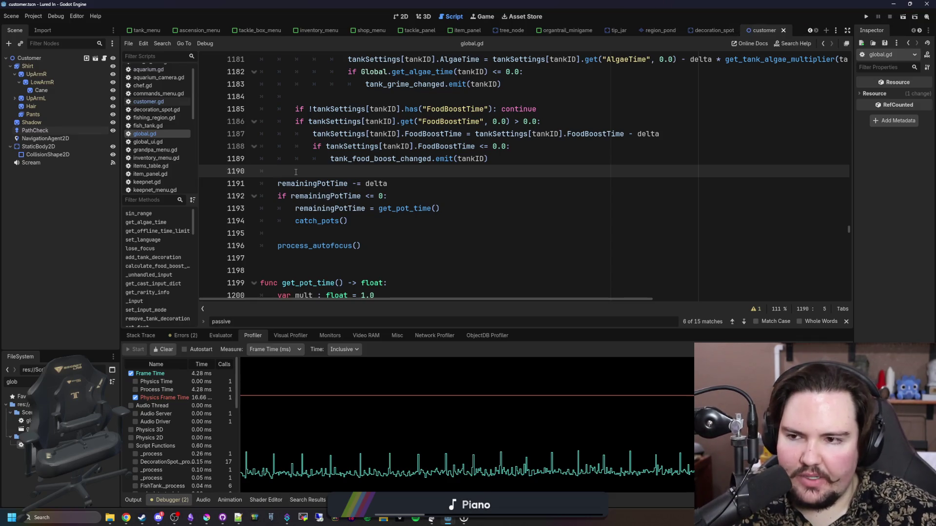
pyautogui.scroll(2, 336, 168)
pyautogui.hotkey('ctrl', 's')
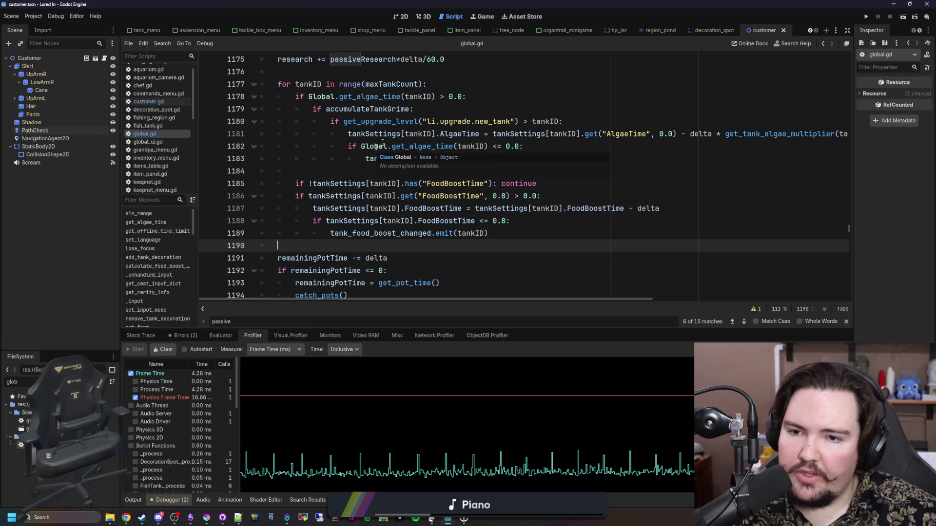
pyautogui.scroll(5, 374, 150)
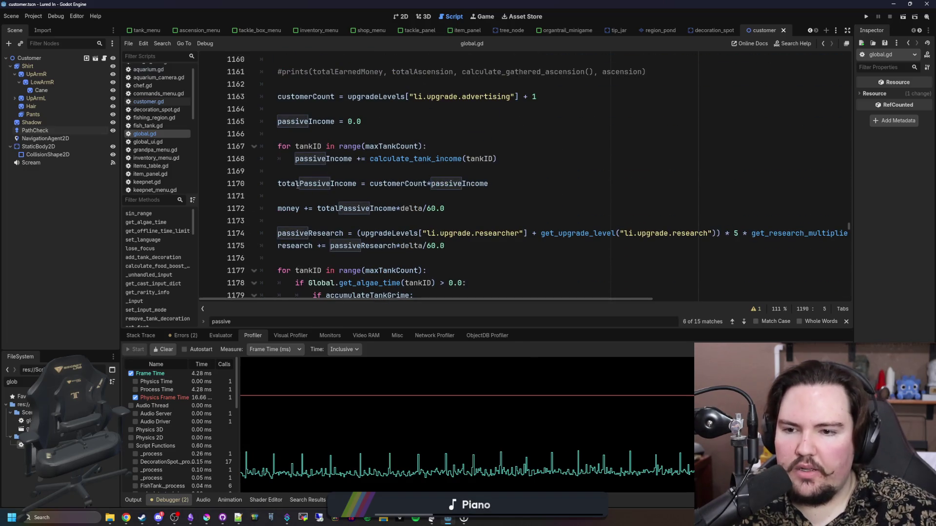
# Step: Inspect the totalPassiveIncome line 1170 and the surrounding lines
pyautogui.doubleClick(300, 185)
pyautogui.click(353, 177)
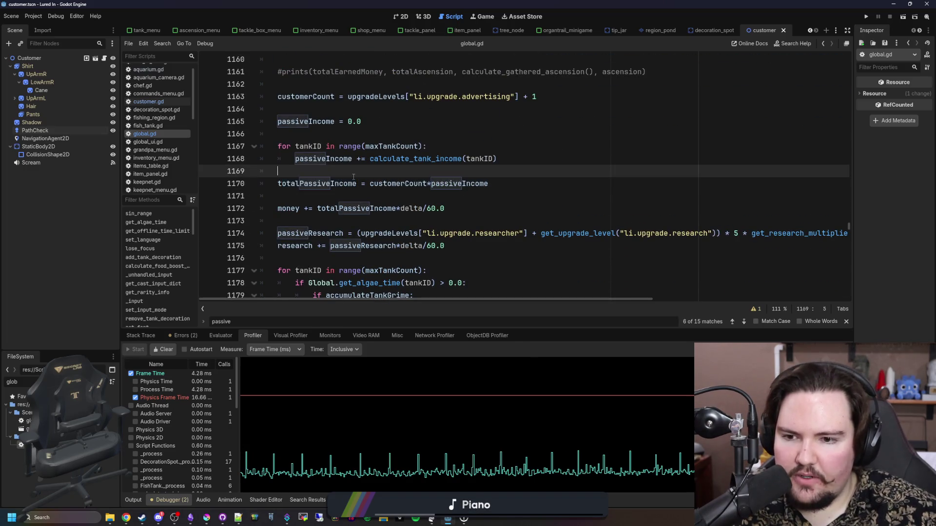
pyautogui.scroll(-2, 332, 219)
pyautogui.scroll(1, 304, 260)
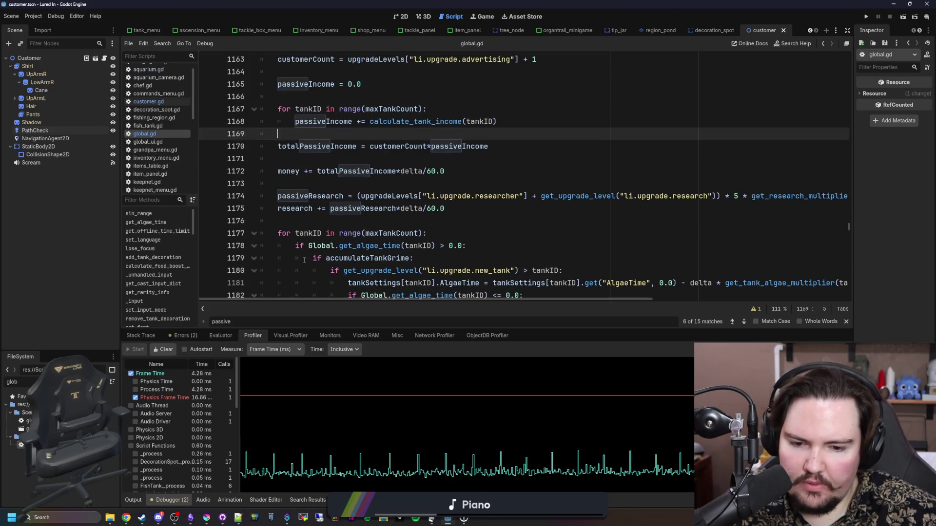
pyautogui.click(367, 216)
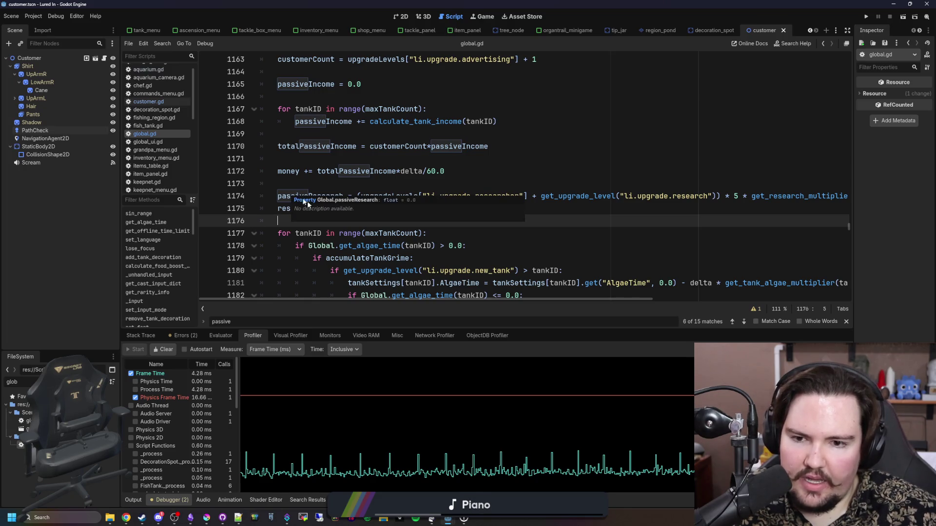
pyautogui.scroll(-5, 356, 229)
pyautogui.scroll(5, 356, 229)
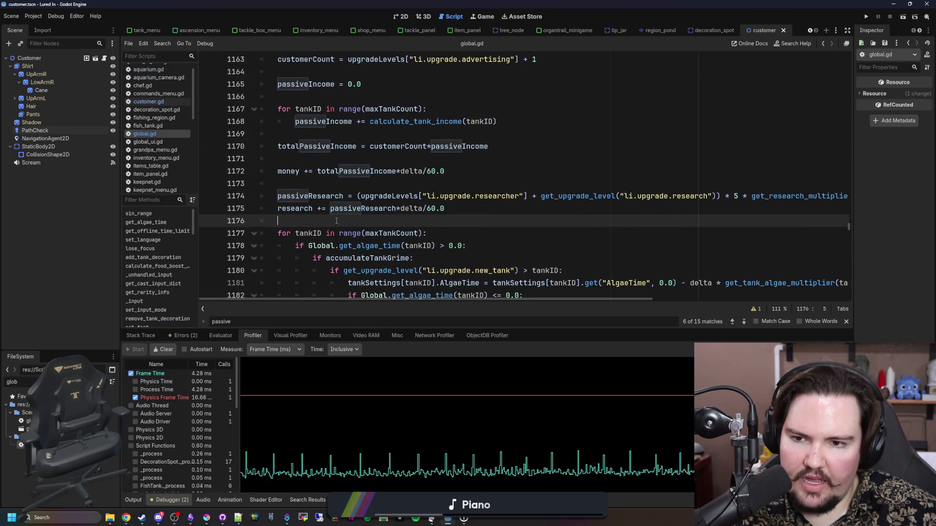
pyautogui.scroll(-5, 292, 186)
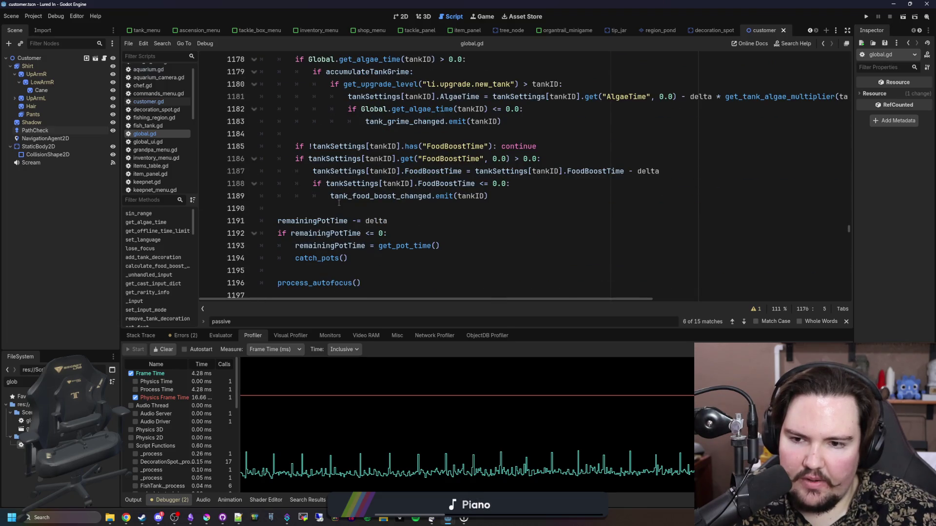
pyautogui.scroll(1, 319, 204)
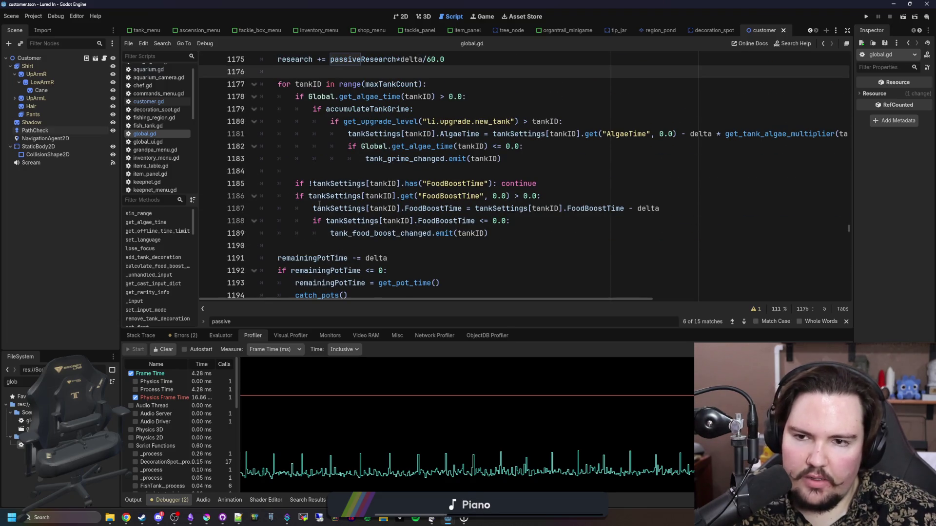
pyautogui.scroll(-1, 336, 209)
pyautogui.scroll(5, 322, 212)
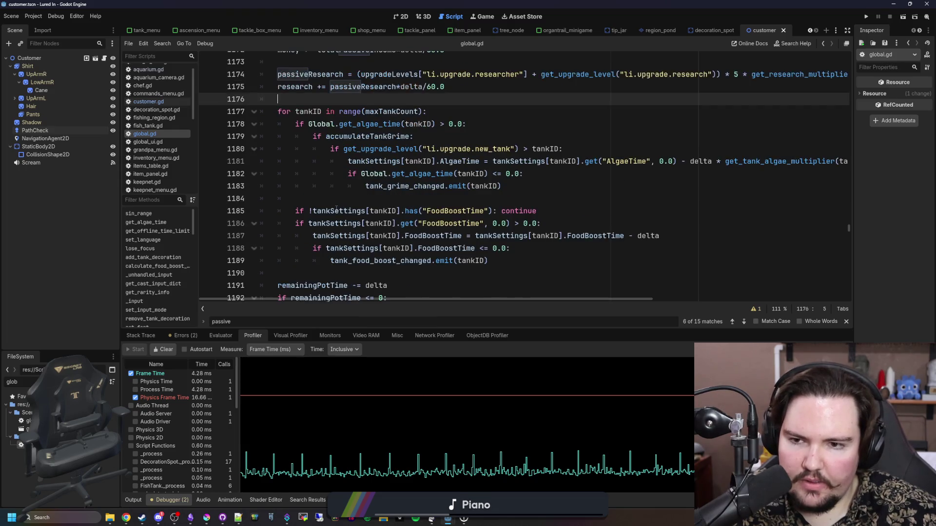
pyautogui.scroll(2, 327, 185)
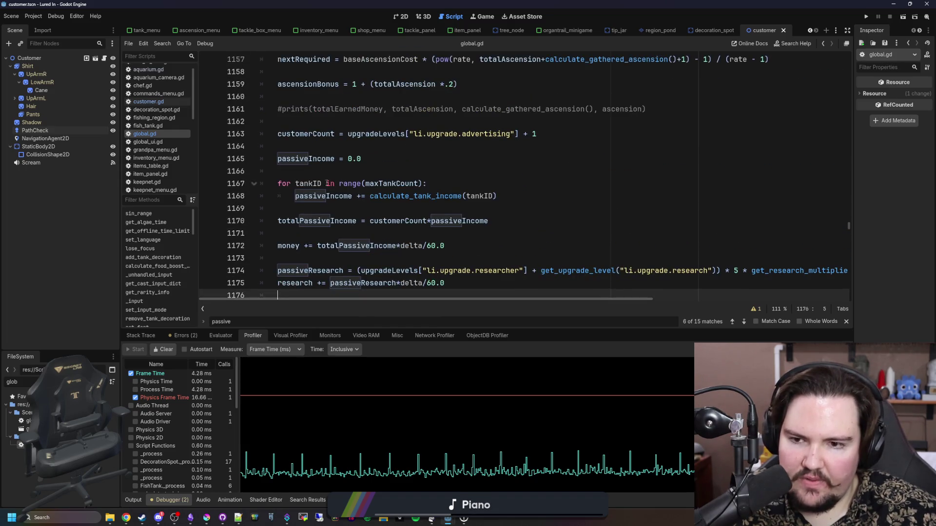
# Step: Review the passiveIncome reset and loop lines, and remove a stray character on line 1169
pyautogui.click(294, 158)
pyautogui.moveTo(282, 183)
pyautogui.mouseDown()
pyautogui.moveTo(366, 196)
pyautogui.moveTo(501, 191)
pyautogui.mouseUp()
pyautogui.click(522, 194)
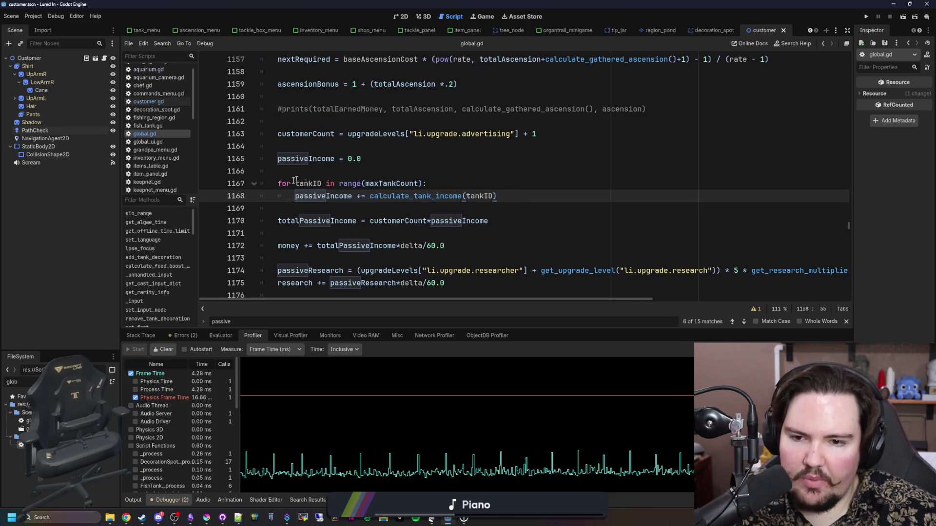
pyautogui.tripleClick(303, 195)
pyautogui.press('Right')
pyautogui.moveTo(290, 221); pyautogui.dragTo(521, 222)
pyautogui.press('Right')
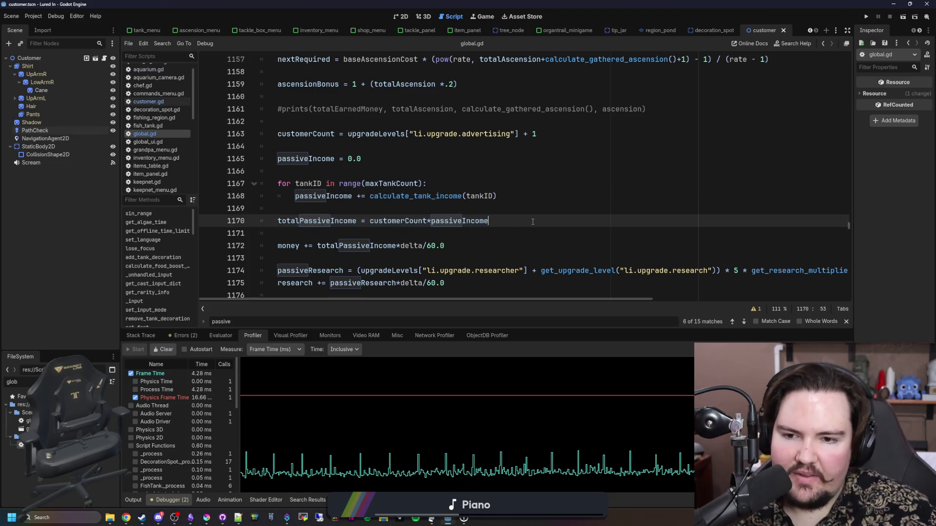
pyautogui.click(336, 210)
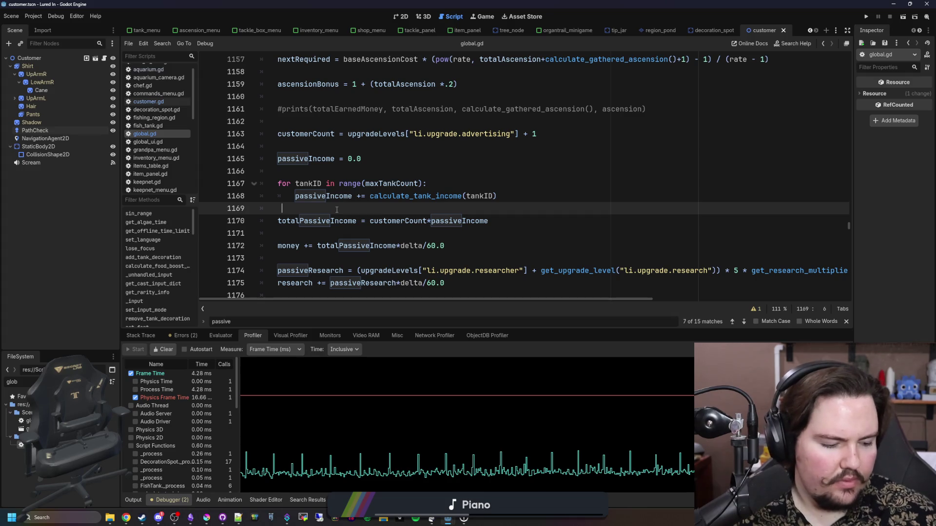
pyautogui.press('BackSpace')
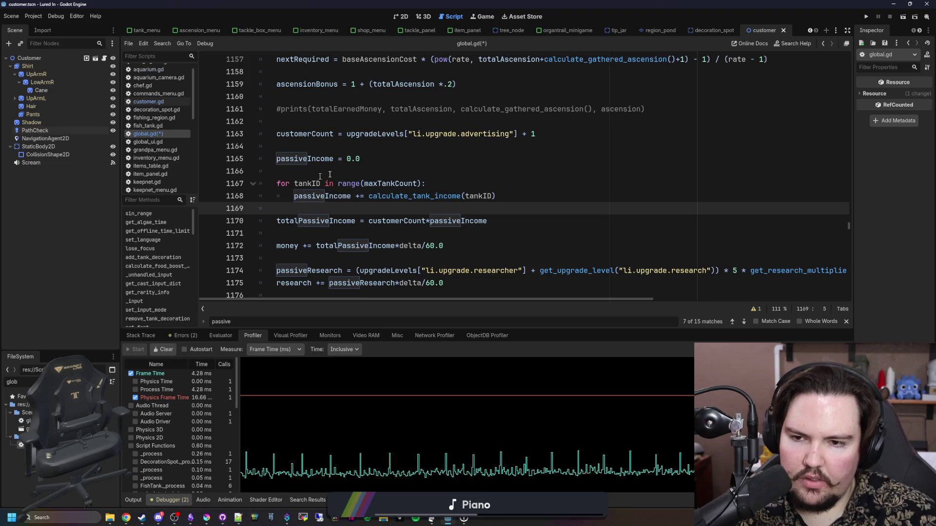
# Step: Add a blank line after the income loop and another before the tank loop
pyautogui.click(346, 171)
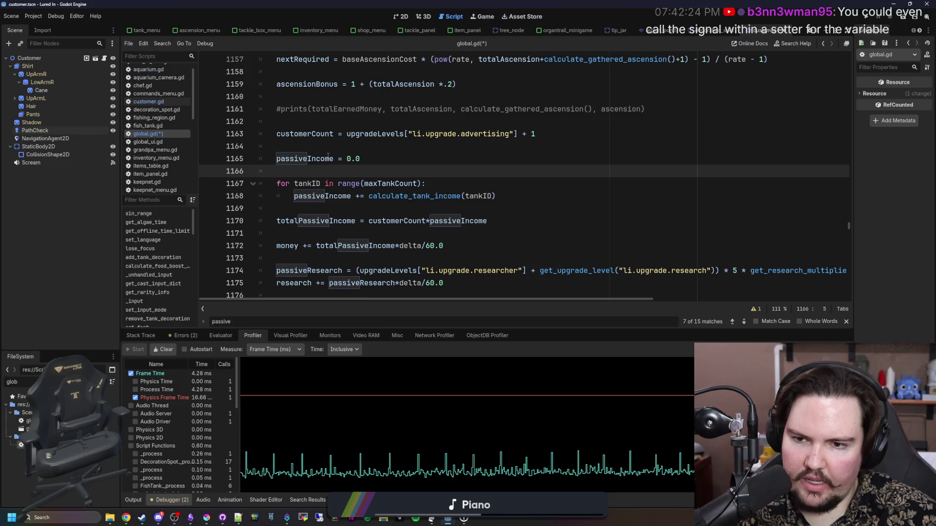
pyautogui.moveTo(328, 156)
pyautogui.click(345, 142)
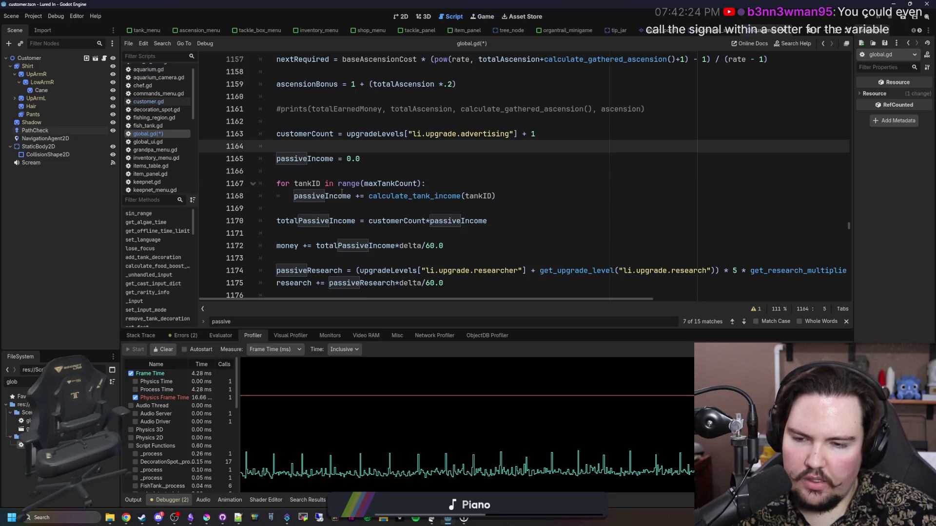
pyautogui.moveTo(340, 193)
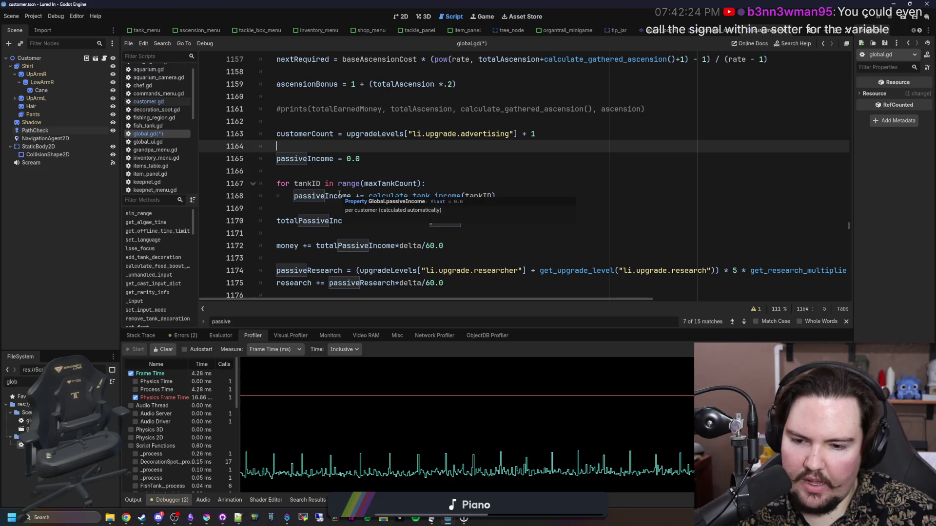
pyautogui.click(364, 174)
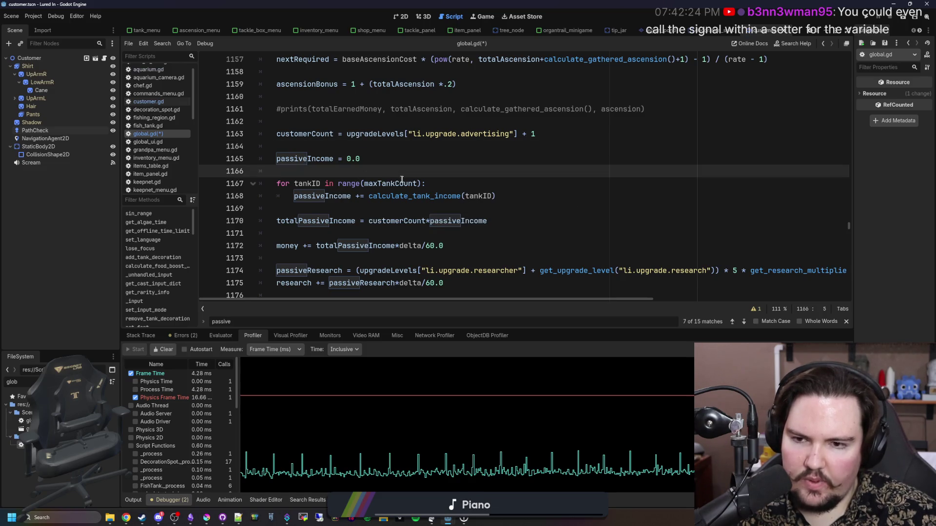
pyautogui.click(308, 213)
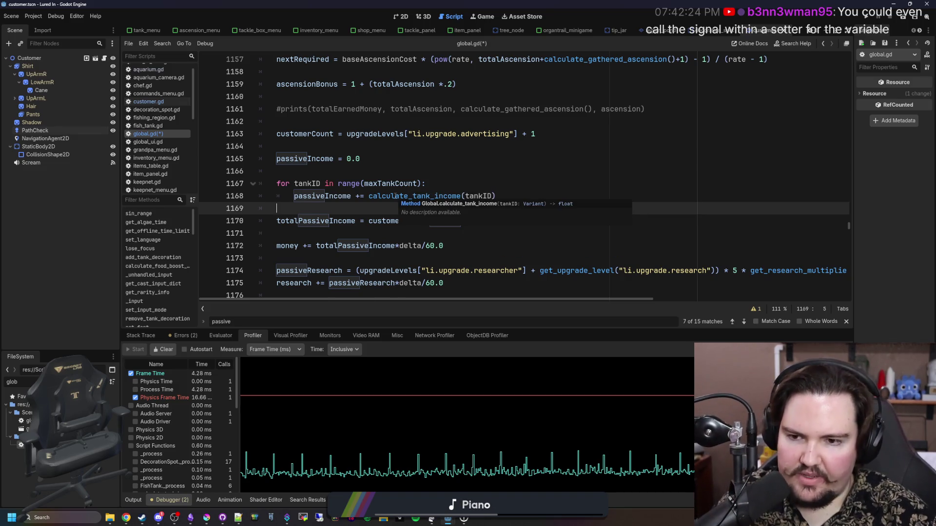
pyautogui.press('Return')
pyautogui.click(307, 173)
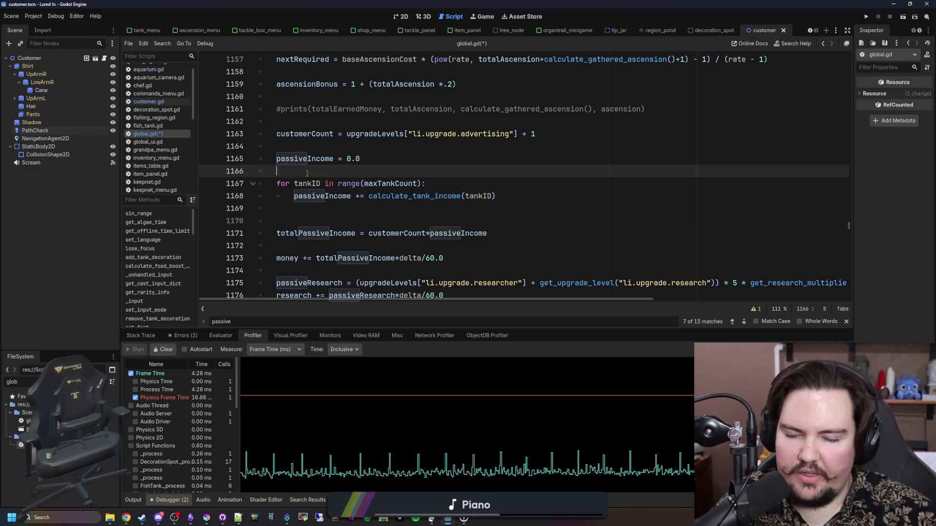
pyautogui.press('Return')
# Step: Declare var total = 0.0, make the loop add to total, and delete the passiveIncome = 0.0 reset
pyautogui.write('var total = 0.0')
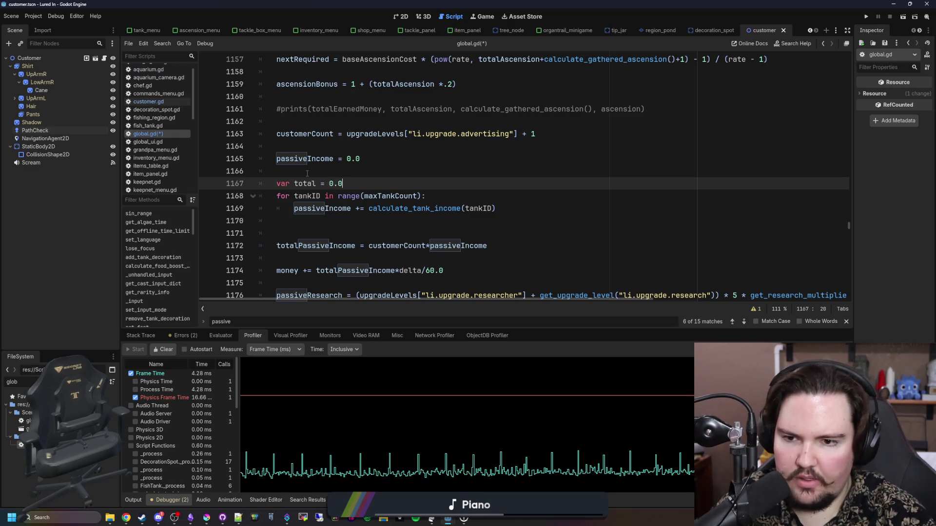
pyautogui.doubleClick(324, 208)
pyautogui.write('total')
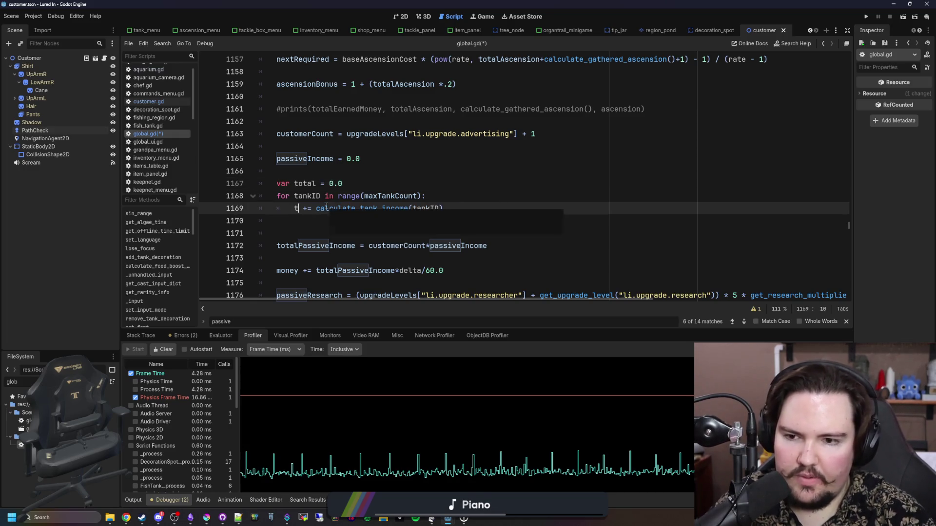
pyautogui.moveTo(277, 171)
pyautogui.mouseDown()
pyautogui.moveTo(213, 162)
pyautogui.moveTo(278, 147)
pyautogui.mouseUp()
pyautogui.press('BackSpace')
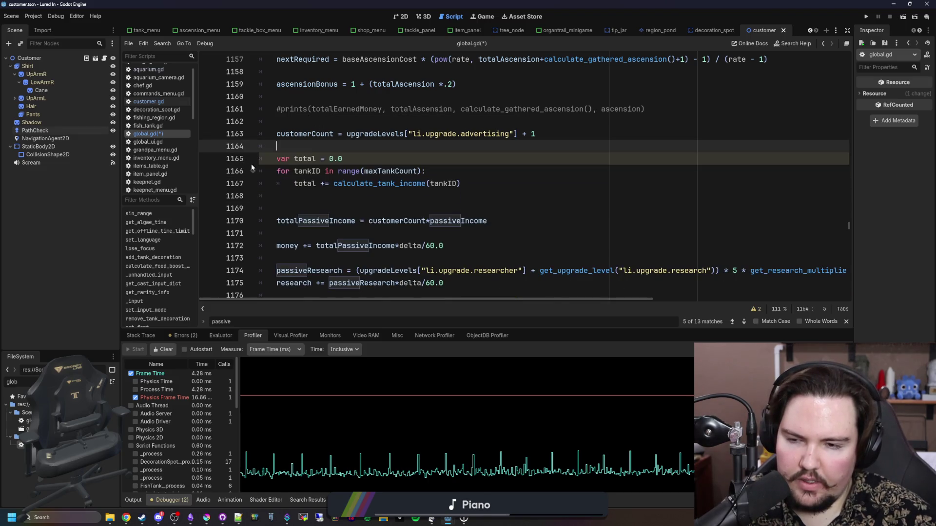
# Step: Assign passiveIncome = total after the tank loop and tidy blank lines around the money update
pyautogui.click(311, 208)
pyautogui.press('BackSpace')
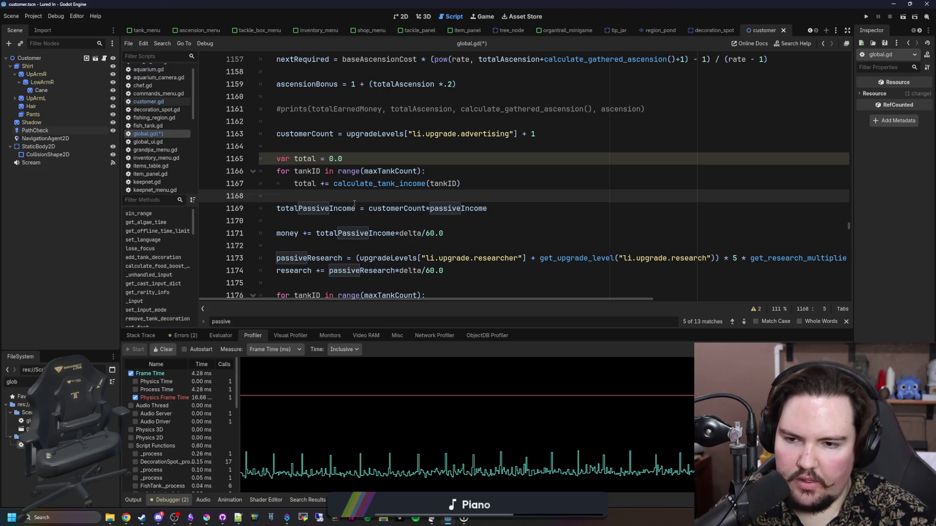
pyautogui.press('Return')
pyautogui.write('passiveIncome = total')
pyautogui.click(320, 232)
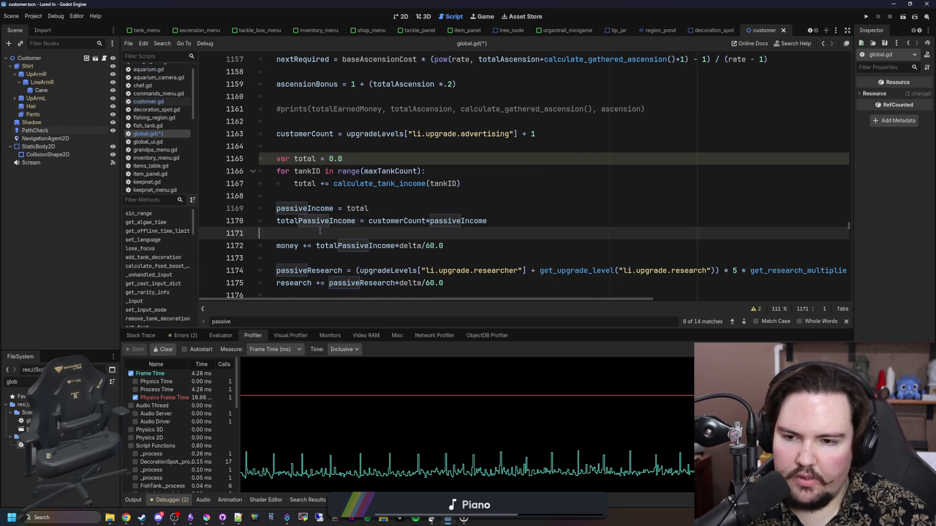
pyautogui.press('BackSpace')
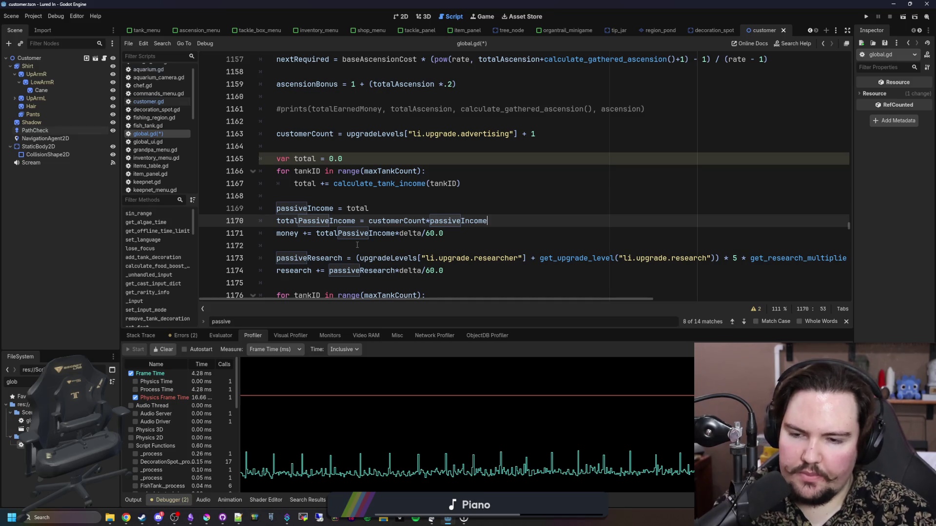
pyautogui.click(357, 245)
pyautogui.scroll(-1, 590, 279)
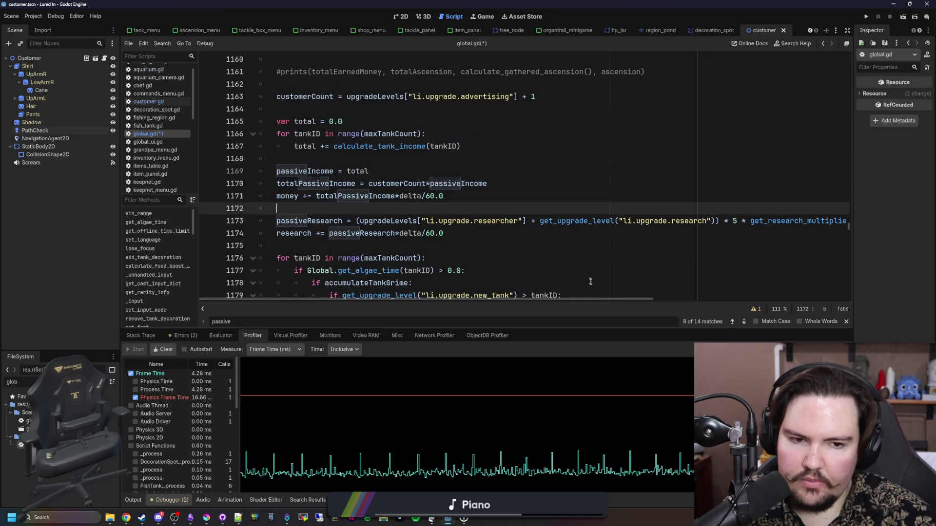
pyautogui.moveTo(620, 299)
pyautogui.mouseDown()
pyautogui.moveTo(807, 301)
pyautogui.moveTo(585, 301)
pyautogui.mouseUp()
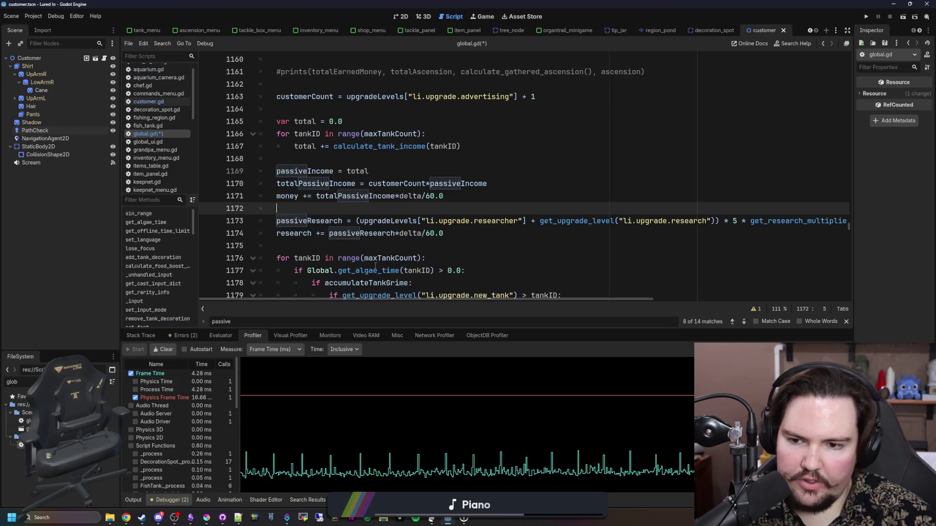
pyautogui.scroll(1, 308, 233)
pyautogui.scroll(1, 308, 233)
pyautogui.scroll(-1, 343, 187)
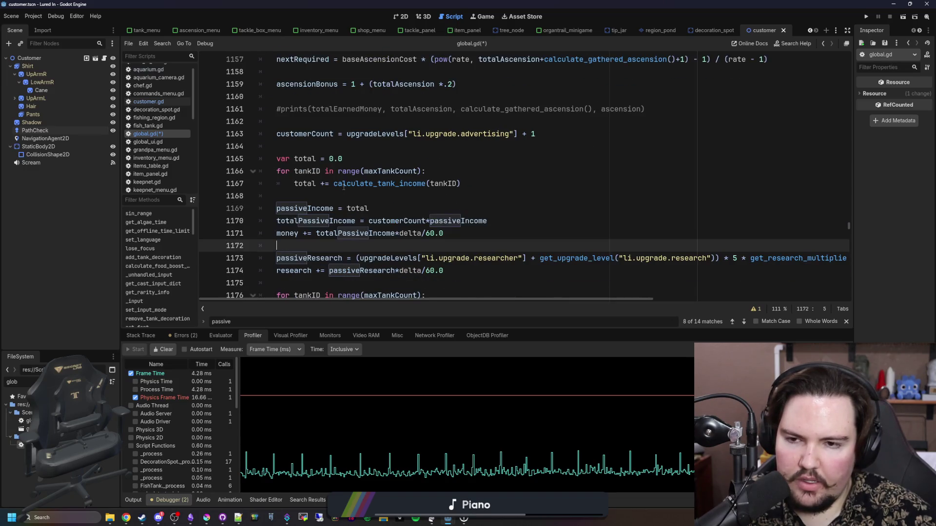
# Step: Jump to the customerCount declaration from line 1163
pyautogui.doubleClick(304, 134)
pyautogui.click(339, 122)
pyautogui.doubleClick(304, 133)
pyautogui.click(327, 122)
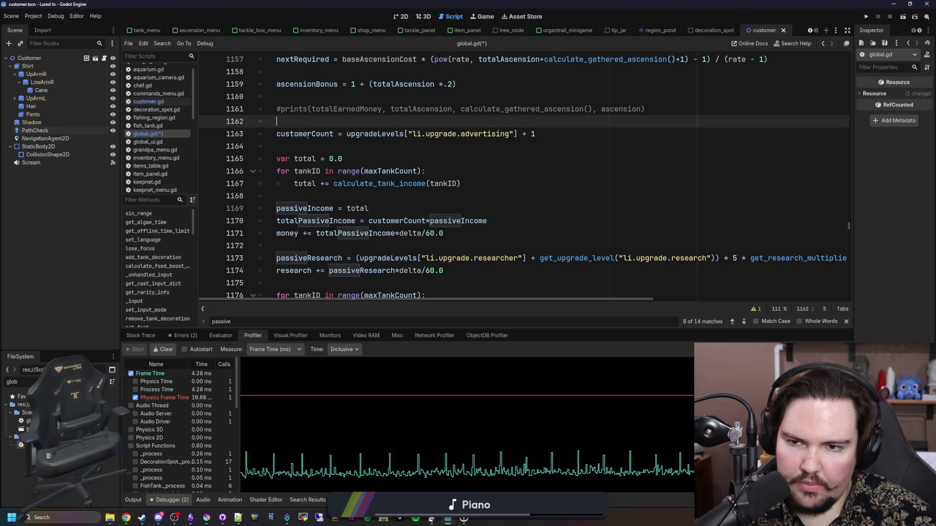
pyautogui.doubleClick(303, 133)
pyautogui.click(336, 146)
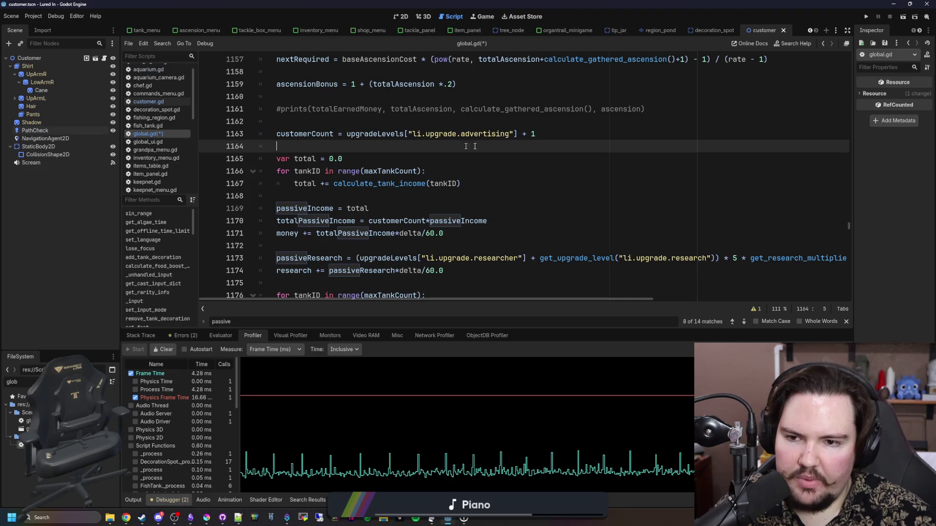
pyautogui.click(299, 135)
pyautogui.keyDown('ctrl'); pyautogui.click(299, 134); pyautogui.keyUp('ctrl')
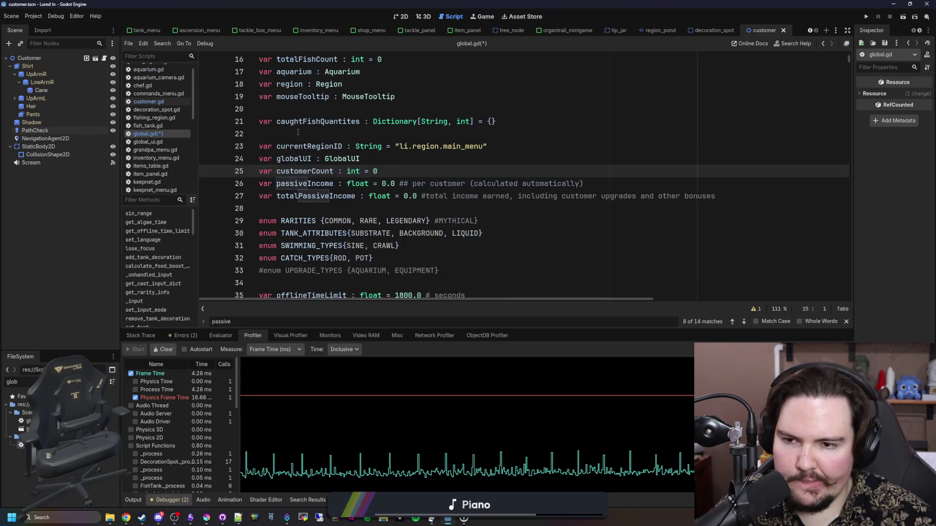
# Step: Declare signal shop_stats_changed() below the income variables in global.gd
pyautogui.click(315, 209)
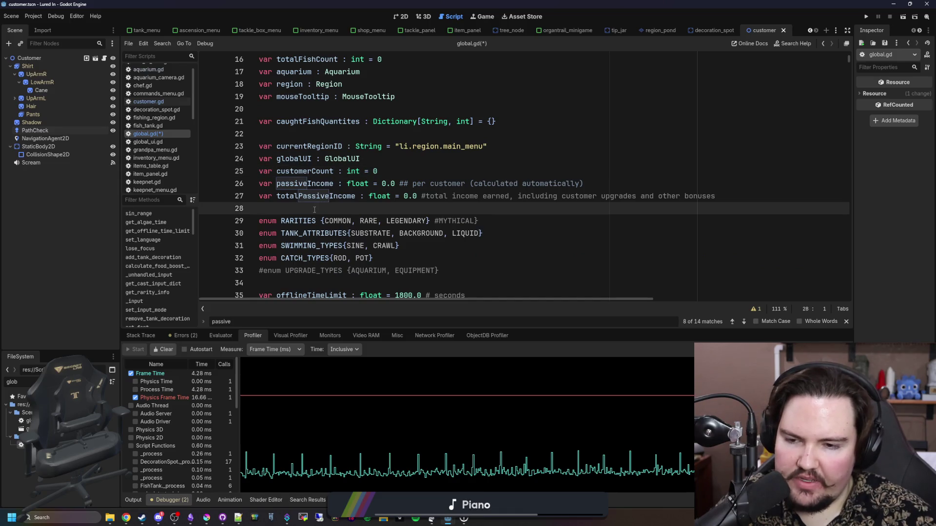
pyautogui.press('Return')
pyautogui.press('Return')
pyautogui.press('Up')
pyautogui.write('signal')
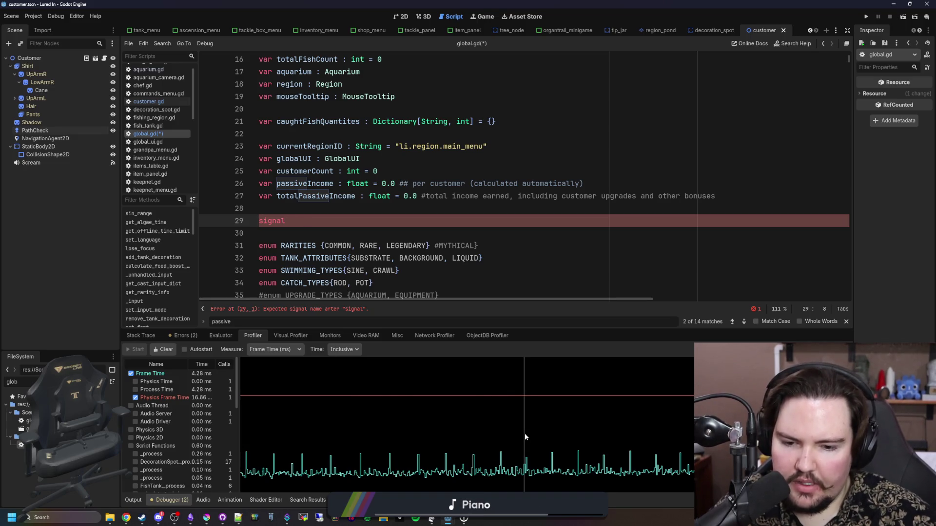
pyautogui.click(502, 441)
pyautogui.moveTo(503, 444)
pyautogui.mouseDown()
pyautogui.moveTo(488, 446)
pyautogui.moveTo(500, 449)
pyautogui.mouseUp()
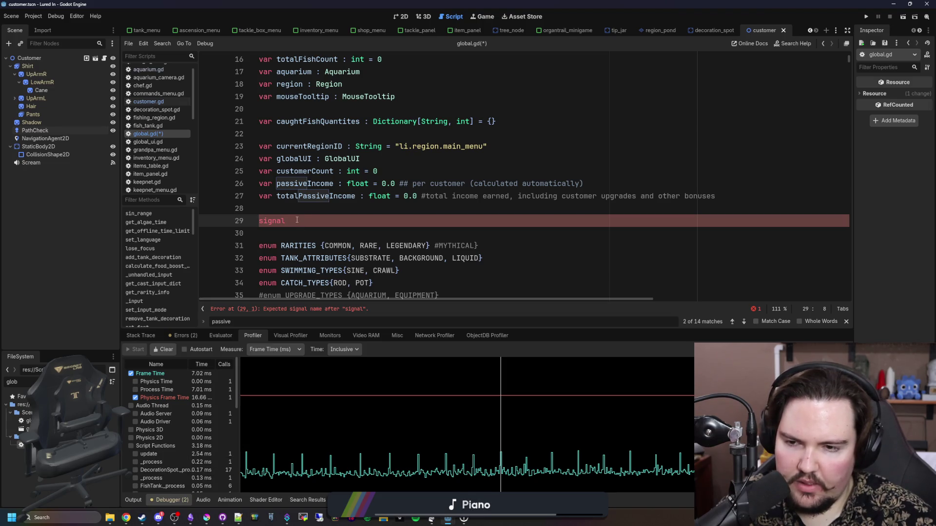
pyautogui.write('shop_')
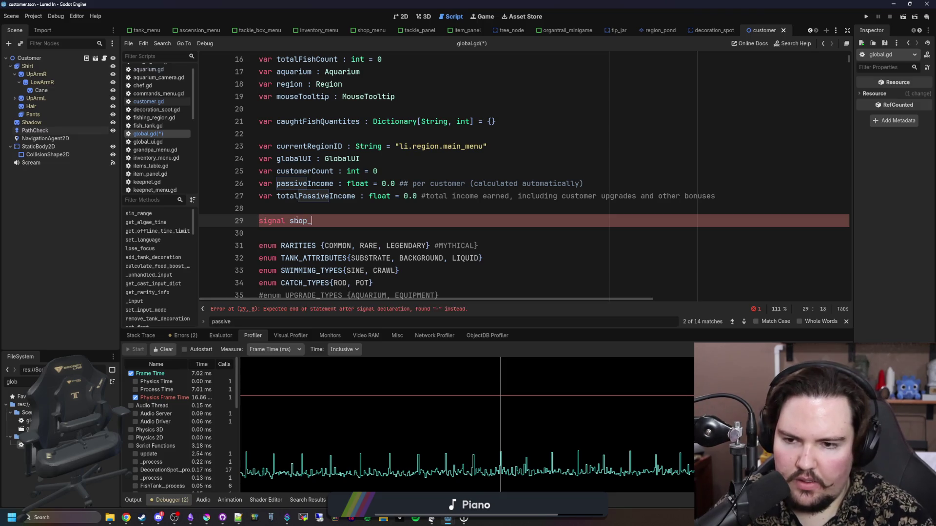
pyautogui.write('stats_changed()')
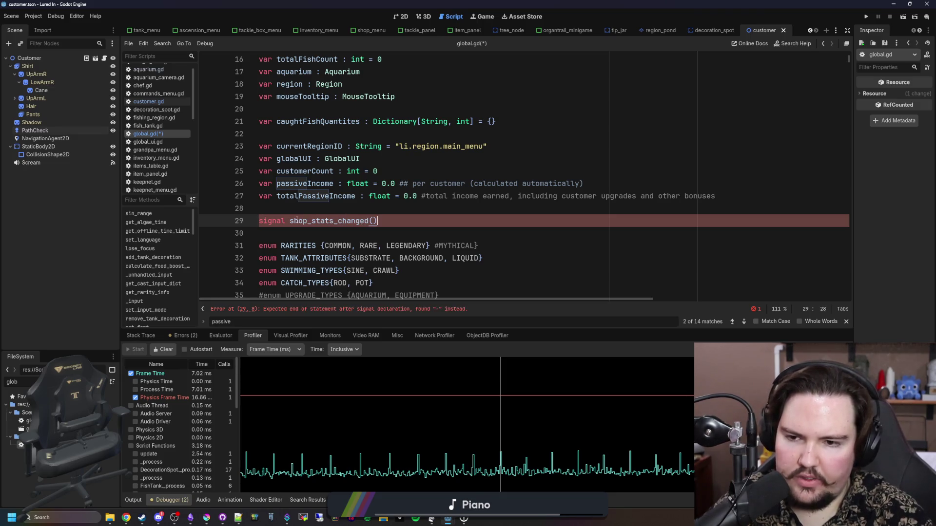
# Step: Save global.gd and open Find in Files for a project-wide search
pyautogui.click(336, 208)
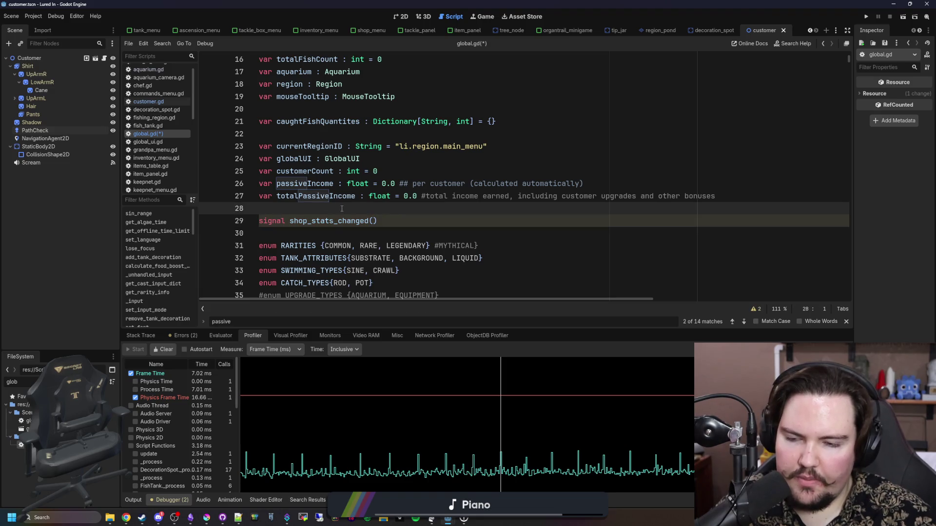
pyautogui.hotkey('ctrl', 's')
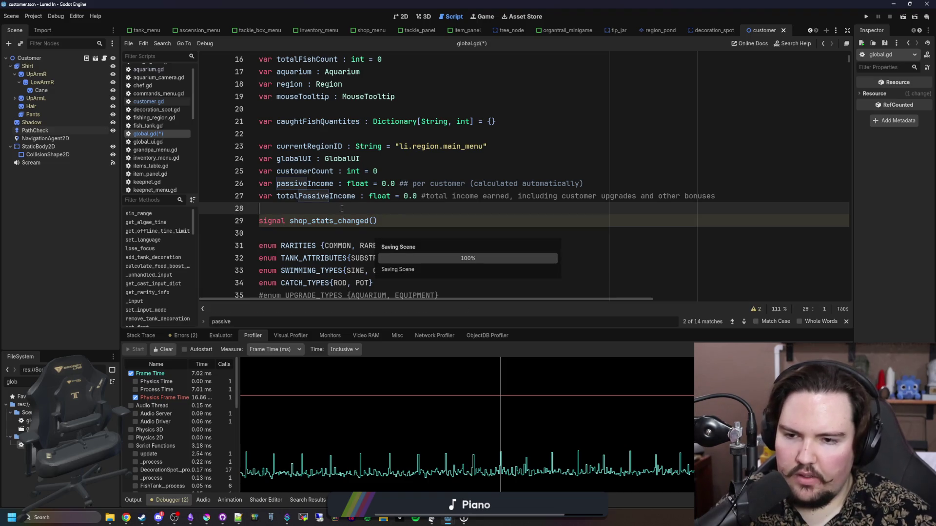
pyautogui.hotkey('ctrl', 'shift', 'f')
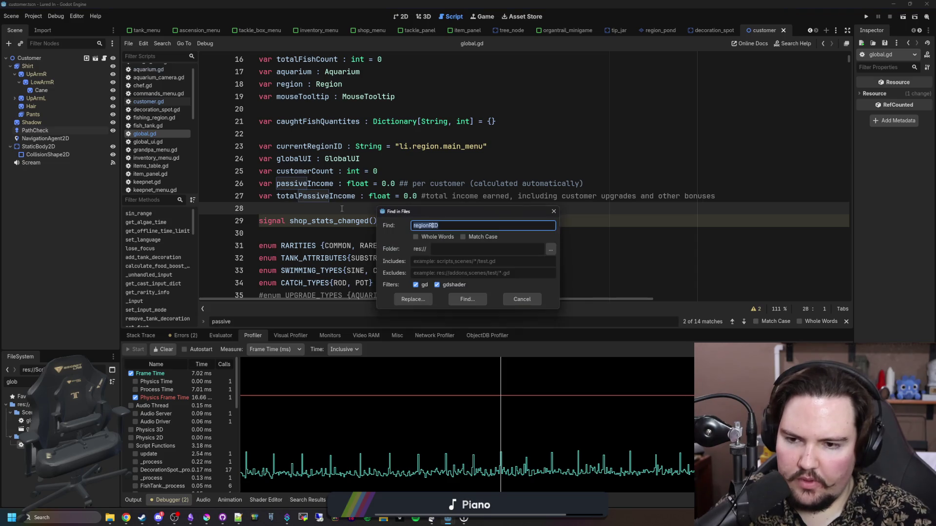
# Step: Search the project for shop_stats_changed and open currency_panel.gd using the 'curren' filter
pyautogui.write('shop_stats_changed')
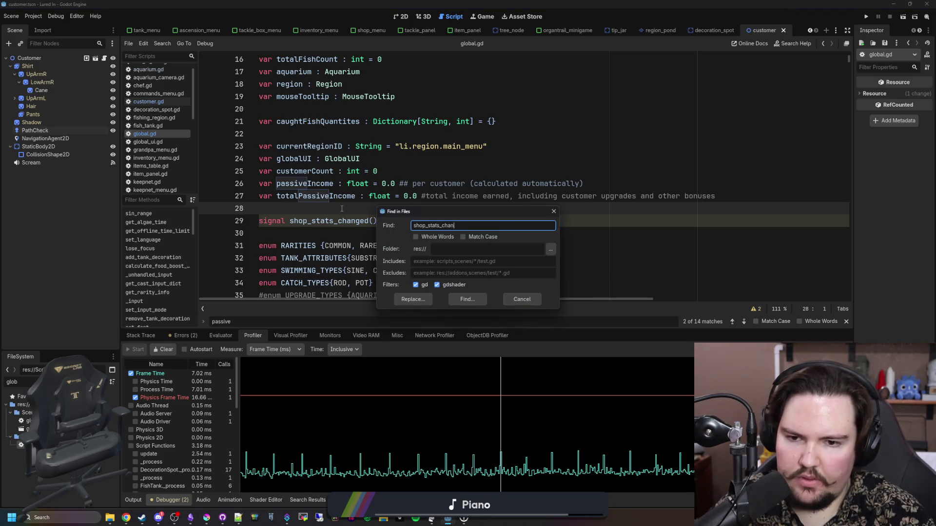
pyautogui.press('Return')
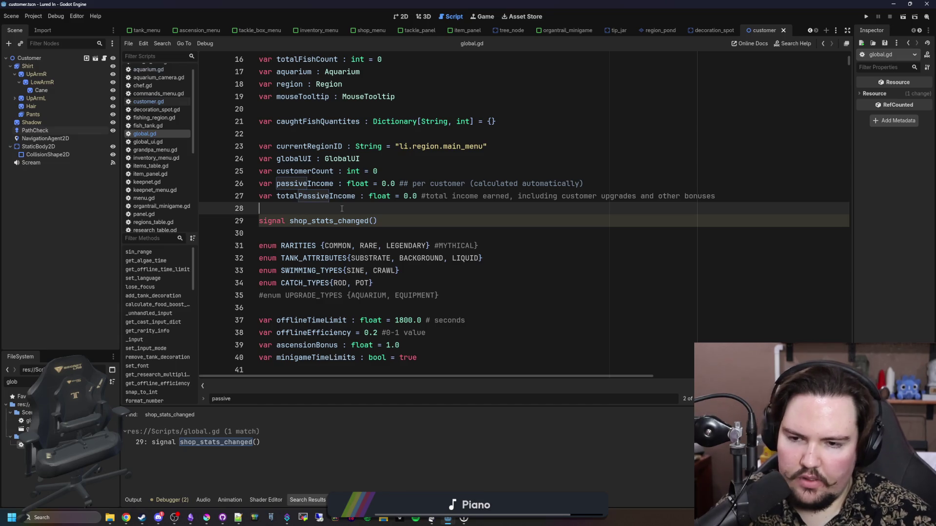
pyautogui.doubleClick(12, 382)
pyautogui.write('c')
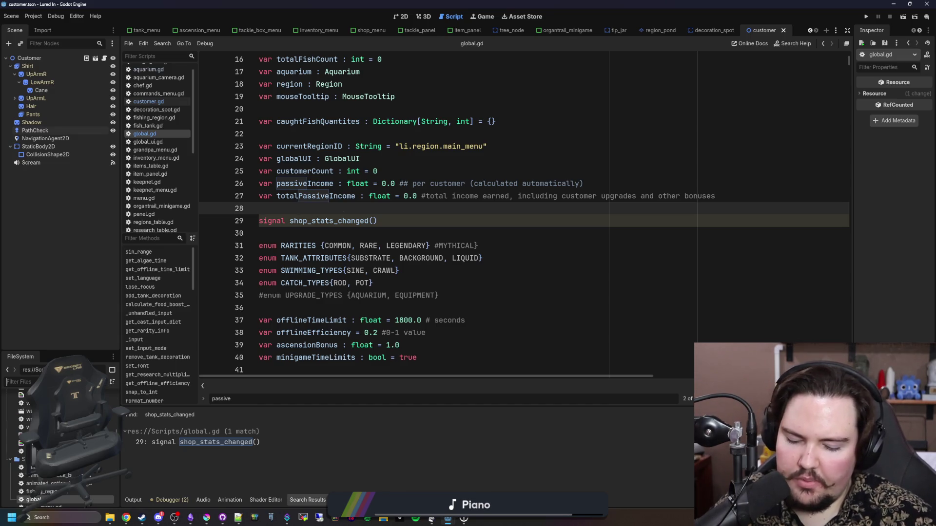
pyautogui.write('urren')
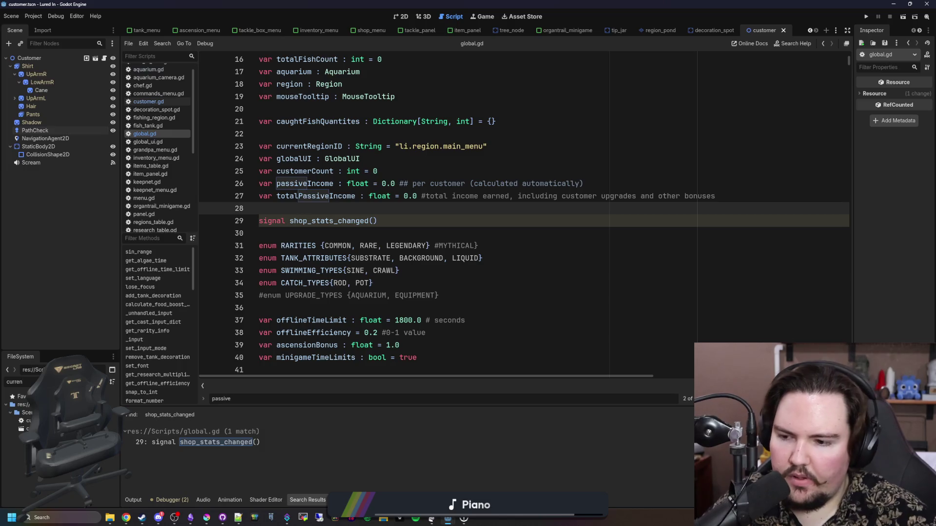
pyautogui.doubleClick(22, 421)
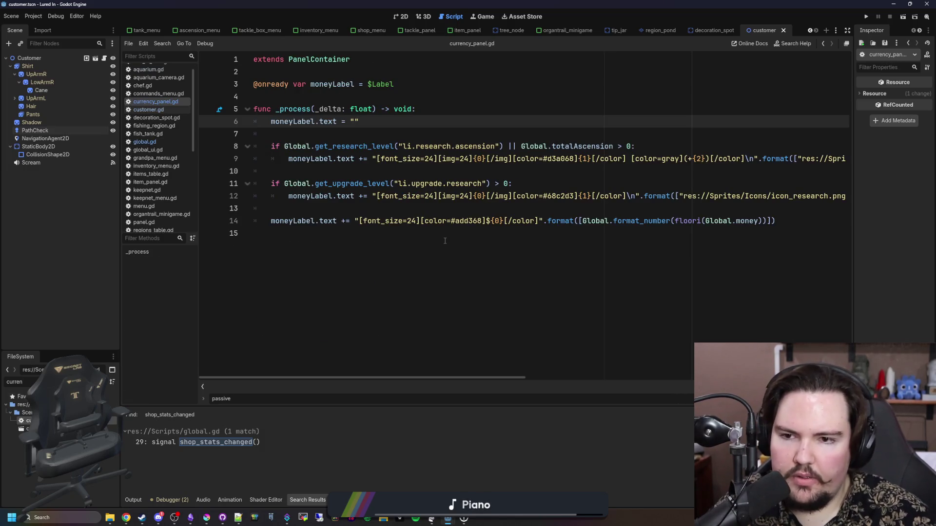
pyautogui.click(445, 241)
# Step: Filter the FileSystem by 'shop' and open shop_menu.gd and shop_stats.gd
pyautogui.doubleClick(15, 382)
pyautogui.write('shop')
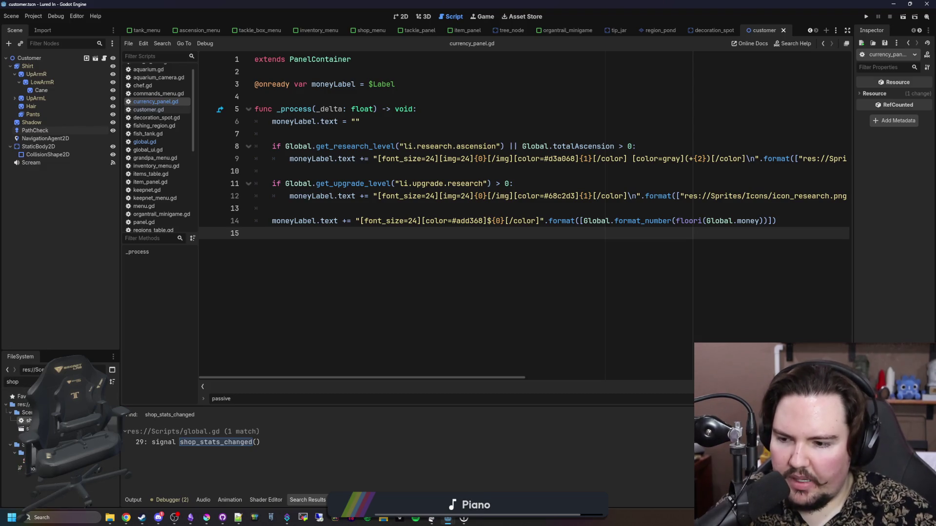
pyautogui.doubleClick(22, 421)
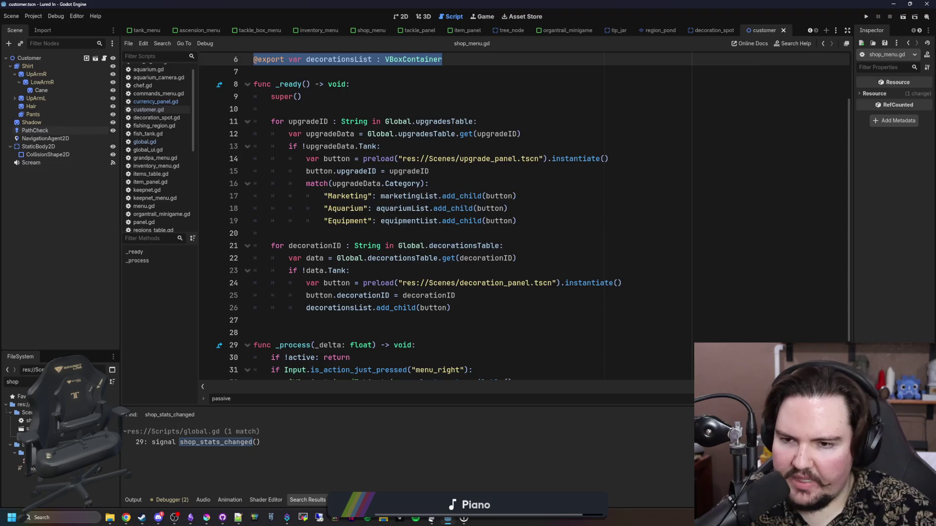
pyautogui.doubleClick(24, 429)
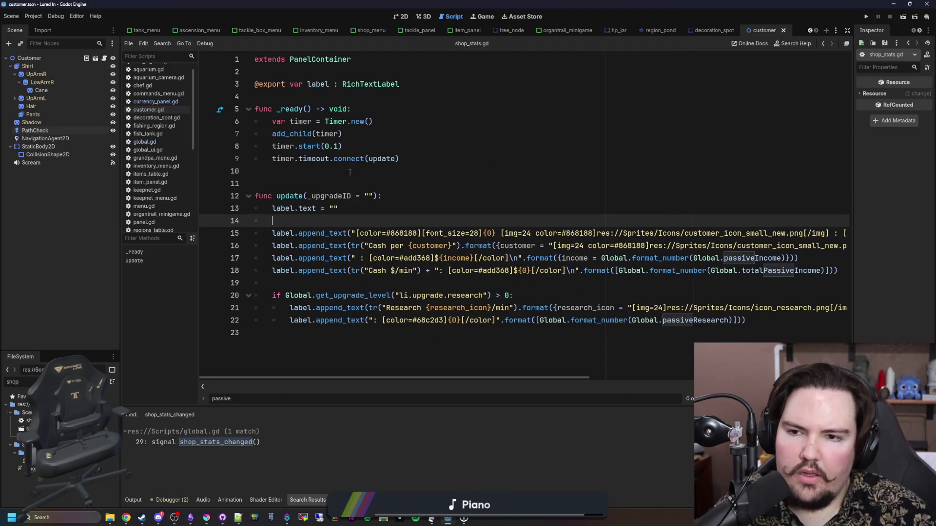
# Step: Add Global.shop_stats_changed.connect(update) as the first line of _ready
pyautogui.click(349, 172)
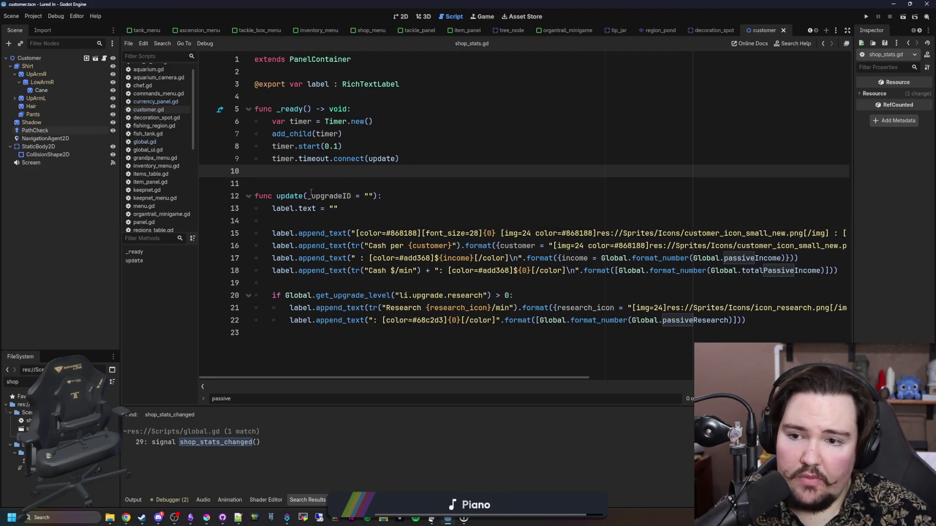
pyautogui.click(324, 181)
pyautogui.click(380, 123)
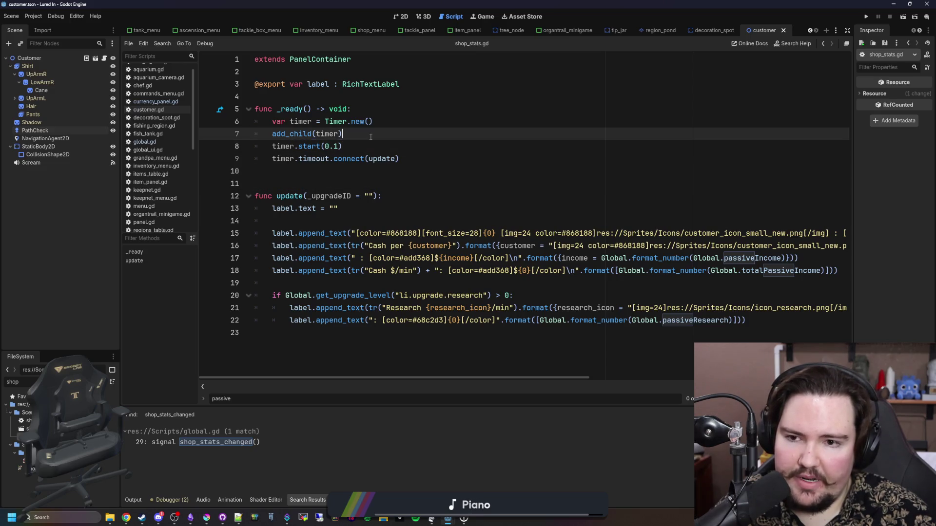
pyautogui.click(388, 111)
pyautogui.press('Return')
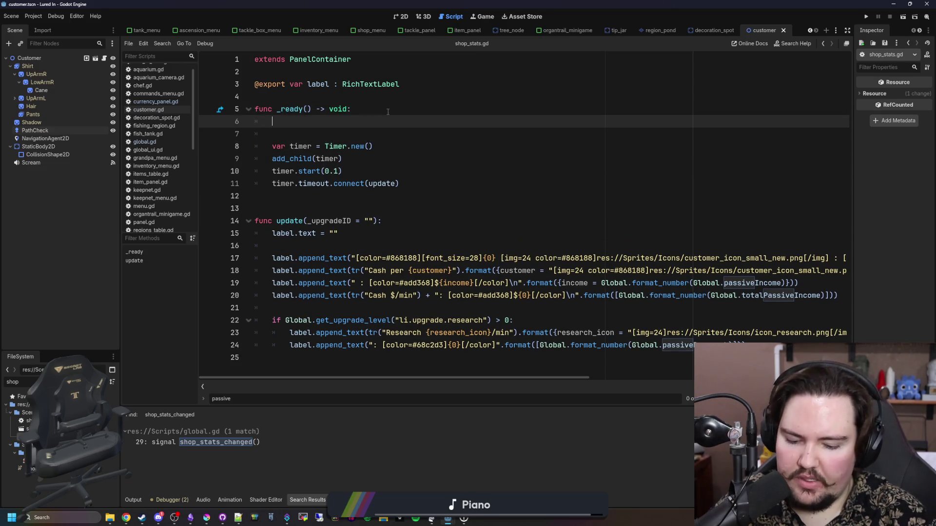
pyautogui.write('Global.shop')
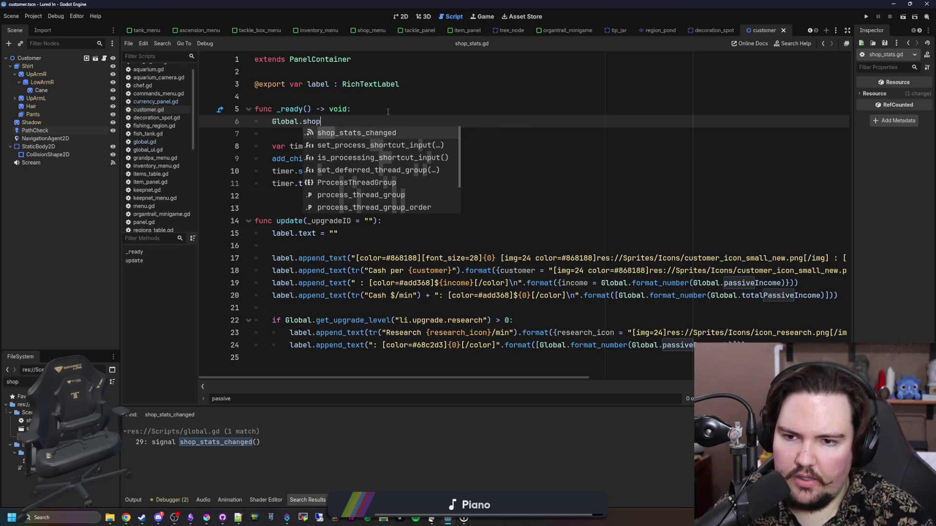
pyautogui.press('Return')
pyautogui.write('.connect(upd')
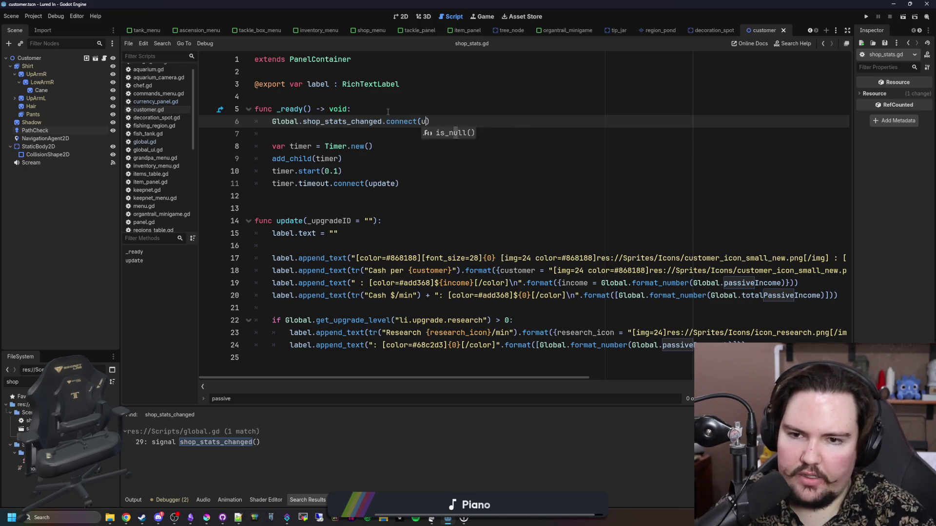
pyautogui.write('ate')
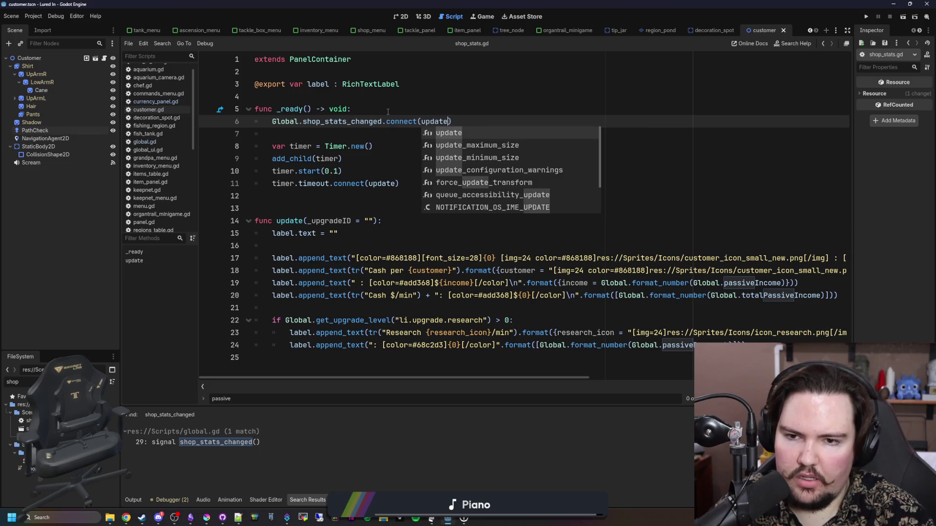
pyautogui.press('Escape')
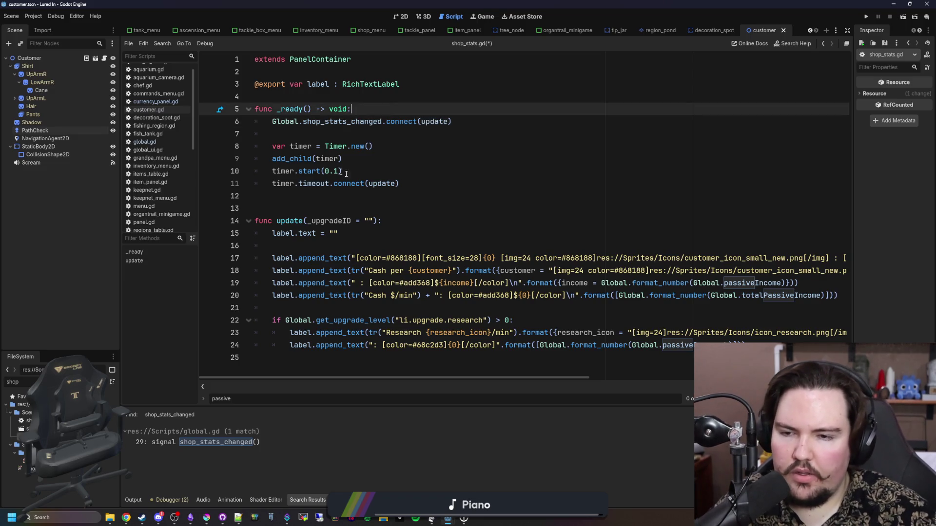
# Step: Comment out the four timer setup lines with #, save, and return to global.gd
pyautogui.click(272, 183)
pyautogui.write('#')
pyautogui.click(272, 171)
pyautogui.write('#')
pyautogui.click(272, 158)
pyautogui.write('#')
pyautogui.click(272, 147)
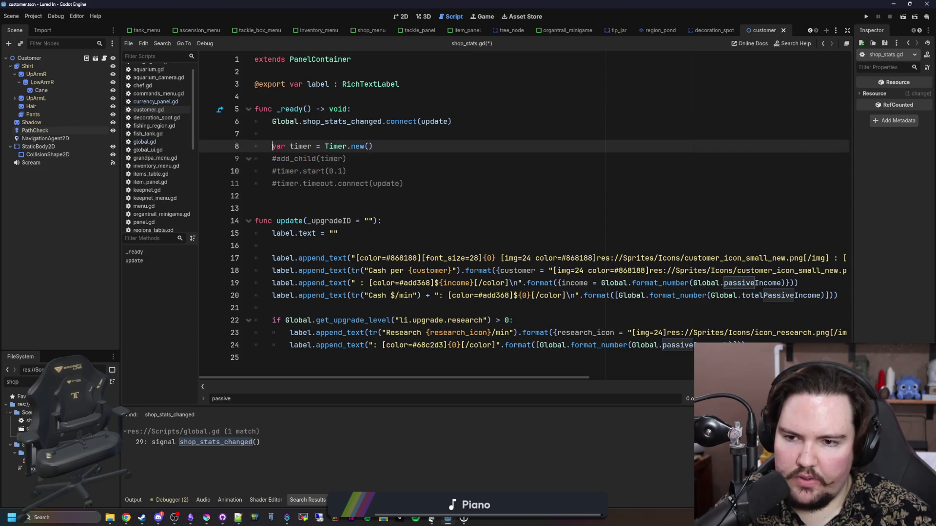
pyautogui.write('#')
pyautogui.press('Up')
pyautogui.hotkey('ctrl', 's')
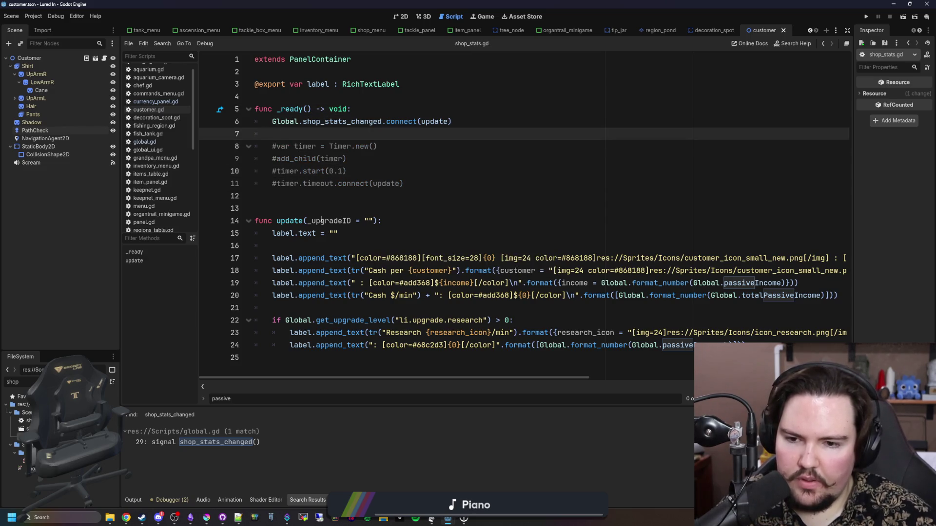
pyautogui.click(163, 142)
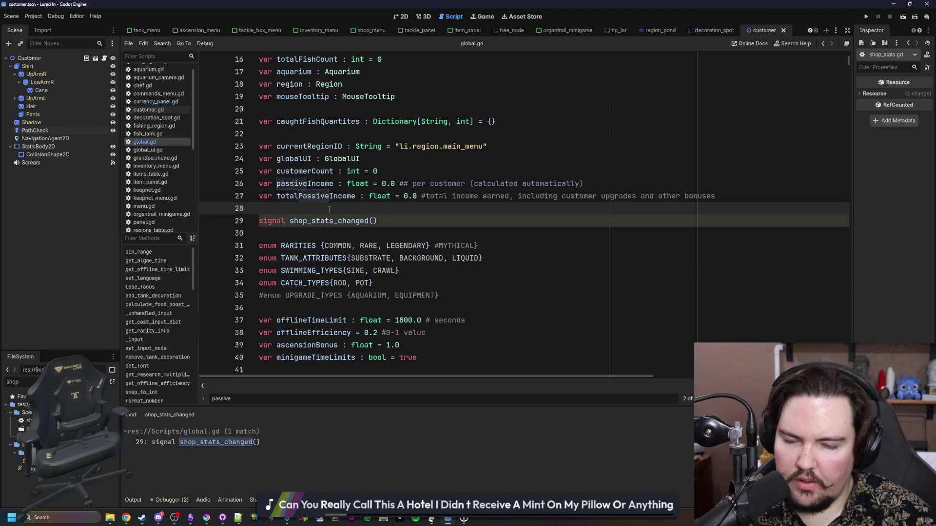
# Step: Add colons after the passiveIncome and totalPassiveIncome declarations in global.gd
pyautogui.scroll(1, 528, 247)
pyautogui.click(623, 222)
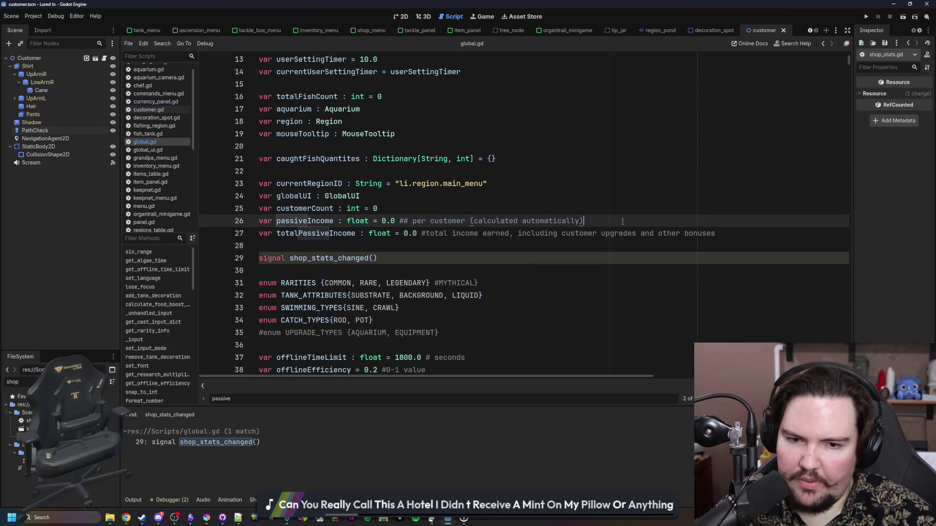
pyautogui.press('Return')
pyautogui.press('BackSpace')
pyautogui.press('Left')
pyautogui.press('Left')
pyautogui.press('Left')
pyautogui.press('Left')
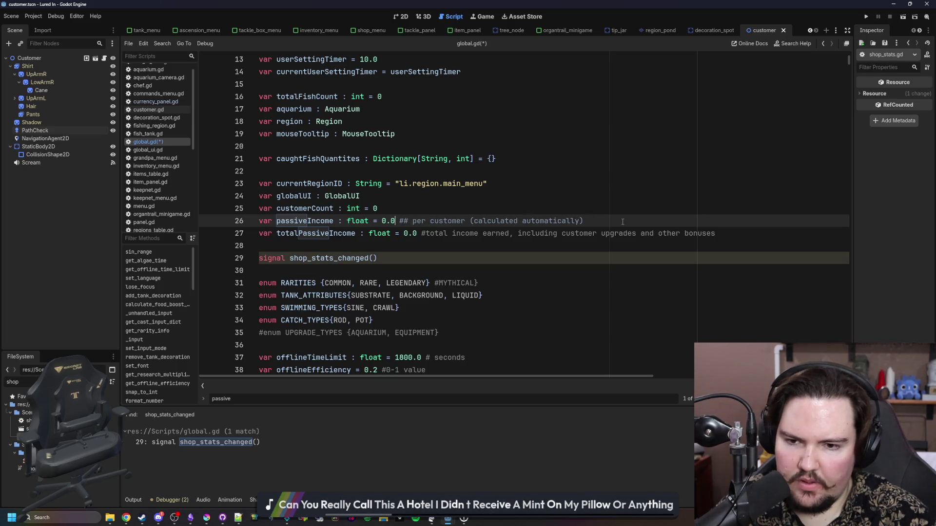
pyautogui.write(':')
pyautogui.click(623, 222)
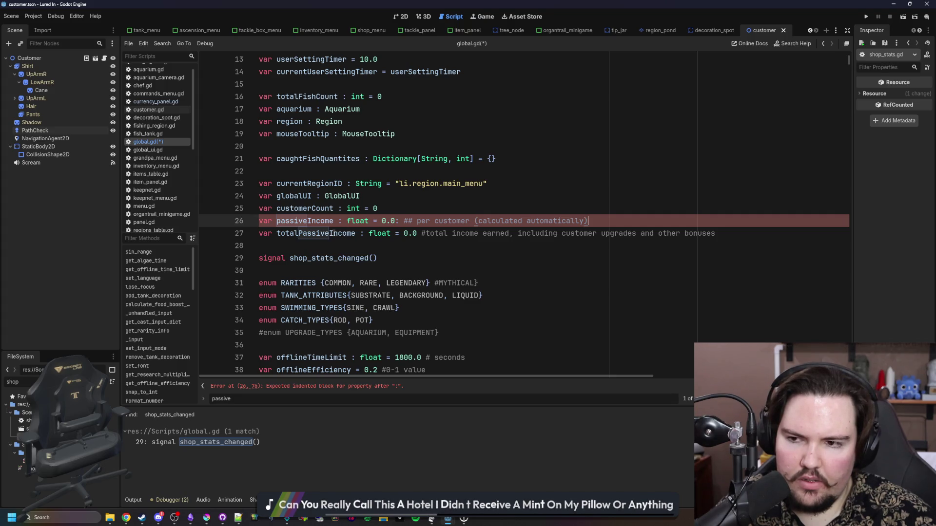
pyautogui.keyDown('ctrl'); pyautogui.click(335, 234); pyautogui.keyUp('ctrl')
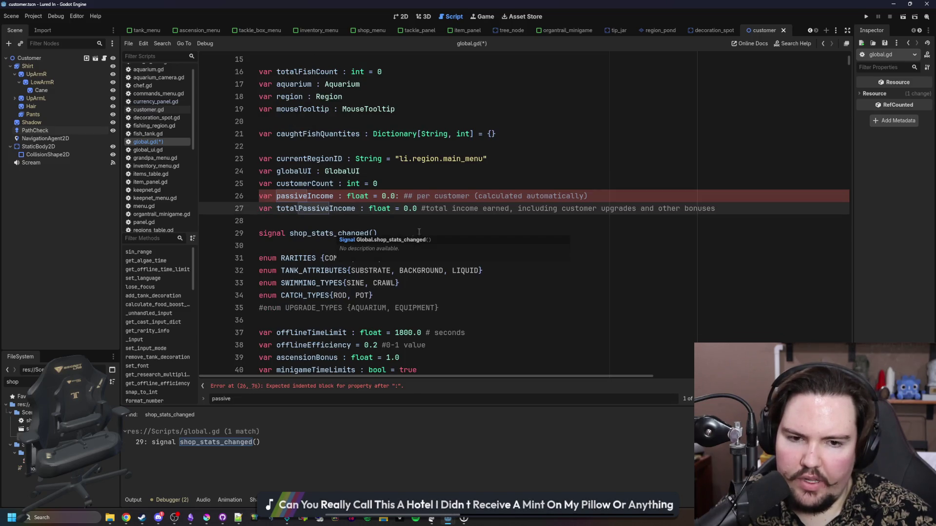
pyautogui.scroll(1, 442, 222)
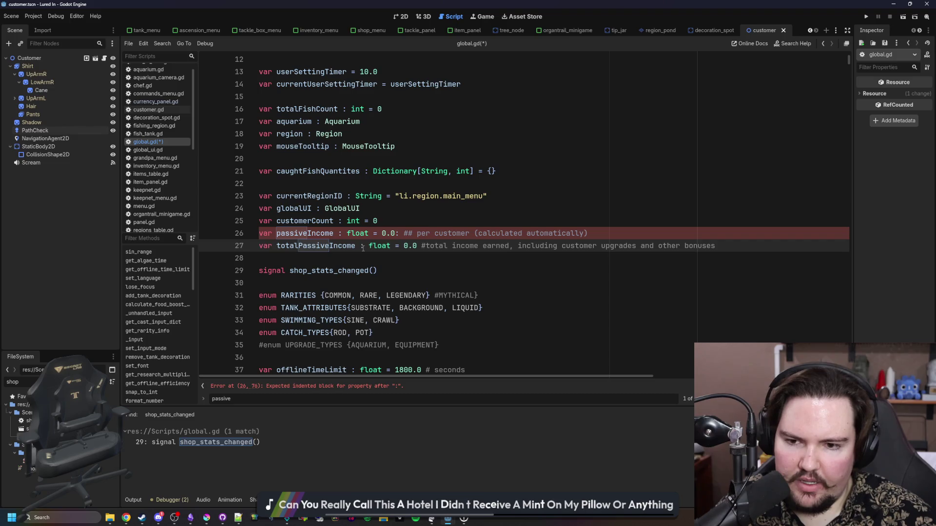
pyautogui.write(':')
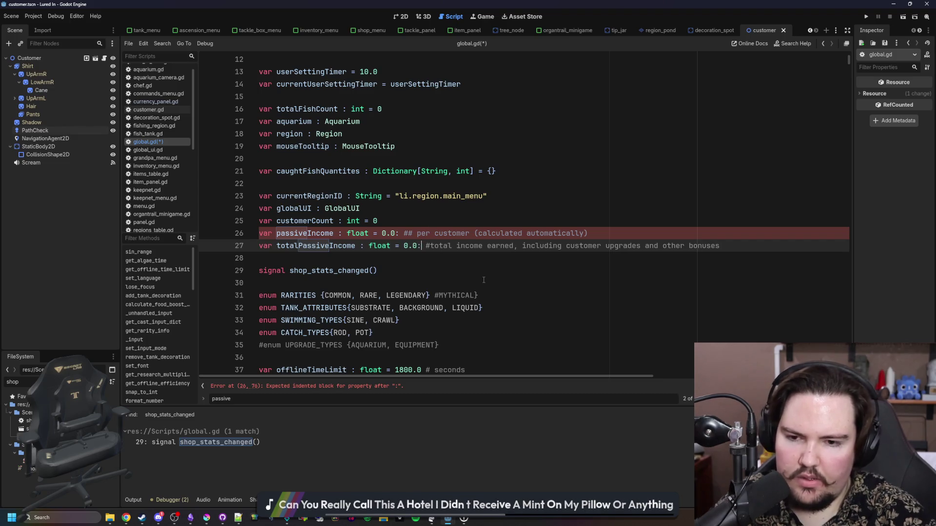
# Step: Write customerCount's set(val) setter: if val != customerCount, store val and call shop_stats_changed.emit()
pyautogui.click(339, 223)
pyautogui.press('Return')
pyautogui.write('set(val)')
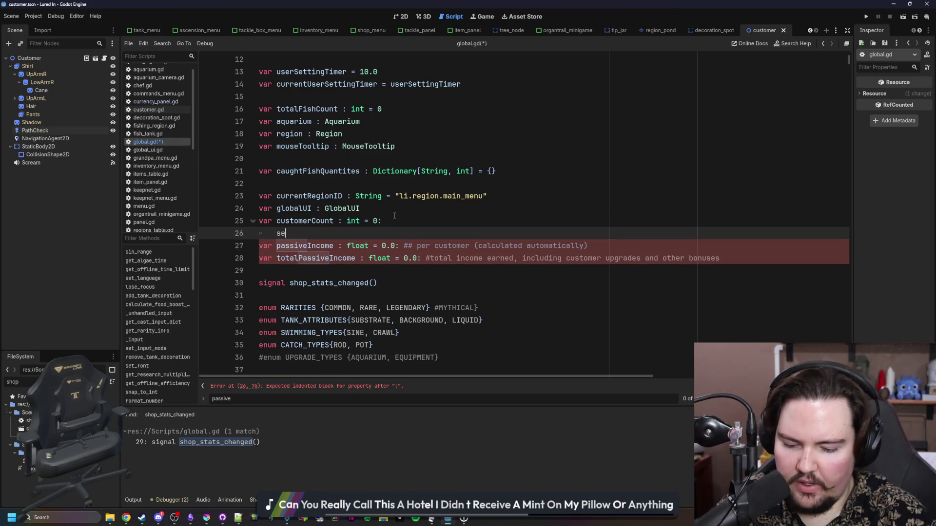
pyautogui.write(':')
pyautogui.press('Return')
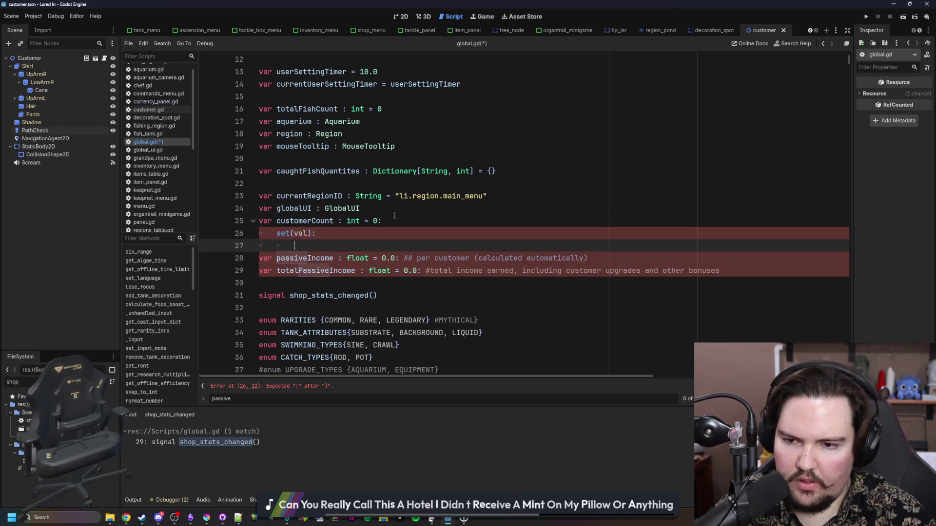
pyautogui.write('if val != customerCount:')
pyautogui.press('Return')
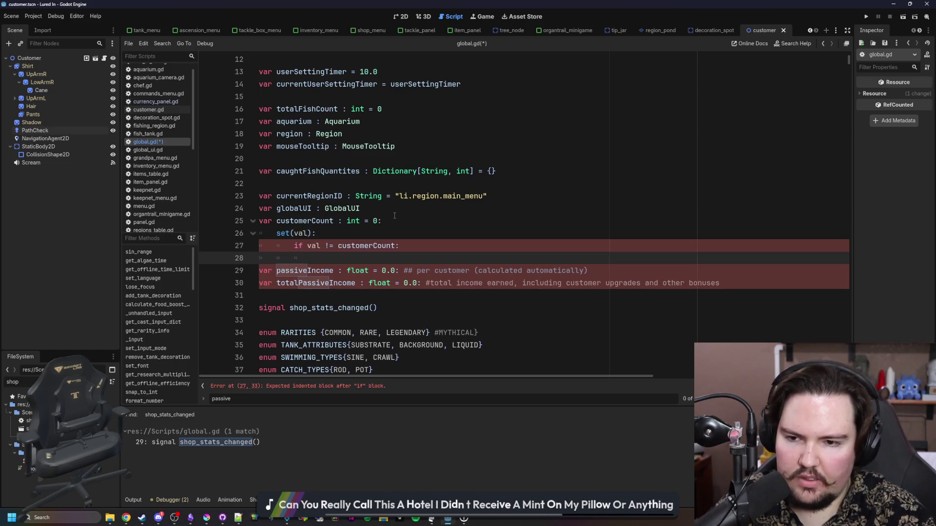
pyautogui.write('customerCount = val')
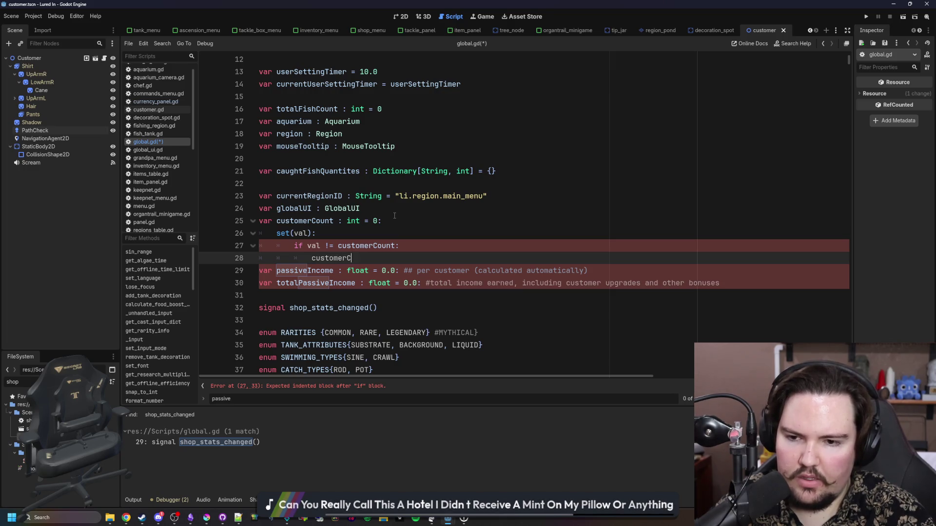
pyautogui.press('Return')
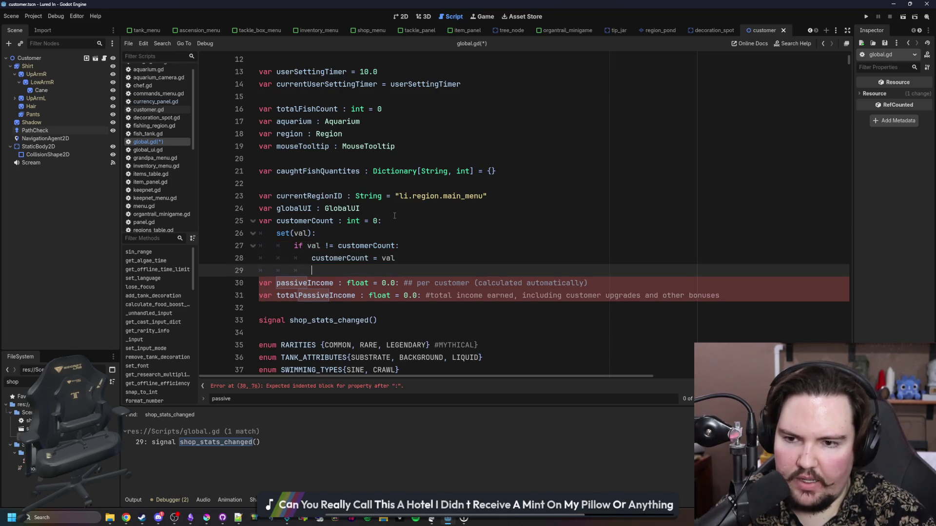
pyautogui.write('shop_st')
pyautogui.press('Return')
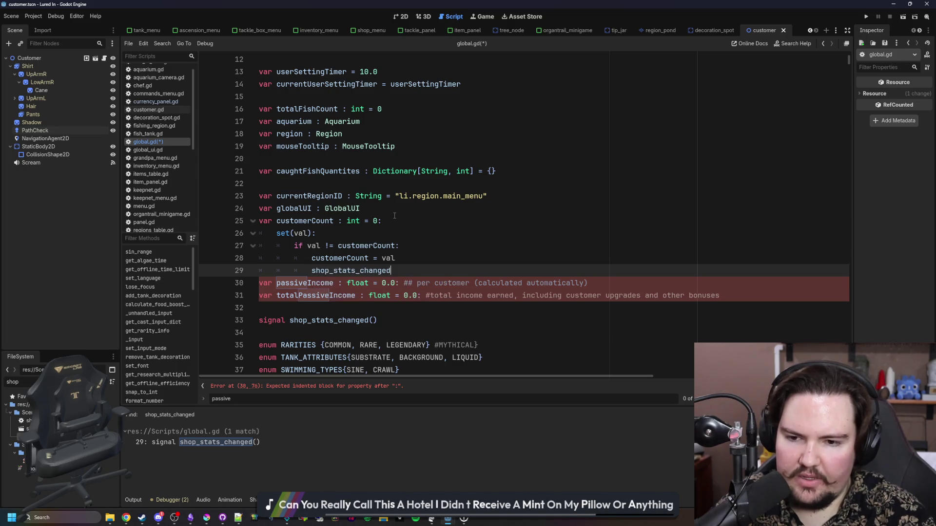
pyautogui.write('.e')
pyautogui.press('Return')
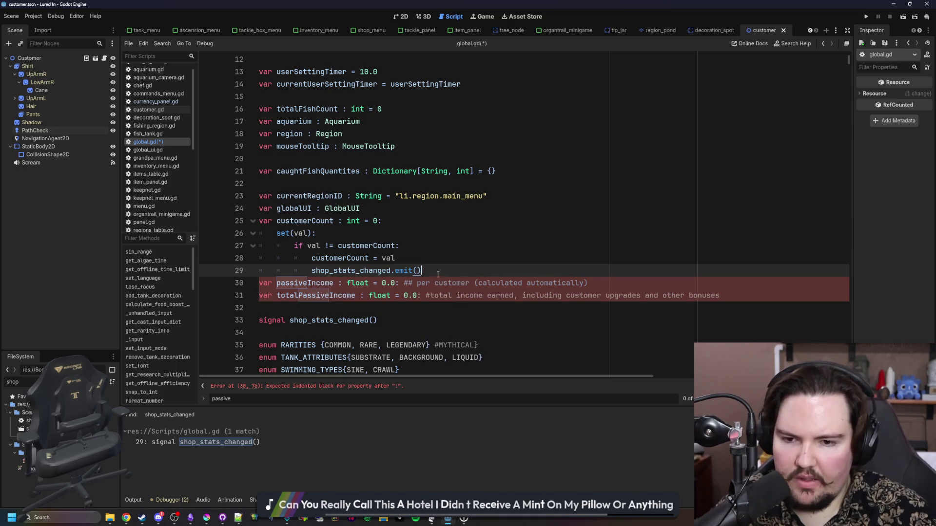
pyautogui.press('Return')
pyautogui.moveTo(439, 273)
pyautogui.mouseDown()
pyautogui.moveTo(214, 225)
pyautogui.moveTo(212, 238)
pyautogui.mouseUp()
pyautogui.hotkey('ctrl', 'c')
pyautogui.scroll(-1, 407, 270)
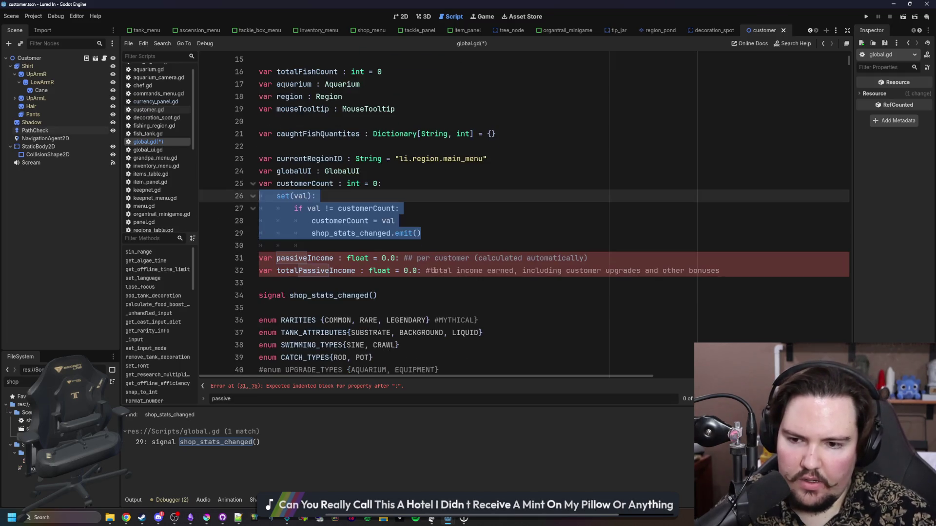
# Step: Paste copies of the customerCount setter under passiveIncome and totalPassiveIncome
pyautogui.click(622, 259)
pyautogui.press('Return')
pyautogui.hotkey('ctrl', 'v')
pyautogui.press('Return')
pyautogui.click(739, 333)
pyautogui.press('Return')
pyautogui.hotkey('ctrl', 'v')
pyautogui.scroll(-2, 332, 219)
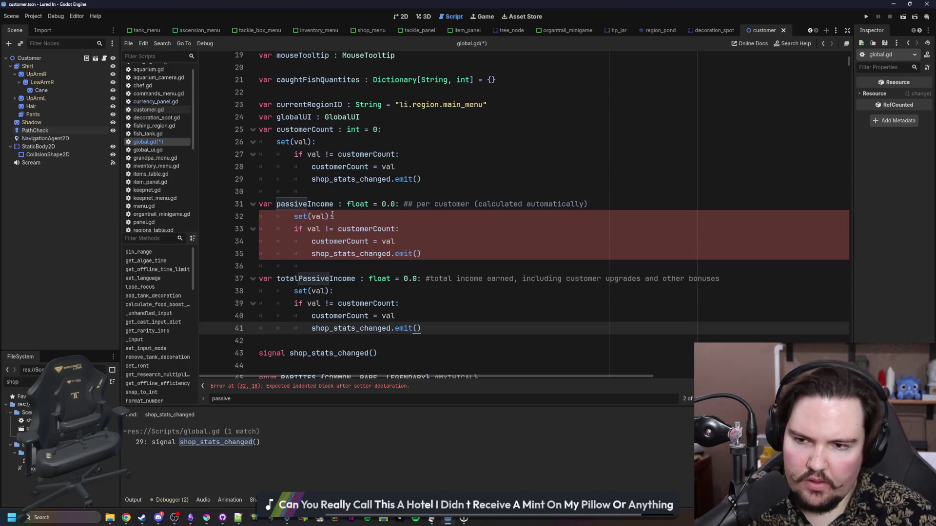
# Step: Replace customerCount with passiveIncome and totalPassiveIncome in the two pasted setters
pyautogui.doubleClick(305, 204)
pyautogui.hotkey('ctrl', 'c')
pyautogui.doubleClick(368, 229)
pyautogui.hotkey('ctrl', 'v')
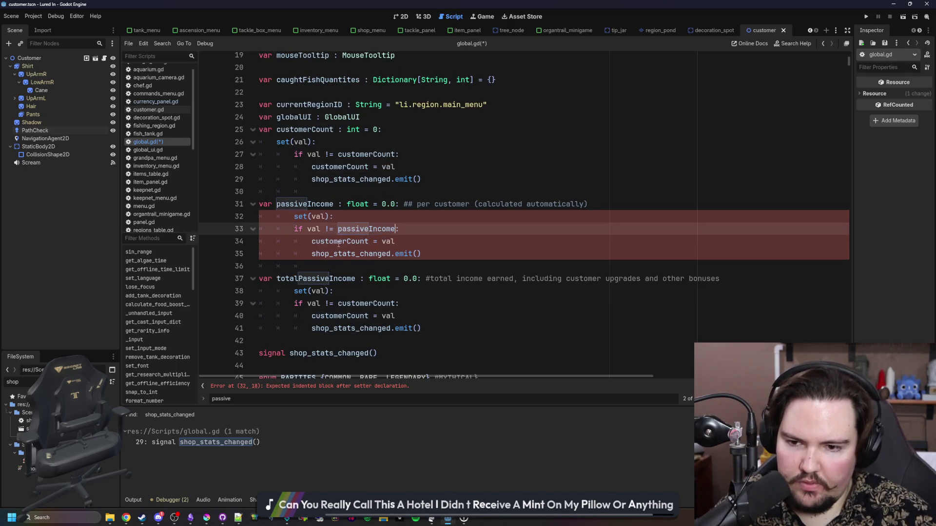
pyautogui.doubleClick(340, 242)
pyautogui.hotkey('ctrl', 'v')
pyautogui.doubleClick(334, 278)
pyautogui.hotkey('ctrl', 'c')
pyautogui.doubleClick(366, 303)
pyautogui.hotkey('ctrl', 'v')
pyautogui.doubleClick(339, 316)
pyautogui.hotkey('ctrl', 'v')
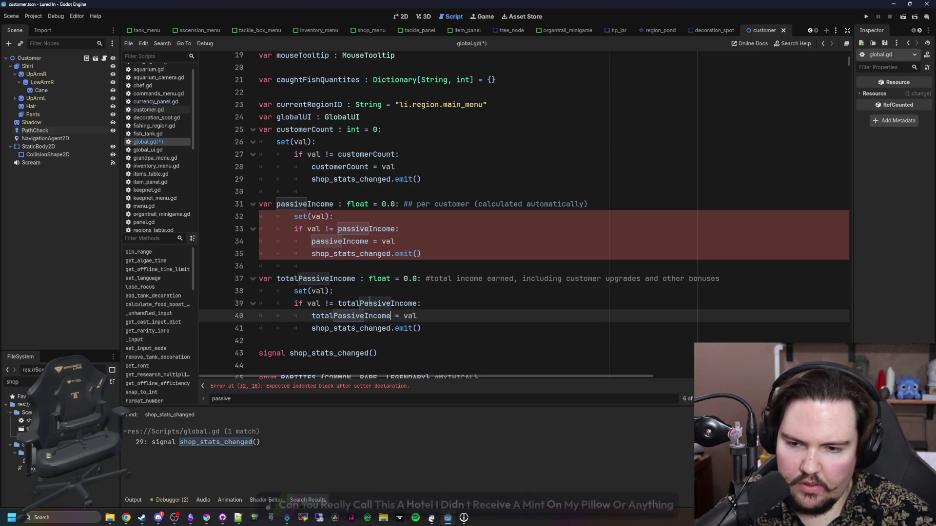
# Step: Fix the indentation of both new setters with Shift+Tab and Tab, then save global.gd
pyautogui.moveTo(376, 294); pyautogui.dragTo(421, 329)
pyautogui.hotkey('shift', 'Tab')
pyautogui.moveTo(422, 254); pyautogui.dragTo(201, 206)
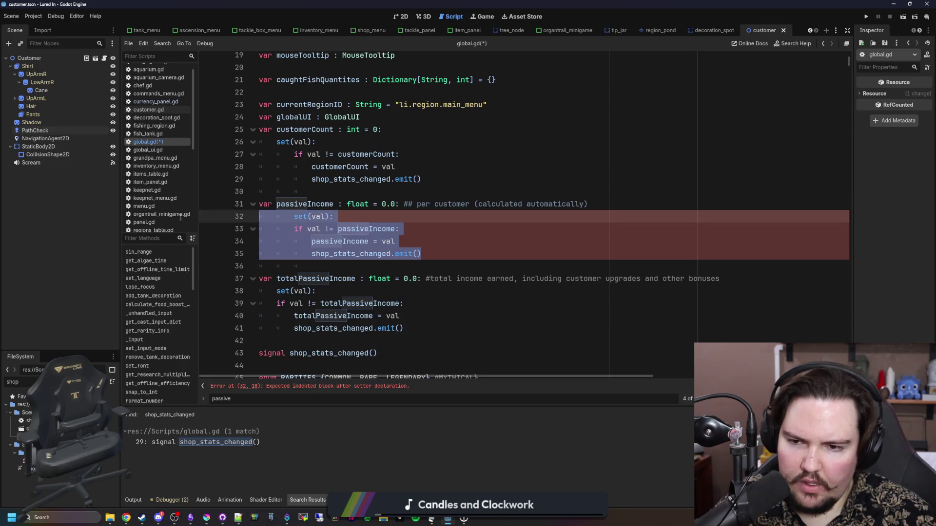
pyautogui.hotkey('shift', 'Tab')
pyautogui.click(289, 191)
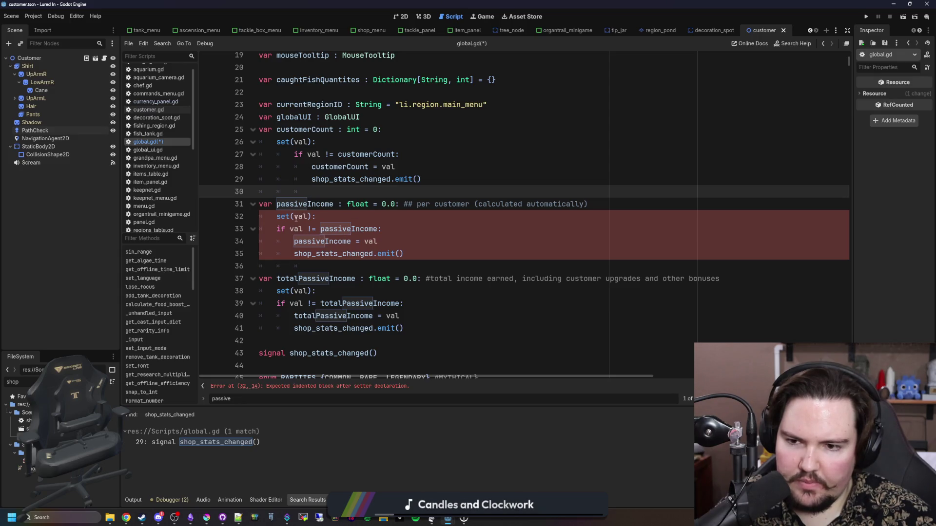
pyautogui.moveTo(404, 253); pyautogui.dragTo(234, 230)
pyautogui.press('Tab')
pyautogui.moveTo(403, 329); pyautogui.dragTo(216, 306)
pyautogui.press('Tab')
pyautogui.click(283, 263)
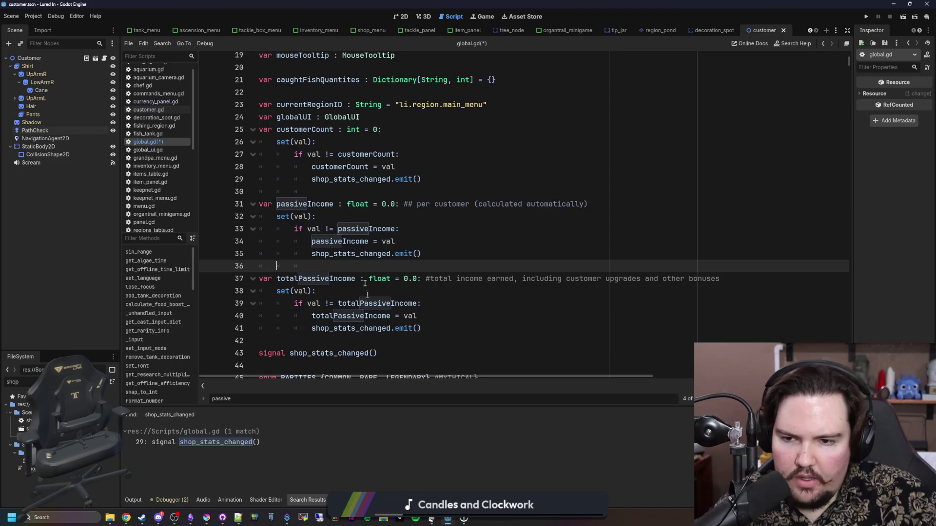
pyautogui.hotkey('ctrl', 's')
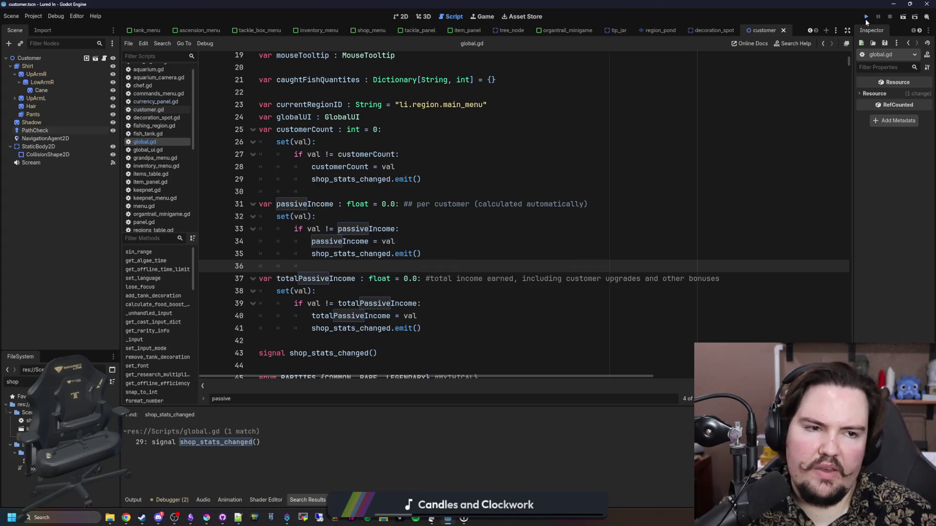
# Step: Run the project to test the signal-driven shop stats
pyautogui.click(865, 18)
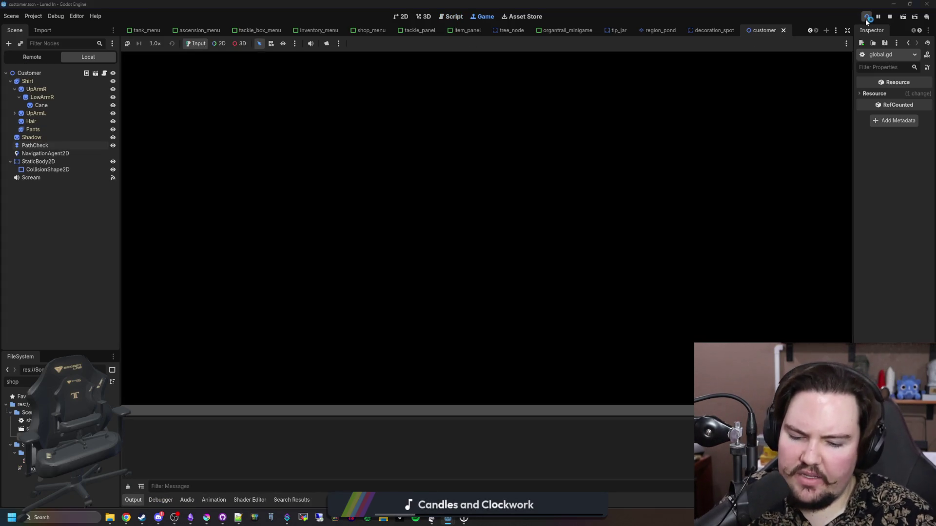
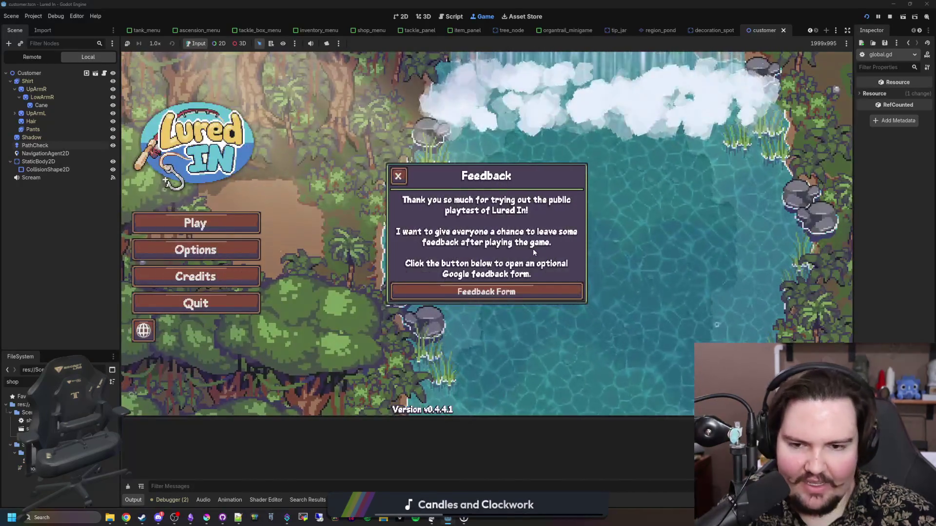
# Step: Playtest the title screen into the game, open and close the shop, then stop the run
pyautogui.click(398, 176)
pyautogui.click(201, 224)
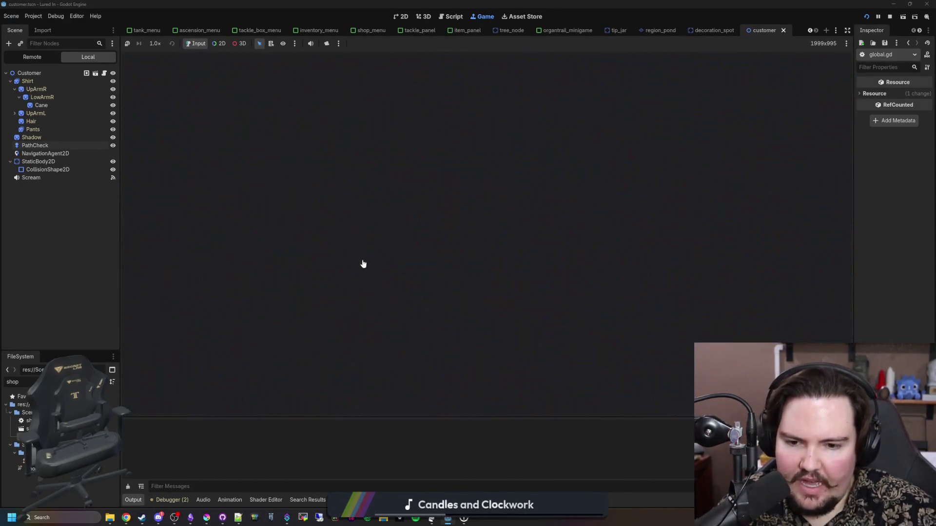
pyautogui.click(447, 276)
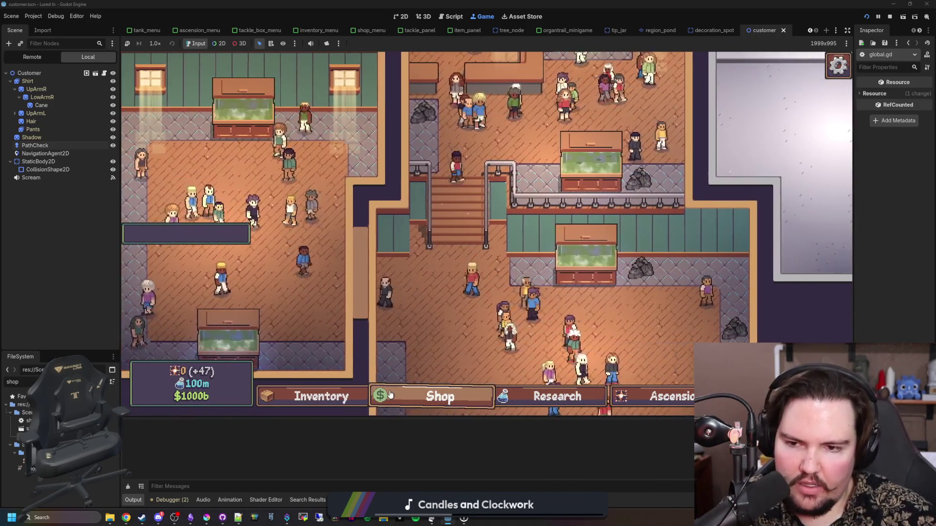
pyautogui.click(439, 396)
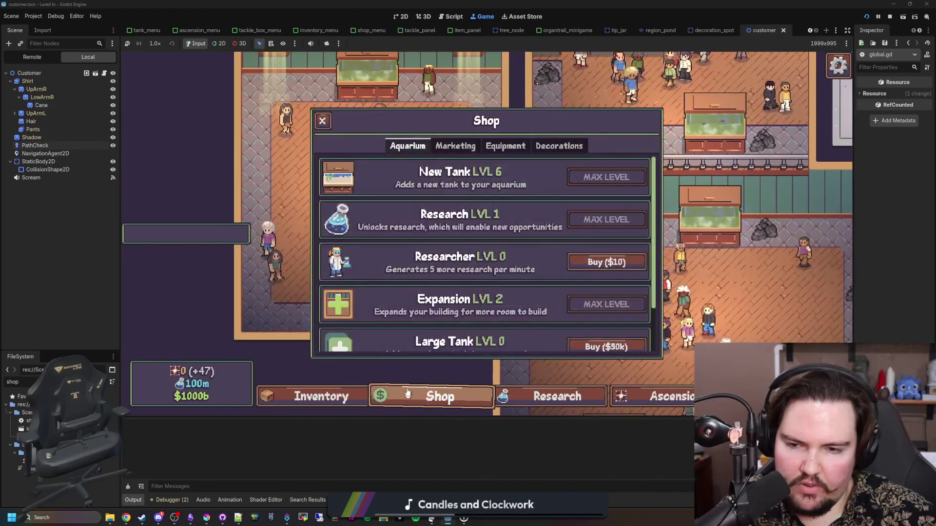
pyautogui.click(439, 397)
pyautogui.click(890, 16)
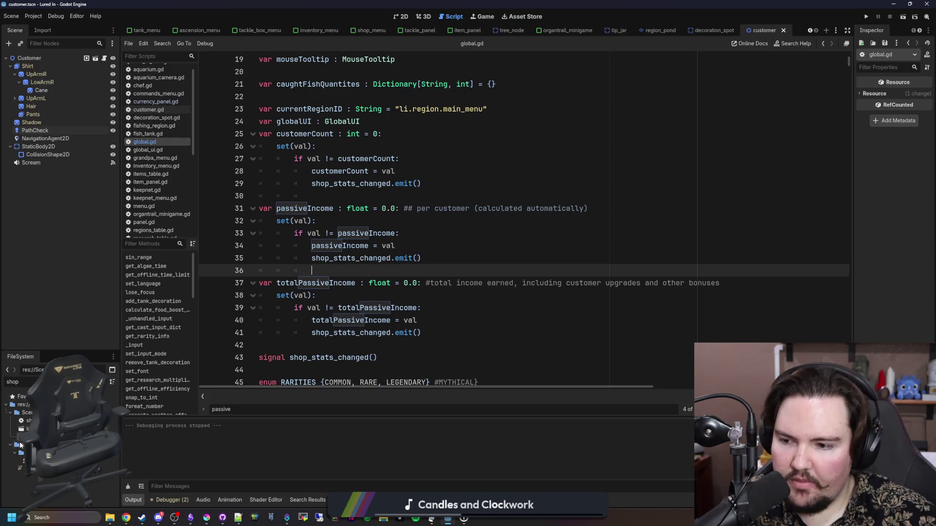
# Step: Add an update() call after the commented timer lines in shop_stats.gd's _ready and save
pyautogui.doubleClick(62, 477)
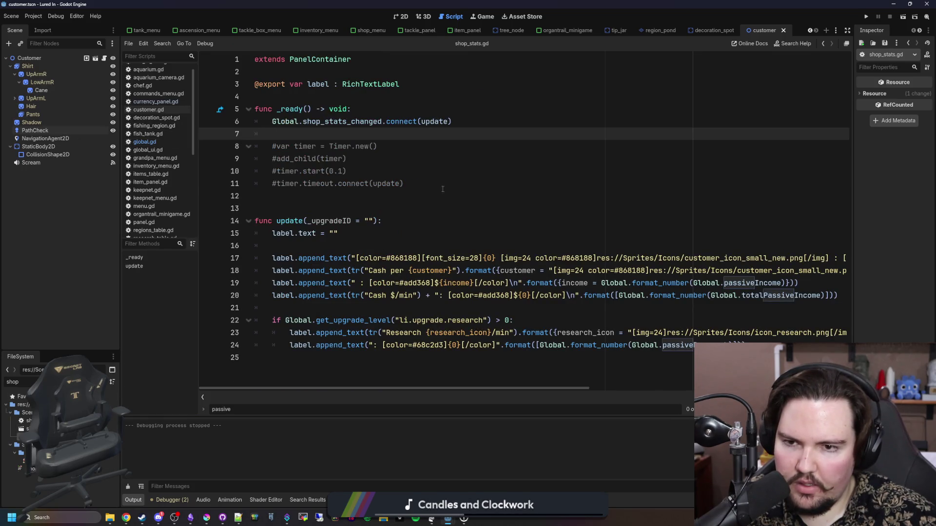
pyautogui.click(443, 189)
pyautogui.press('Return')
pyautogui.press('Return')
pyautogui.write('update')
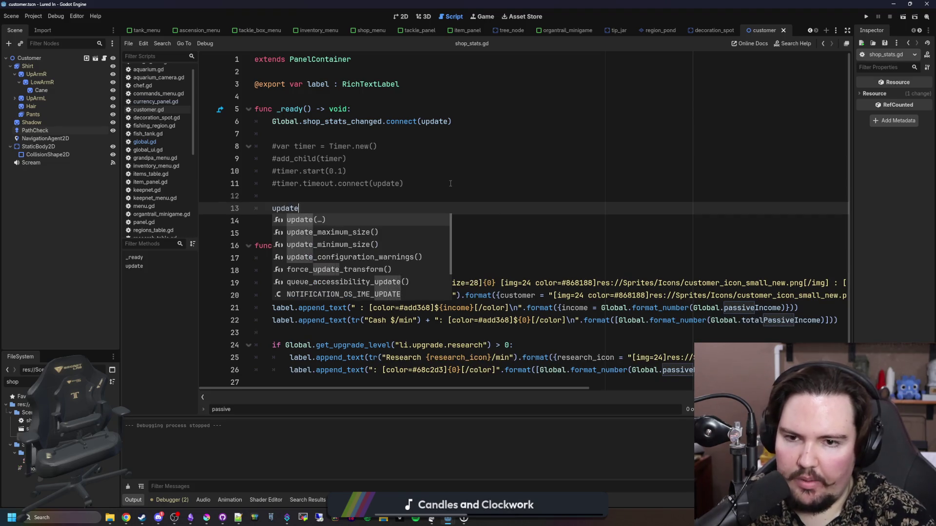
pyautogui.press('Return')
pyautogui.write(')')
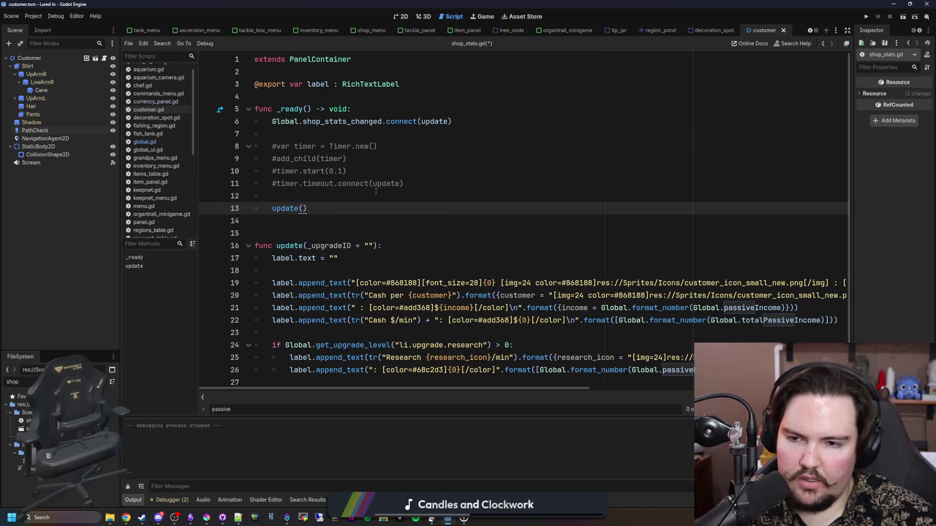
pyautogui.click(376, 192)
pyautogui.hotkey('ctrl', 's')
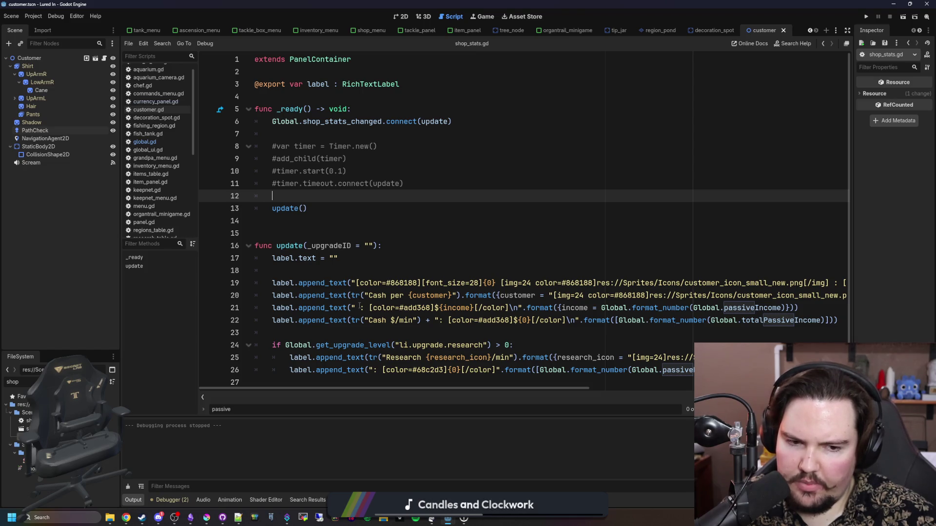
# Step: Search global.gd for the passiveResearch declaration
pyautogui.moveTo(555, 393)
pyautogui.mouseDown()
pyautogui.moveTo(624, 392)
pyautogui.moveTo(177, 158)
pyautogui.mouseUp()
pyautogui.click(145, 142)
pyautogui.hotkey('ctrl', 'f')
pyautogui.write('passive_')
pyautogui.write('rese')
pyautogui.press('BackSpace')
pyautogui.press('BackSpace')
pyautogui.press('BackSpace')
# Step: Find passiveResearch at line 1110 and delete that old declaration
pyautogui.write('Resear')
pyautogui.click(438, 219)
pyautogui.hotkey('shift', 'Home')
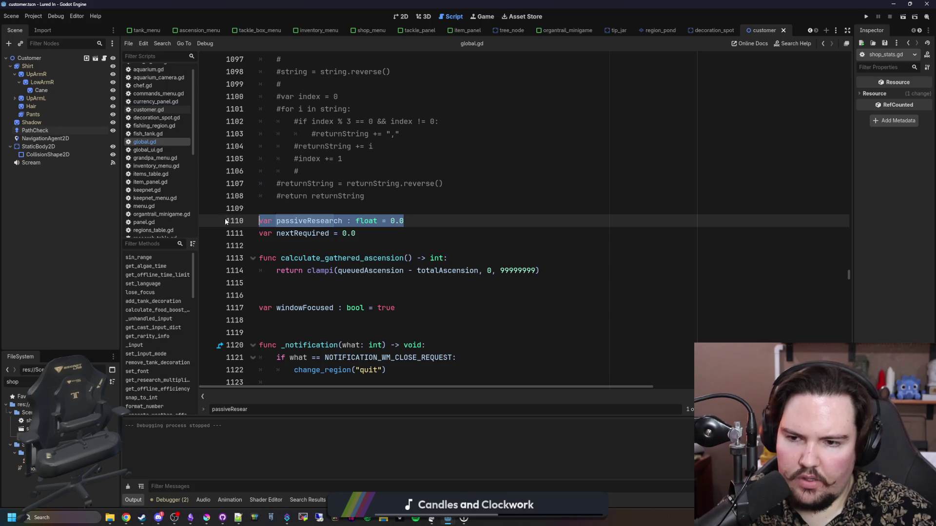
pyautogui.press('BackSpace')
# Step: Add 'var passiveResearch : float = 0.0' below the totalPassiveIncome setter
pyautogui.scroll(15, 440, 220)
pyautogui.scroll(3, 439, 220)
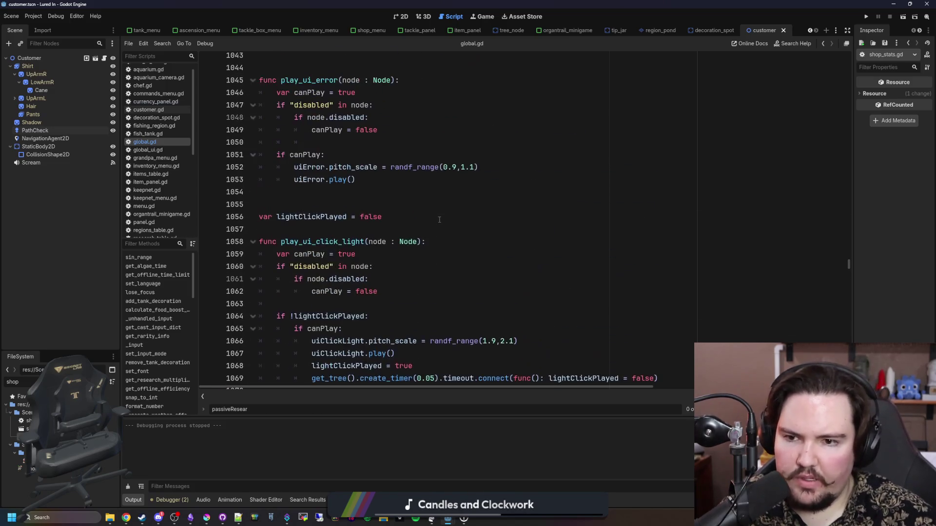
pyautogui.scroll(3, 468, 203)
pyautogui.hotkey('ctrl', 'f')
pyautogui.write('pas')
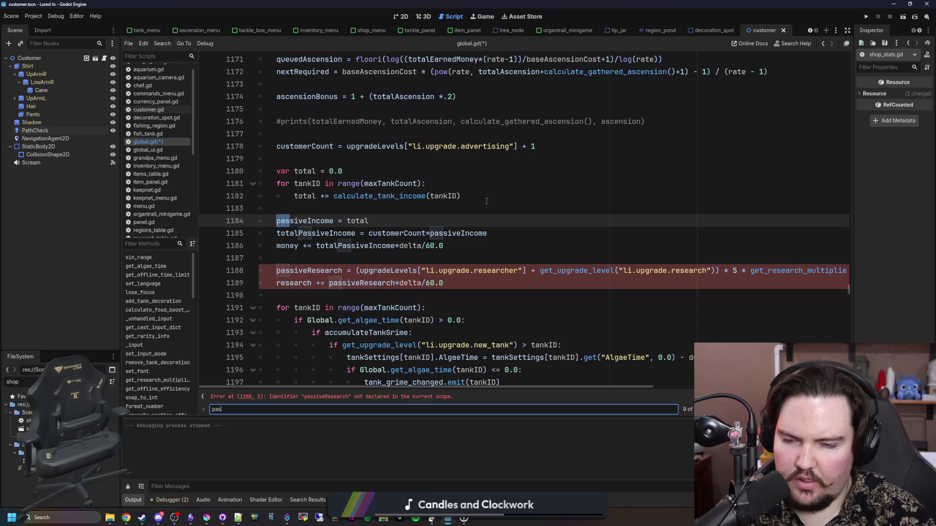
pyautogui.write('siveIncome')
pyautogui.press('Return')
pyautogui.press('Return')
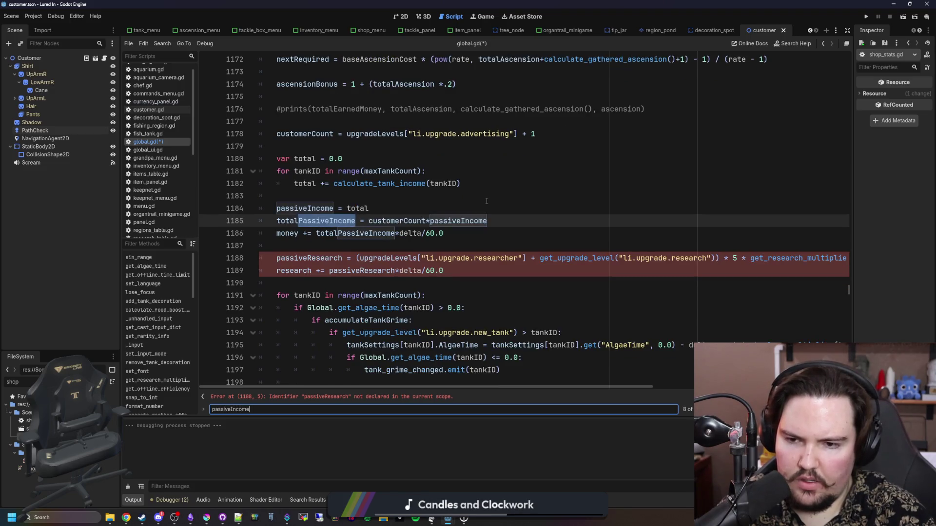
pyautogui.press('Return')
pyautogui.press('Return')
pyautogui.press('Return')
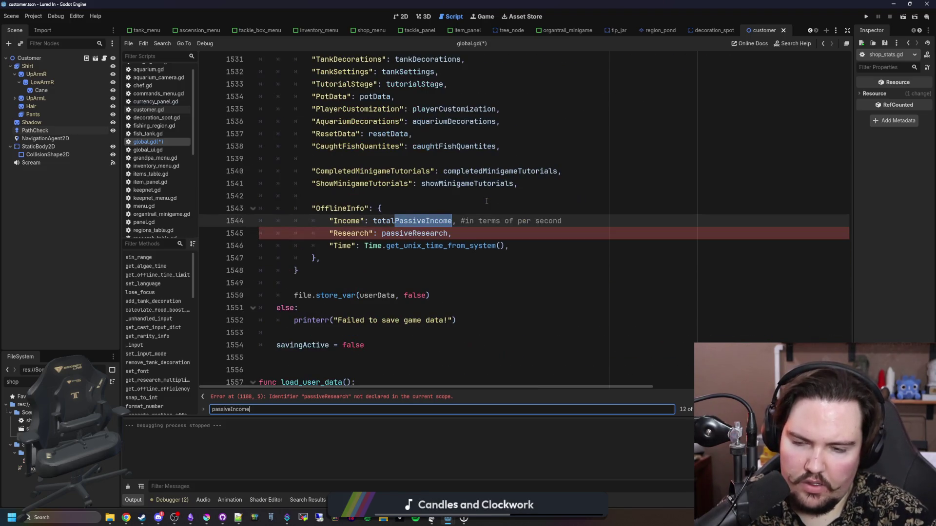
pyautogui.scroll(-4, 465, 187)
pyautogui.click(359, 210)
pyautogui.press('Return')
pyautogui.write('var passiveResearch : float = 0.0')
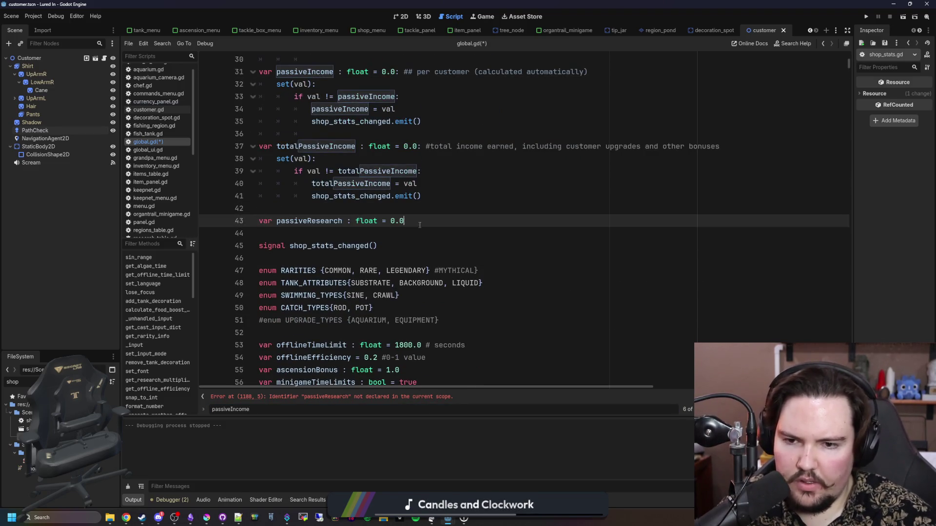
# Step: Copy the totalPassiveIncome setter under passiveResearch and rename it to passiveResearch
pyautogui.scroll(2, 431, 202)
pyautogui.moveTo(422, 270)
pyautogui.mouseDown()
pyautogui.moveTo(211, 243)
pyautogui.moveTo(204, 233)
pyautogui.mouseUp()
pyautogui.hotkey('ctrl', 'c')
pyautogui.click(411, 297)
pyautogui.press('Return')
pyautogui.hotkey('ctrl', 'v')
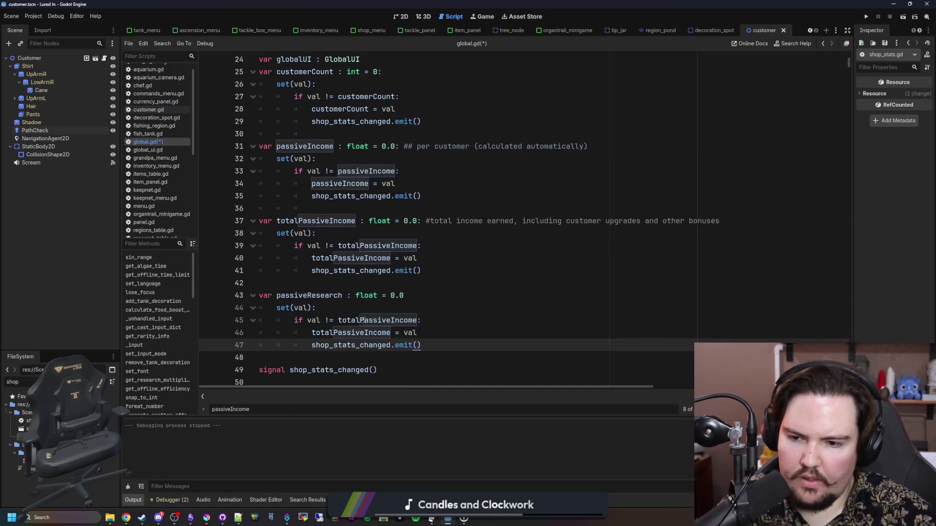
pyautogui.doubleClick(310, 295)
pyautogui.doubleClick(383, 320)
pyautogui.hotkey('ctrl', 'd')
pyautogui.write('passiveResearch')
# Step: Add the missing colon after 0.0, save global.gd and run the project
pyautogui.click(397, 310)
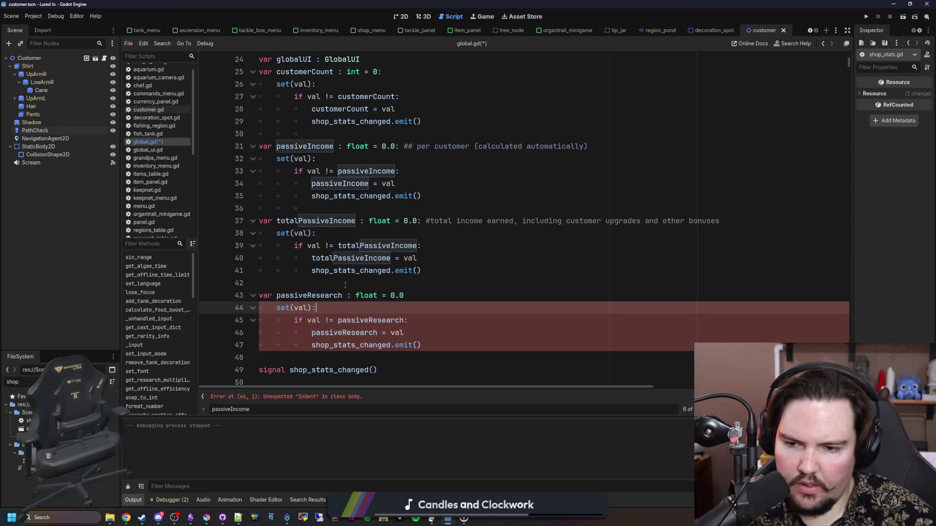
pyautogui.click(409, 295)
pyautogui.write(':')
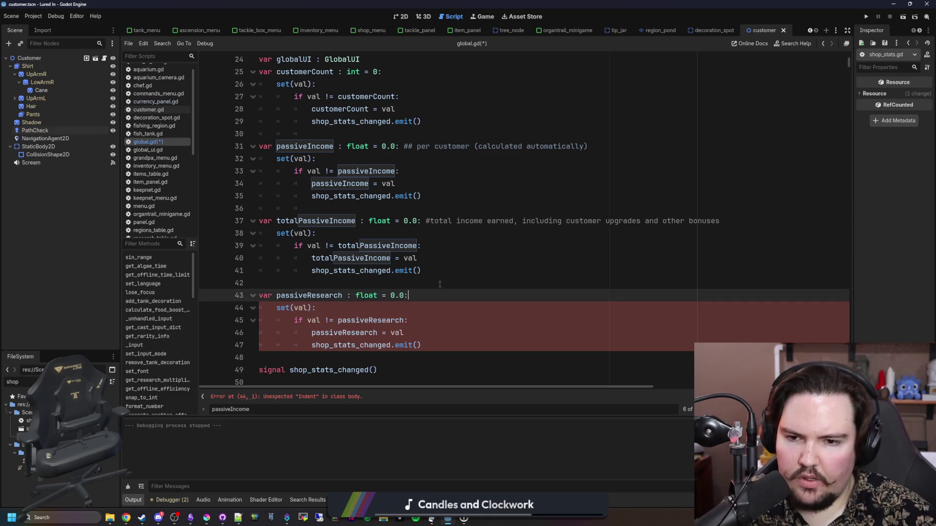
pyautogui.click(440, 285)
pyautogui.hotkey('ctrl', 's')
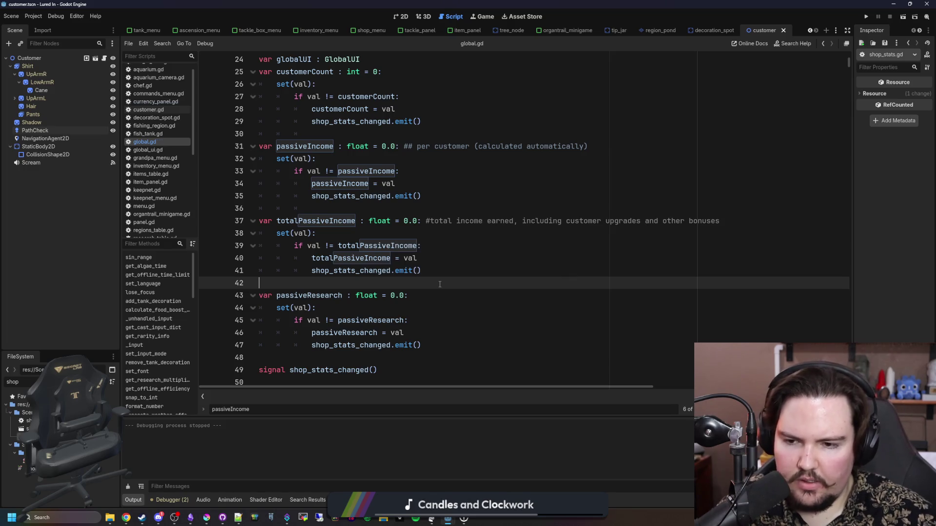
pyautogui.click(866, 17)
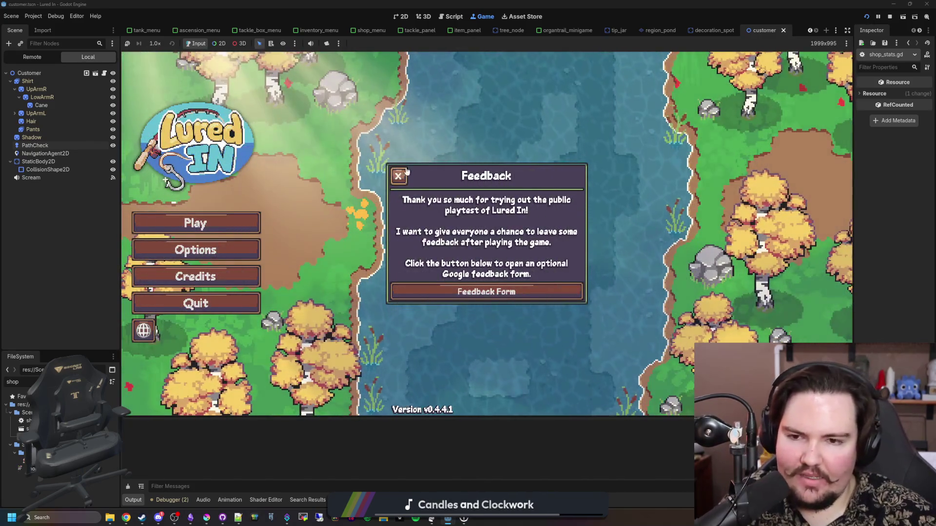
# Step: Get past the title screen and Welcome Back message, and start the Profiler recording
pyautogui.click(397, 175)
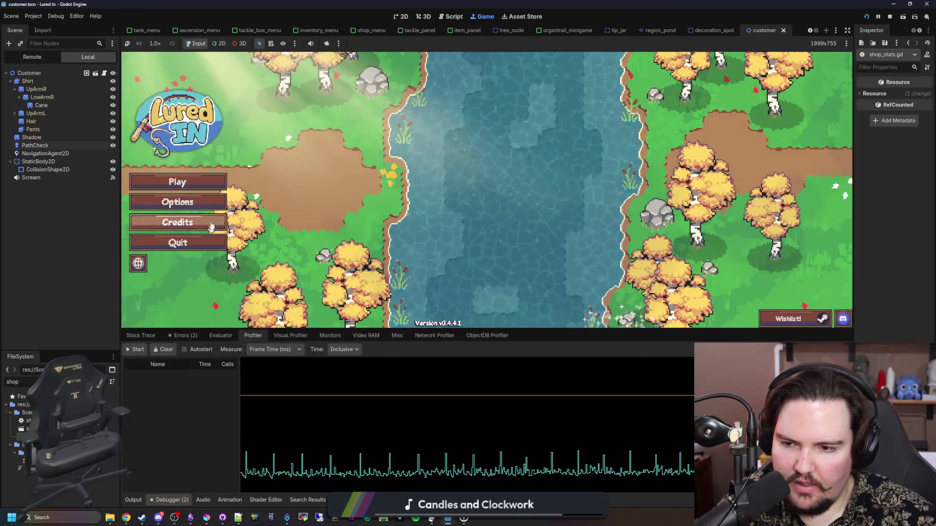
pyautogui.click(211, 183)
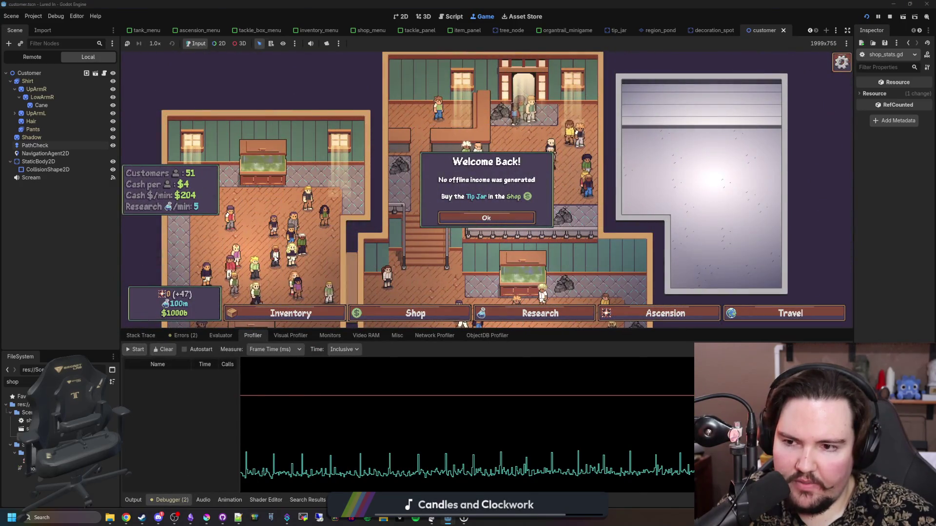
pyautogui.click(486, 218)
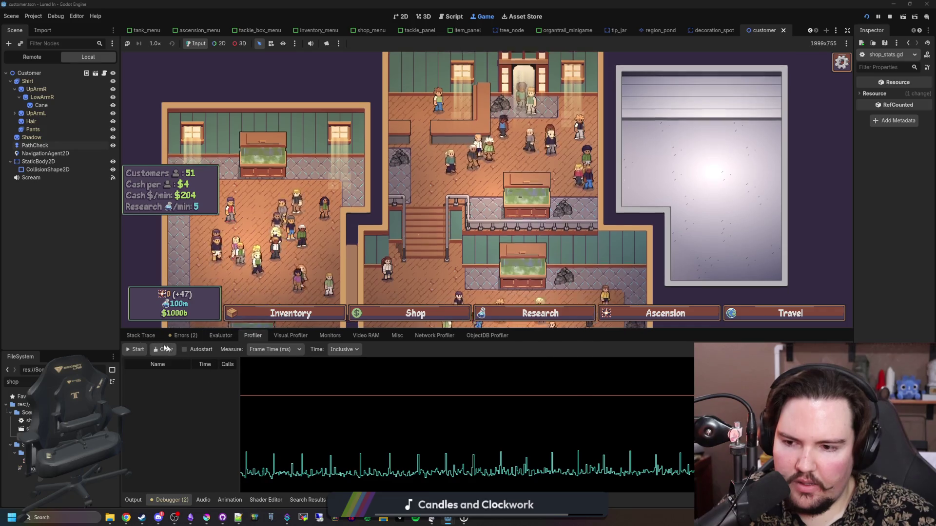
pyautogui.click(128, 349)
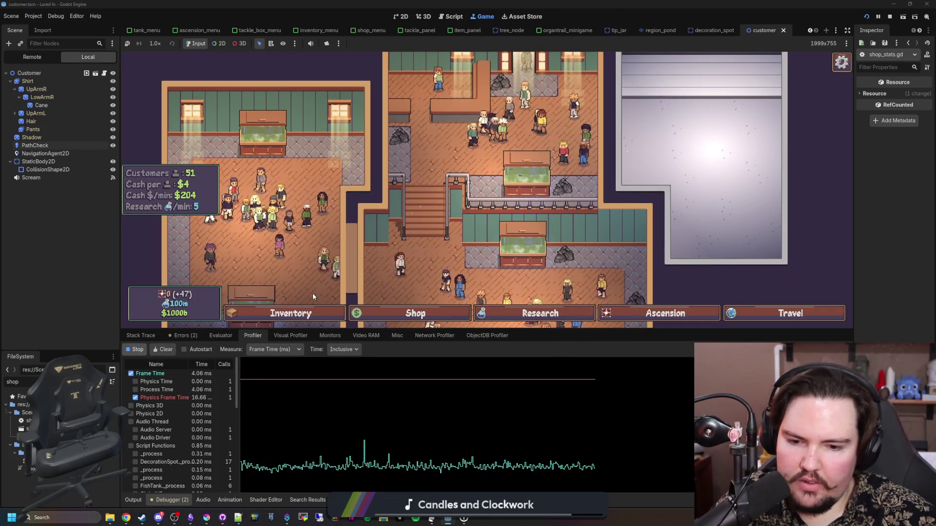
# Step: Browse the shop's Marketing upgrades and the research tree, then return to Marketing
pyautogui.click(401, 316)
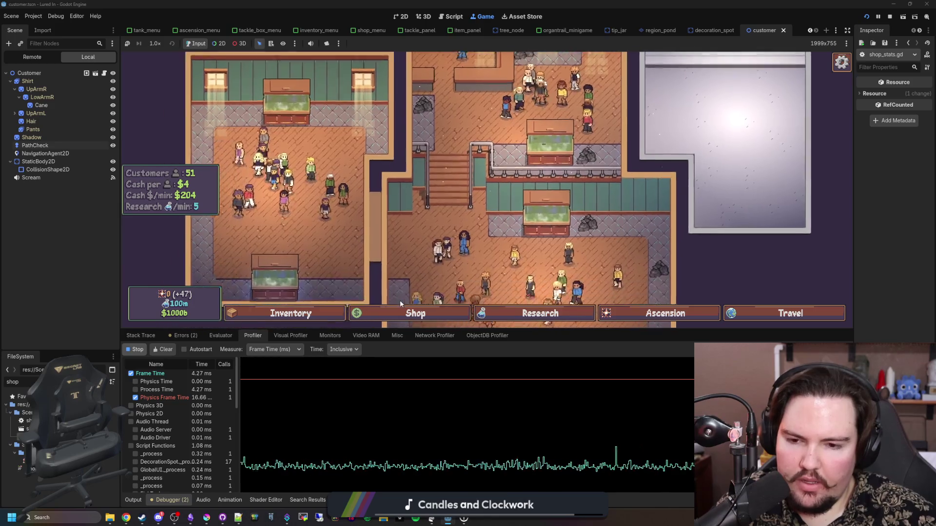
pyautogui.click(463, 124)
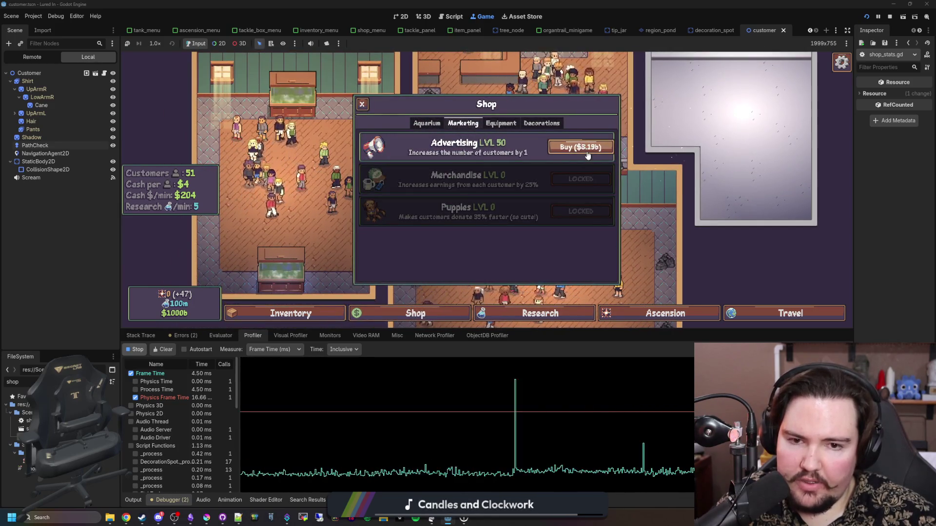
pyautogui.click(538, 313)
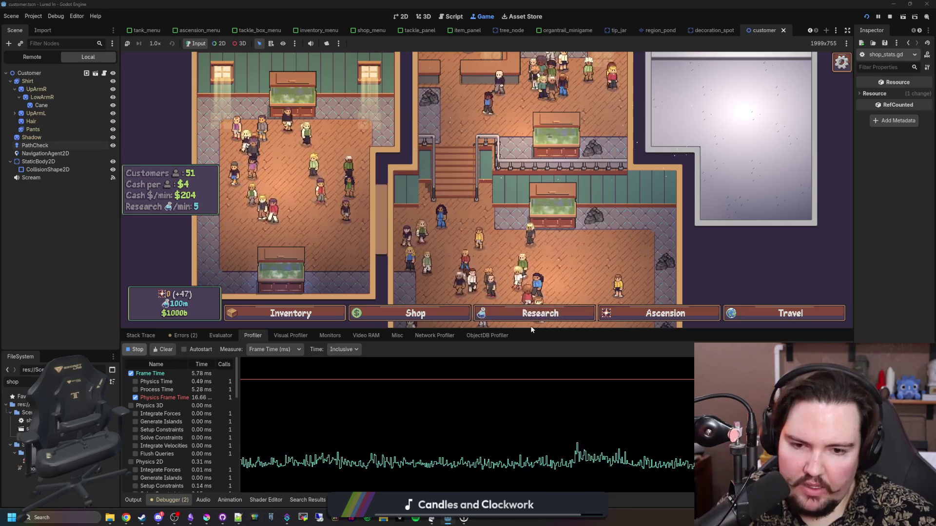
pyautogui.moveTo(498, 167)
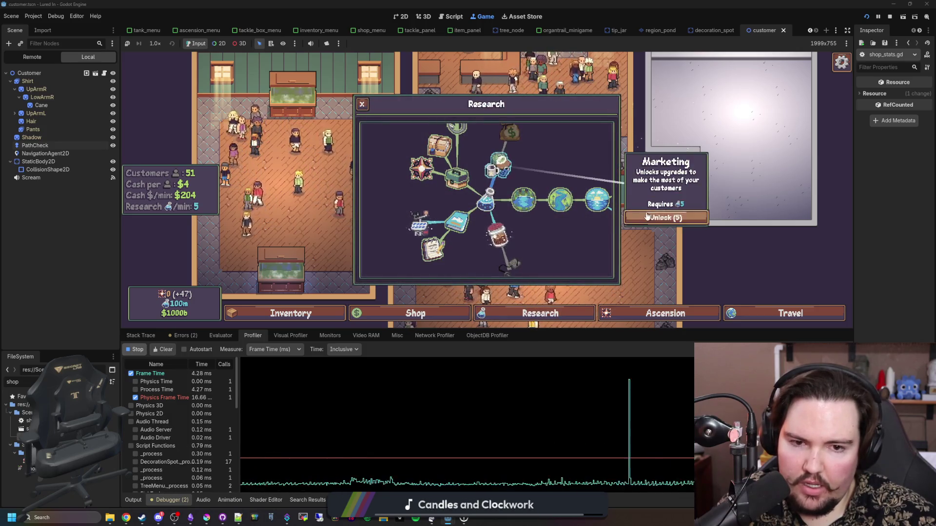
pyautogui.moveTo(507, 131); pyautogui.dragTo(507, 154)
pyautogui.click(475, 295)
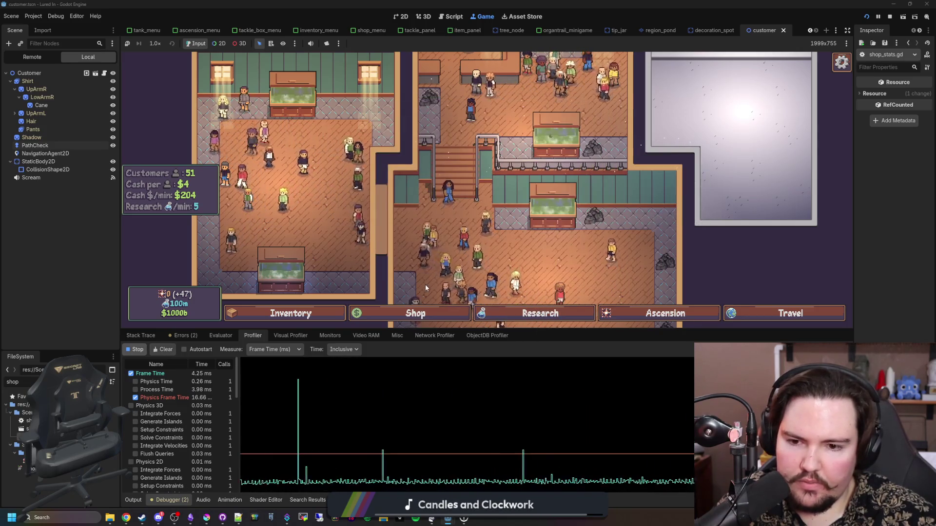
pyautogui.click(411, 310)
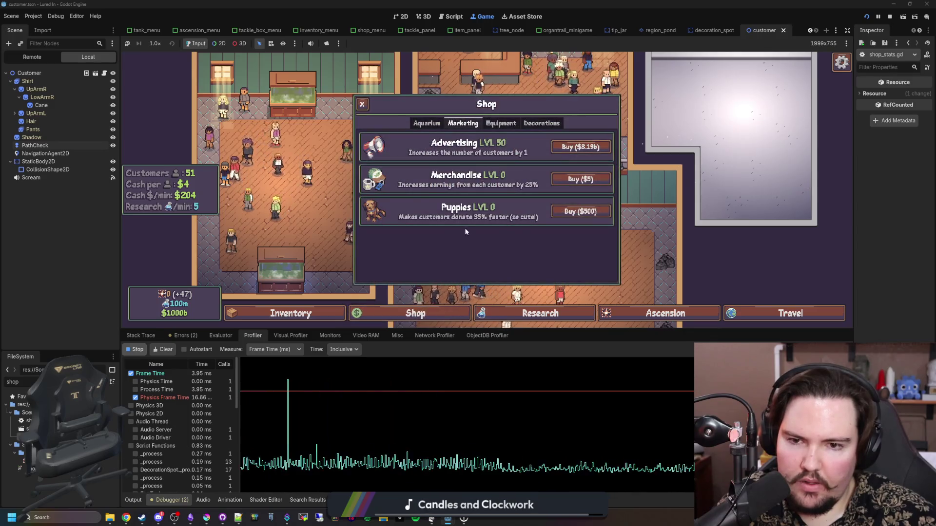
# Step: Buy five Merchandise upgrades and close the shop
pyautogui.click(574, 180)
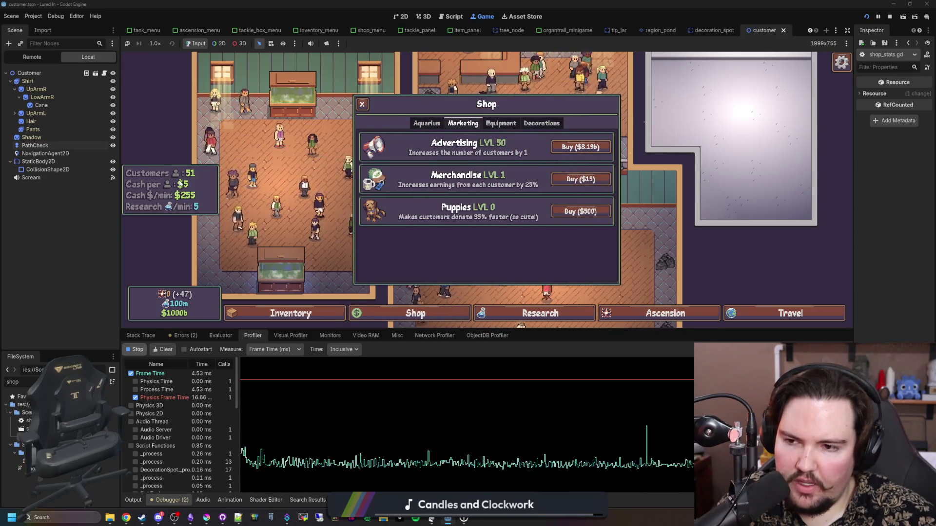
pyautogui.click(574, 181)
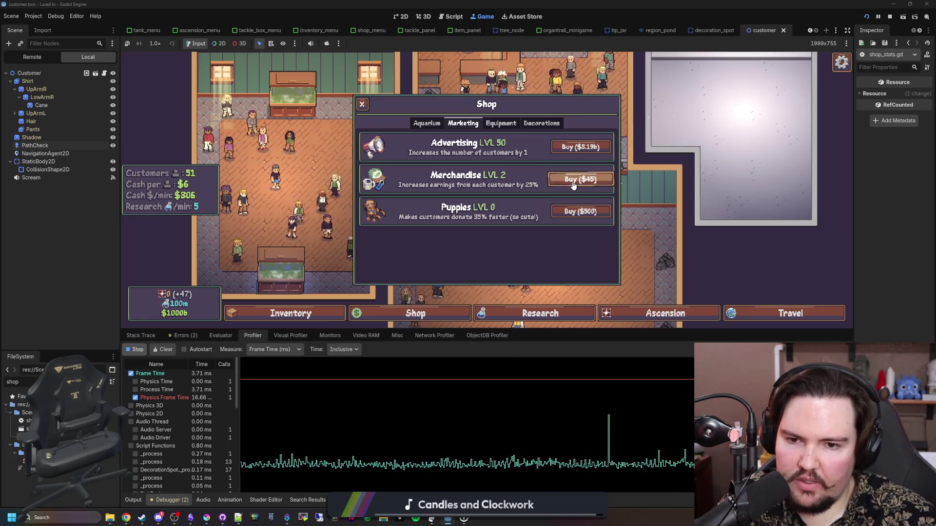
pyautogui.click(574, 181)
pyautogui.click(574, 181)
pyautogui.click(574, 181)
pyautogui.click(574, 180)
pyautogui.press('Escape')
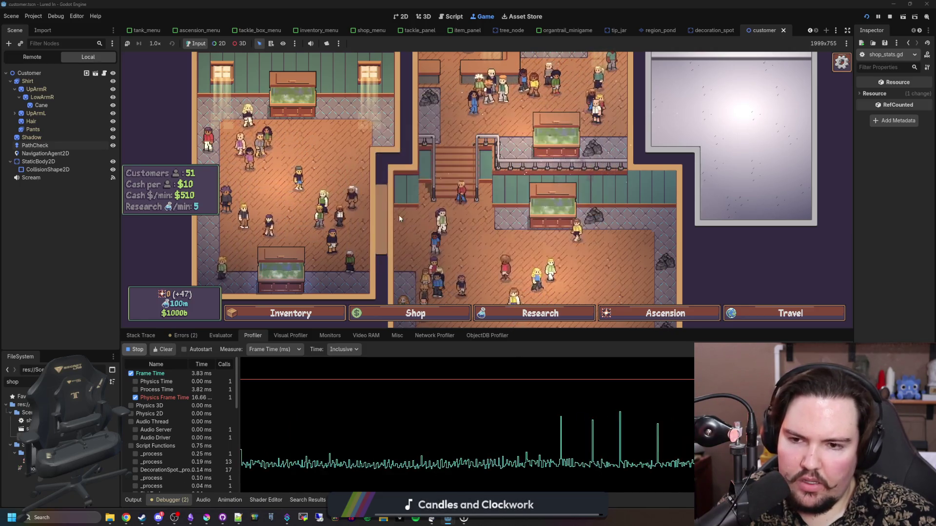
# Step: Move the Carp from the fish inventory into the freshwater tank
pyautogui.click(317, 96)
pyautogui.press('Escape')
pyautogui.click(290, 313)
pyautogui.scroll(-3, 544, 204)
pyautogui.scroll(-3, 544, 203)
pyautogui.scroll(1, 545, 204)
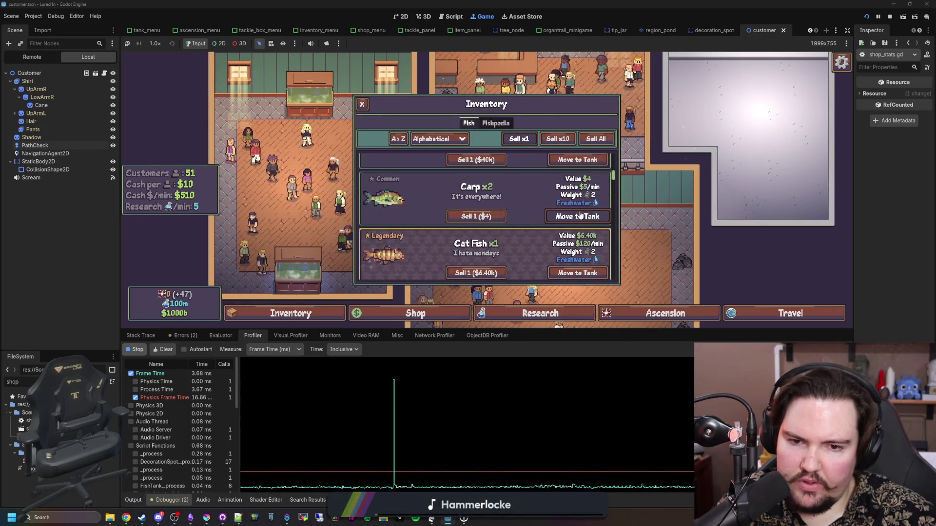
pyautogui.click(578, 216)
pyautogui.click(292, 107)
# Step: Scrub the algae off Fish Tank 6 and Fish Tank 5 with the sponge
pyautogui.click(310, 95)
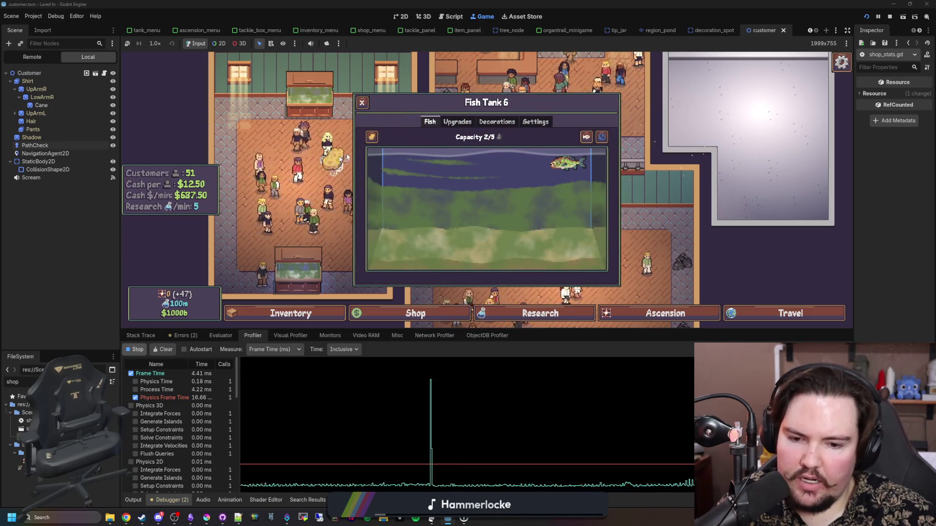
pyautogui.moveTo(591, 244)
pyautogui.mouseDown()
pyautogui.moveTo(361, 254)
pyautogui.moveTo(448, 256)
pyautogui.moveTo(351, 234)
pyautogui.mouseUp()
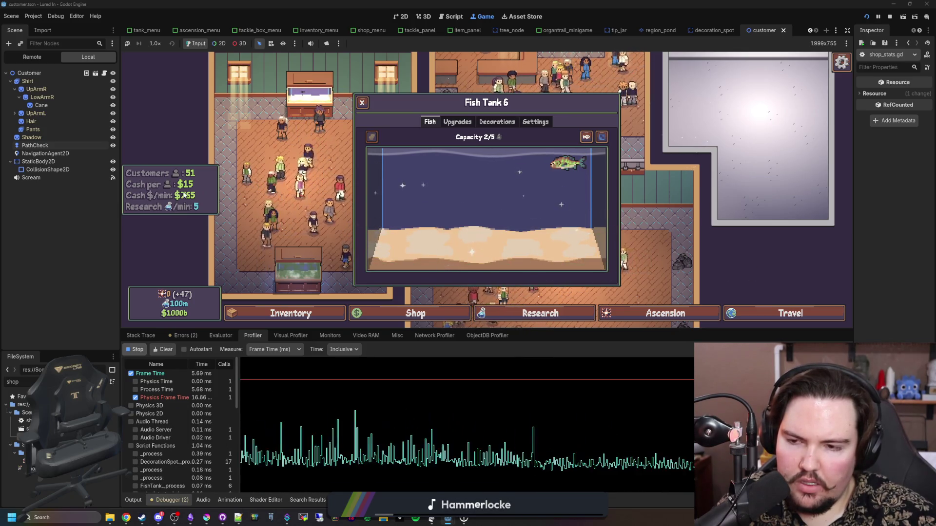
pyautogui.click(362, 102)
pyautogui.click(416, 313)
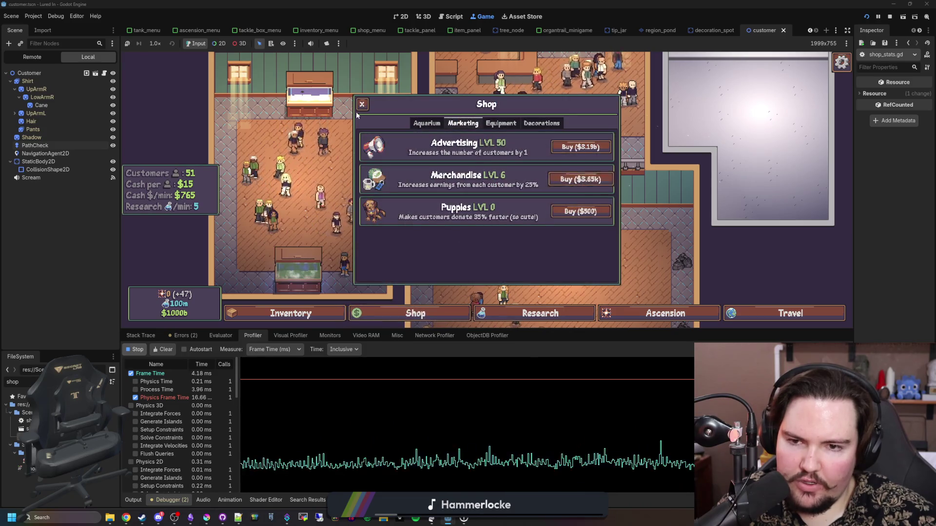
pyautogui.click(361, 104)
pyautogui.click(290, 313)
pyautogui.click(578, 214)
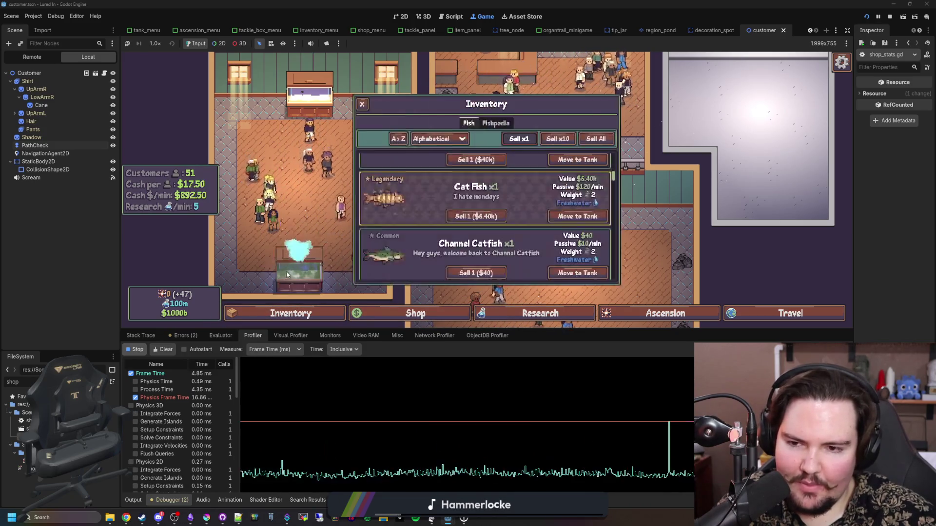
pyautogui.click(302, 261)
pyautogui.click(371, 136)
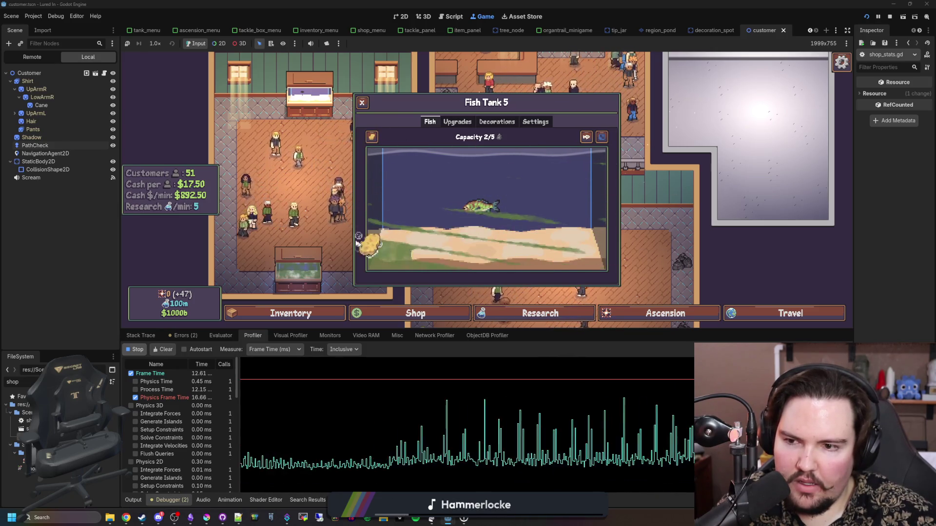
pyautogui.moveTo(388, 289); pyautogui.dragTo(356, 227)
# Step: Pan across the shop floor, then review the Aquarium and Marketing upgrades in the shop
pyautogui.scroll(-2, 487, 287)
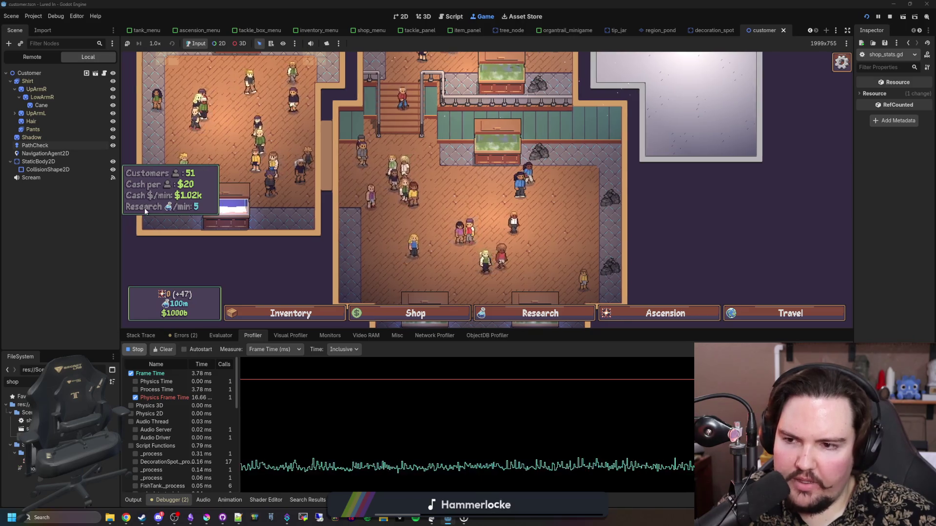
pyautogui.press('Left')
pyautogui.press('Up')
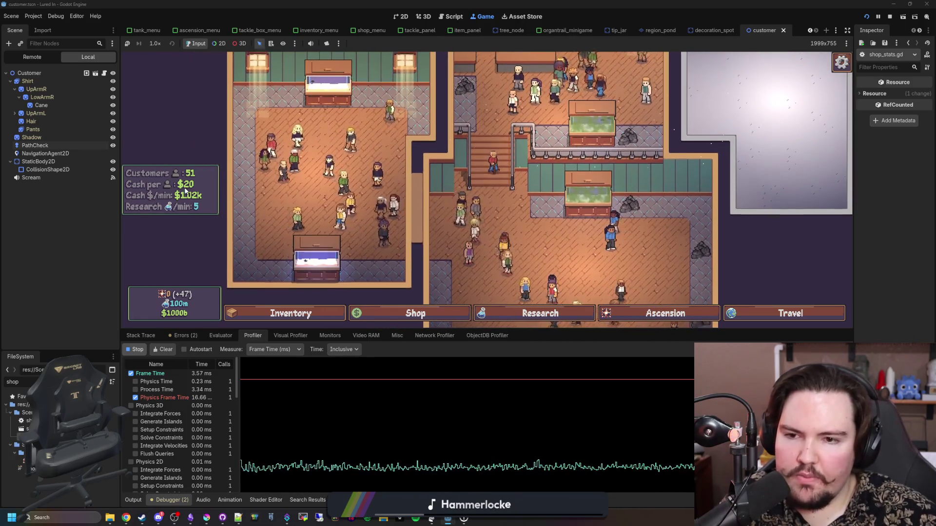
pyautogui.press('Left')
pyautogui.press('Down')
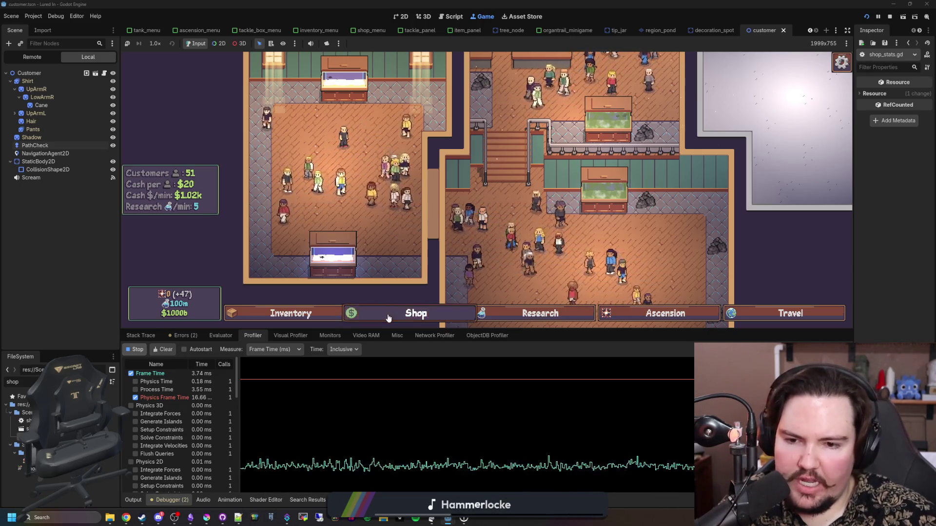
pyautogui.click(414, 314)
pyautogui.click(440, 125)
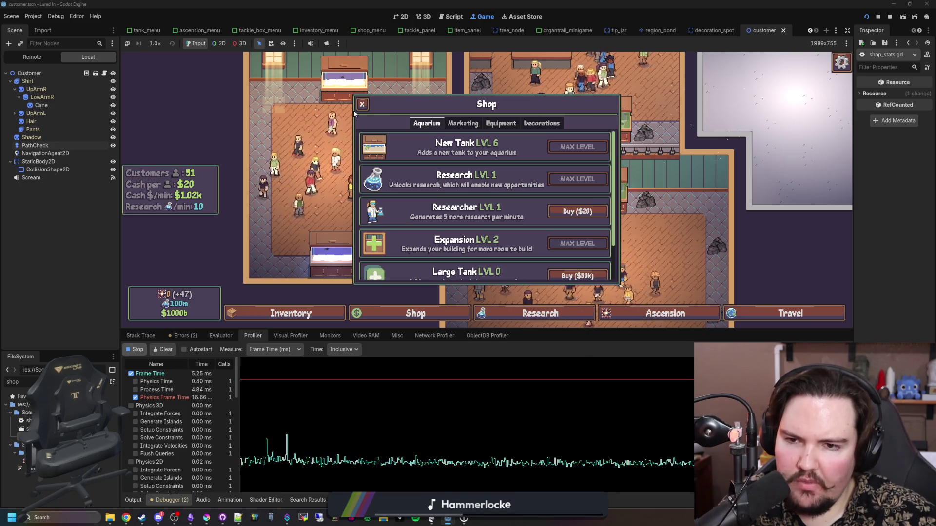
pyautogui.click(463, 123)
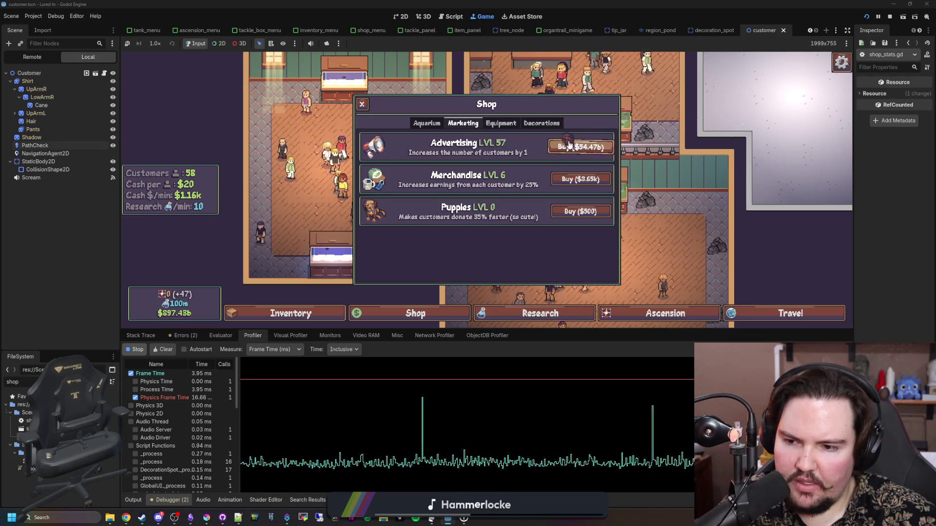
pyautogui.click(362, 104)
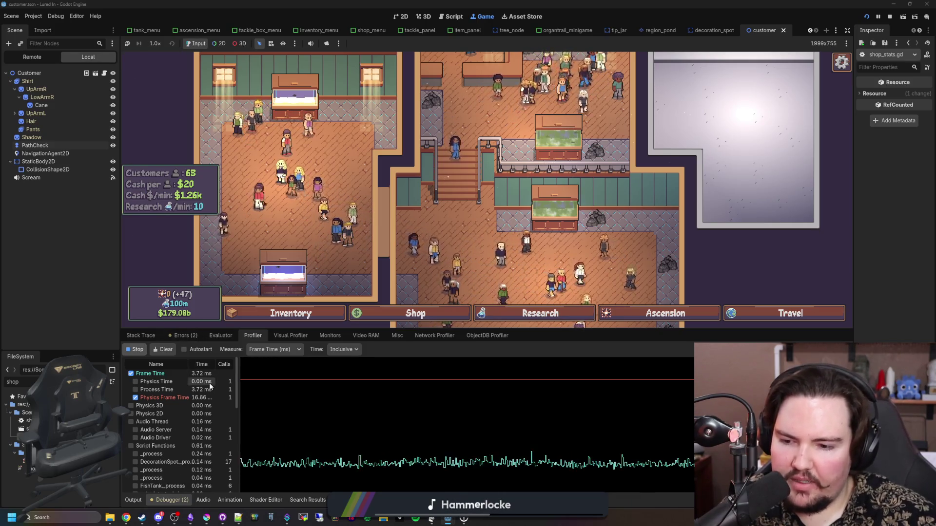
# Step: Stop the profiler and scroll through its results down to Script Functions
pyautogui.click(134, 351)
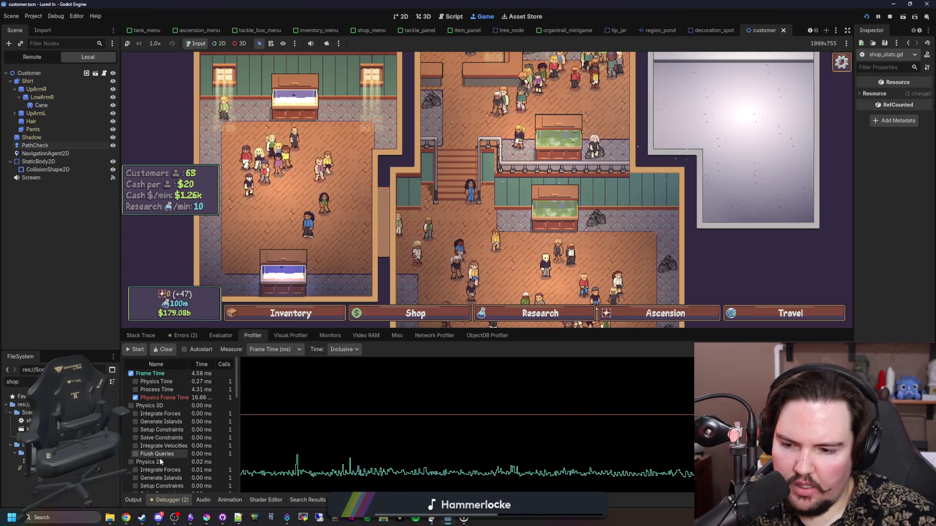
pyautogui.scroll(-5, 159, 439)
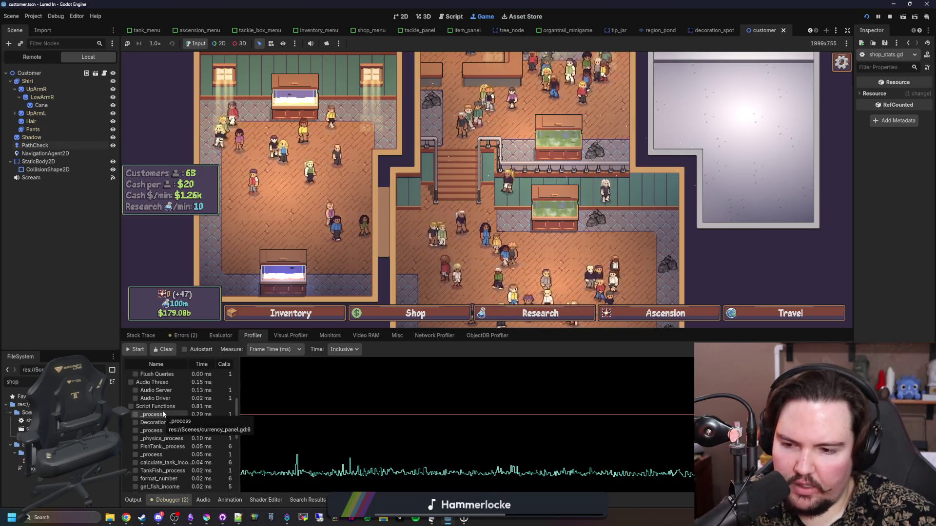
pyautogui.moveTo(507, 205); pyautogui.dragTo(483, 215)
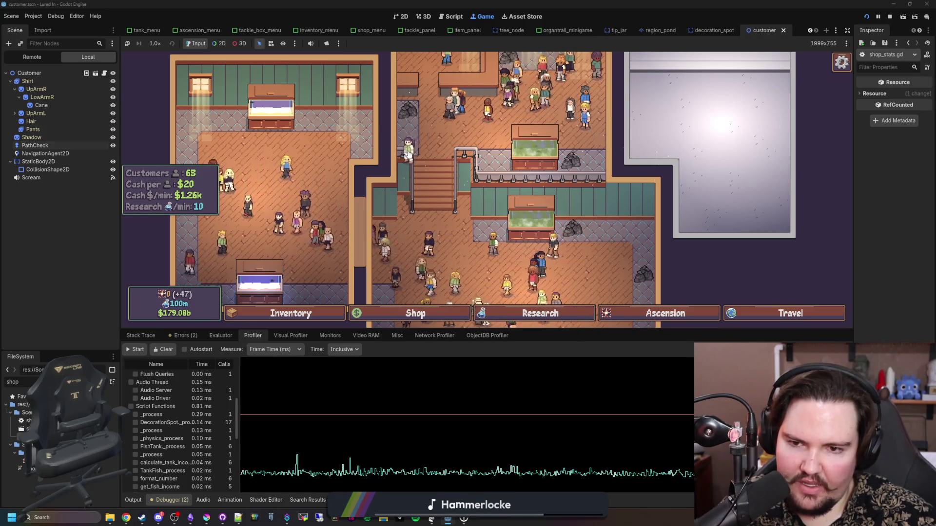
pyautogui.scroll(3, 407, 153)
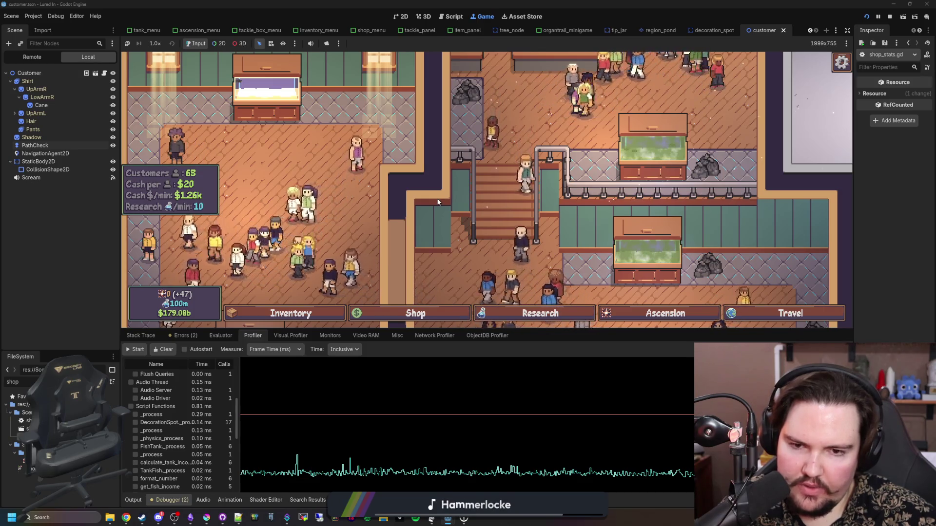
pyautogui.scroll(-3, 437, 201)
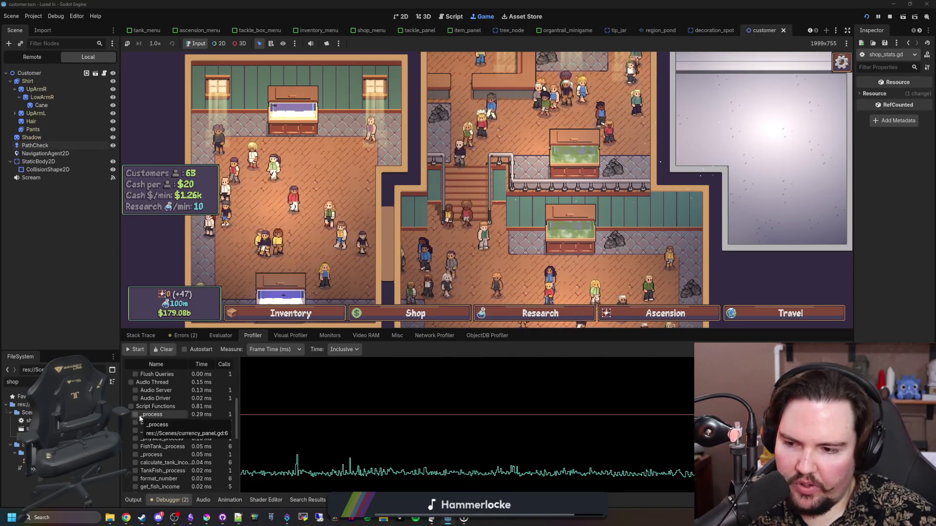
# Step: Filter the FileSystem by 'currenc' and open currency_panel.gd
pyautogui.doubleClick(14, 382)
pyautogui.write('currenc')
pyautogui.doubleClick(29, 420)
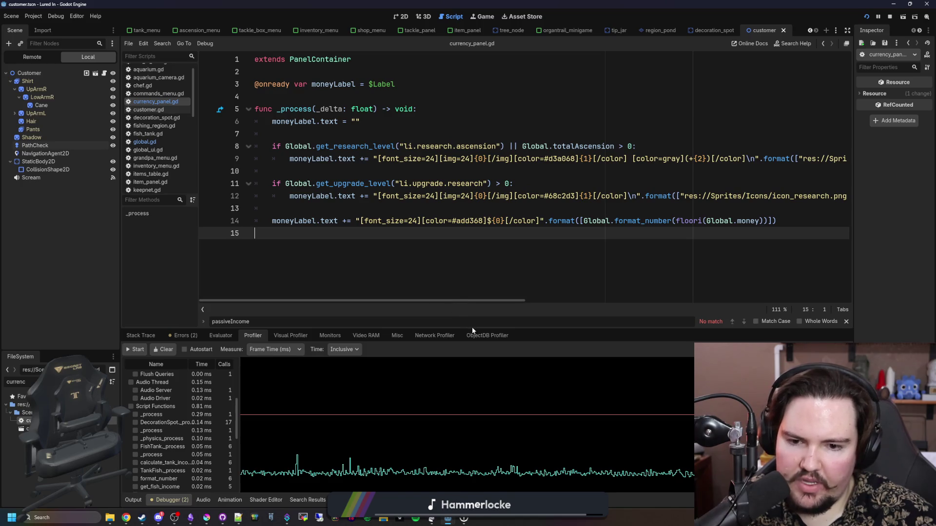
# Step: Enlarge the code editor and replace line 6's text reset with a clear() call
pyautogui.moveTo(475, 329); pyautogui.dragTo(475, 403)
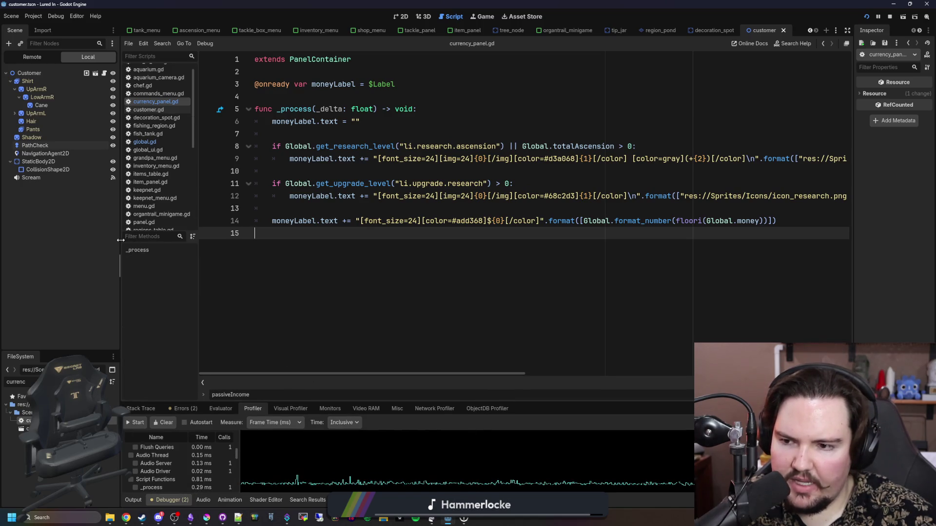
pyautogui.moveTo(121, 240); pyautogui.dragTo(85, 248)
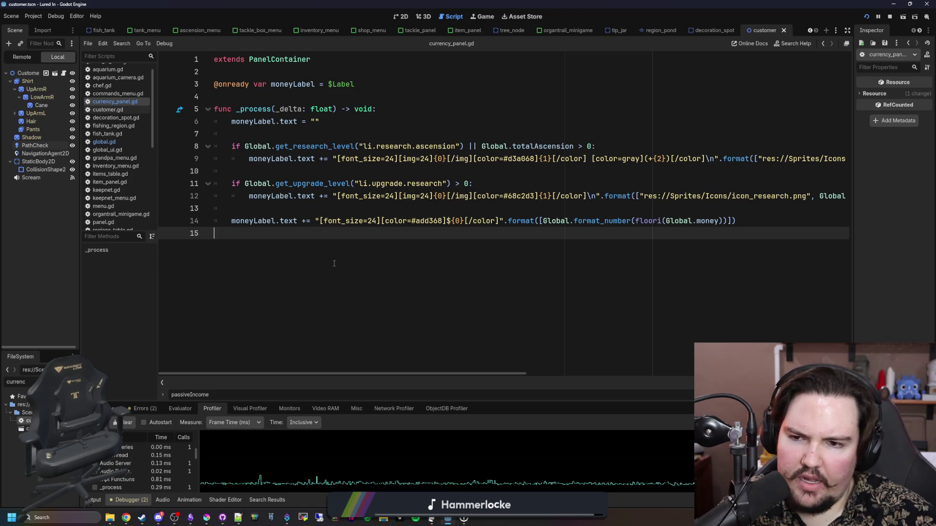
pyautogui.click(308, 171)
pyautogui.click(332, 159)
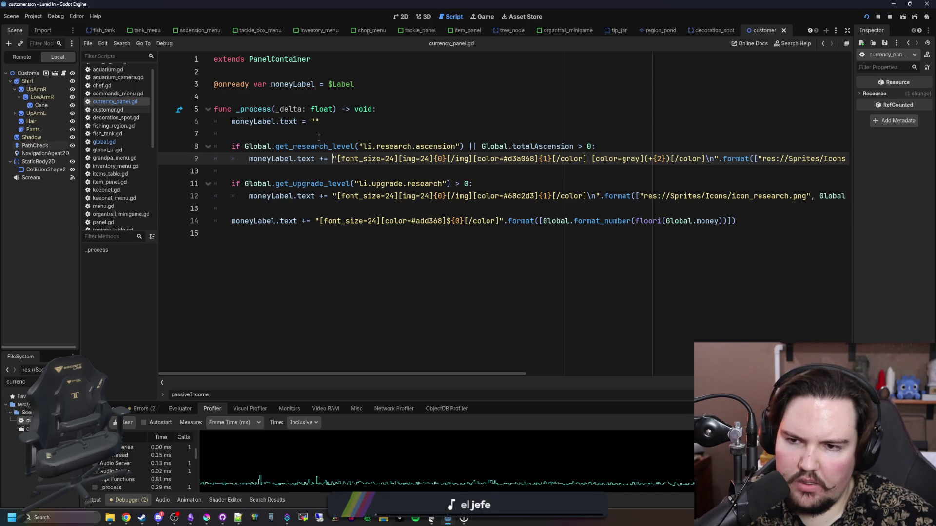
pyautogui.moveTo(324, 123); pyautogui.dragTo(288, 122)
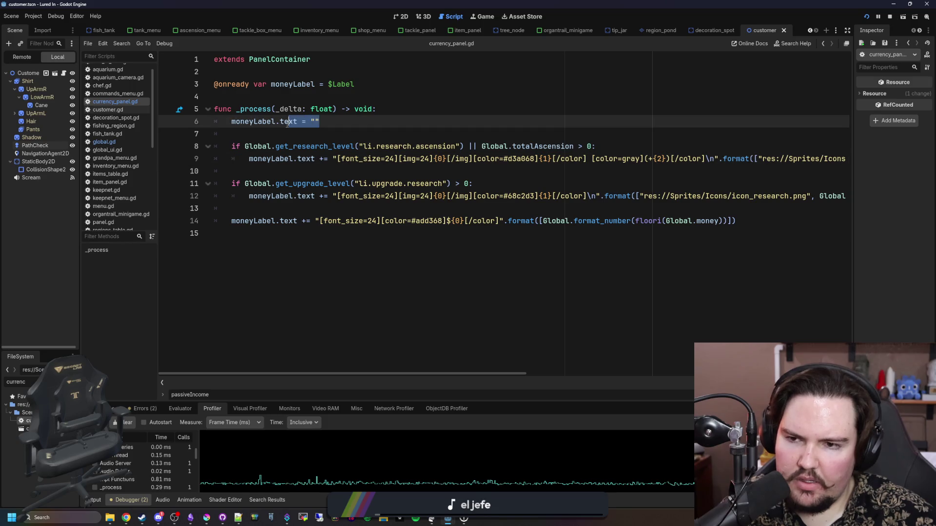
pyautogui.write('c')
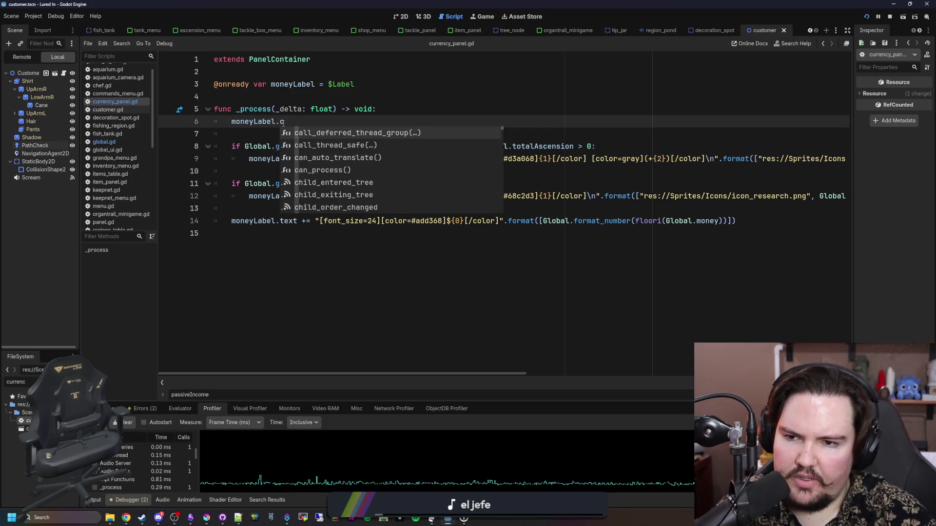
pyautogui.write('lear')
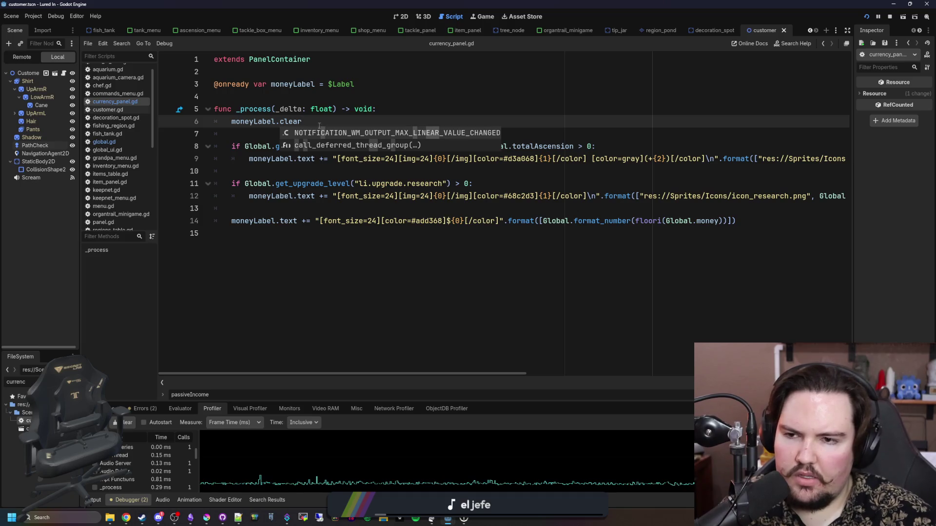
pyautogui.click(284, 121)
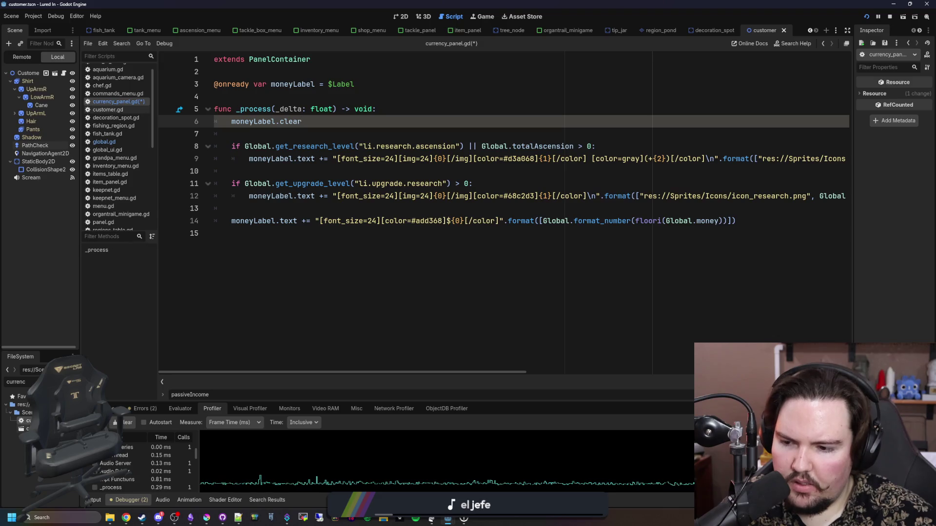
# Step: Type moneyLabel as RichTextLabel, complete moneyLabel.clear(), and view clear()'s documentation
pyautogui.doubleClick(25, 429)
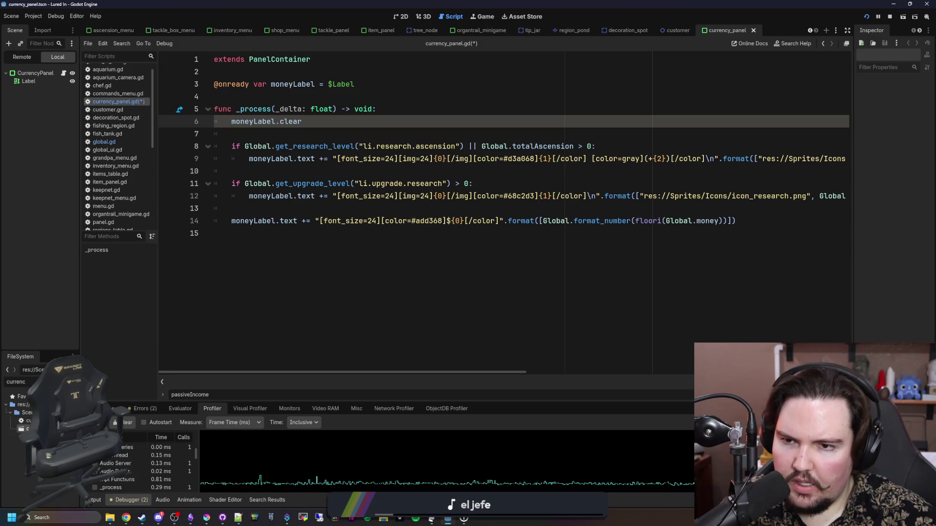
pyautogui.click(29, 81)
pyautogui.click(320, 85)
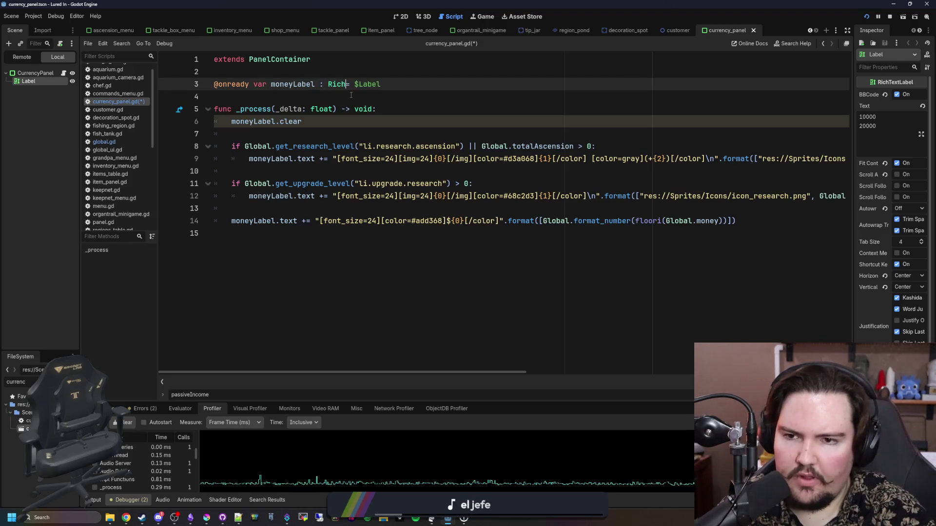
pyautogui.write('Text')
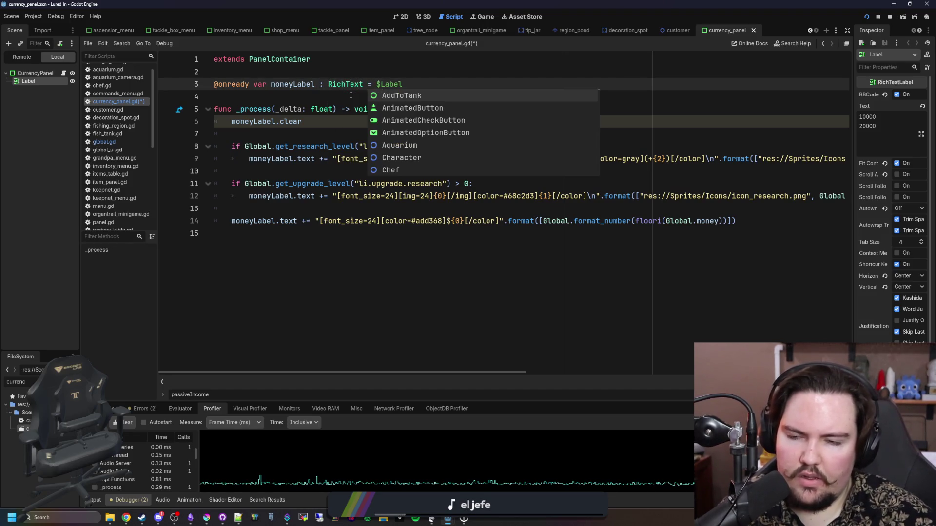
pyautogui.press('BackSpace')
pyautogui.write('Label')
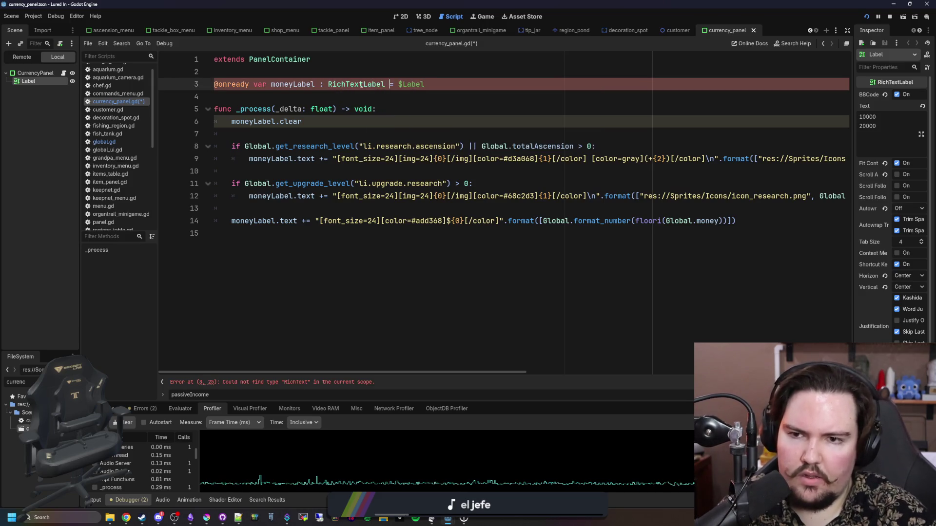
pyautogui.click(306, 121)
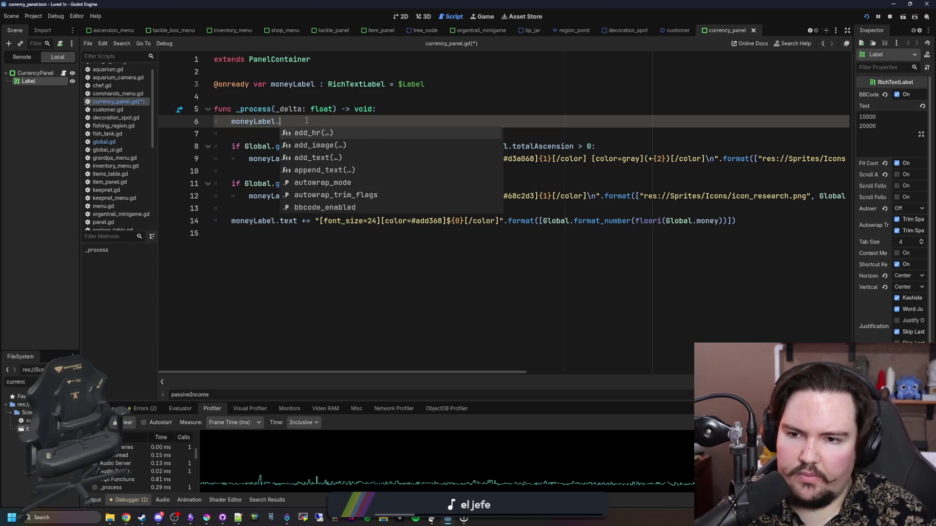
pyautogui.write('clea')
pyautogui.press('Return')
pyautogui.keyDown('ctrl'); pyautogui.click(292, 123); pyautogui.keyUp('ctrl')
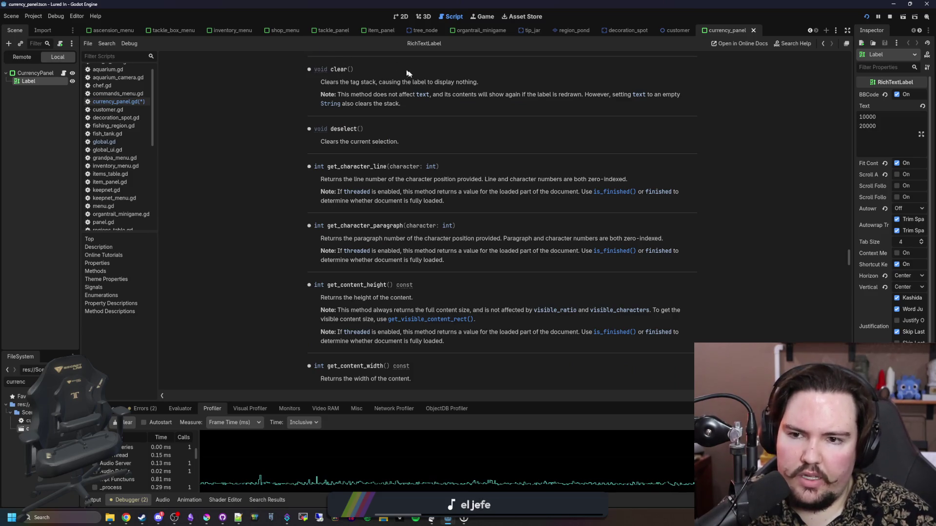
# Step: Change line 6 of currency_panel.gd to set moneyLabel.text to an empty string
pyautogui.moveTo(409, 94); pyautogui.dragTo(607, 99)
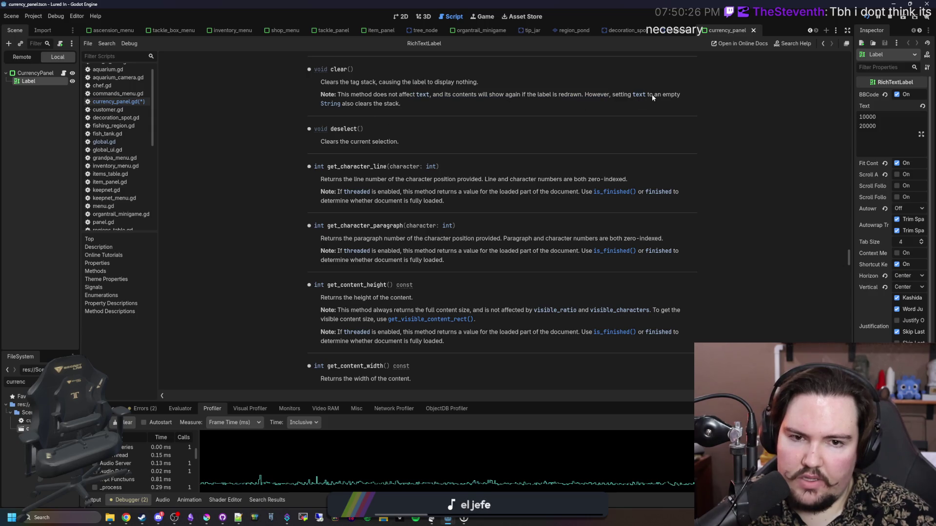
pyautogui.hotkey('alt', 'Left')
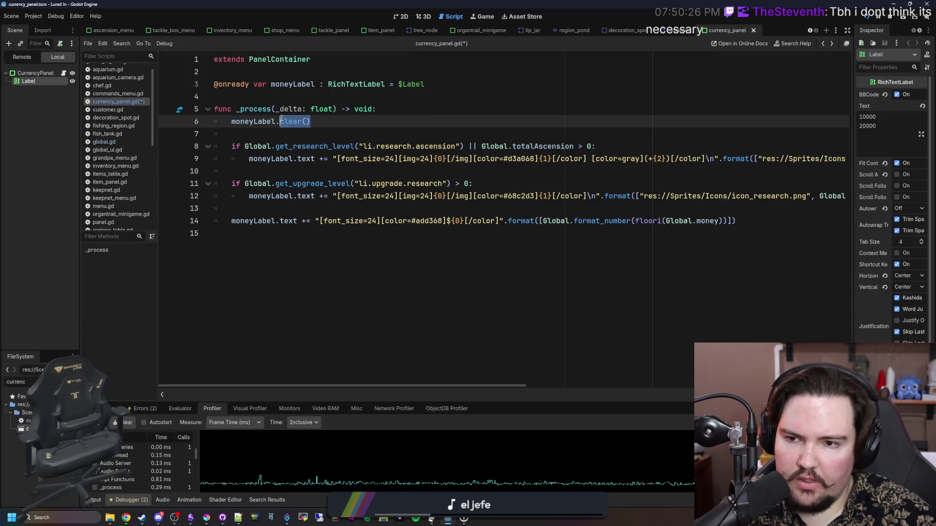
pyautogui.write('""')
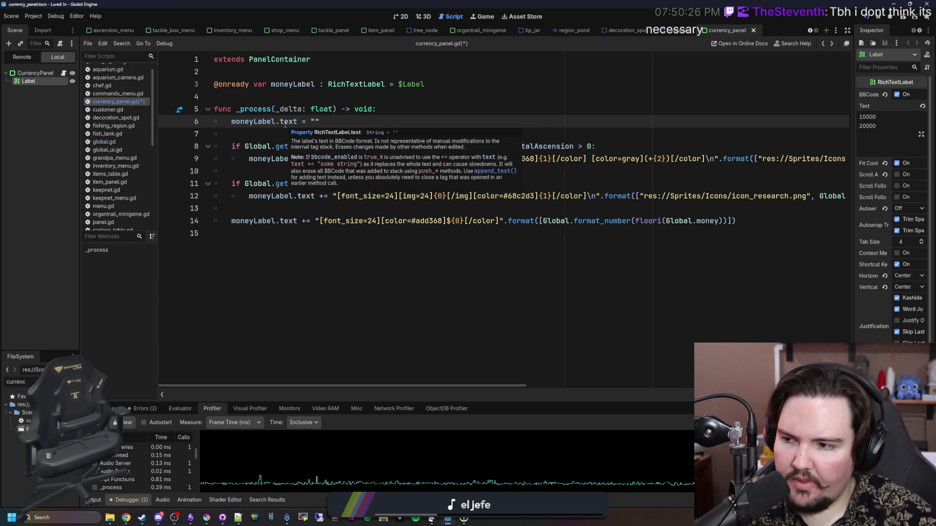
pyautogui.click(272, 129)
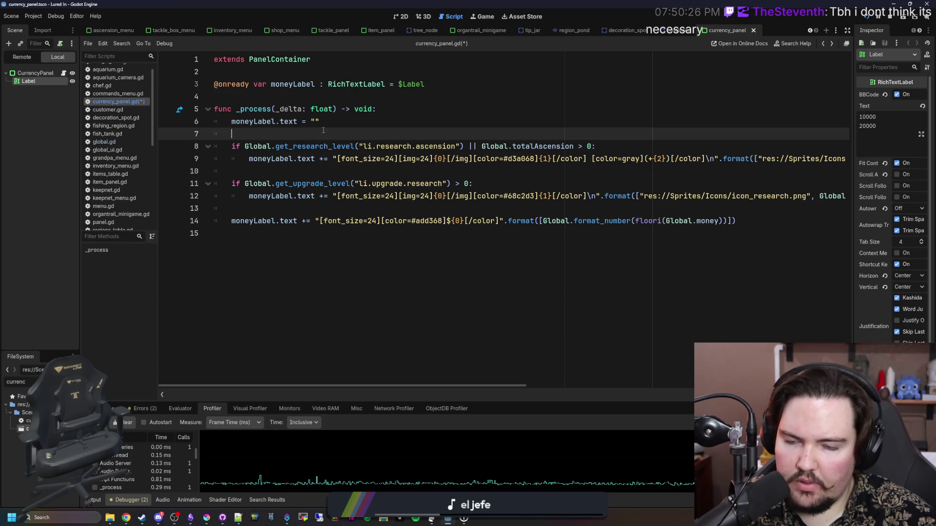
# Step: Replace the text += on lines 9 and 14 with append_text() calls
pyautogui.click(335, 160)
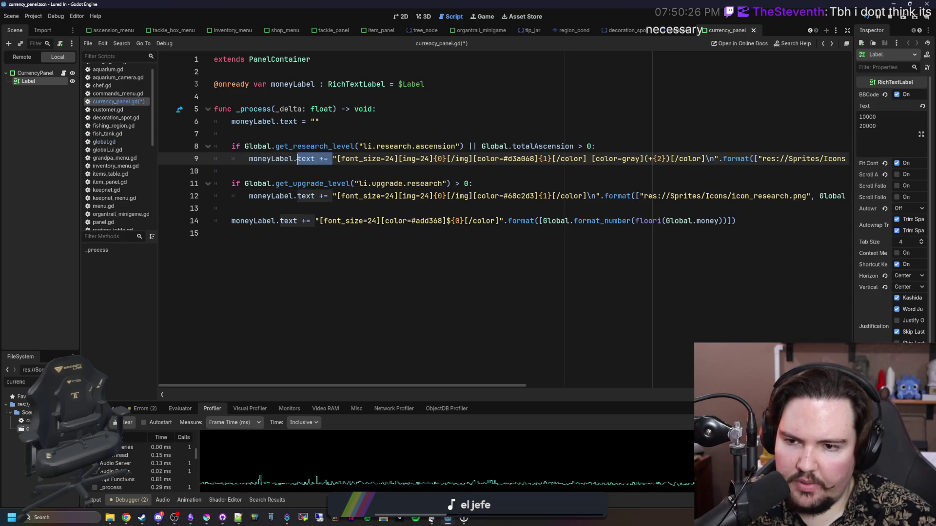
pyautogui.press('BackSpace')
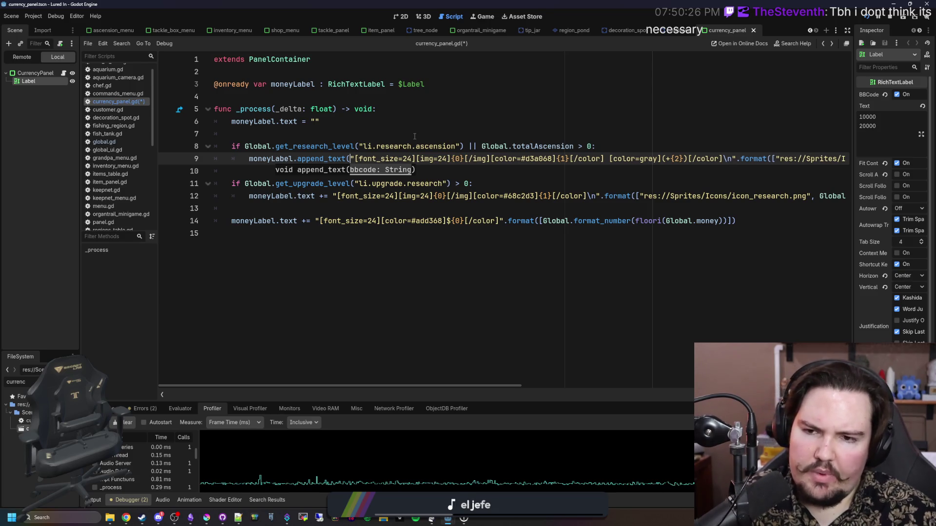
pyautogui.moveTo(727, 160); pyautogui.dragTo(858, 162)
pyautogui.click(847, 162)
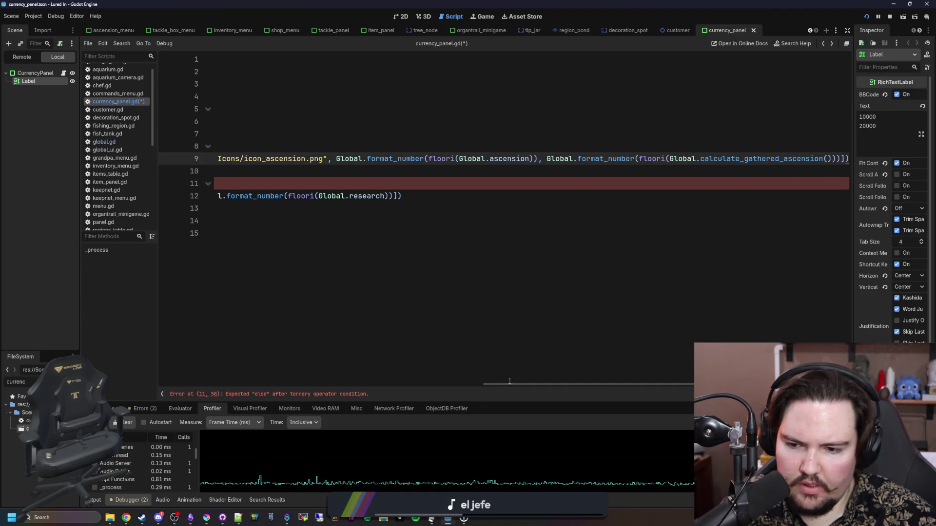
pyautogui.moveTo(533, 388); pyautogui.dragTo(215, 387)
pyautogui.click(323, 208)
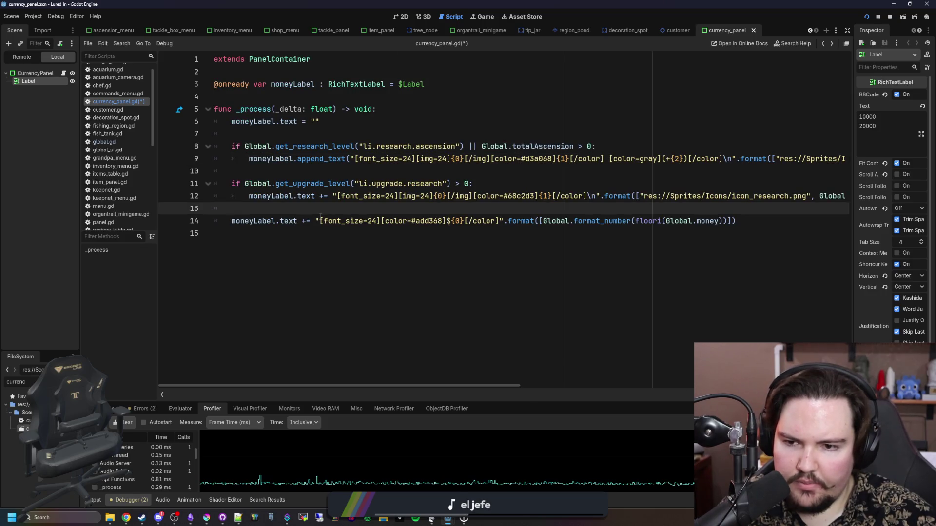
pyautogui.doubleClick(307, 221)
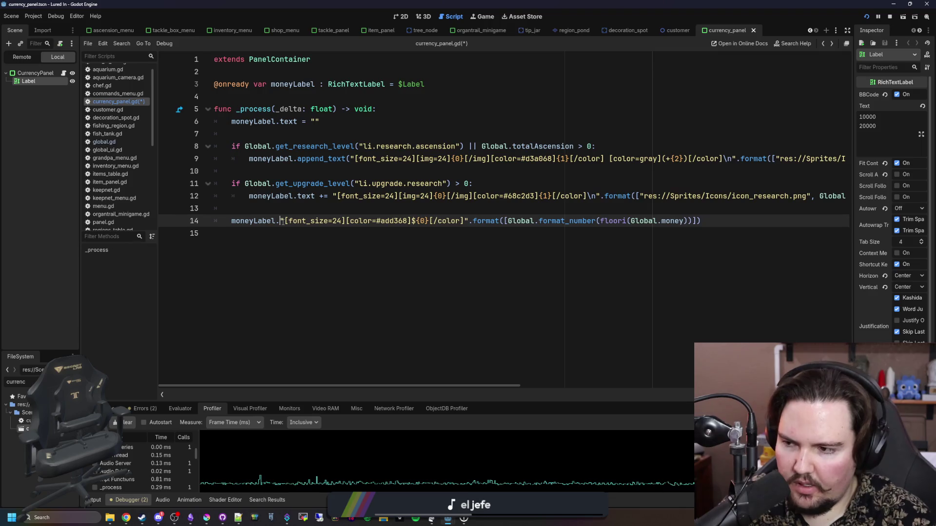
pyautogui.write('append_text')
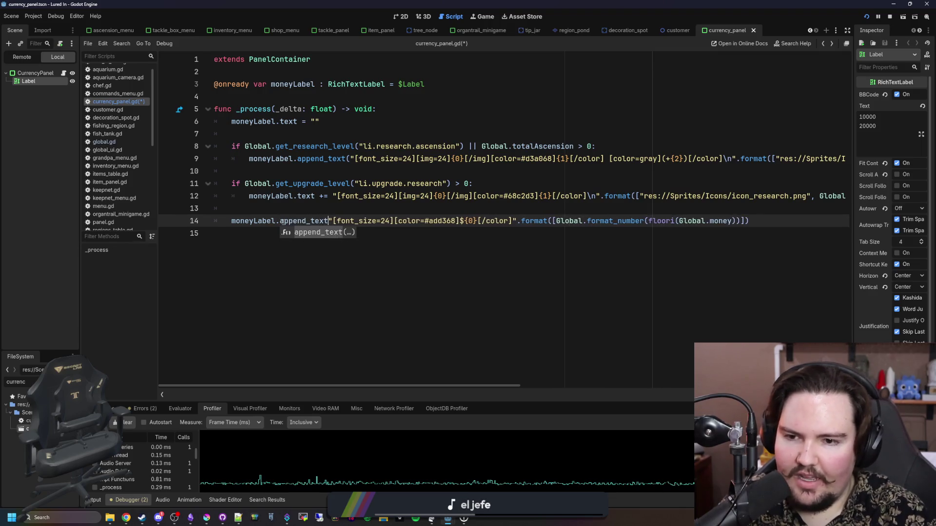
pyautogui.press('Return')
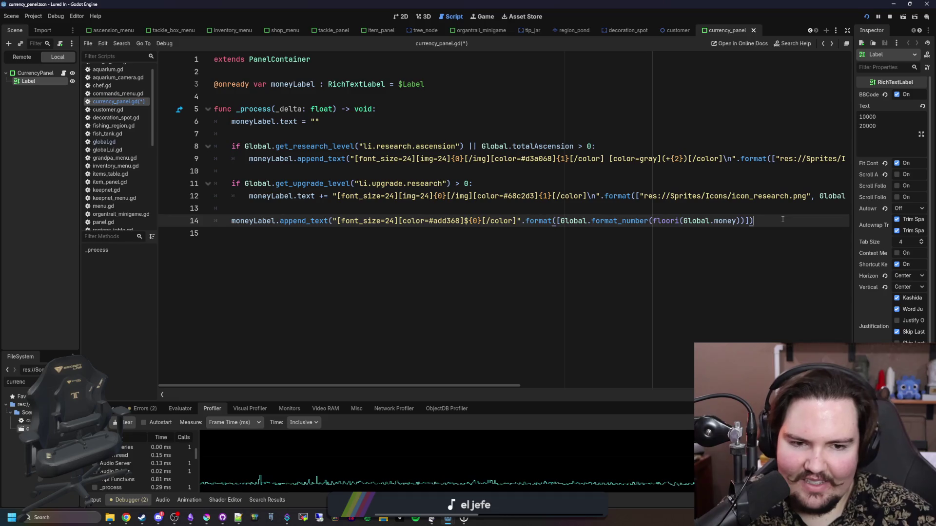
pyautogui.write(')')
# Step: Turn line 12 into an append_text() call, fixing the 'append_tet' typo
pyautogui.click(333, 196)
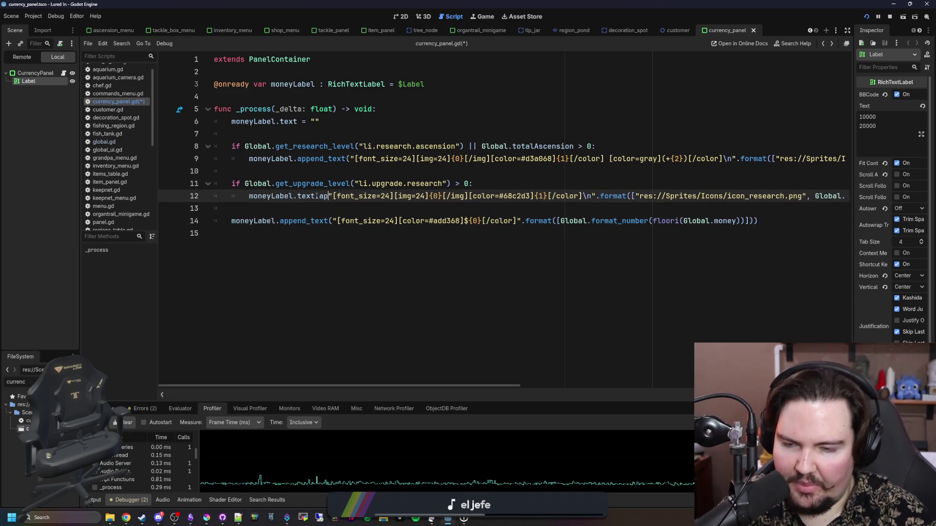
pyautogui.press('BackSpace')
pyautogui.press('BackSpace')
pyautogui.press('BackSpace')
pyautogui.write('append_tet()')
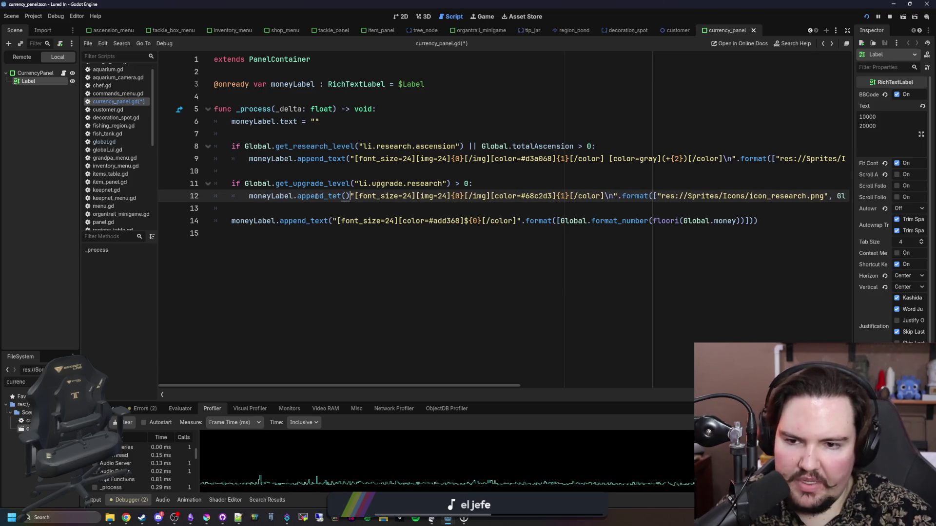
pyautogui.moveTo(792, 194); pyautogui.dragTo(877, 197)
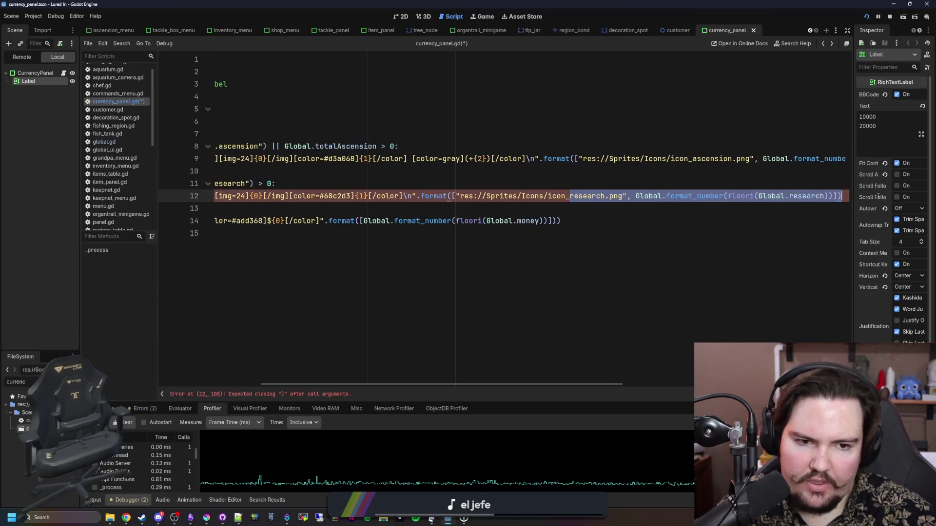
pyautogui.click(851, 197)
pyautogui.press('Home')
# Step: Save currency_panel.gd, rerun the game and resume it with F12
pyautogui.click(320, 170)
pyautogui.hotkey('ctrl', 's')
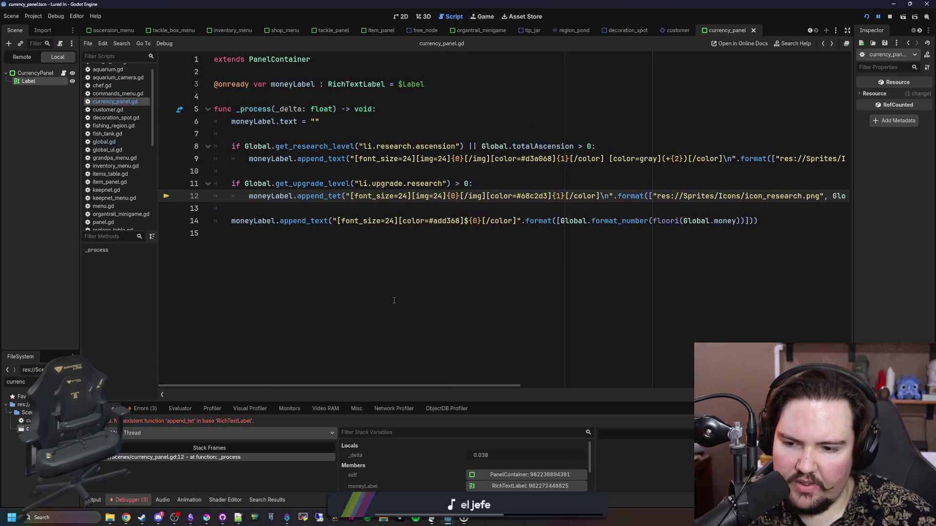
pyautogui.write('x')
pyautogui.click(339, 205)
pyautogui.hotkey('ctrl', 's')
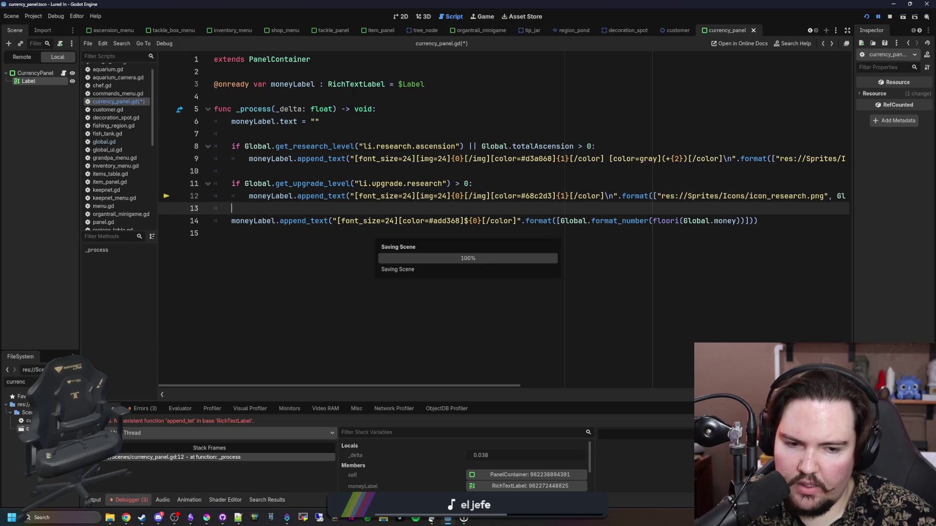
pyautogui.press('F12')
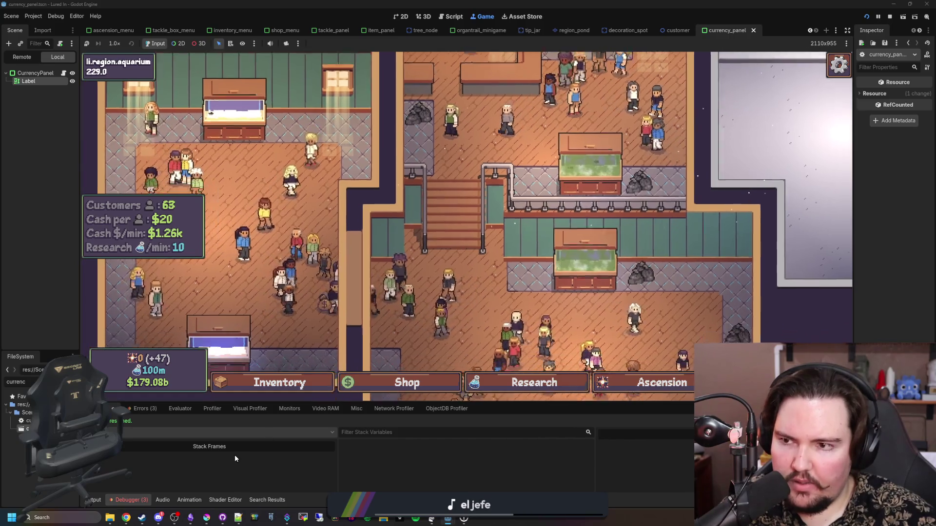
# Step: Record a frame-time profile in a taller Profiler panel and stop it while the game runs
pyautogui.click(212, 408)
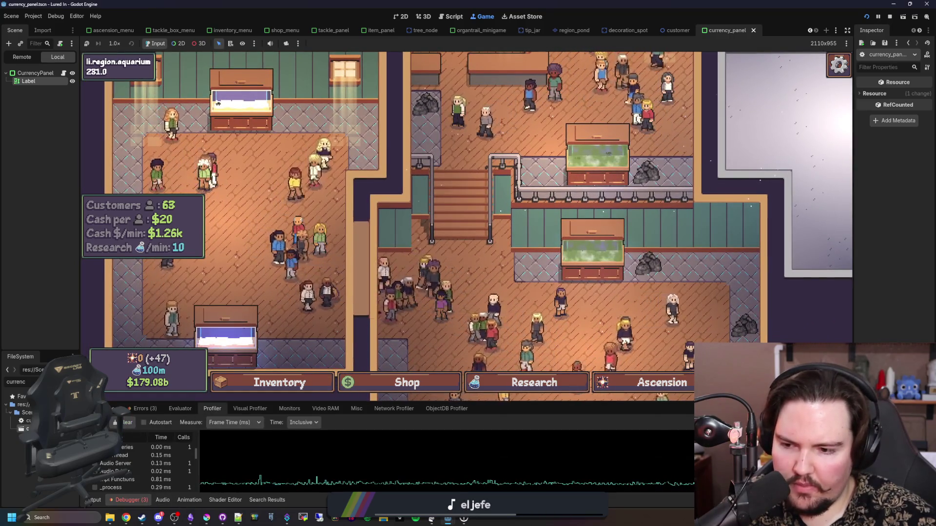
pyautogui.moveTo(266, 403); pyautogui.dragTo(257, 331)
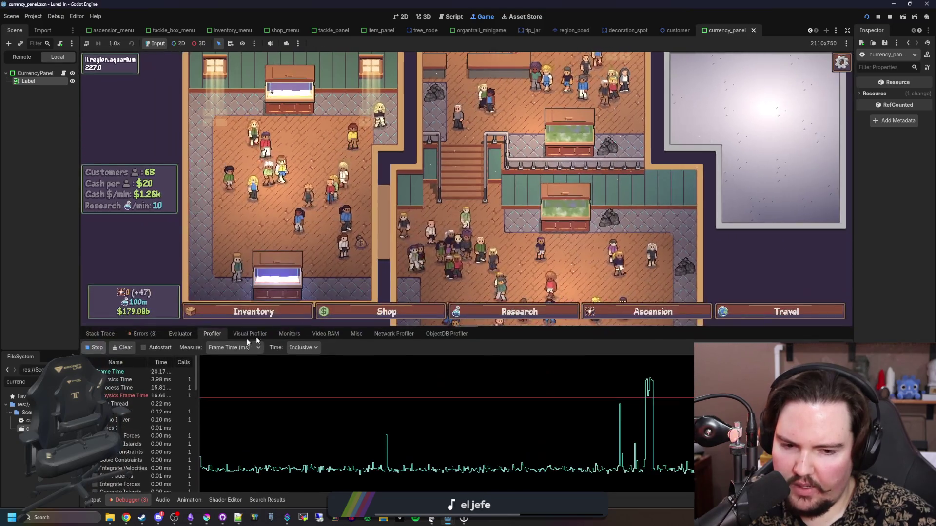
pyautogui.click(95, 347)
pyautogui.scroll(-2, 111, 417)
pyautogui.scroll(-1, 112, 416)
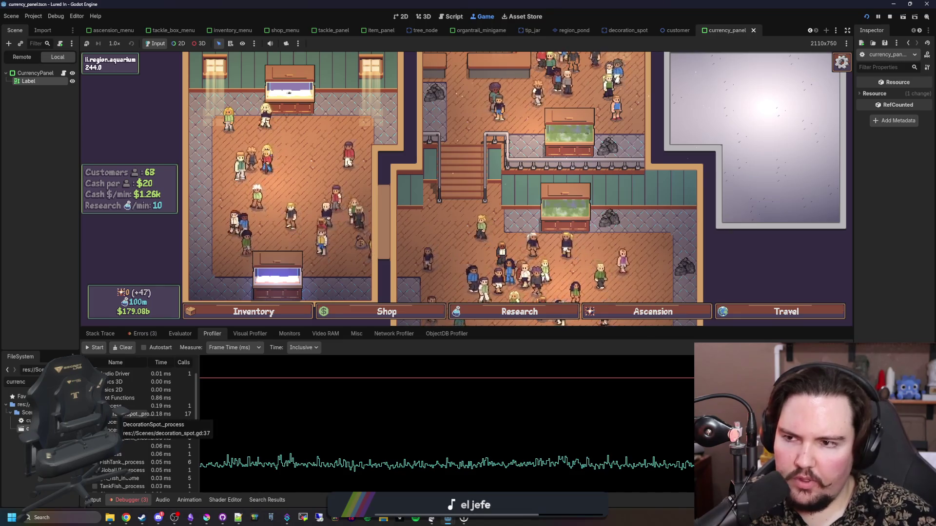
pyautogui.scroll(3, 127, 425)
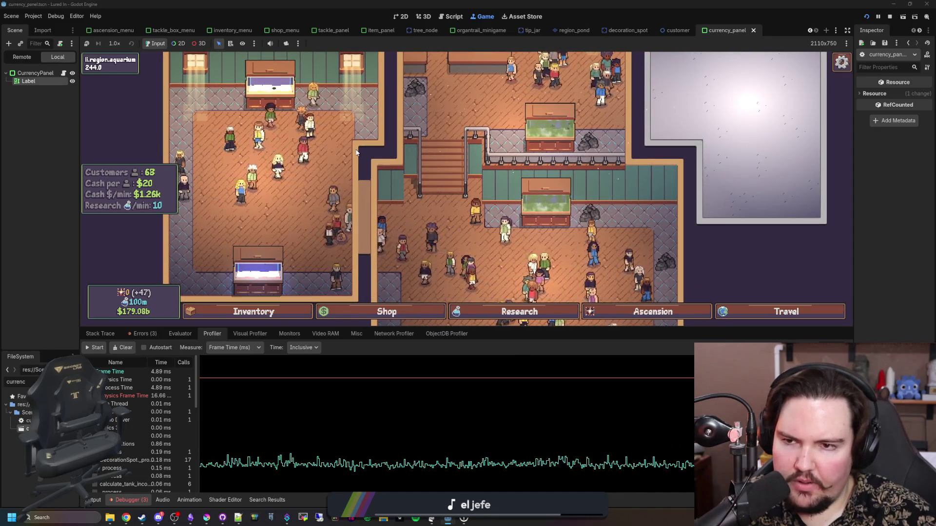
pyautogui.moveTo(357, 115); pyautogui.dragTo(358, 187)
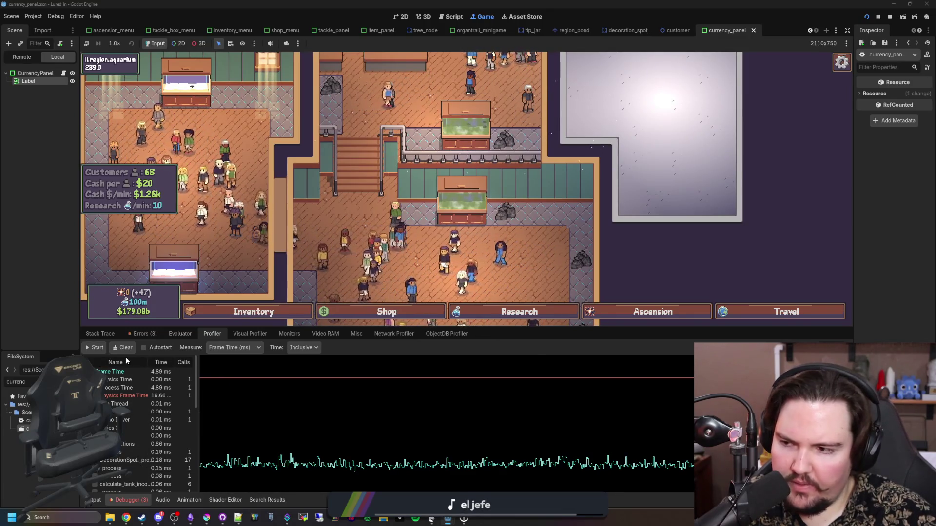
# Step: Switch the debugger to the Visual Profiler tab
pyautogui.click(250, 334)
pyautogui.click(289, 333)
pyautogui.click(250, 333)
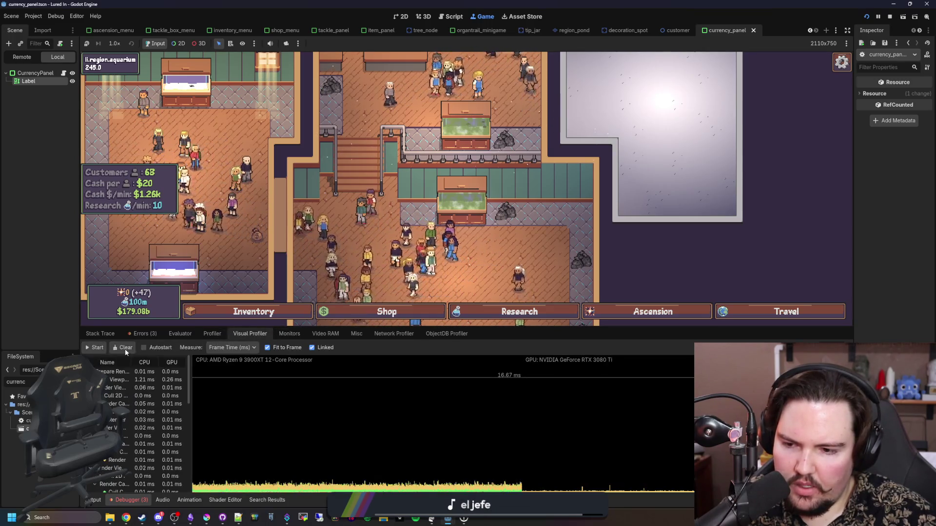
# Step: Start visual profiling, collapse the Viewport branch and keep Frame Time (ms) as the measure
pyautogui.click(95, 348)
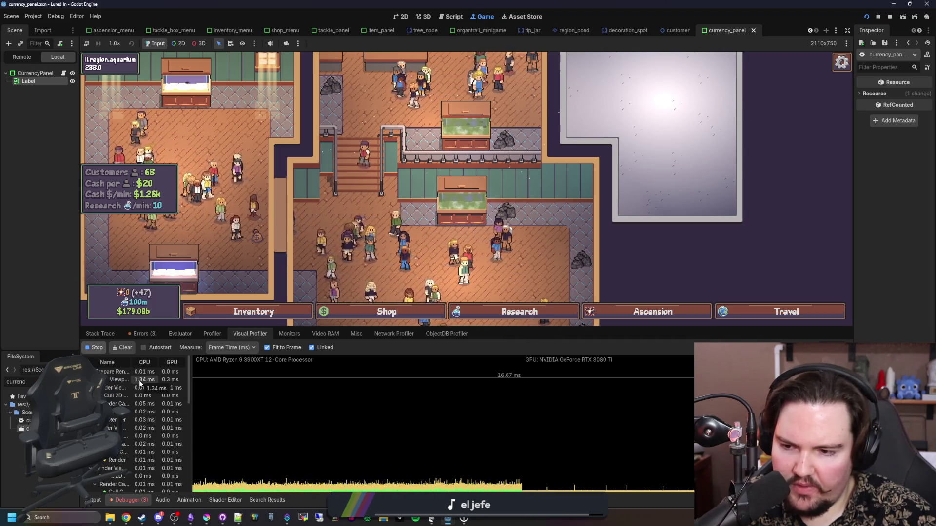
pyautogui.click(100, 380)
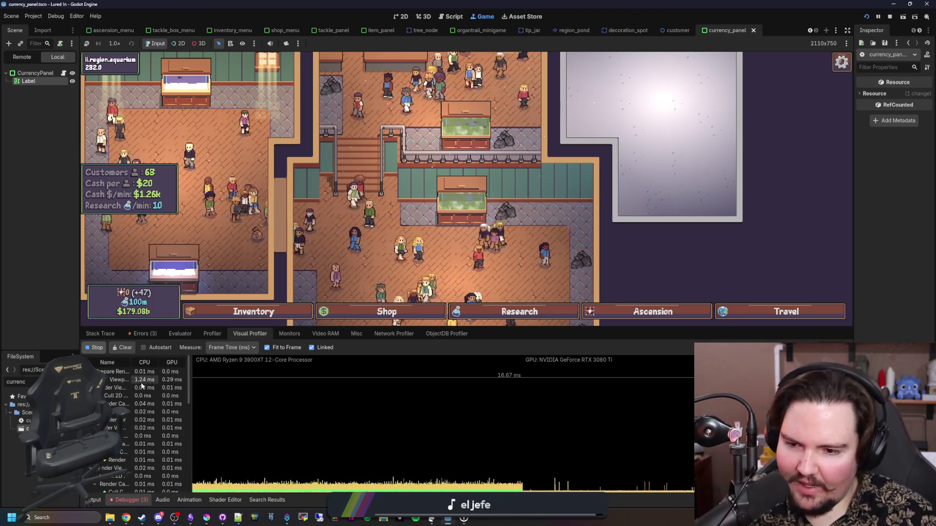
pyautogui.click(227, 349)
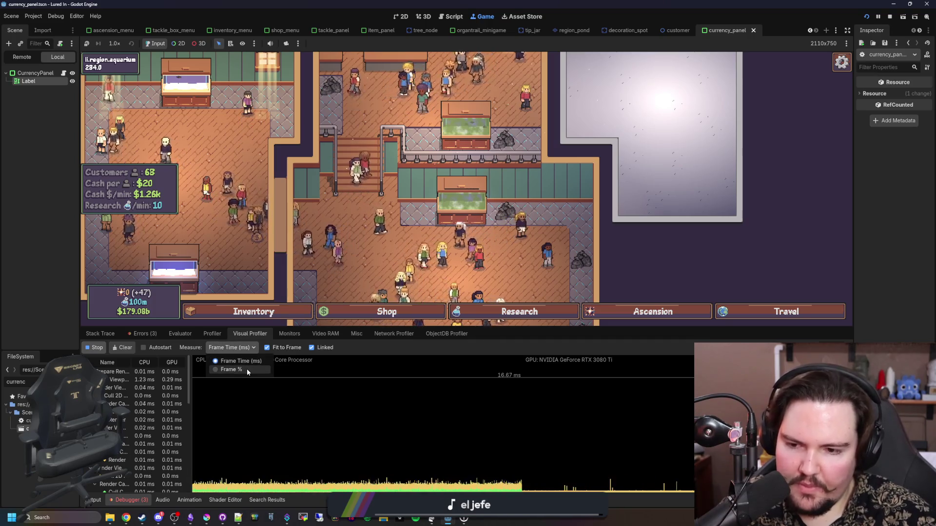
pyautogui.click(244, 362)
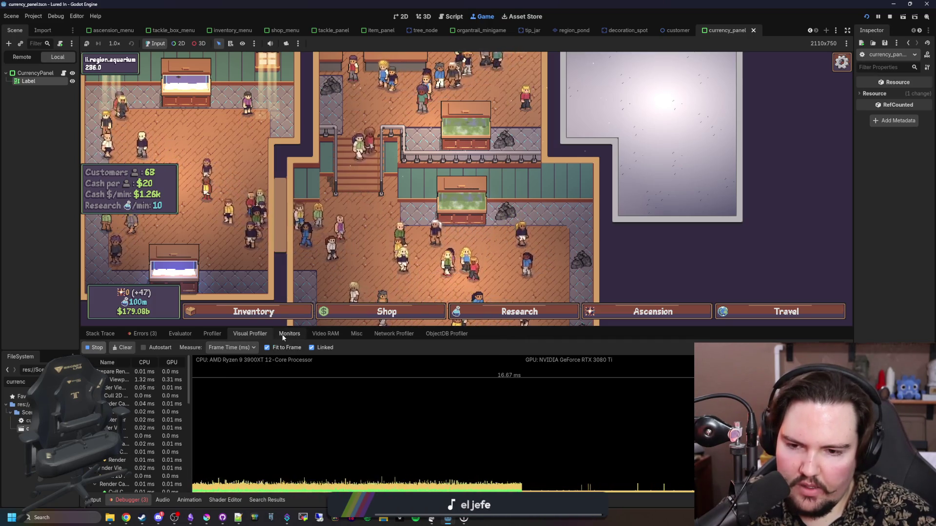
# Step: In Monitors, graph then deselect the Process time monitor and scroll through the list
pyautogui.click(281, 334)
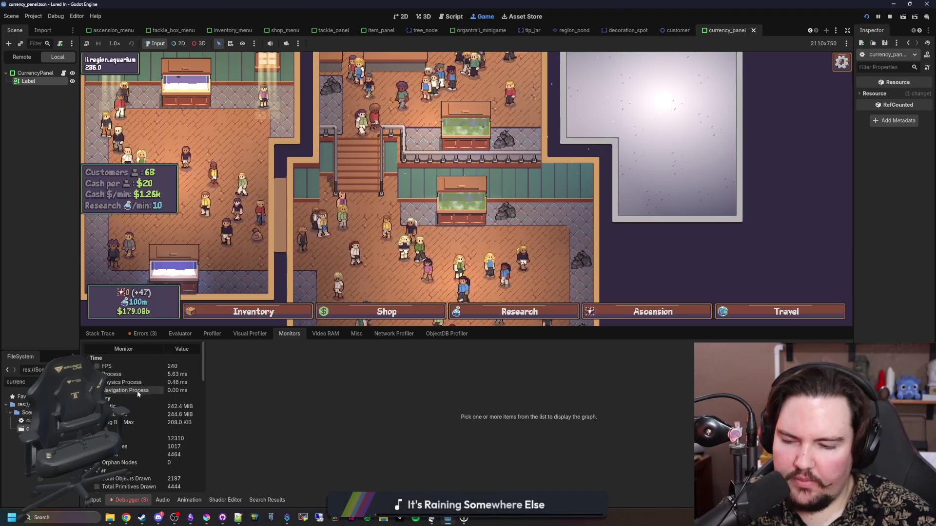
pyautogui.click(138, 372)
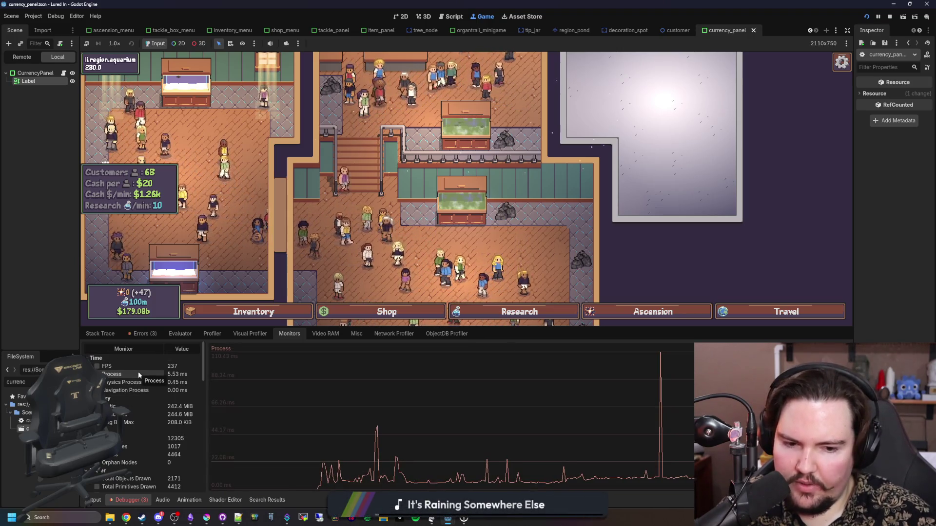
pyautogui.click(139, 371)
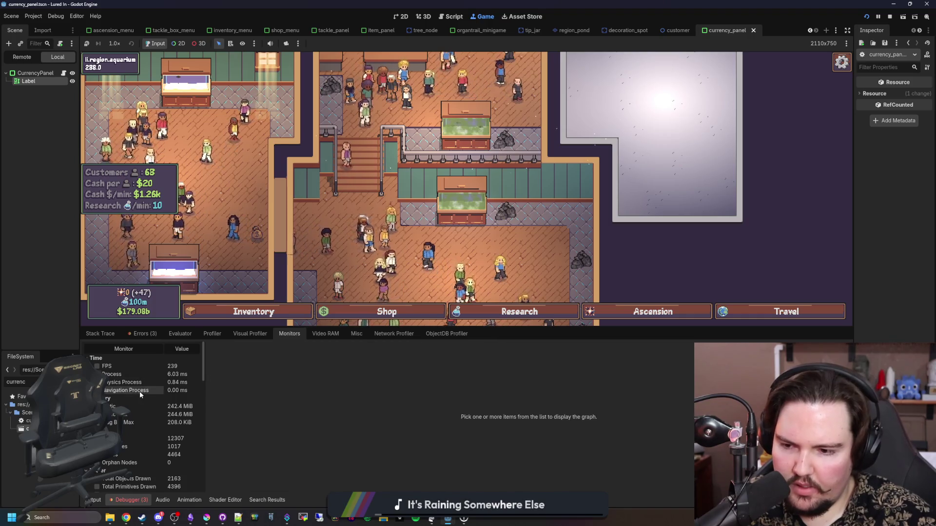
pyautogui.scroll(-1, 141, 387)
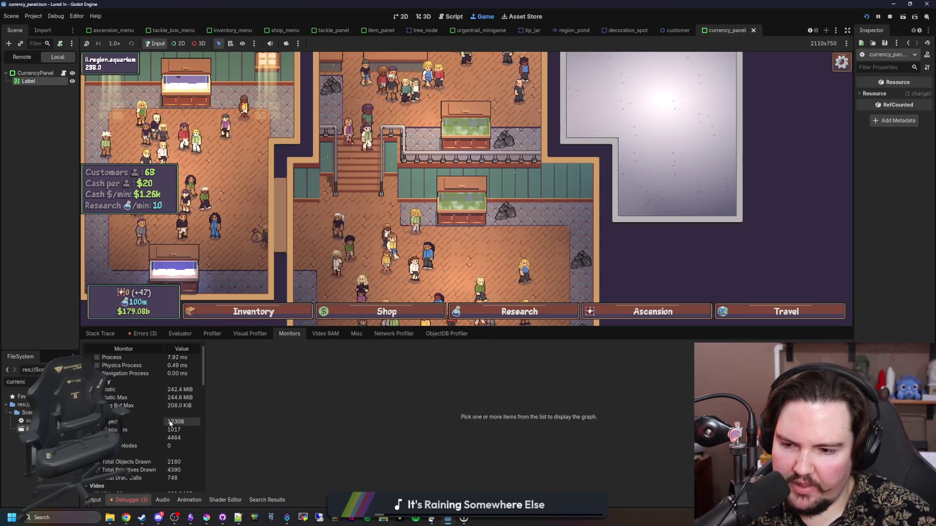
pyautogui.scroll(-4, 146, 424)
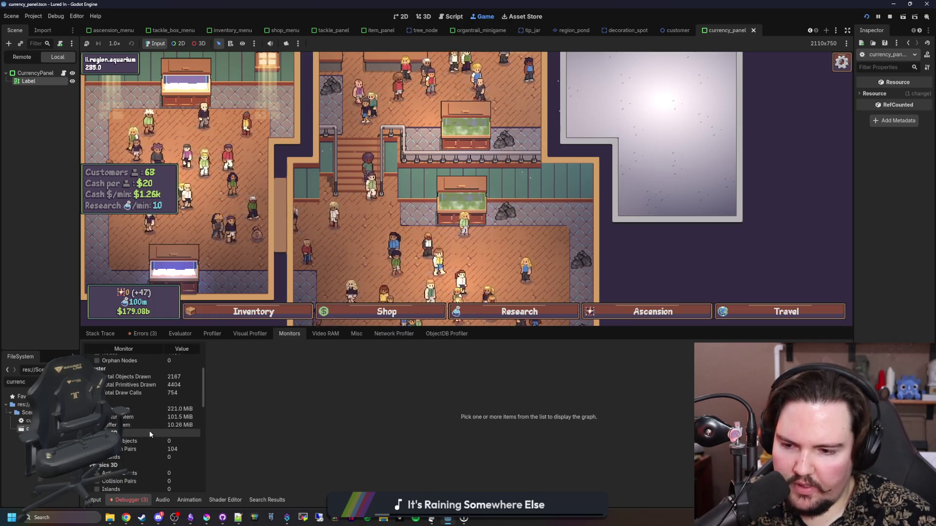
pyautogui.scroll(-3, 146, 429)
pyautogui.scroll(-2, 131, 411)
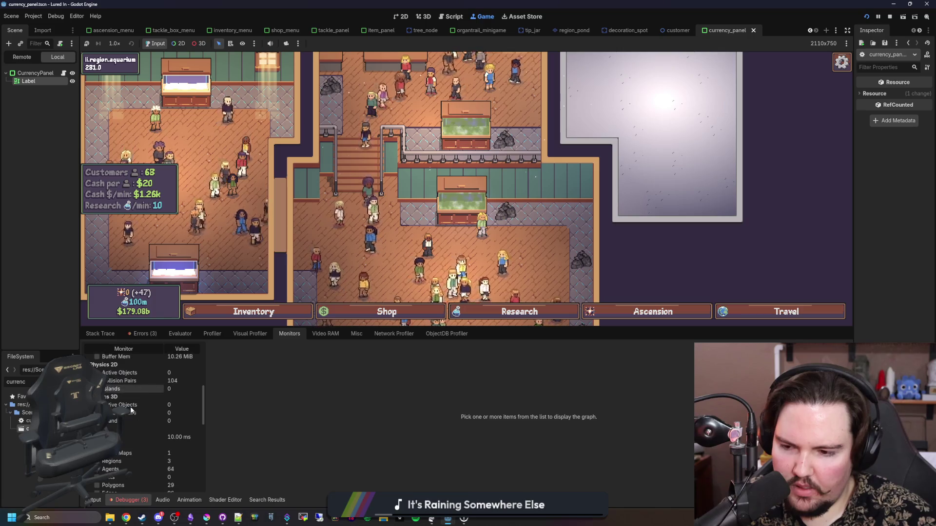
pyautogui.scroll(-6, 131, 411)
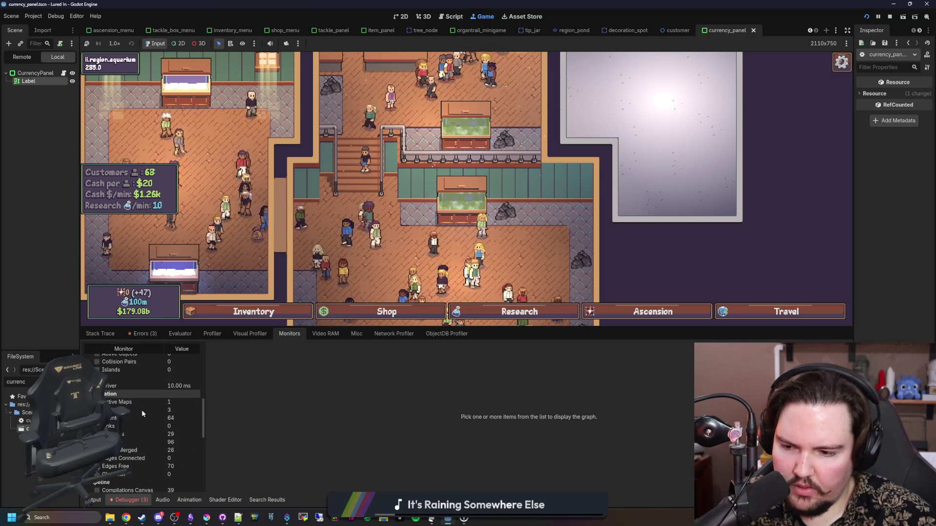
pyautogui.scroll(15, 131, 440)
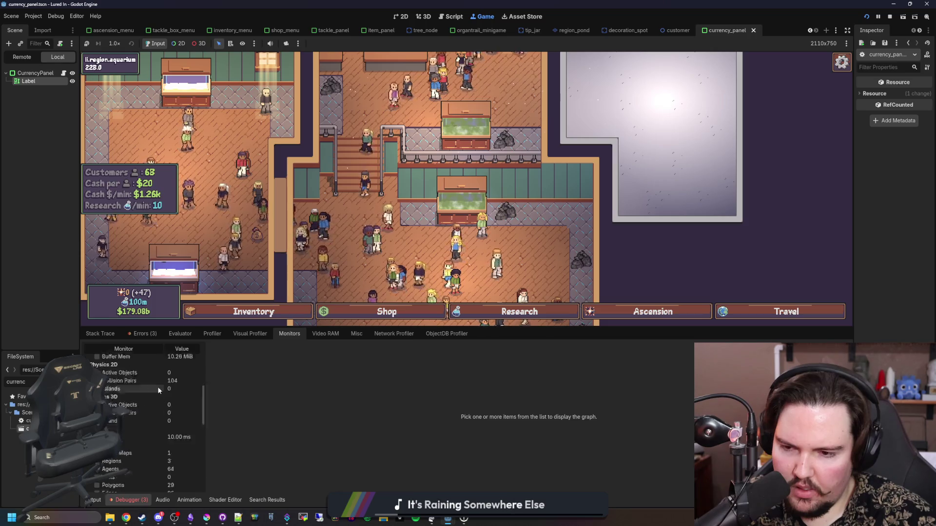
# Step: Check the Errors list, then the Evaluator, then the Profiler tab
pyautogui.click(141, 334)
pyautogui.click(104, 334)
pyautogui.click(139, 335)
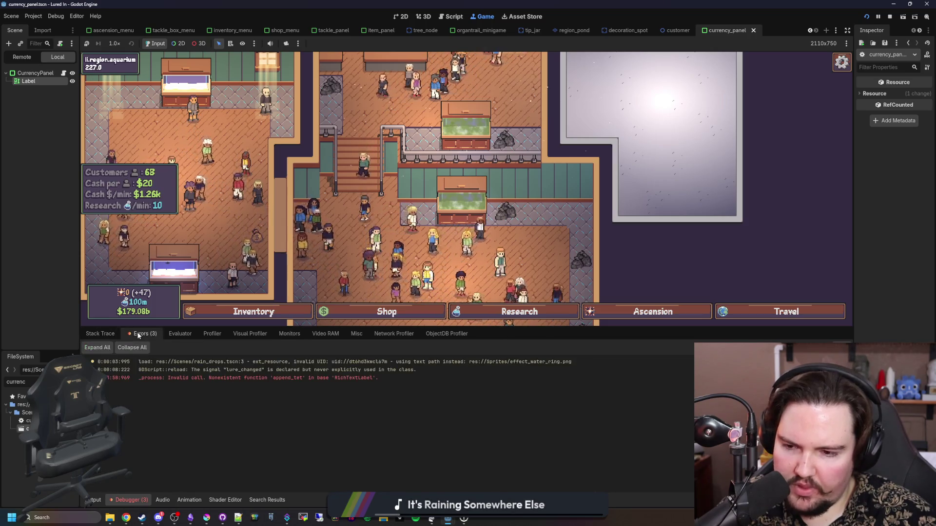
pyautogui.click(180, 334)
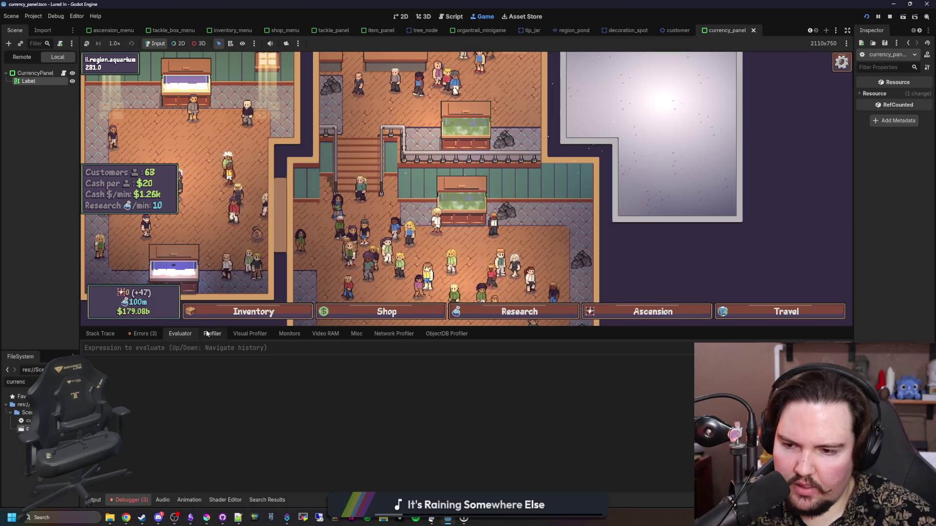
pyautogui.click(206, 334)
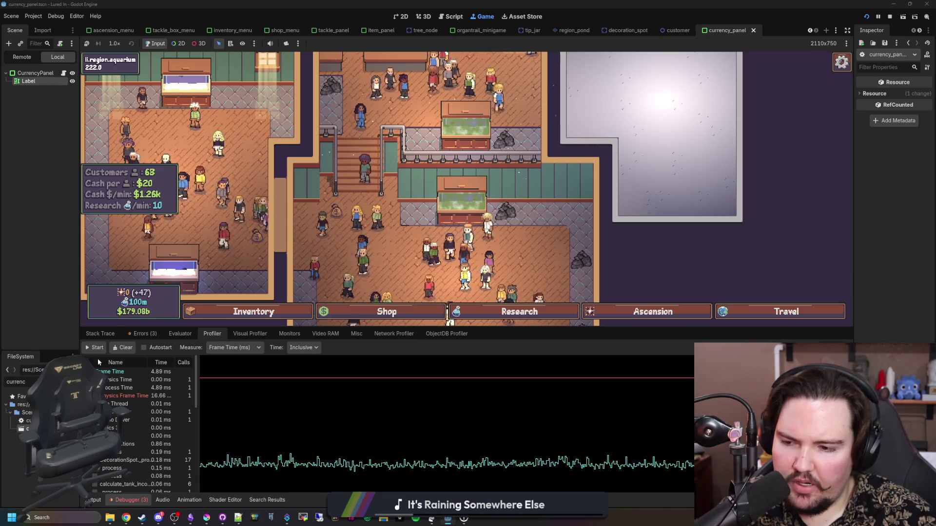
# Step: Filter the FileSystem for 'aquar', open aquarium.tscn and view it in a larger 2D viewport
pyautogui.press('BackSpace')
pyautogui.press('BackSpace')
pyautogui.press('BackSpace')
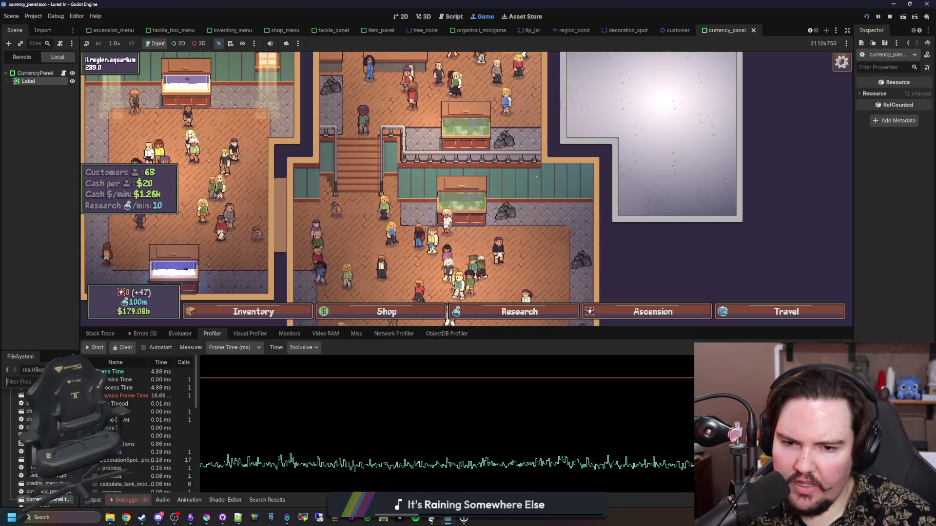
pyautogui.scroll(-3, 445, 293)
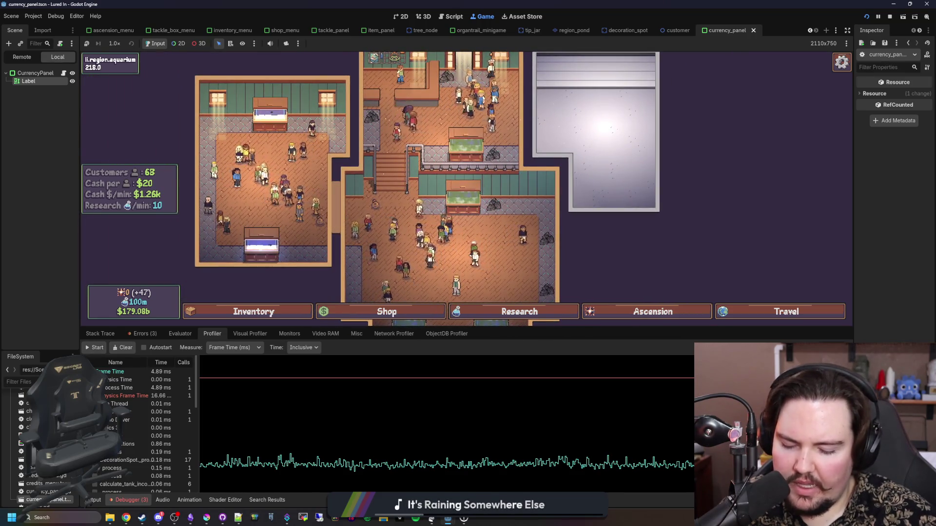
pyautogui.write('aquar')
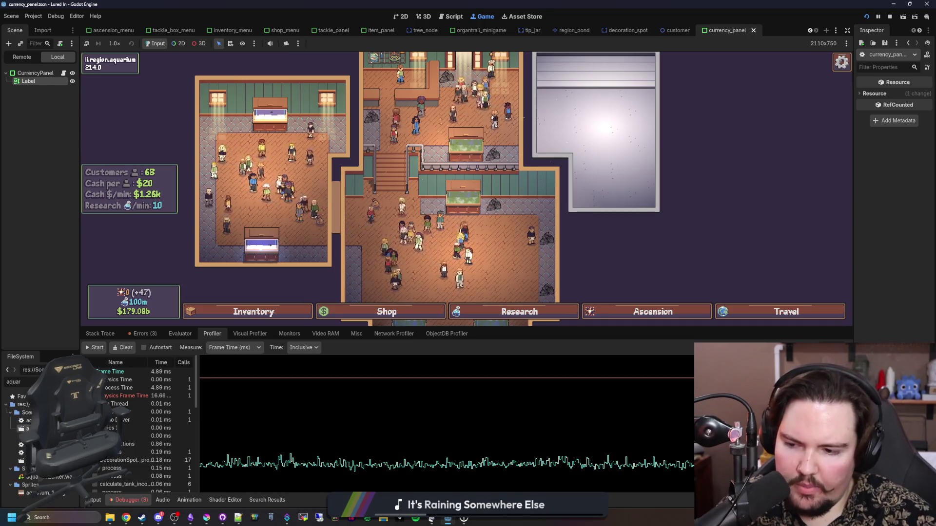
pyautogui.doubleClick(29, 429)
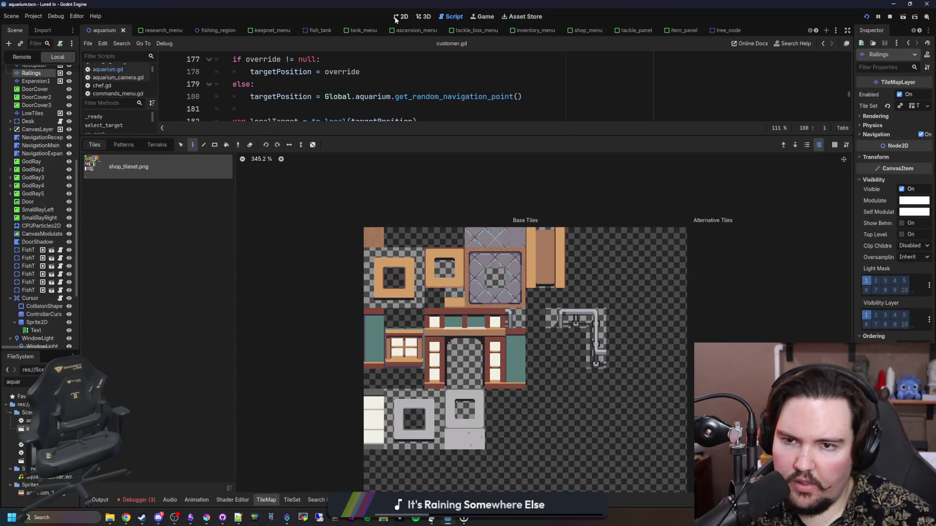
pyautogui.click(398, 17)
pyautogui.scroll(5, 50, 245)
pyautogui.scroll(-10, 51, 245)
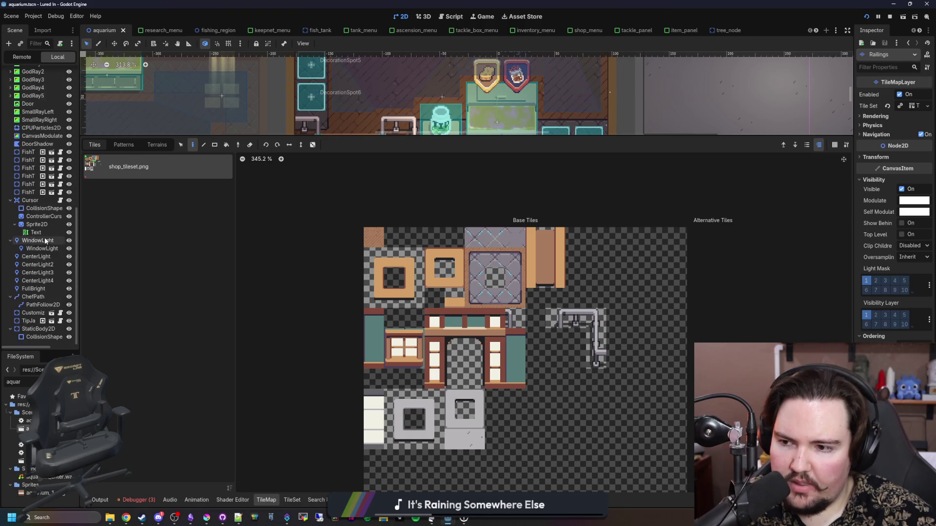
pyautogui.moveTo(394, 135); pyautogui.dragTo(405, 359)
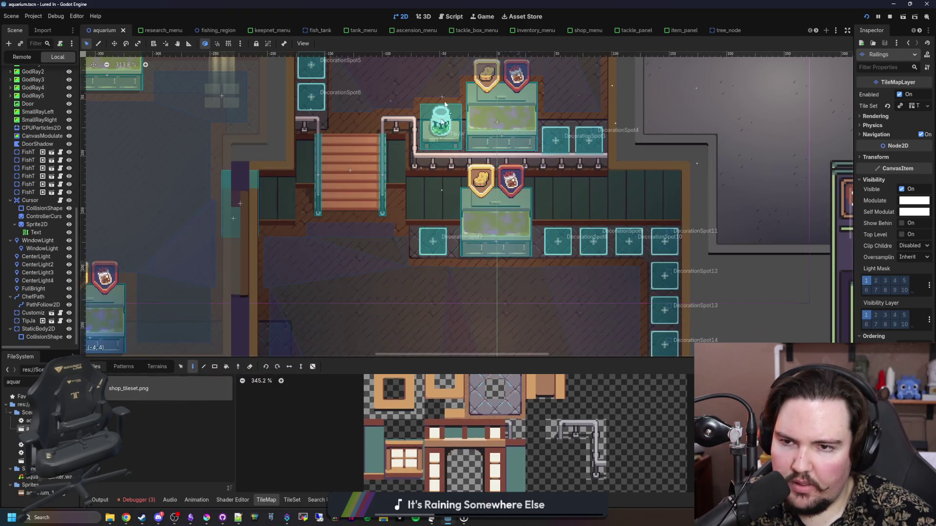
# Step: Back in the game view, toggle CPUParticles2D's visibility and reopen the Profiler panel
pyautogui.click(482, 17)
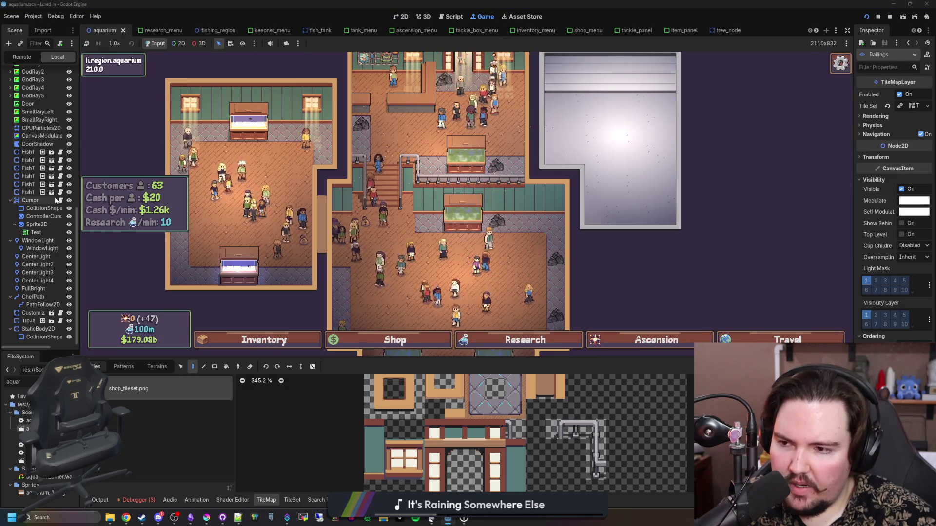
pyautogui.scroll(5, 38, 272)
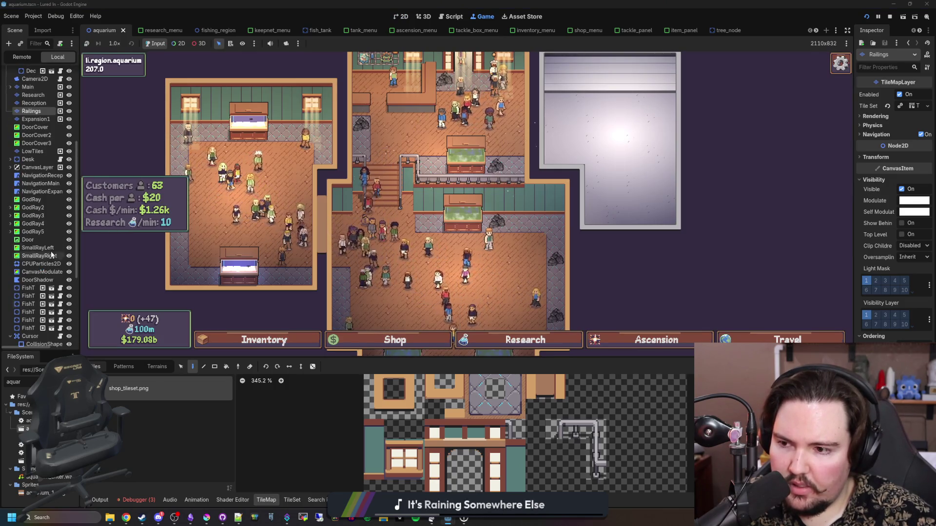
pyautogui.click(69, 264)
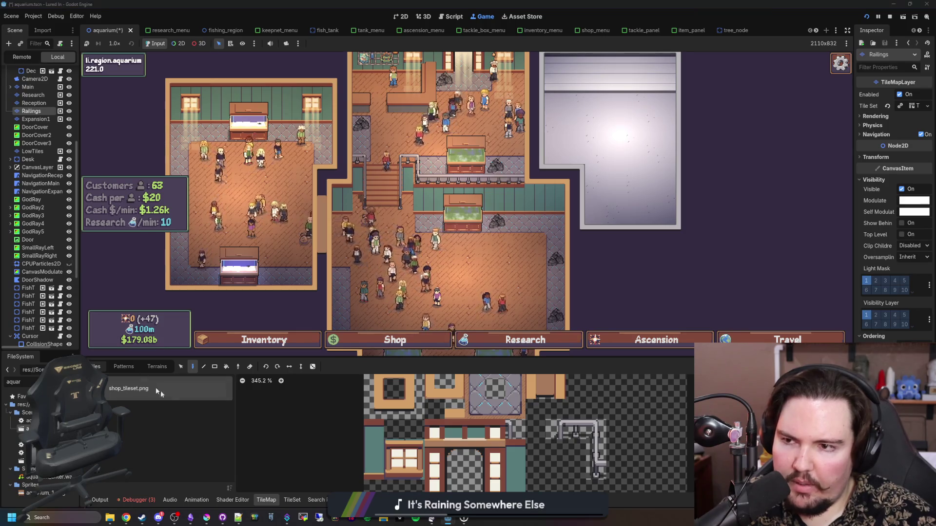
pyautogui.click(140, 501)
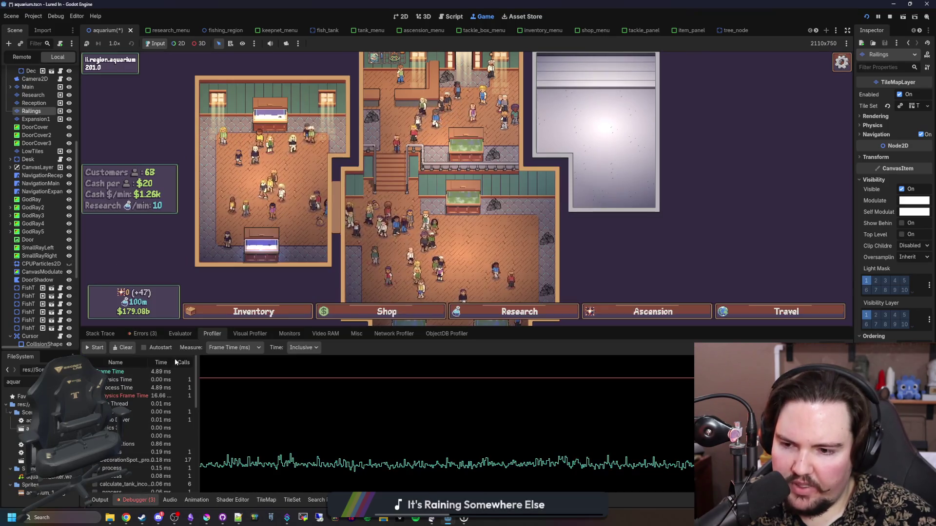
# Step: Start and stop the profiler twice to capture timings, then save the aquarium scene
pyautogui.click(94, 347)
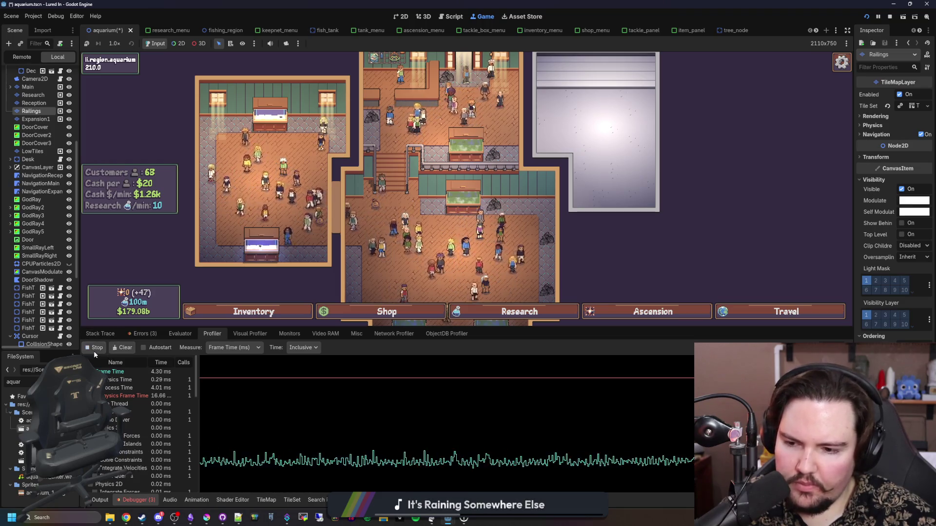
pyautogui.click(96, 348)
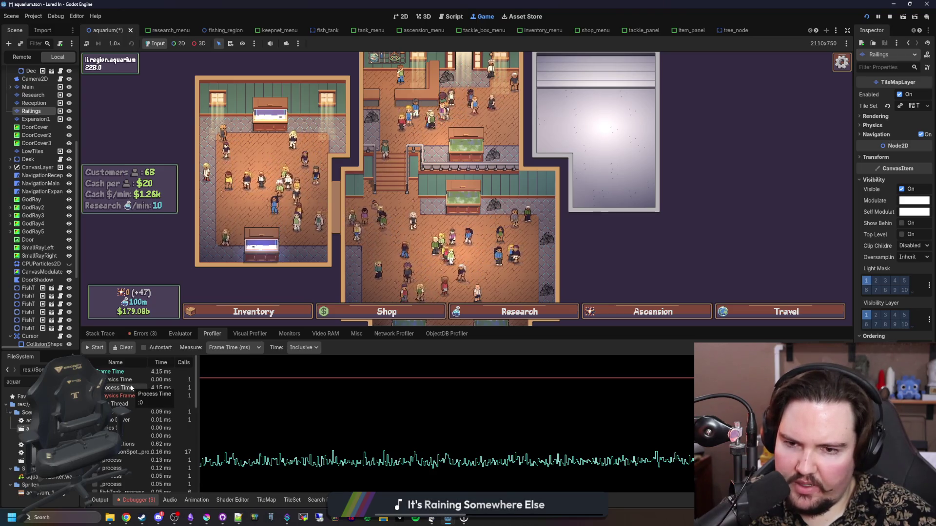
pyautogui.click(95, 348)
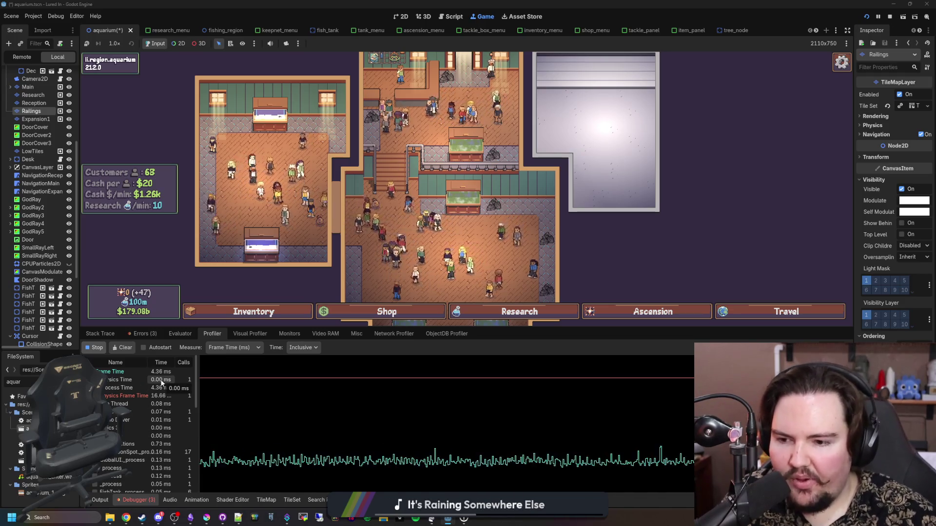
pyautogui.click(90, 347)
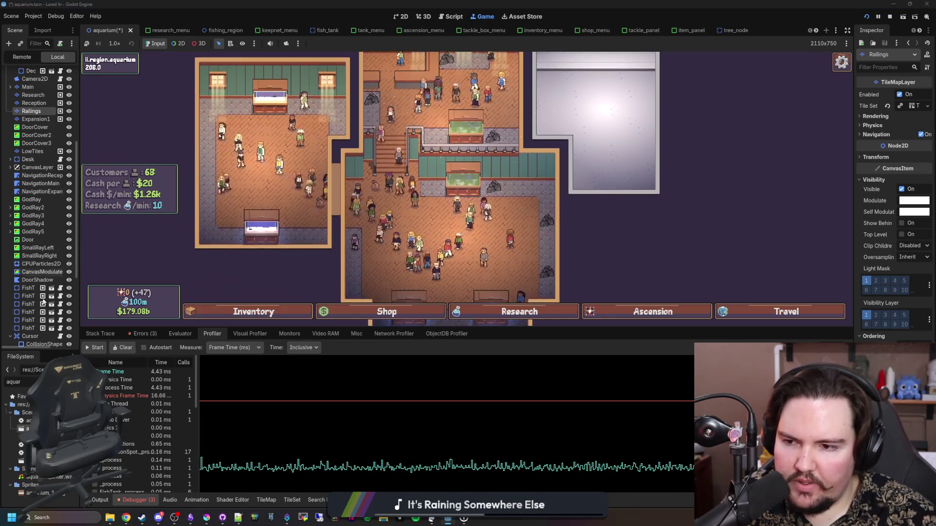
pyautogui.hotkey('ctrl', 's')
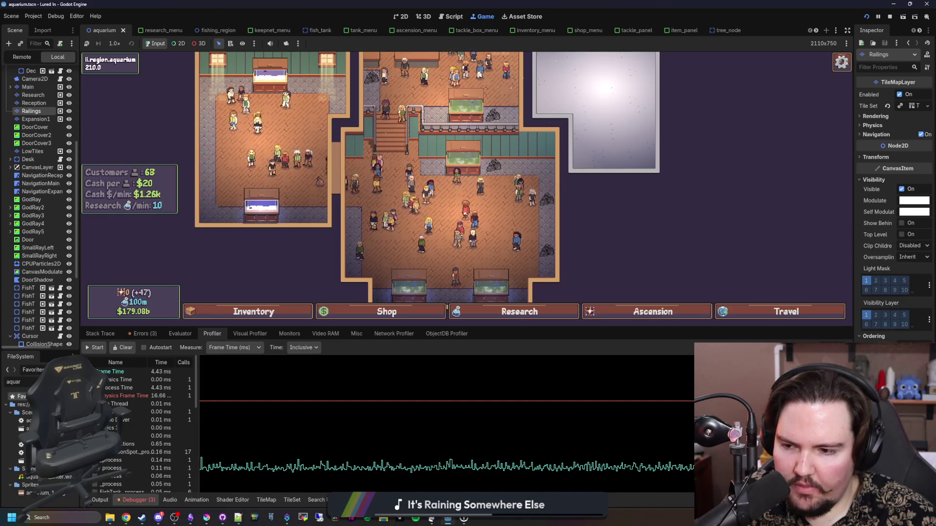
# Step: Zoom and pan around the aquarium, then open the Uber secret command menu with the grave key
pyautogui.scroll(-2, 302, 235)
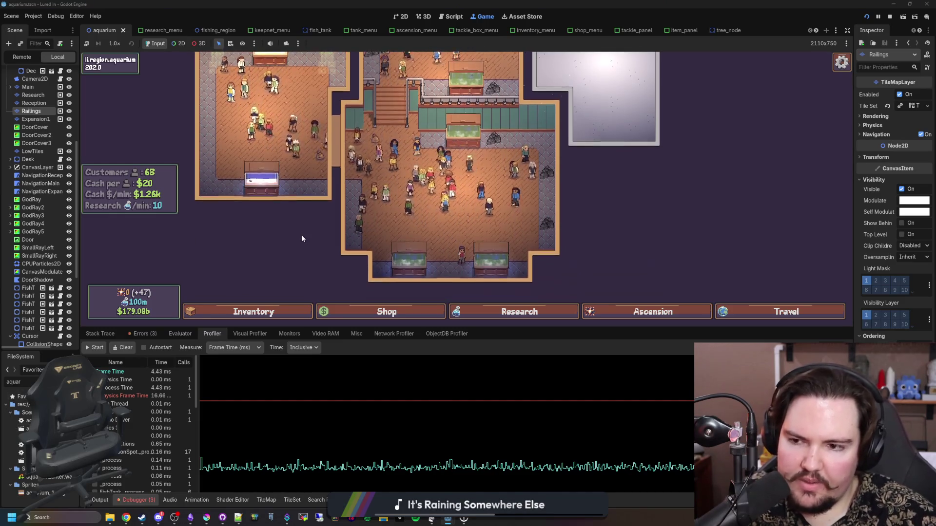
pyautogui.scroll(5, 302, 239)
pyautogui.scroll(5, 552, 251)
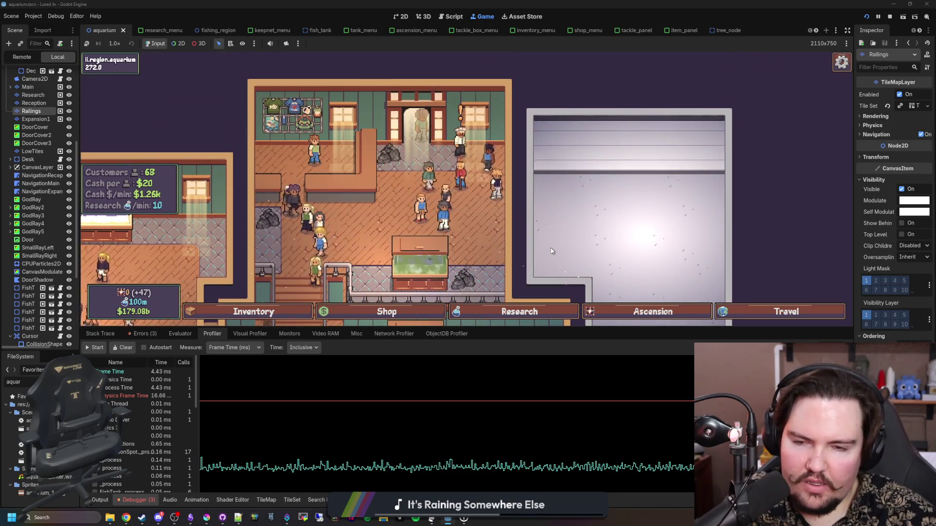
pyautogui.scroll(-3, 417, 227)
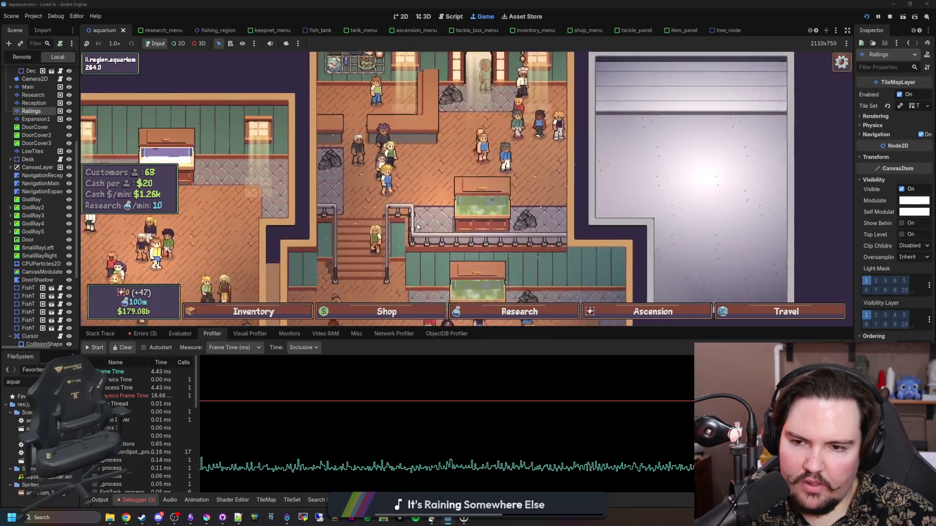
pyautogui.scroll(-3, 417, 227)
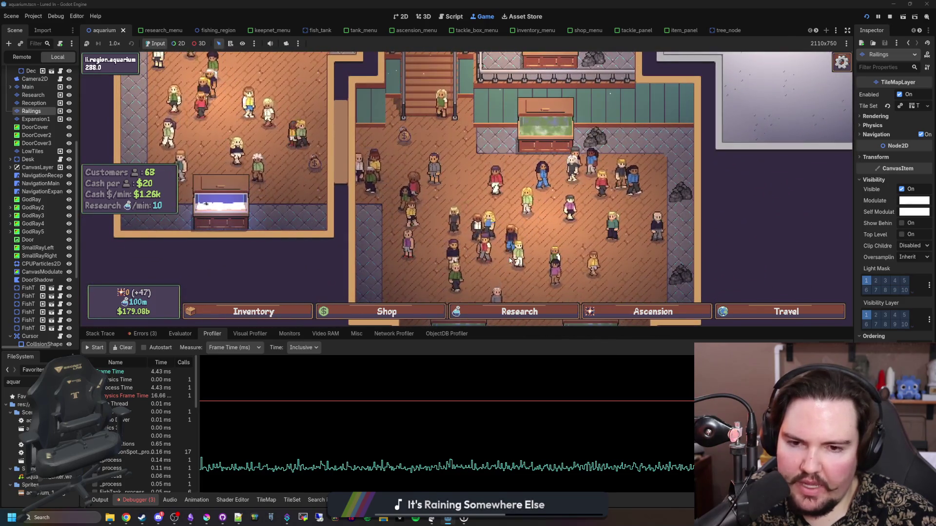
pyautogui.hscroll(2, 405, 214)
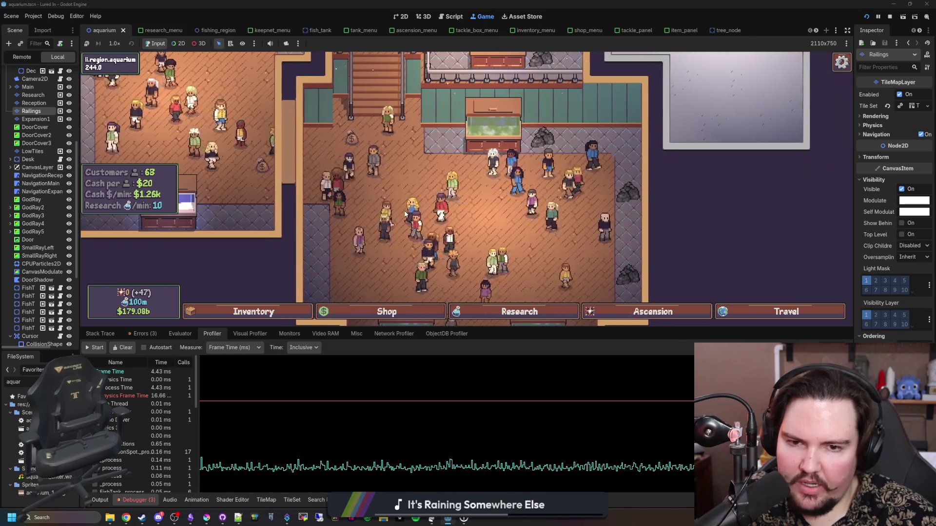
pyautogui.scroll(-2, 406, 214)
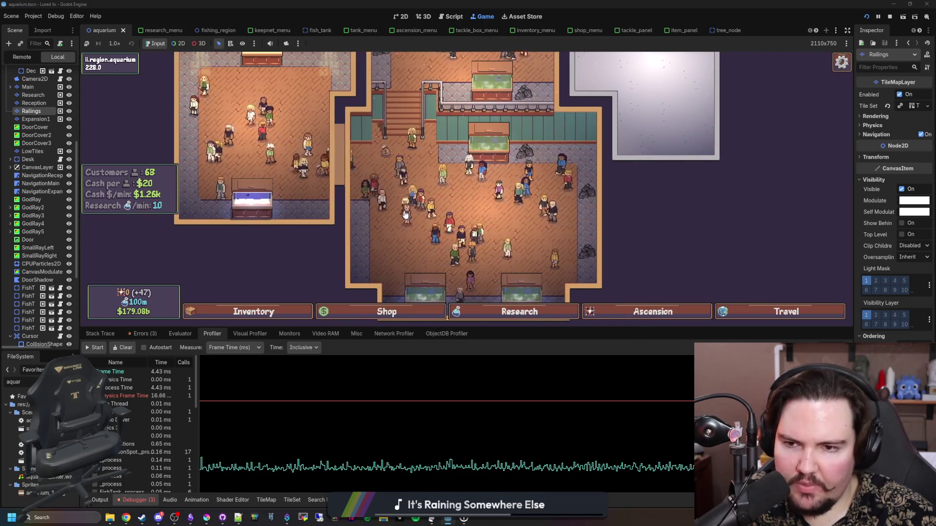
pyautogui.scroll(2, 405, 214)
pyautogui.press('`')
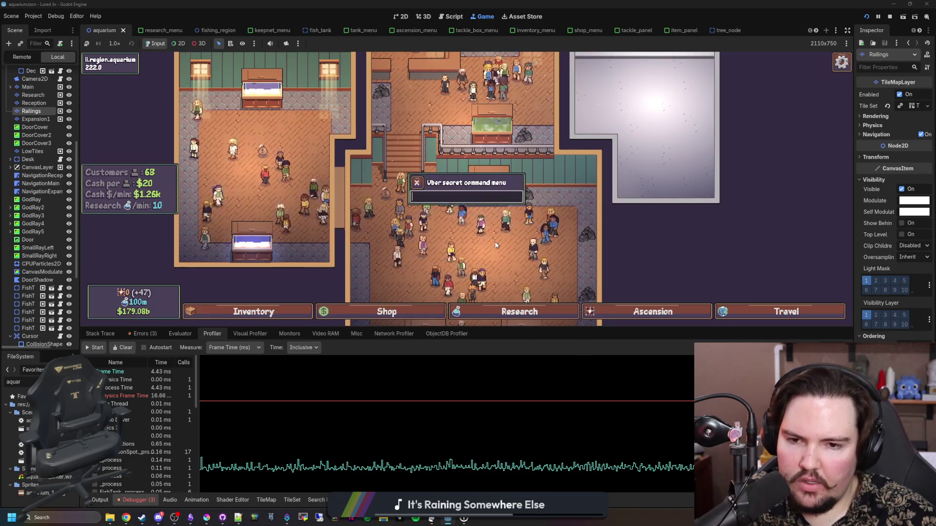
# Step: Submit 'setupgrade li.upgrade.customers 1', return to the main menu and start playing again
pyautogui.write('setupgrade li.upgrade.customers 1')
pyautogui.press('Return')
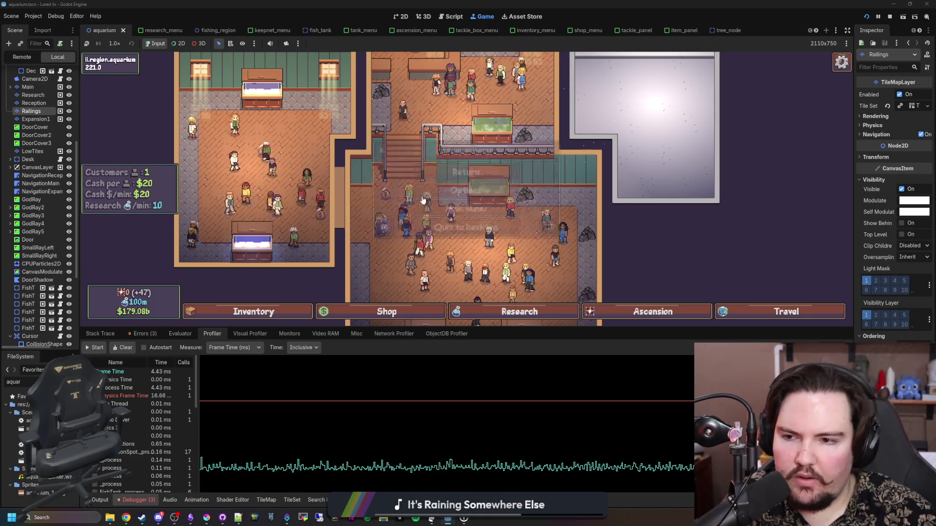
pyautogui.press('Escape')
pyautogui.click(453, 207)
pyautogui.click(146, 181)
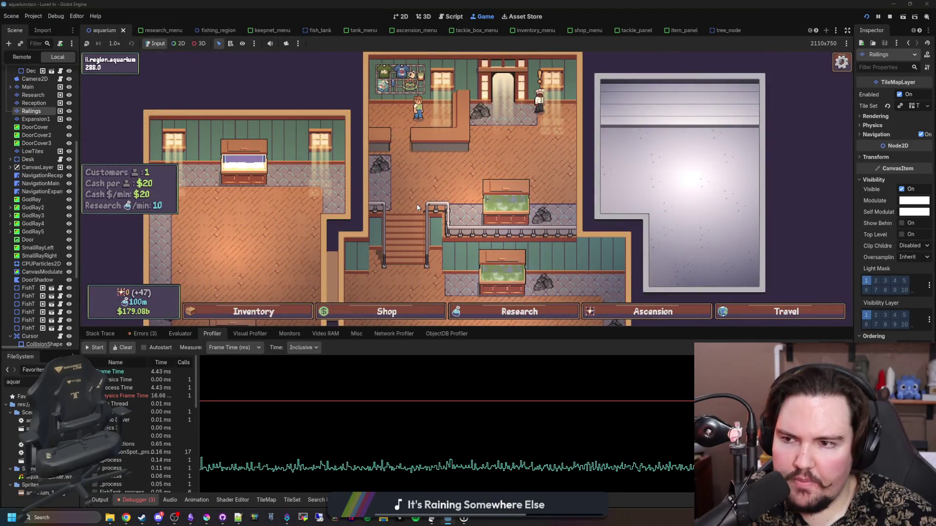
# Step: Start profiler recording and enlarge the game view over the debugger while following the character
pyautogui.click(96, 348)
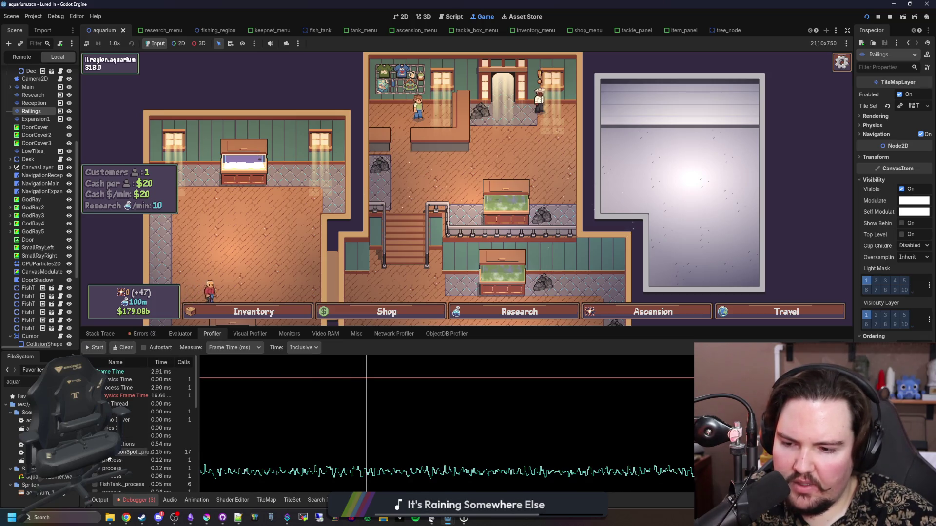
pyautogui.scroll(-2, 122, 463)
pyautogui.scroll(3, 136, 468)
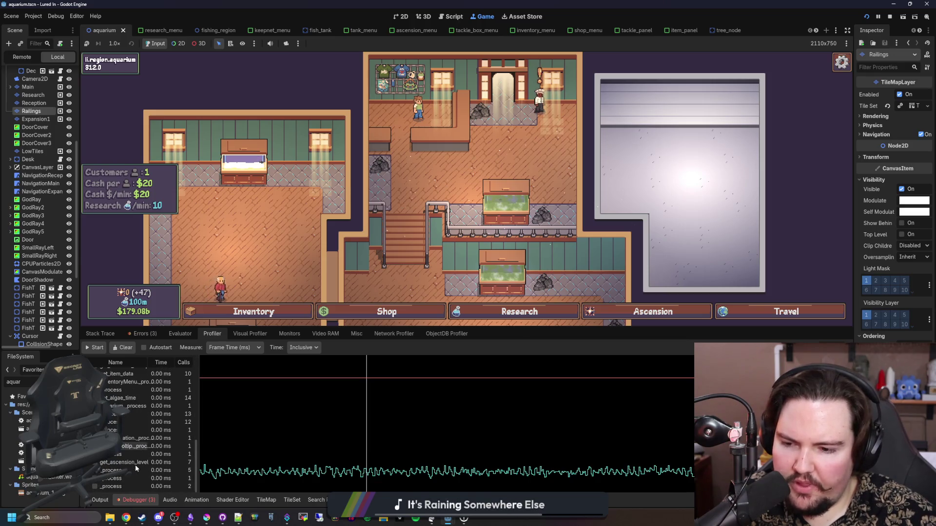
pyautogui.scroll(-2, 247, 236)
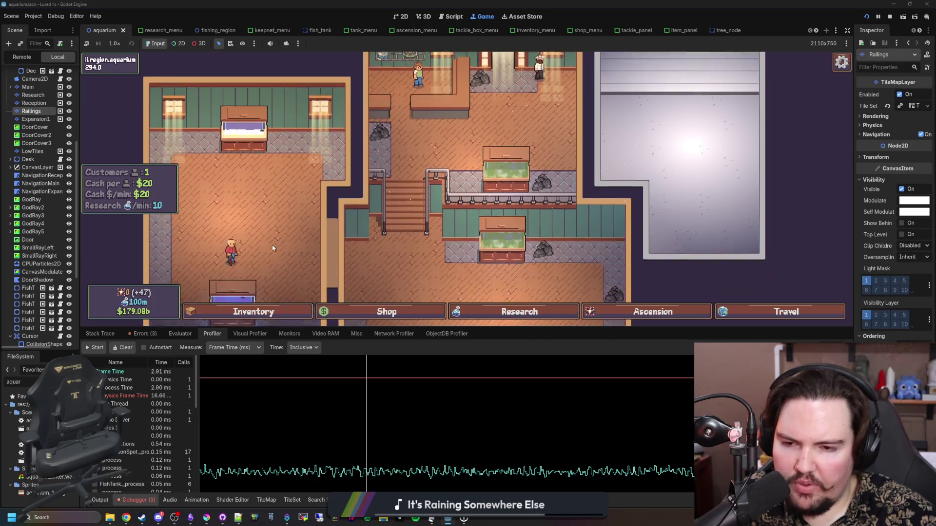
pyautogui.scroll(5, 251, 233)
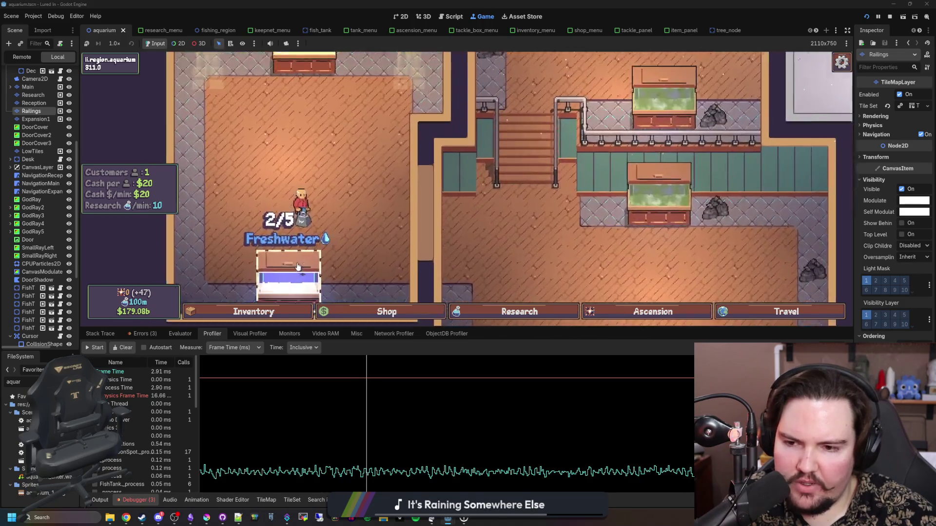
pyautogui.moveTo(307, 257); pyautogui.dragTo(361, 236)
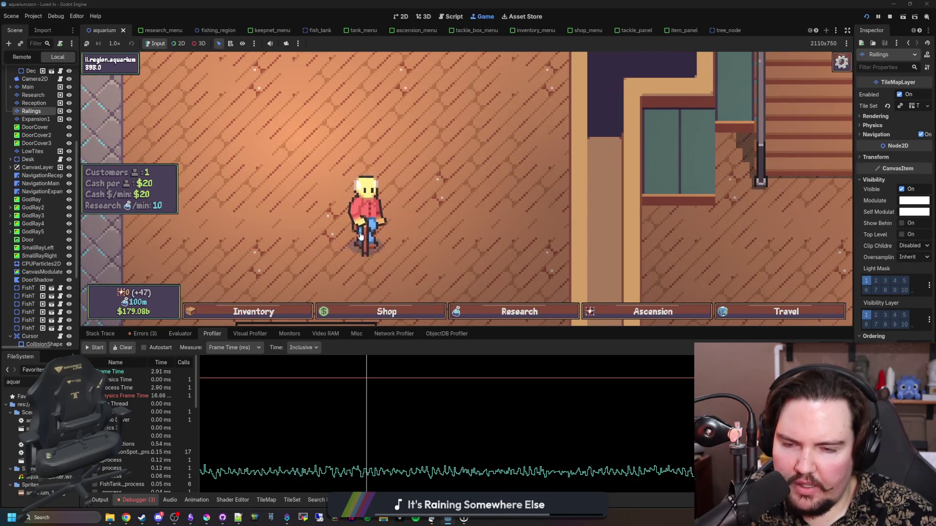
pyautogui.scroll(-5, 360, 237)
pyautogui.scroll(3, 323, 214)
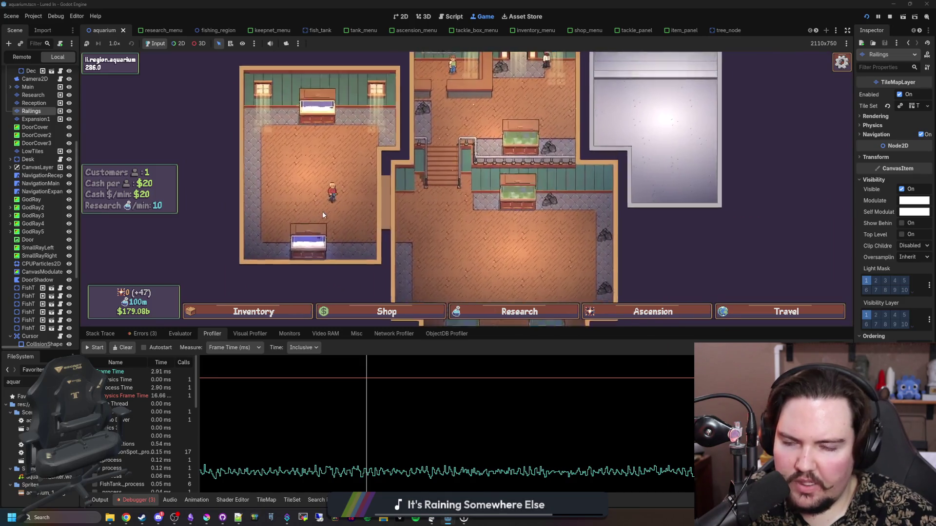
pyautogui.scroll(3, 323, 212)
pyautogui.scroll(3, 370, 206)
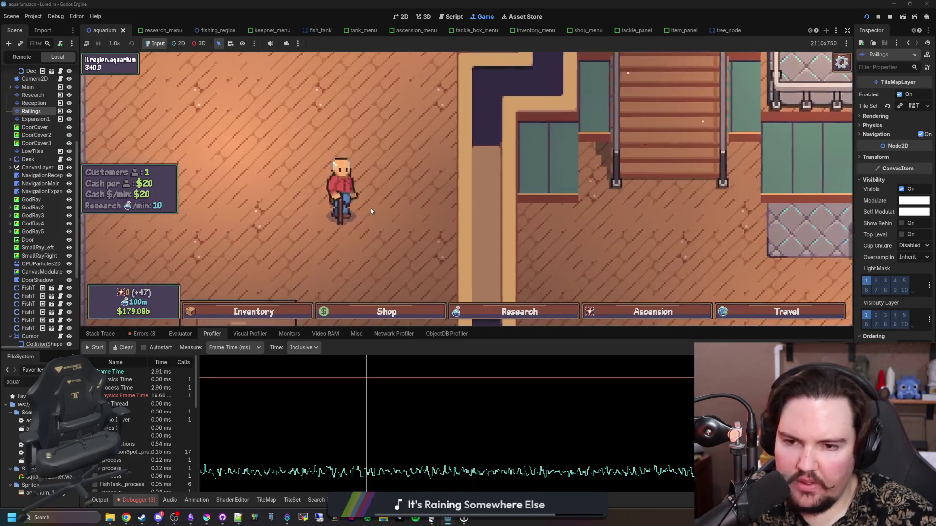
pyautogui.scroll(-3, 370, 203)
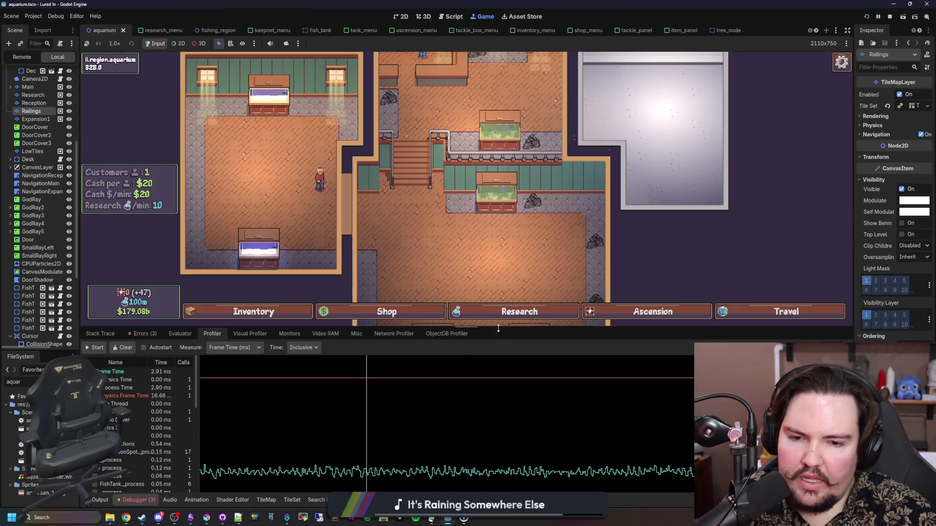
pyautogui.moveTo(498, 329); pyautogui.dragTo(515, 404)
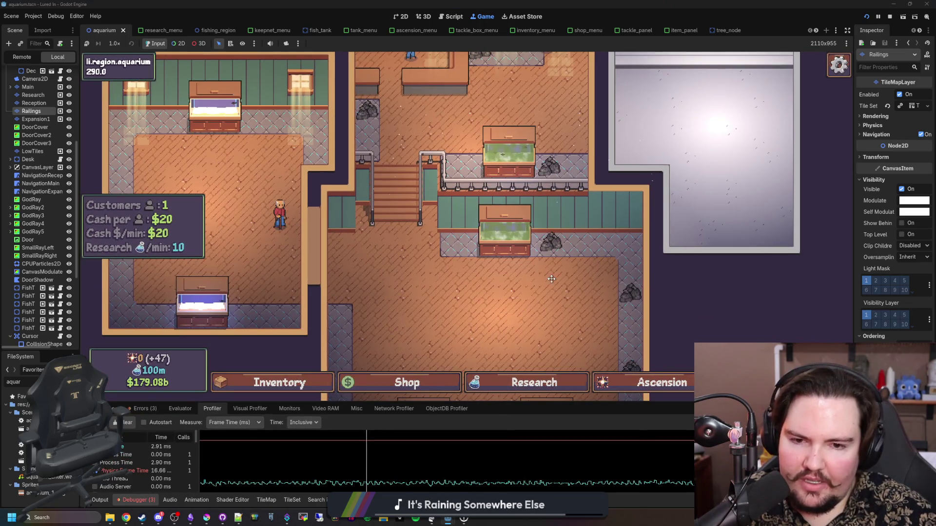
pyautogui.scroll(-5, 552, 279)
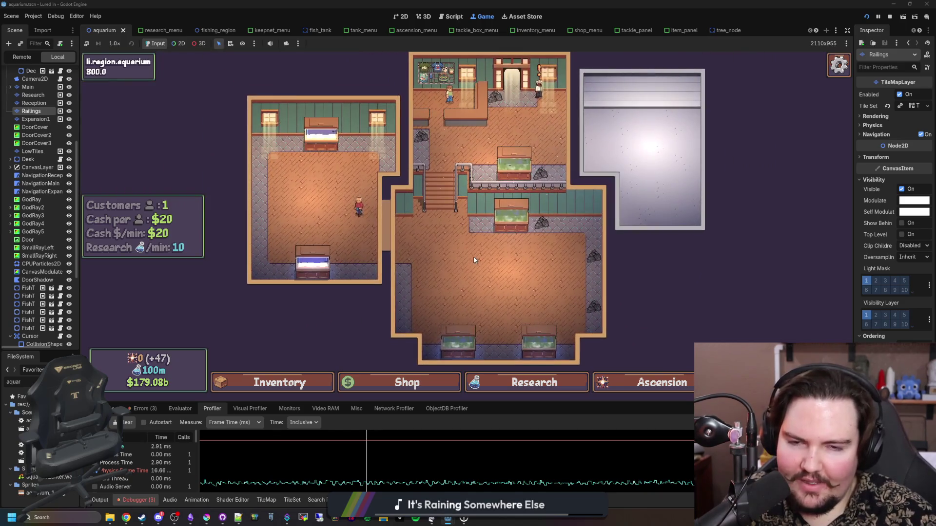
# Step: Open and close the secret command menu and the Fish Tank 2 details dialog
pyautogui.press('`')
pyautogui.press('Escape')
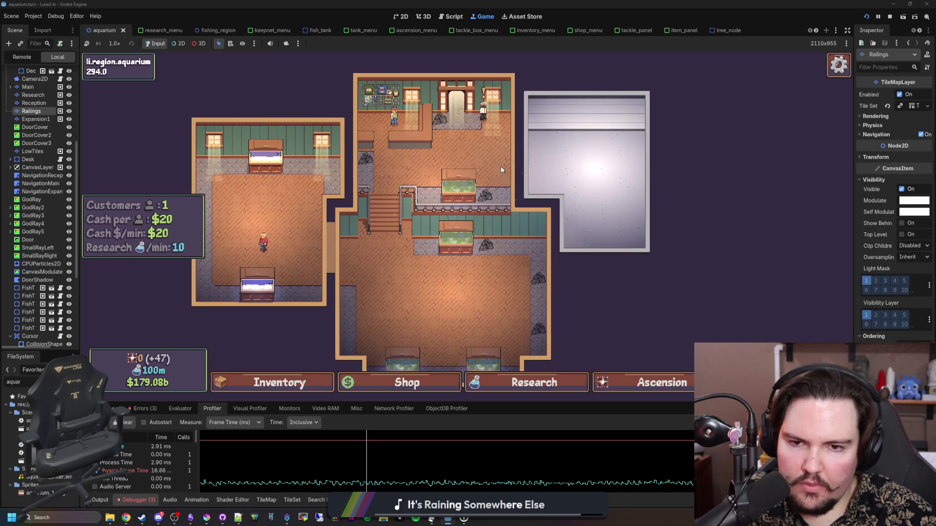
pyautogui.scroll(-3, 501, 165)
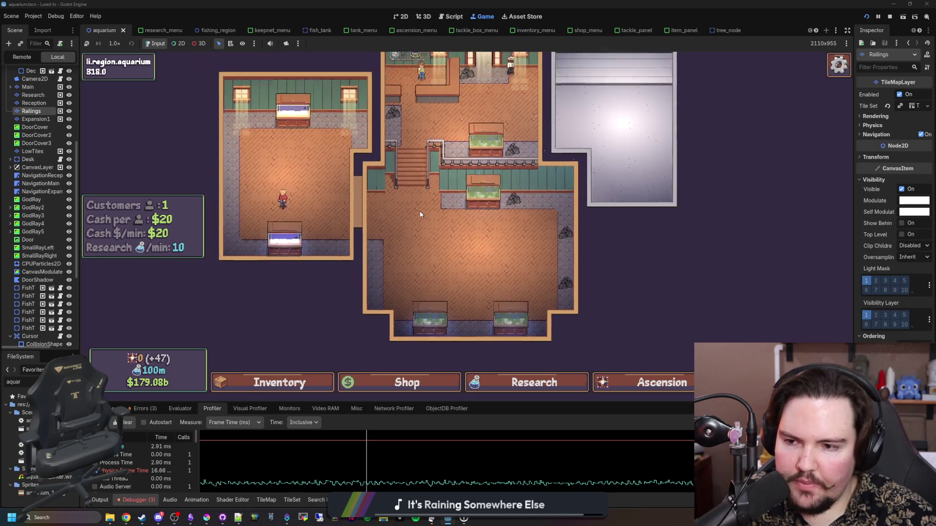
pyautogui.click(468, 207)
pyautogui.click(310, 117)
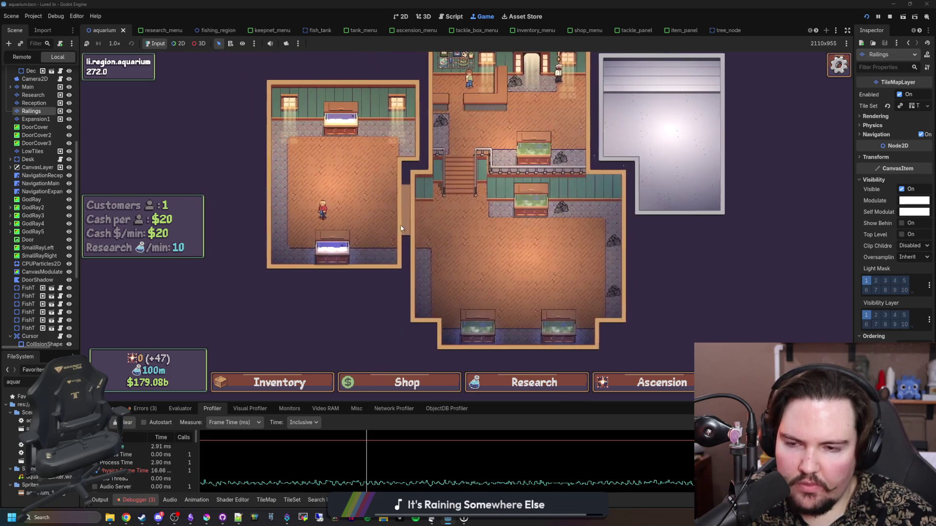
pyautogui.scroll(-5, 401, 228)
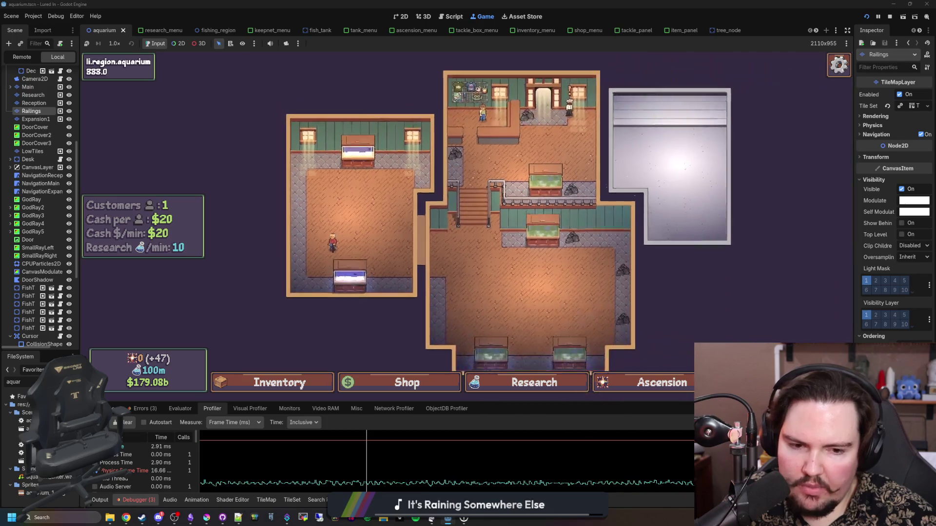
pyautogui.scroll(-2, 505, 256)
pyautogui.scroll(2, 505, 256)
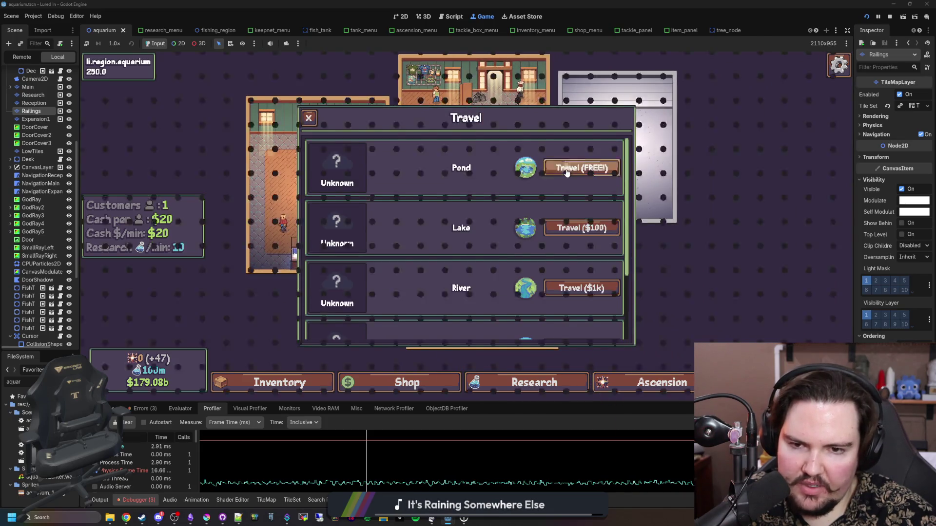
# Step: Travel to the Pond for free, then to the Jungle region, and make the profiler panel taller
pyautogui.click(562, 168)
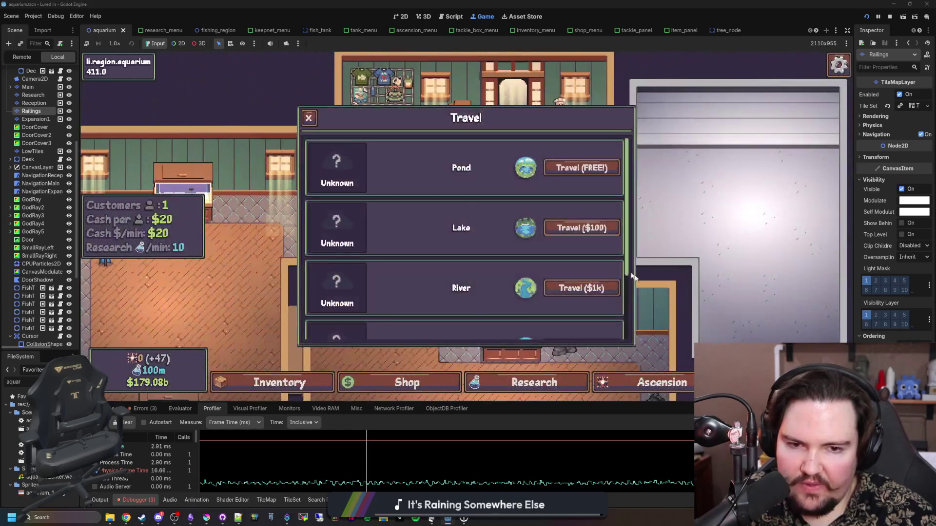
pyautogui.scroll(-3, 575, 317)
pyautogui.click(575, 316)
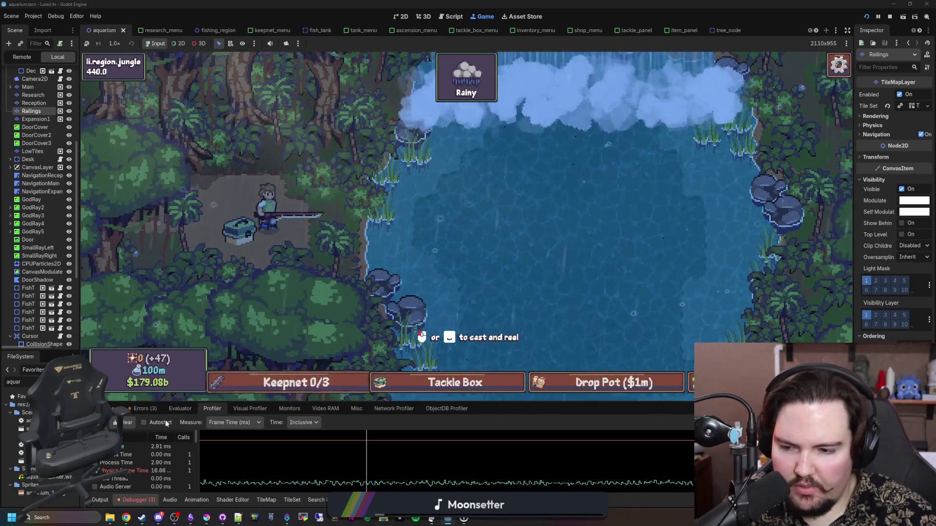
pyautogui.moveTo(329, 401); pyautogui.dragTo(327, 304)
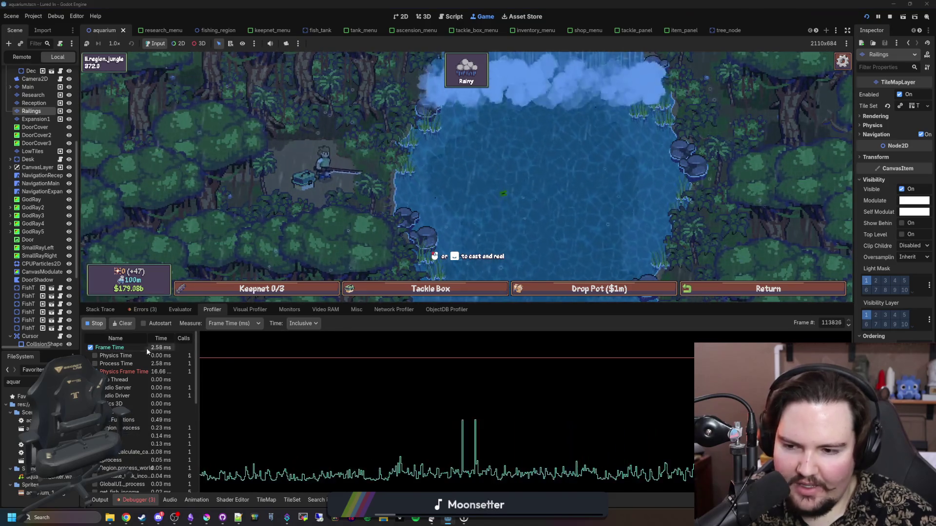
# Step: Stop the Profiler, start the Visual Profiler and collapse the Render Viewports breakdown
pyautogui.click(94, 323)
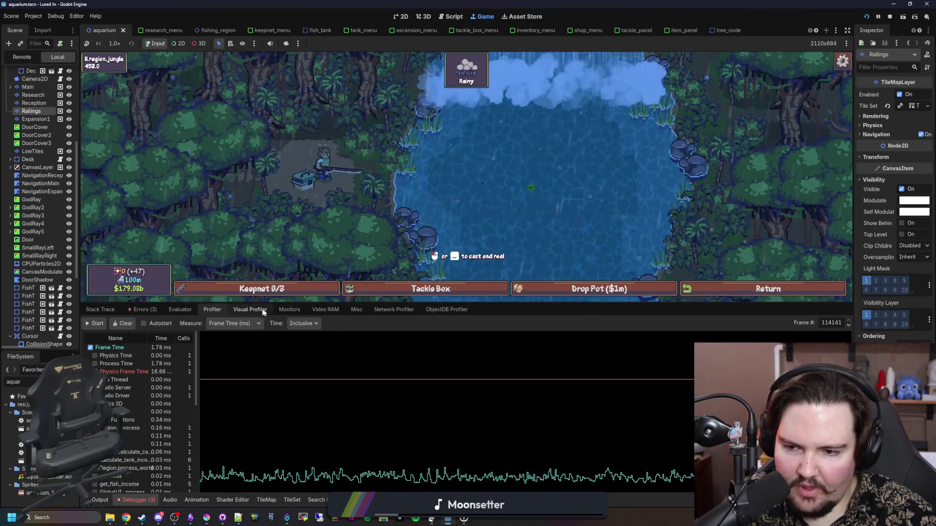
pyautogui.click(250, 310)
pyautogui.click(94, 323)
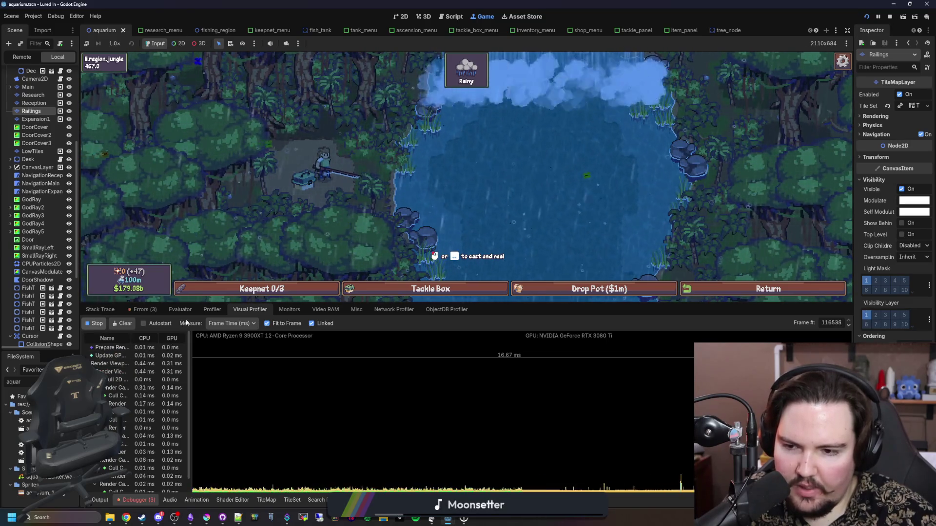
pyautogui.click(92, 363)
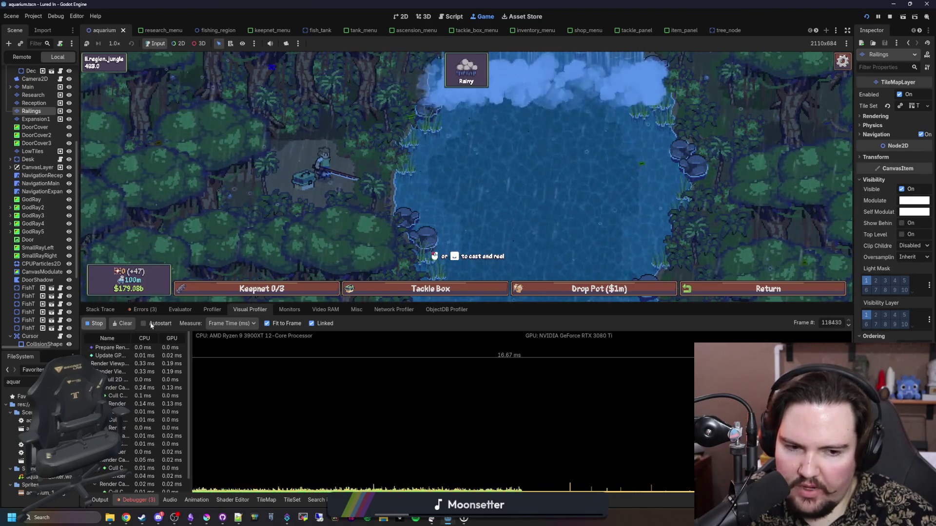
# Step: Stop the game, save, shrink the debugger and switch to the 2D scene view
pyautogui.click(889, 18)
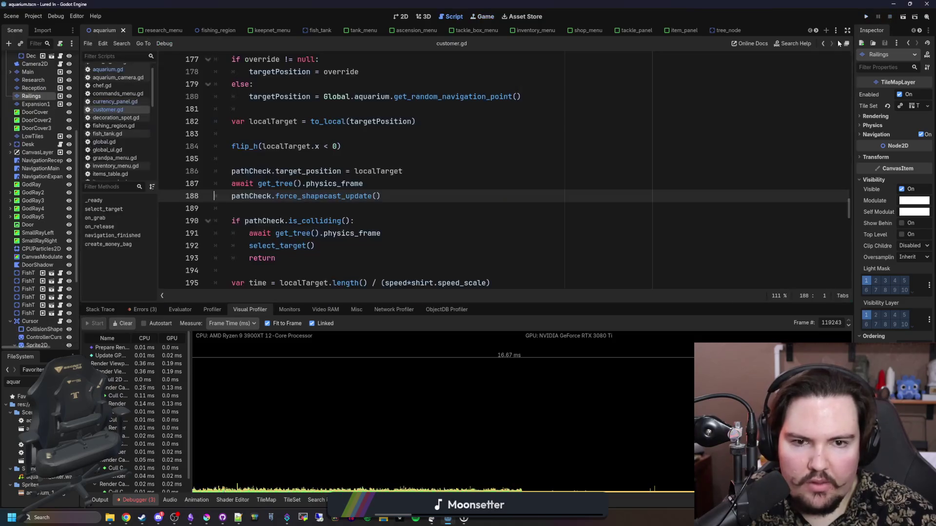
pyautogui.hotkey('ctrl', 's')
pyautogui.click(274, 159)
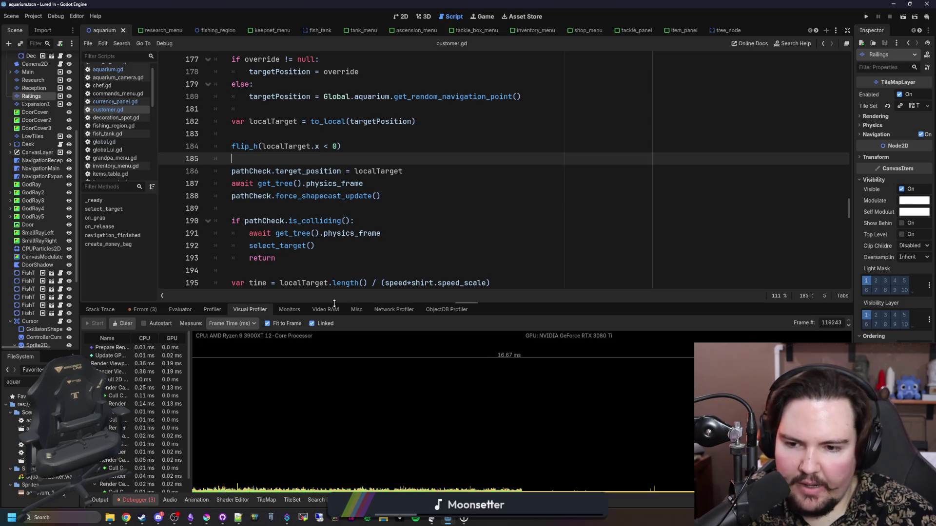
pyautogui.moveTo(334, 303); pyautogui.dragTo(333, 407)
pyautogui.click(402, 18)
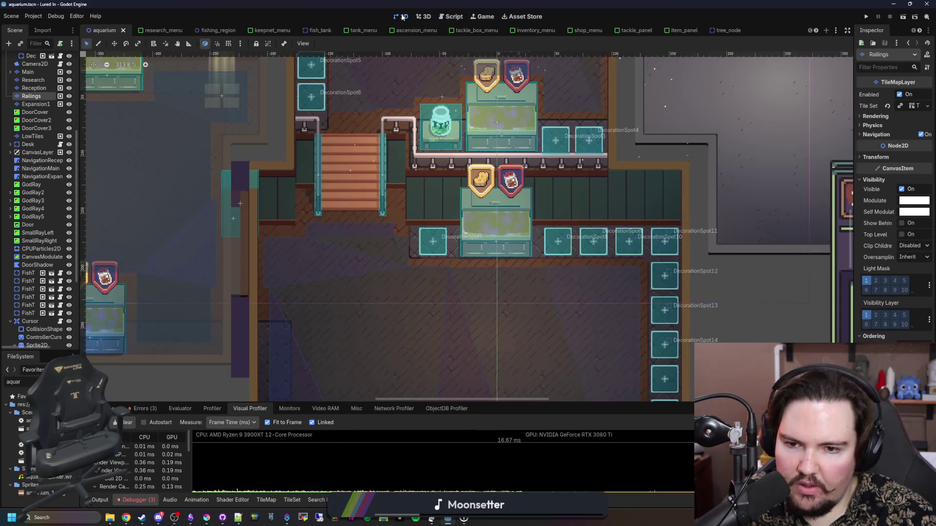
# Step: Save the aquarium scene, widen the scene tree dock and select the Aquarium root node
pyautogui.scroll(-3, 382, 276)
pyautogui.hotkey('ctrl', 's')
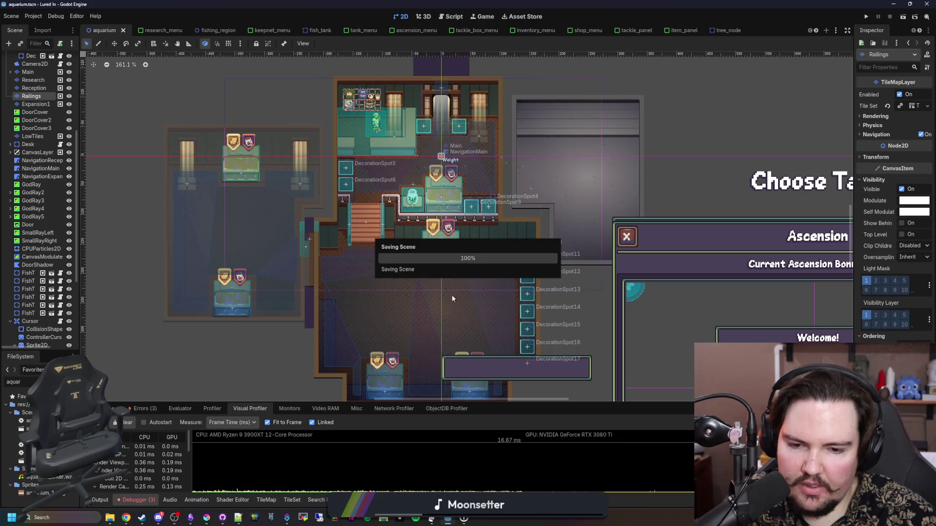
pyautogui.scroll(-2, 411, 175)
pyautogui.hotkey('ctrl', 's')
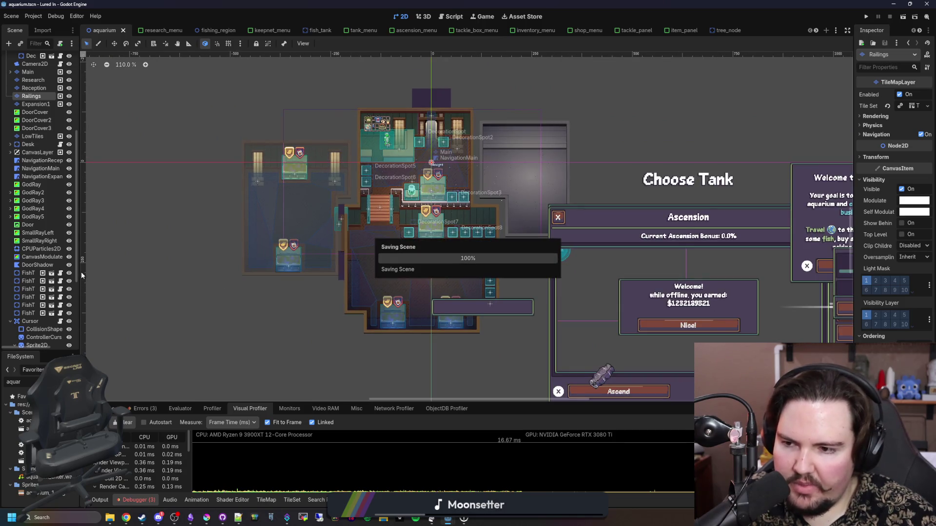
pyautogui.moveTo(82, 275); pyautogui.dragTo(207, 263)
pyautogui.hotkey('ctrl', 's')
pyautogui.scroll(2, 575, 179)
pyautogui.hotkey('ctrl', 's')
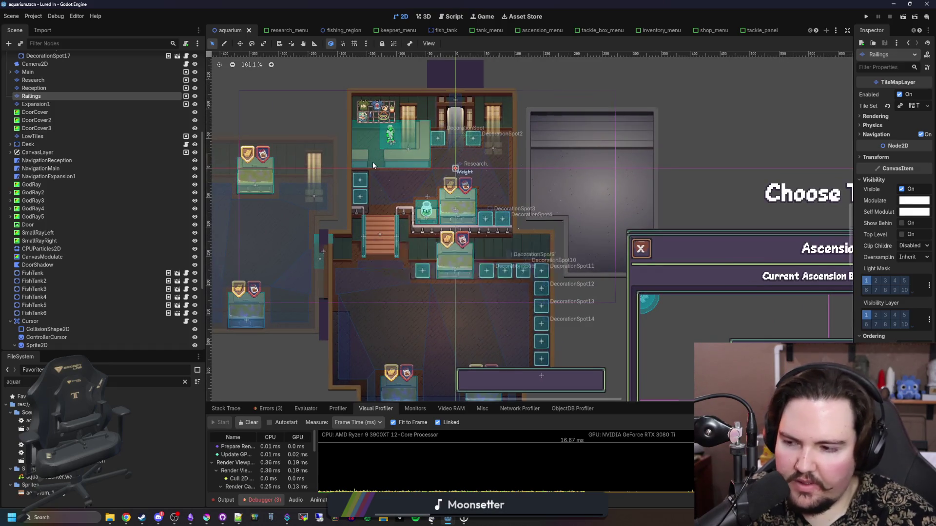
pyautogui.scroll(-3, 373, 162)
pyautogui.scroll(5, 43, 66)
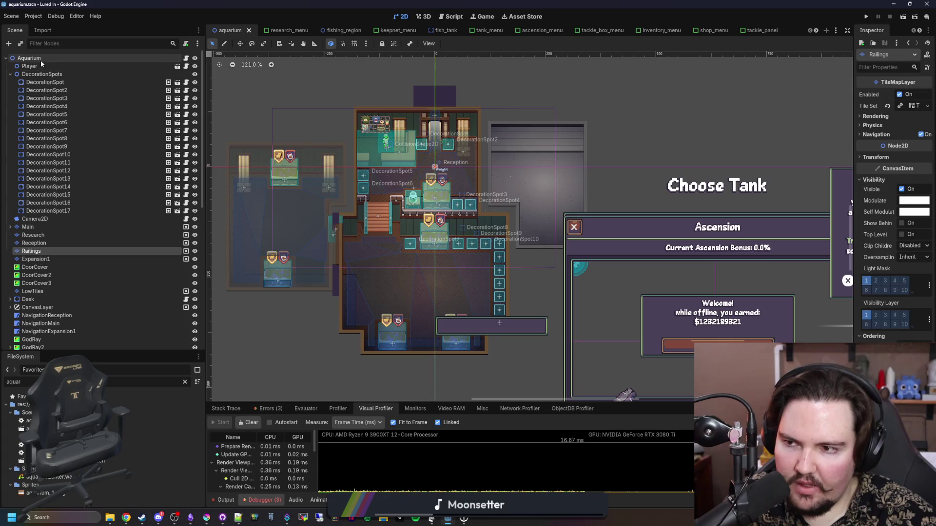
pyautogui.click(40, 61)
pyautogui.scroll(1, 324, 179)
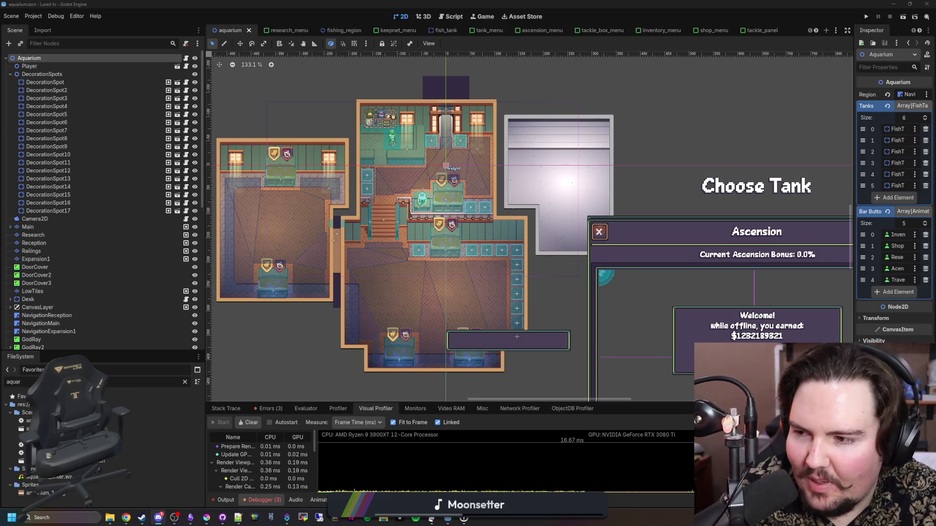
# Step: Clear the file filter and switch to Discord's #lured-in-feedback channel
pyautogui.click(184, 382)
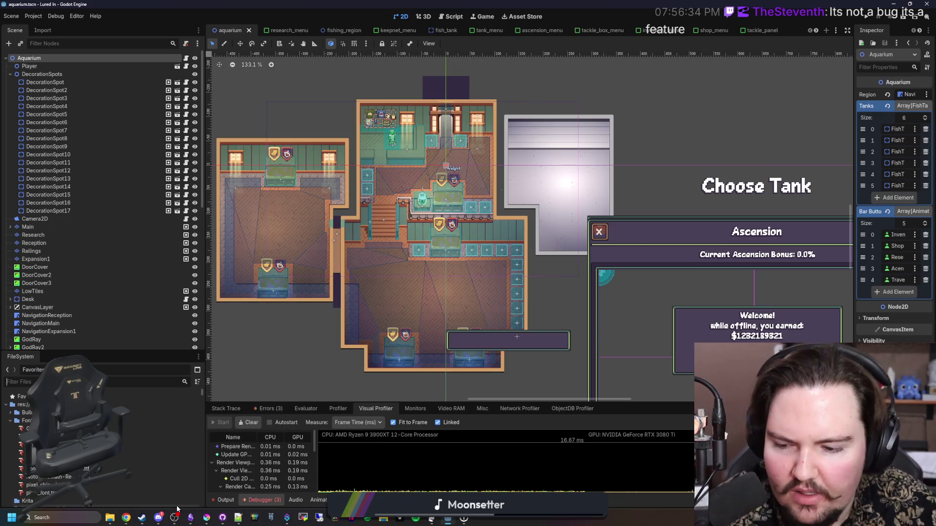
pyautogui.moveTo(161, 515)
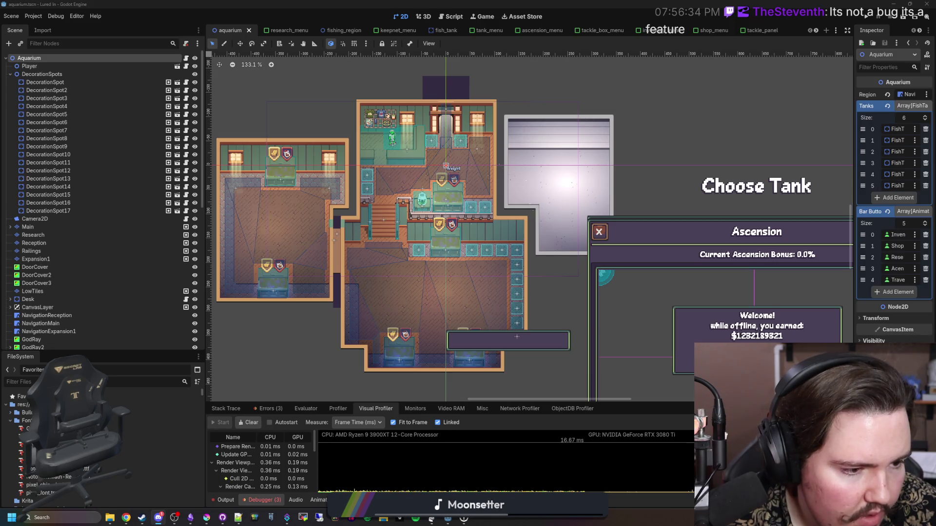
pyautogui.hotkey('alt', 'Tab')
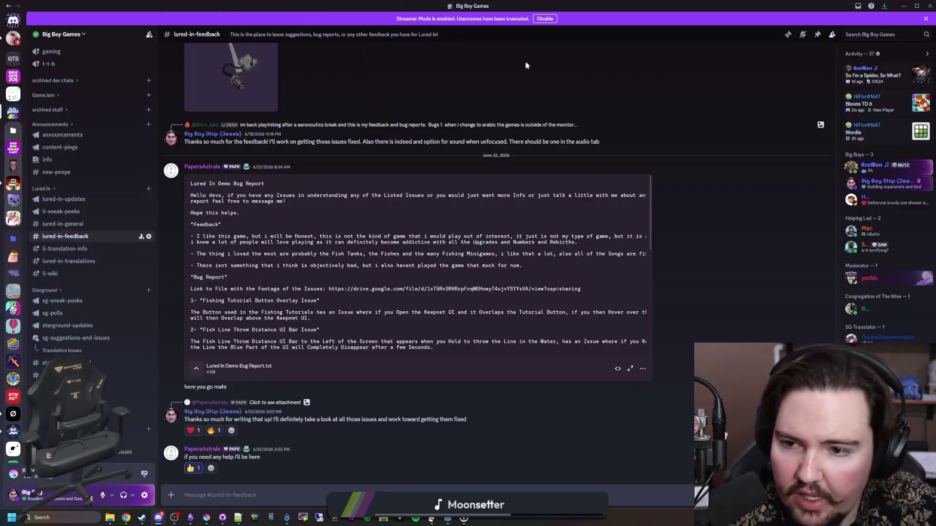
# Step: Read the report's opening issues, highlighting the Keepnet overlap description
pyautogui.scroll(-1, 312, 288)
pyautogui.scroll(1, 297, 287)
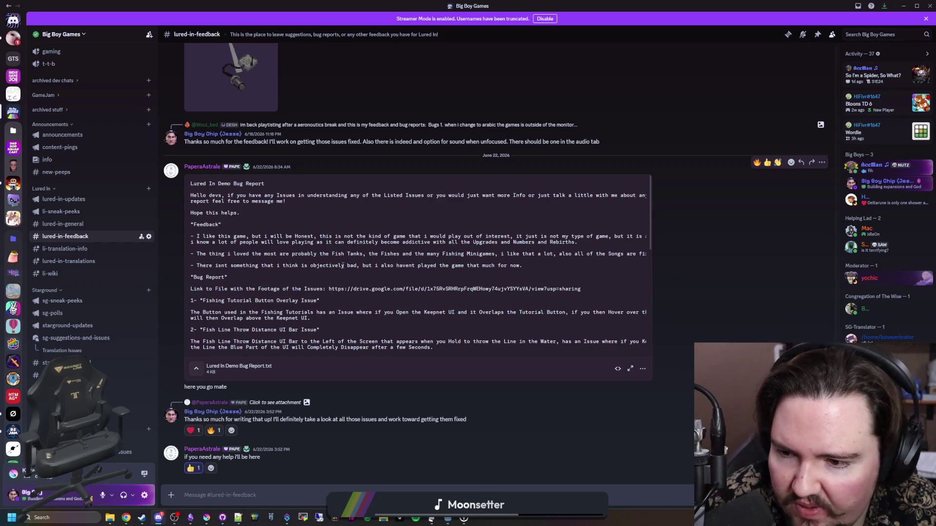
pyautogui.scroll(-1, 324, 254)
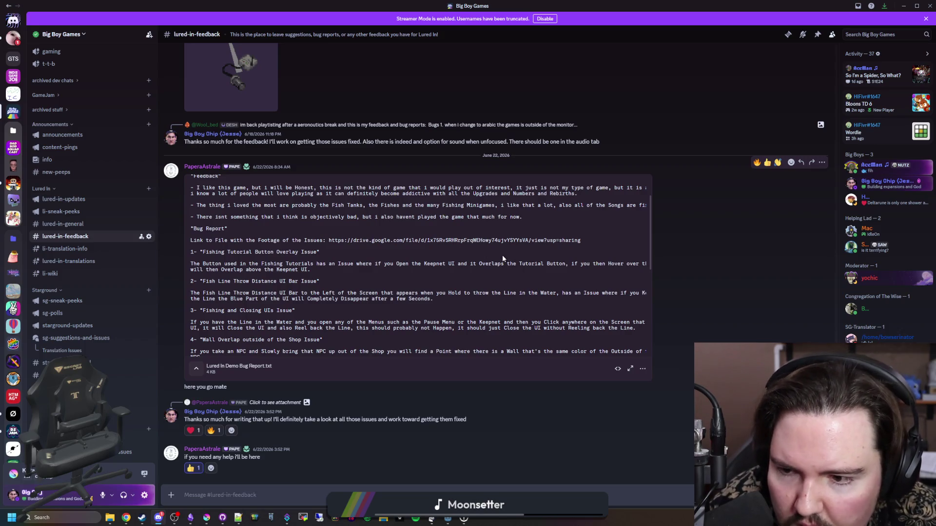
pyautogui.moveTo(257, 271); pyautogui.dragTo(307, 271)
pyautogui.click(386, 254)
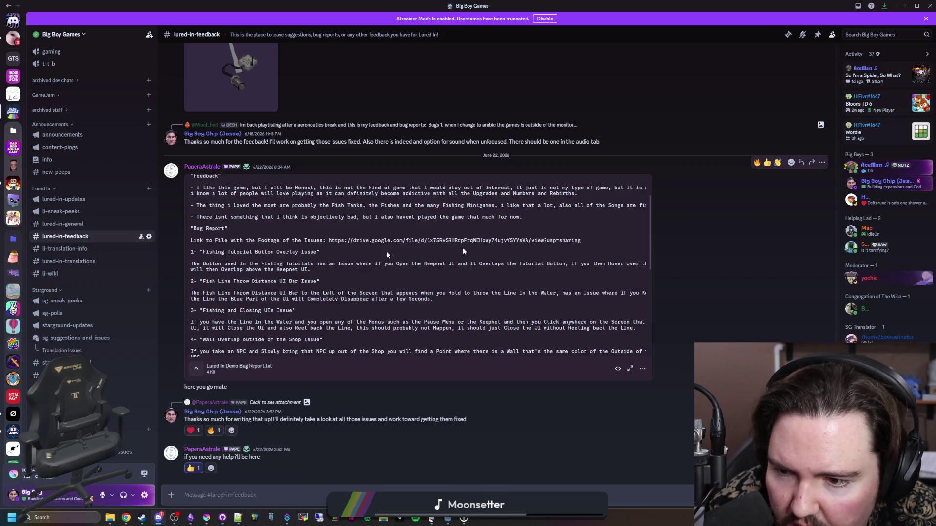
pyautogui.moveTo(418, 263); pyautogui.dragTo(612, 263)
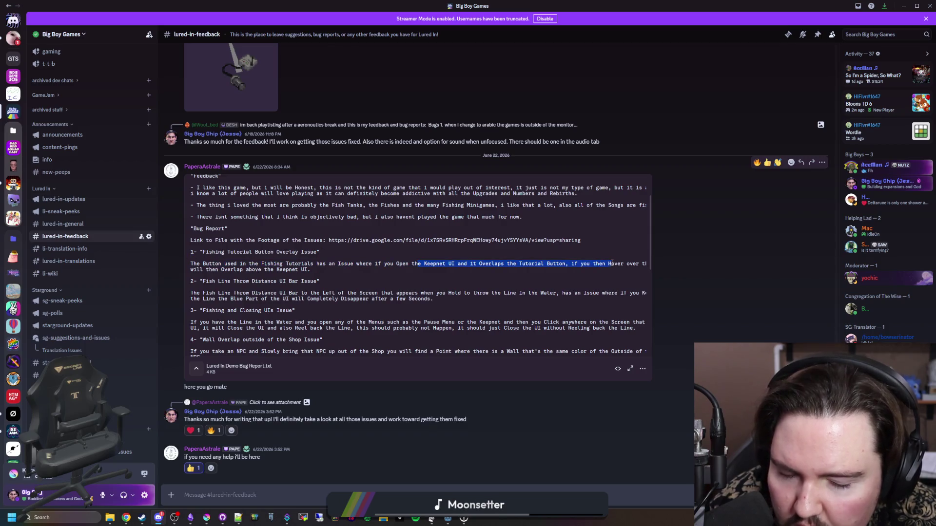
pyautogui.click(611, 263)
# Step: Read the fishing and closing UIs, wall overlap, and delete and move items issues
pyautogui.scroll(-1, 337, 252)
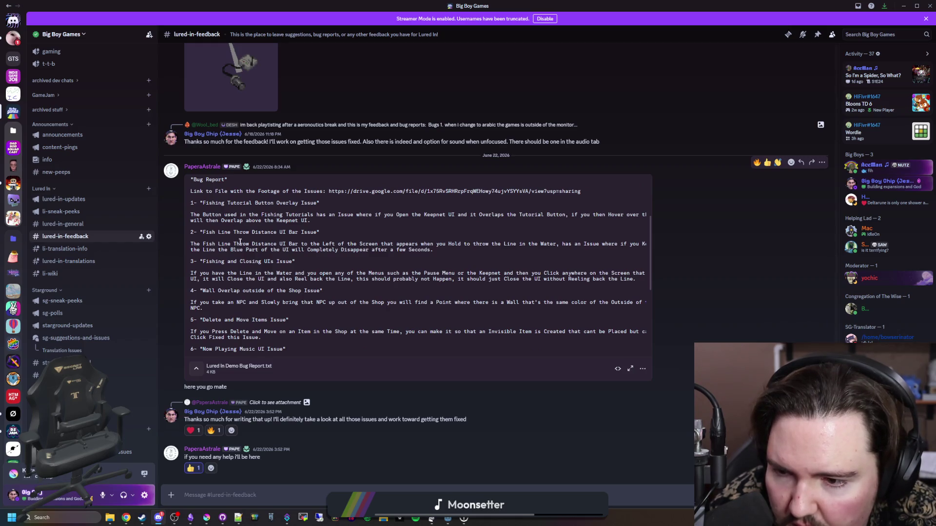
pyautogui.moveTo(229, 273)
pyautogui.mouseDown()
pyautogui.moveTo(384, 278)
pyautogui.moveTo(432, 290)
pyautogui.moveTo(490, 273)
pyautogui.moveTo(625, 274)
pyautogui.moveTo(239, 281)
pyautogui.moveTo(583, 280)
pyautogui.mouseUp()
pyautogui.click(582, 280)
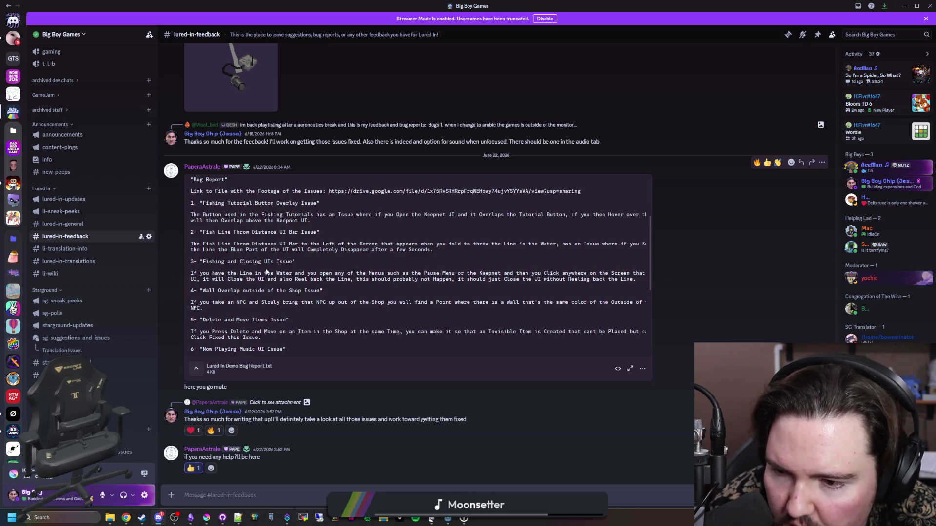
pyautogui.scroll(-1, 248, 278)
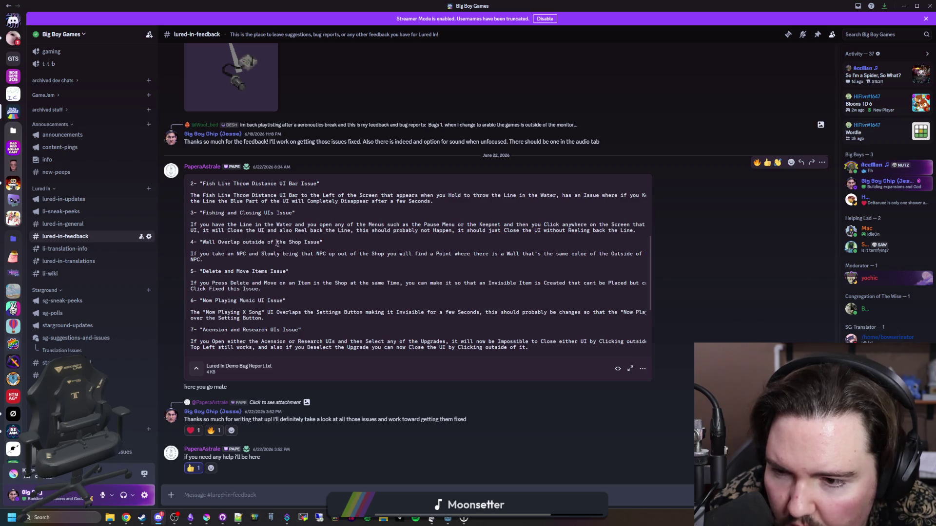
pyautogui.moveTo(314, 253)
pyautogui.mouseDown()
pyautogui.moveTo(479, 247)
pyautogui.moveTo(631, 255)
pyautogui.moveTo(627, 265)
pyautogui.mouseUp()
pyautogui.click(627, 265)
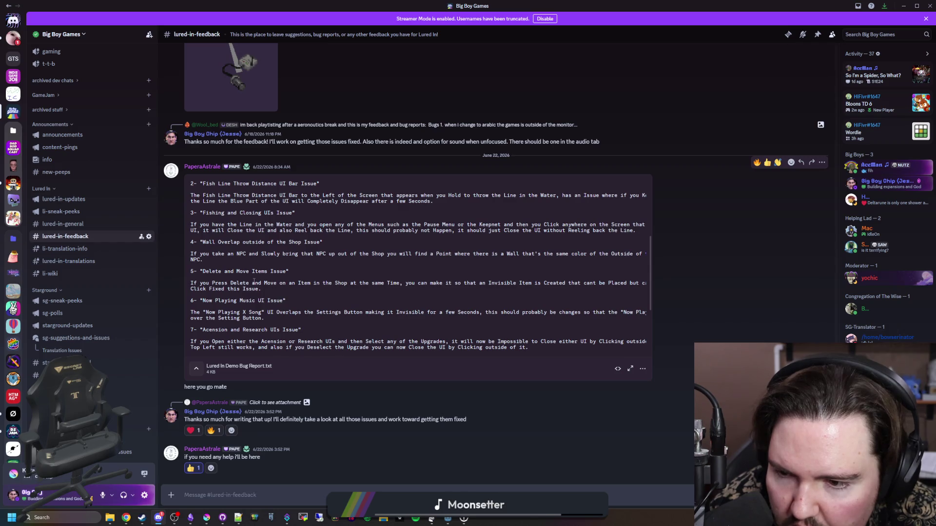
pyautogui.scroll(-1, 254, 281)
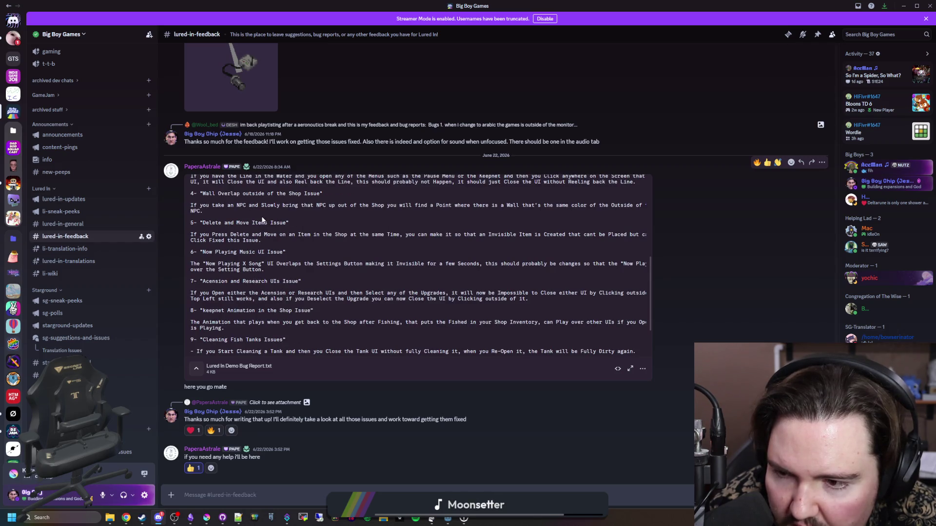
pyautogui.moveTo(384, 234)
pyautogui.mouseDown()
pyautogui.moveTo(415, 235)
pyautogui.moveTo(273, 241)
pyautogui.moveTo(631, 236)
pyautogui.moveTo(269, 247)
pyautogui.mouseUp()
pyautogui.click(269, 248)
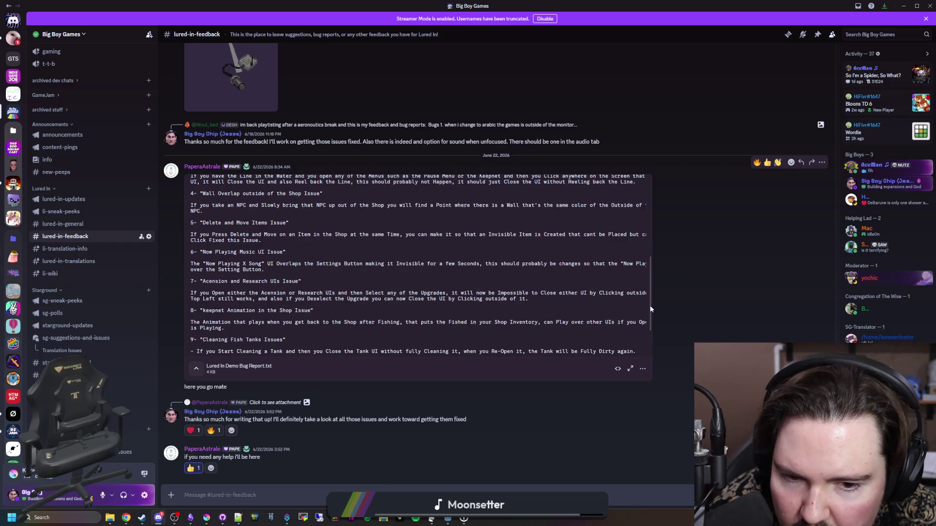
# Step: Read the Acension and Research UIs issue
pyautogui.moveTo(227, 300); pyautogui.dragTo(652, 292)
pyautogui.moveTo(509, 306)
pyautogui.mouseDown()
pyautogui.moveTo(162, 288)
pyautogui.moveTo(502, 298)
pyautogui.mouseUp()
pyautogui.click(277, 293)
pyautogui.click(501, 298)
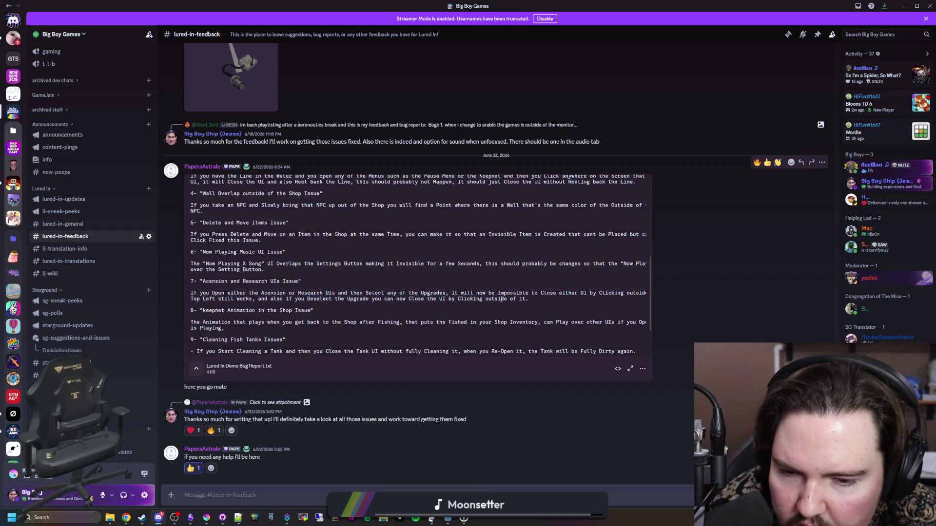
pyautogui.scroll(-3, 502, 299)
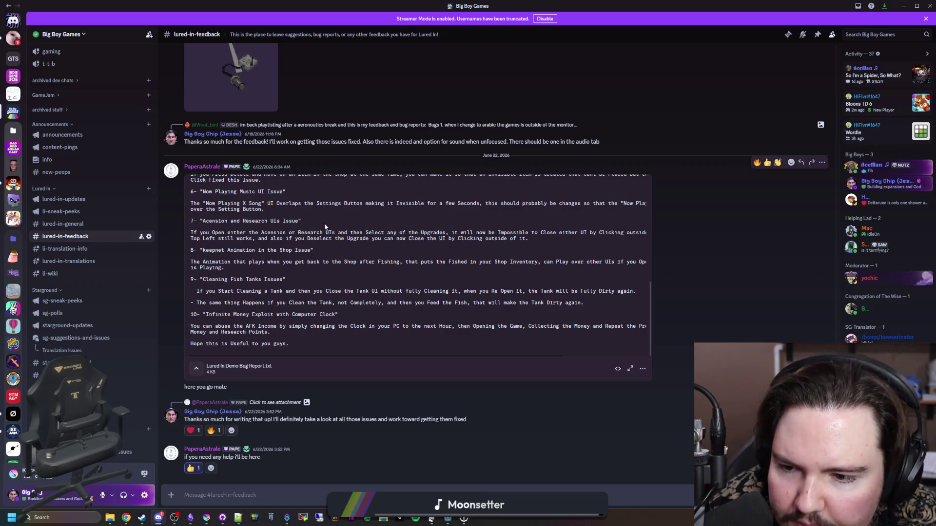
# Step: Read the Keepnet animation, Cleaning Fish Tanks and infinite money exploit issues
pyautogui.moveTo(387, 262)
pyautogui.mouseDown()
pyautogui.moveTo(190, 262)
pyautogui.moveTo(642, 263)
pyautogui.mouseUp()
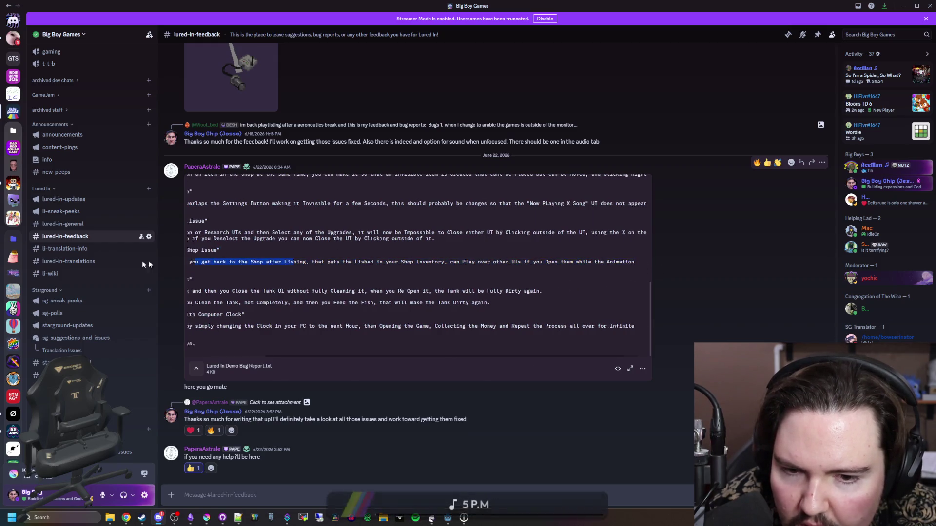
pyautogui.click(335, 265)
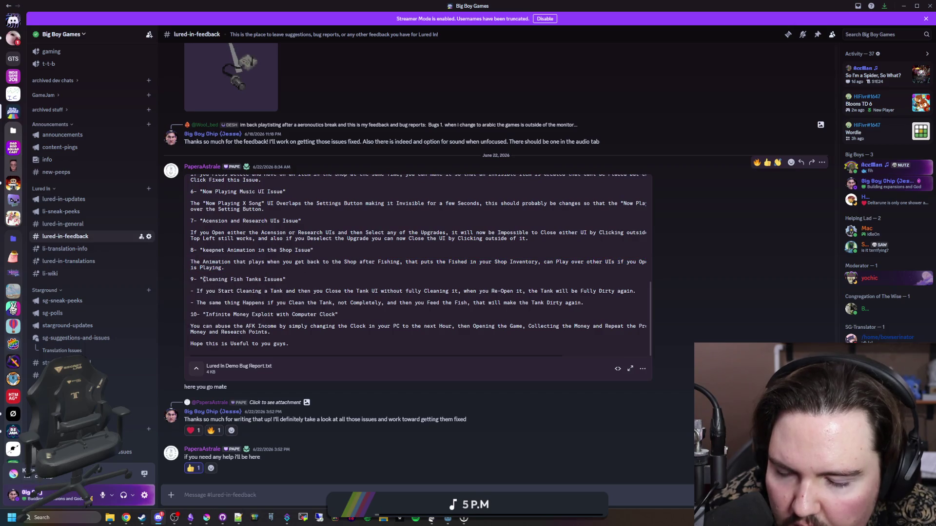
pyautogui.moveTo(227, 288); pyautogui.dragTo(585, 305)
pyautogui.click(355, 324)
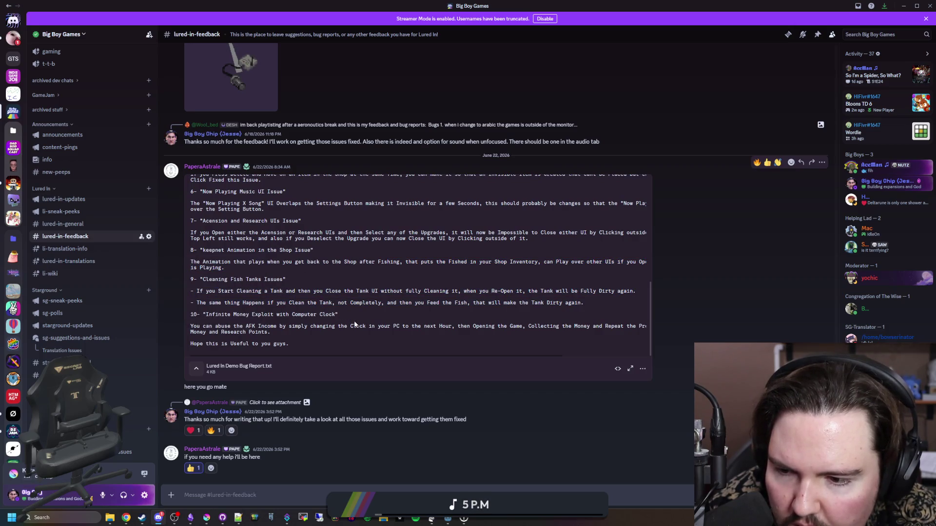
pyautogui.moveTo(216, 327); pyautogui.dragTo(268, 333)
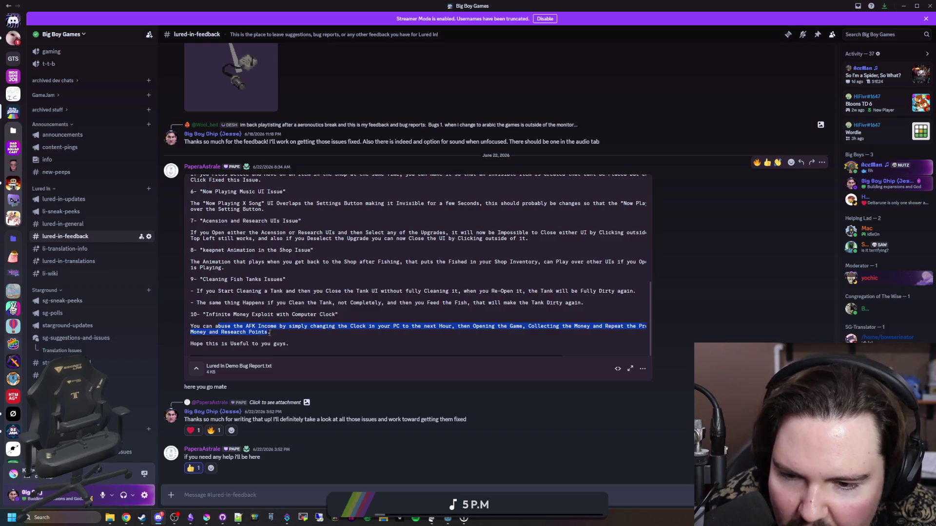
pyautogui.moveTo(548, 339); pyautogui.dragTo(658, 328)
pyautogui.moveTo(248, 337); pyautogui.dragTo(190, 336)
pyautogui.click(619, 358)
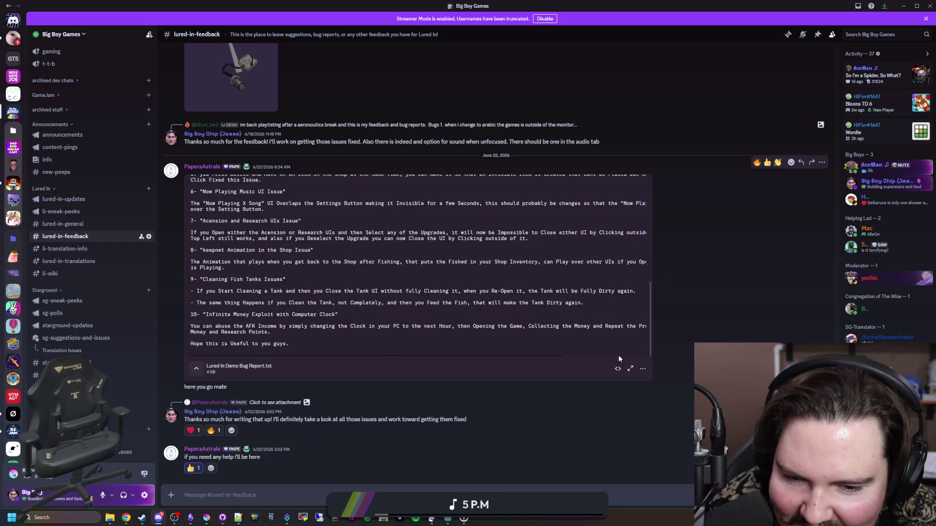
# Step: Check the attachment's extra options and syntax language list, then return to Godot
pyautogui.click(643, 371)
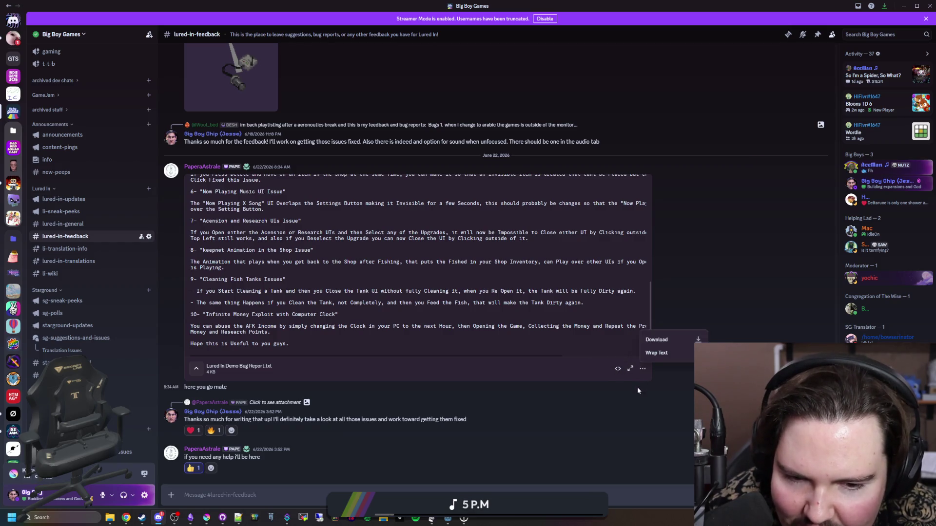
pyautogui.click(618, 369)
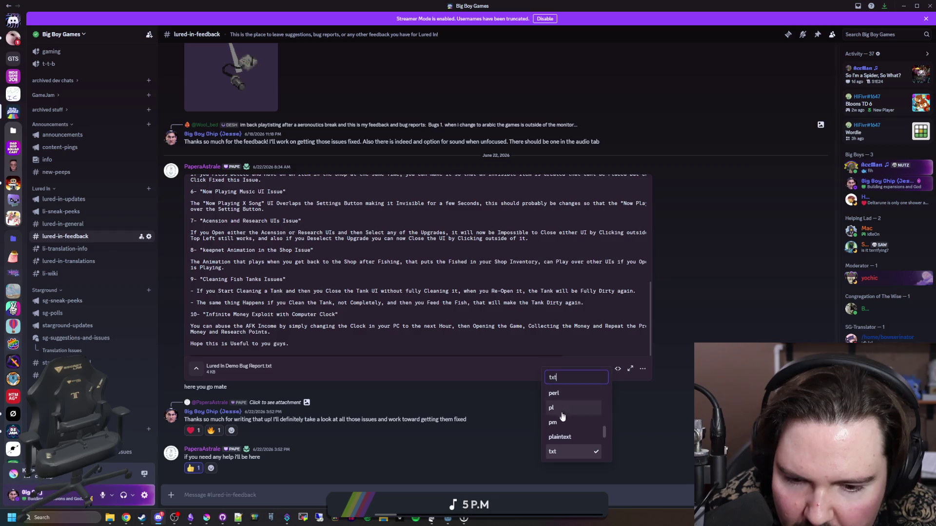
pyautogui.scroll(-5, 570, 437)
pyautogui.scroll(3, 570, 437)
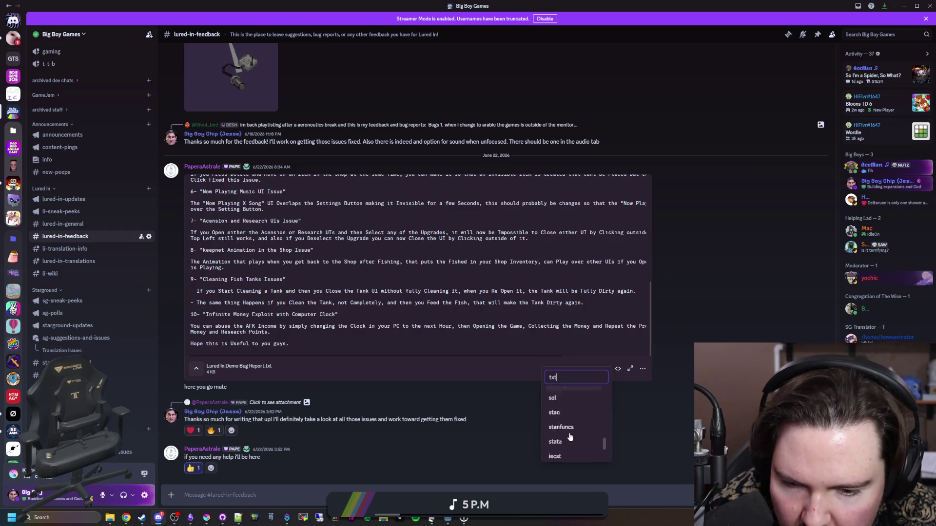
pyautogui.scroll(10, 443, 393)
pyautogui.scroll(-10, 444, 393)
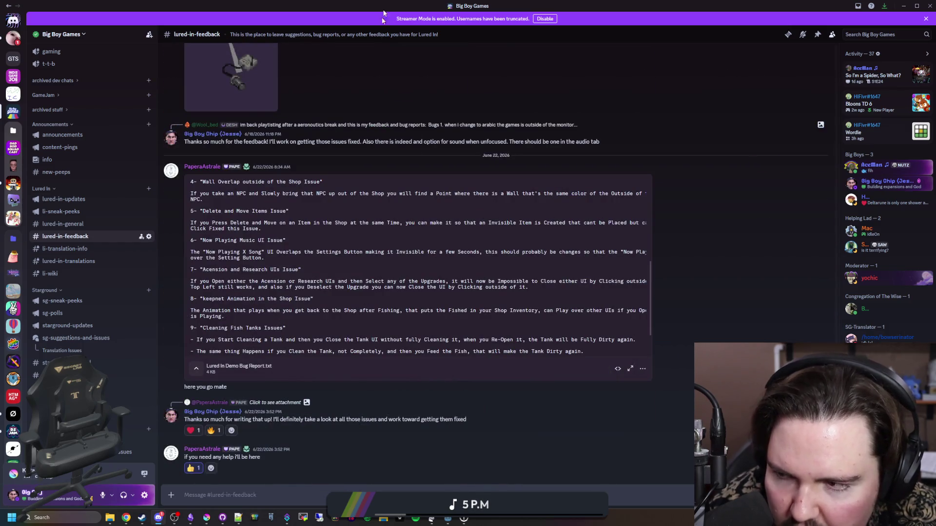
pyautogui.hotkey('alt', 'Tab')
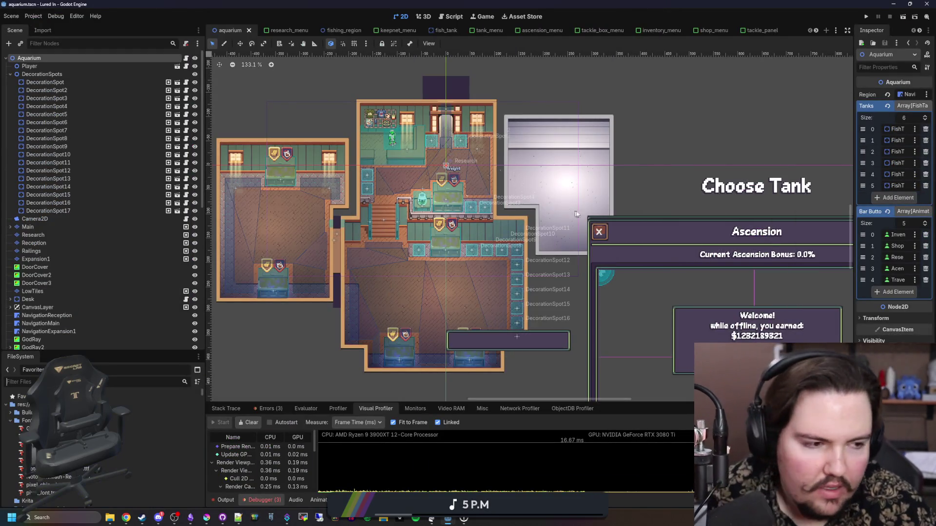
# Step: Run the Lured In project, start playing and dismiss the welcome back earnings message
pyautogui.click(866, 17)
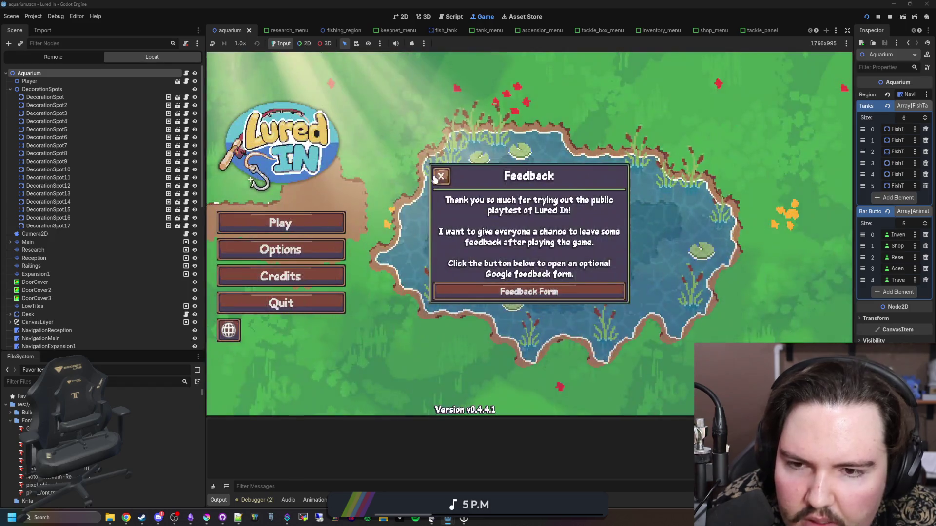
pyautogui.click(438, 176)
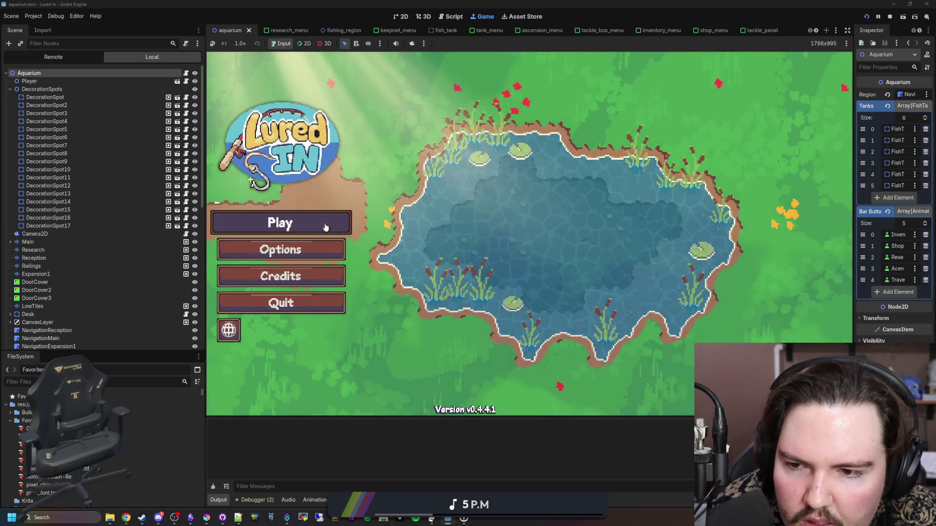
pyautogui.click(329, 223)
pyautogui.click(537, 271)
# Step: Open and close the Research panel, visit the Shop, and reopen the research tree
pyautogui.click(599, 396)
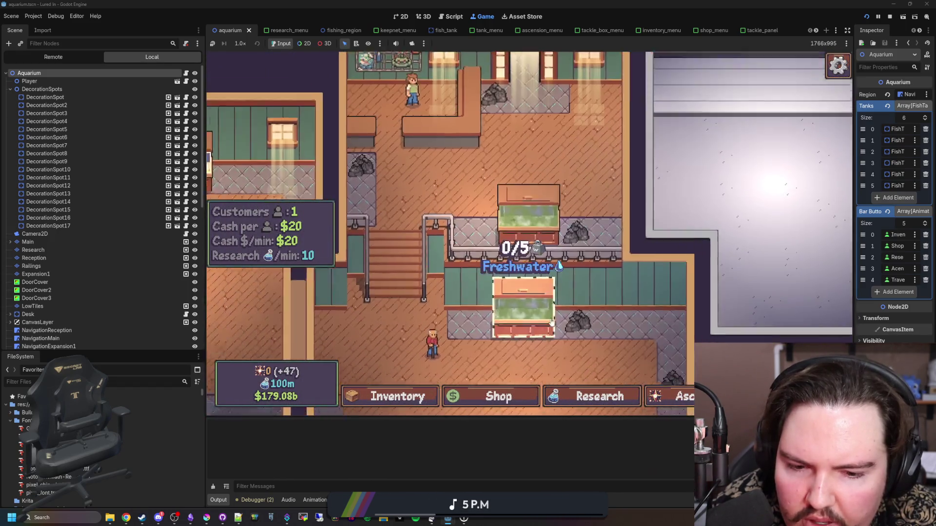
pyautogui.click(289, 157)
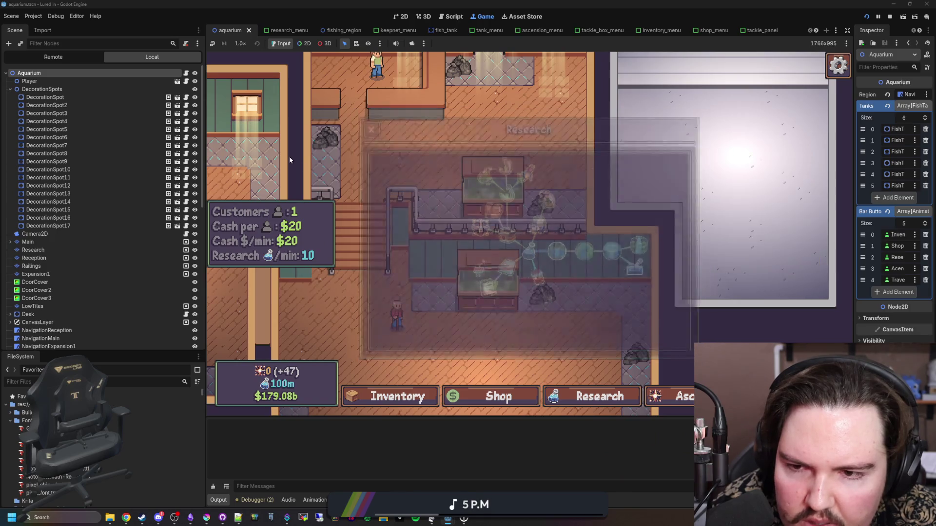
pyautogui.click(517, 263)
pyautogui.click(565, 399)
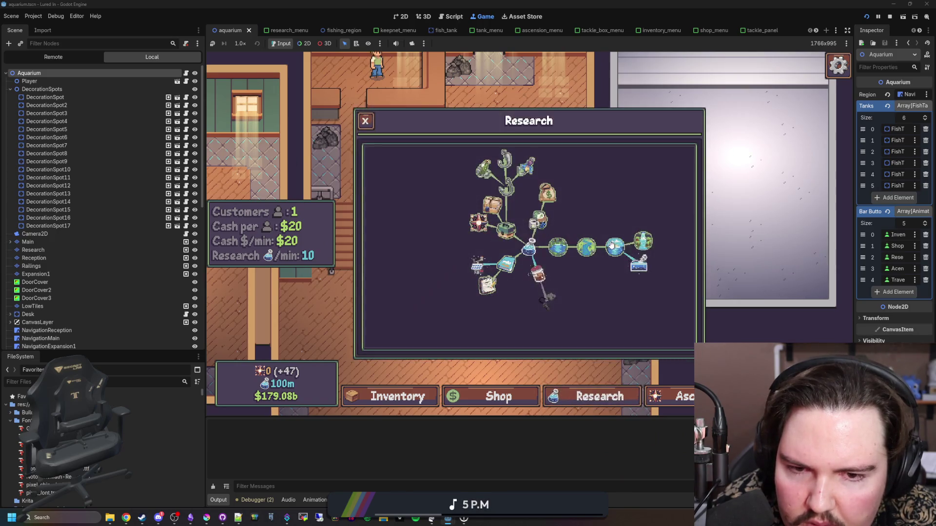
pyautogui.moveTo(615, 247)
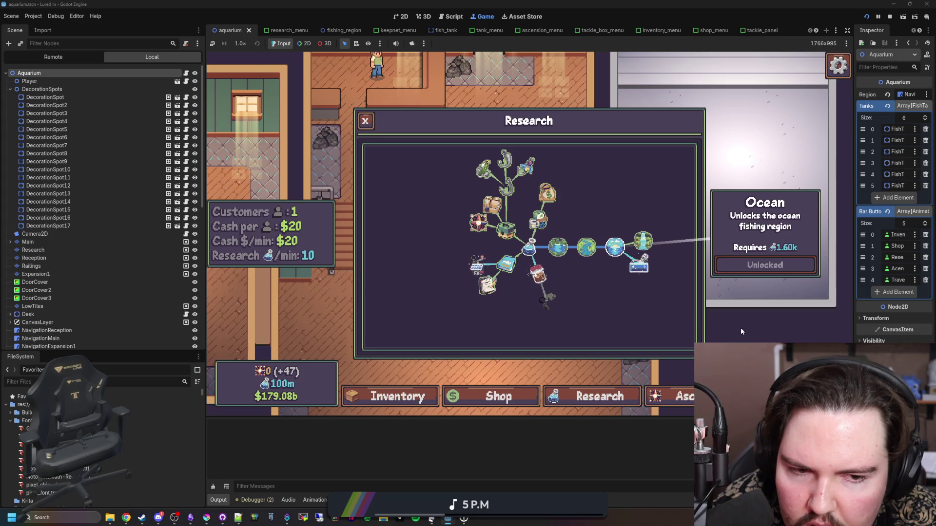
pyautogui.click(350, 305)
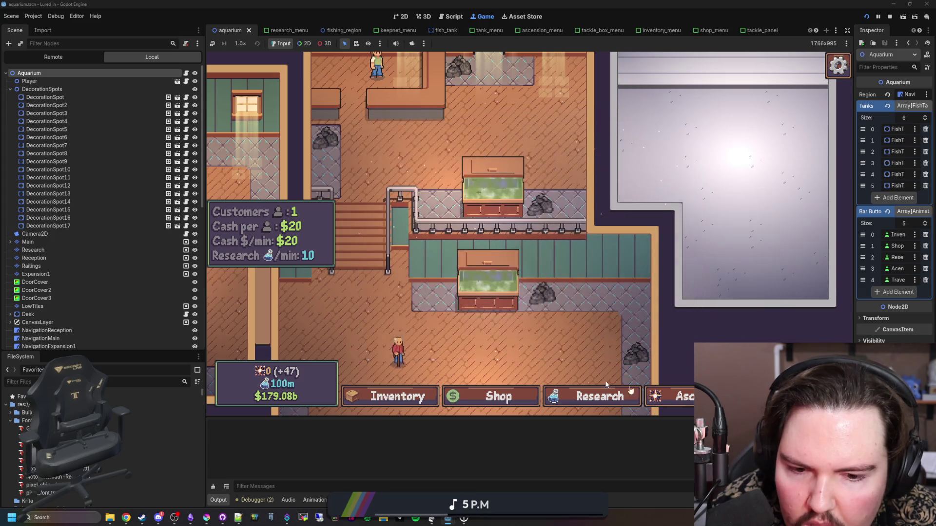
pyautogui.click(599, 396)
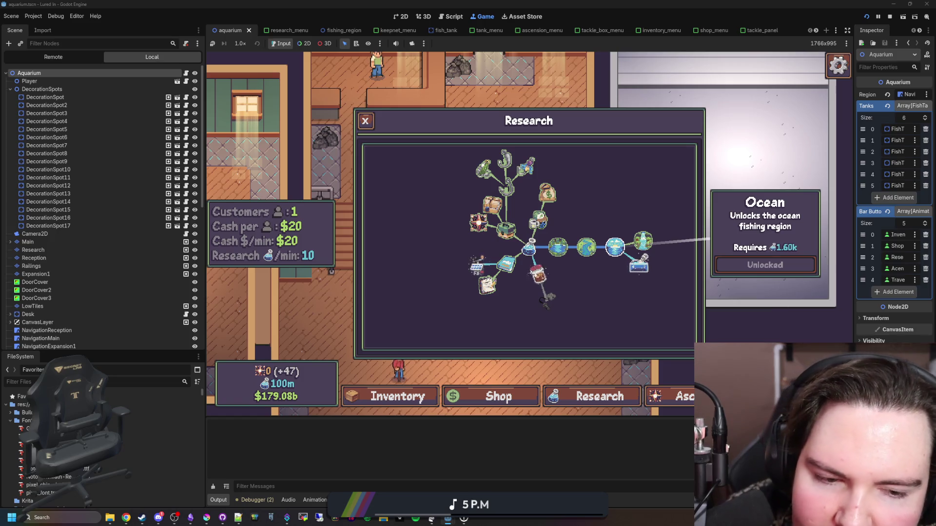
pyautogui.click(731, 284)
pyautogui.click(520, 390)
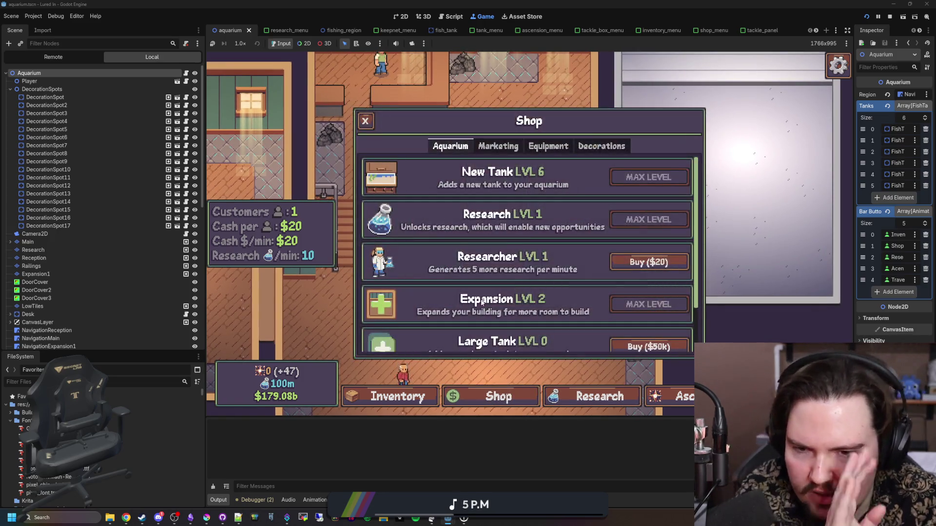
pyautogui.click(600, 396)
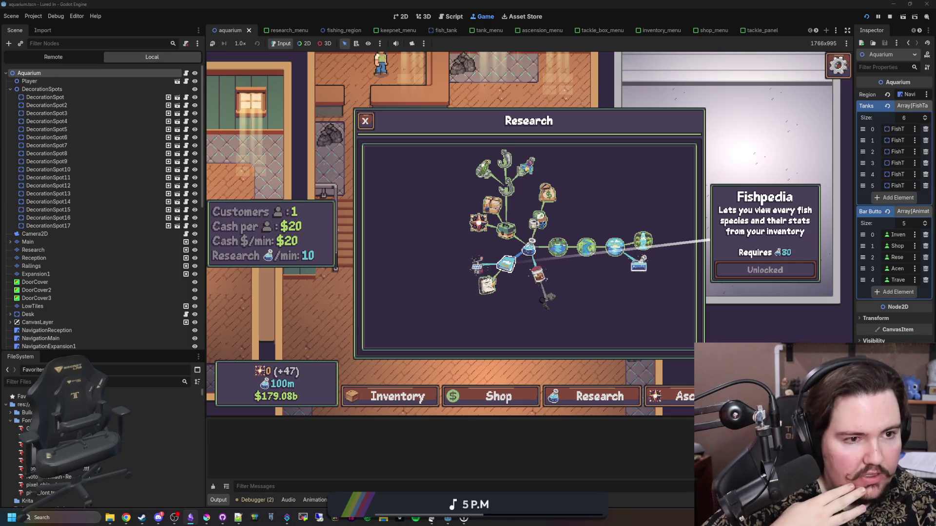
pyautogui.hotkey('alt', 'Tab')
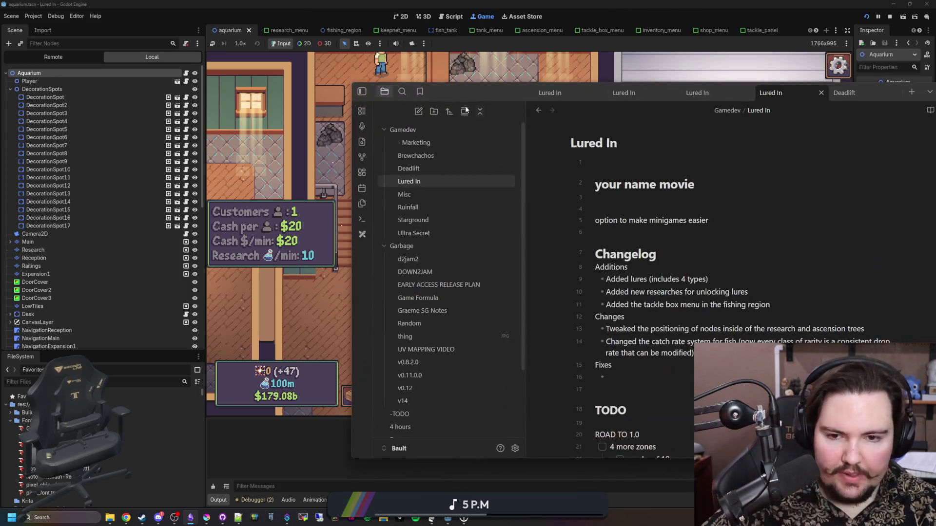
# Step: Start new Additions and Changes bullets, replacing 'shop' with 'aquarium' for aquarium expansions
pyautogui.press('Return')
pyautogui.write('Added shop expansions')
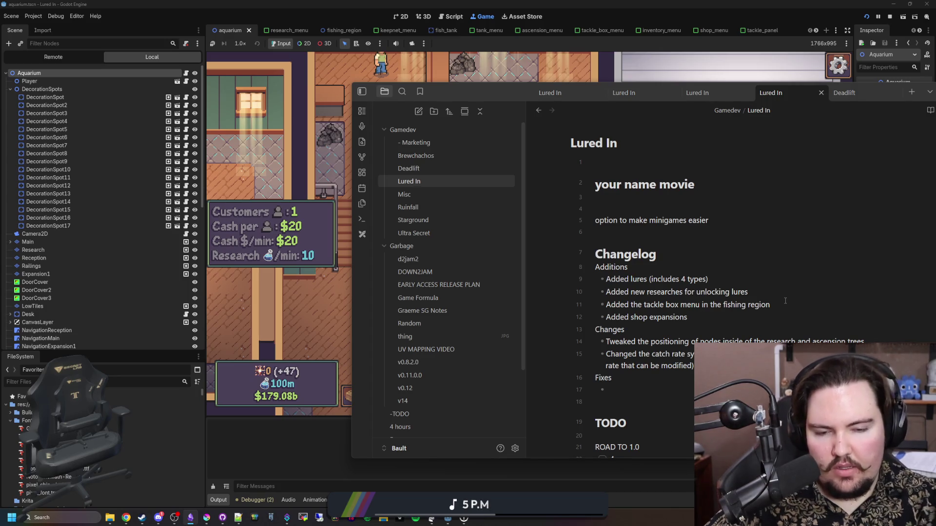
pyautogui.press('Return')
pyautogui.write('Completely reworked the')
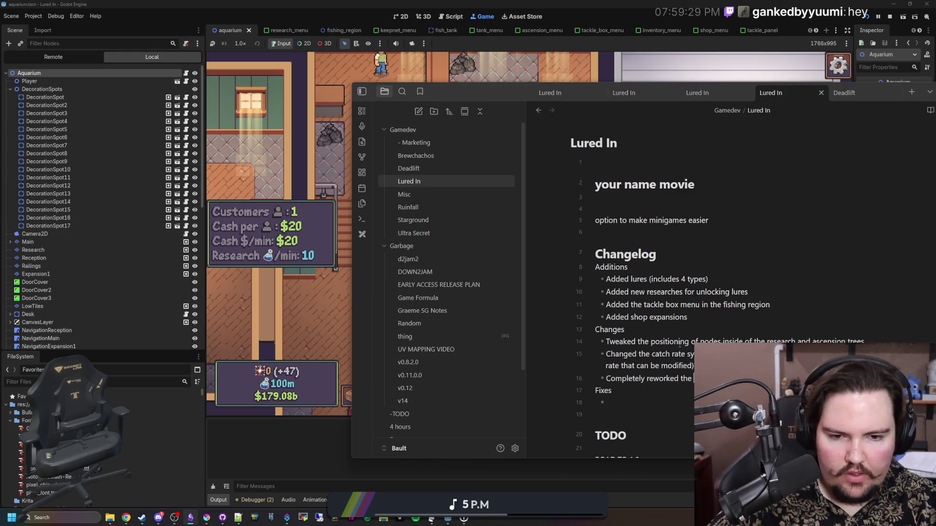
pyautogui.doubleClick(640, 318)
pyautogui.write('aquarium')
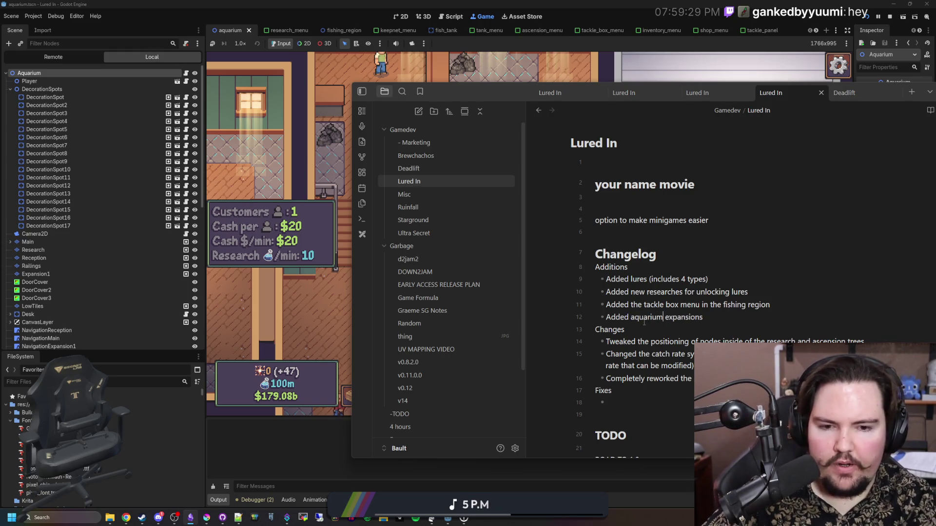
pyautogui.doubleClick(644, 317)
pyautogui.click(694, 379)
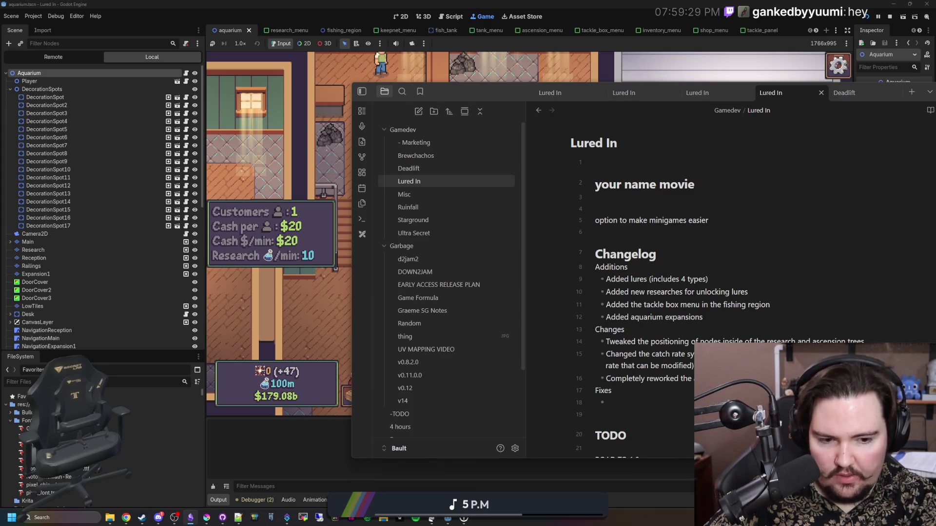
# Step: Finish the decorations rework line and add bullets for new decoration spots and a building
pyautogui.write(' decorations')
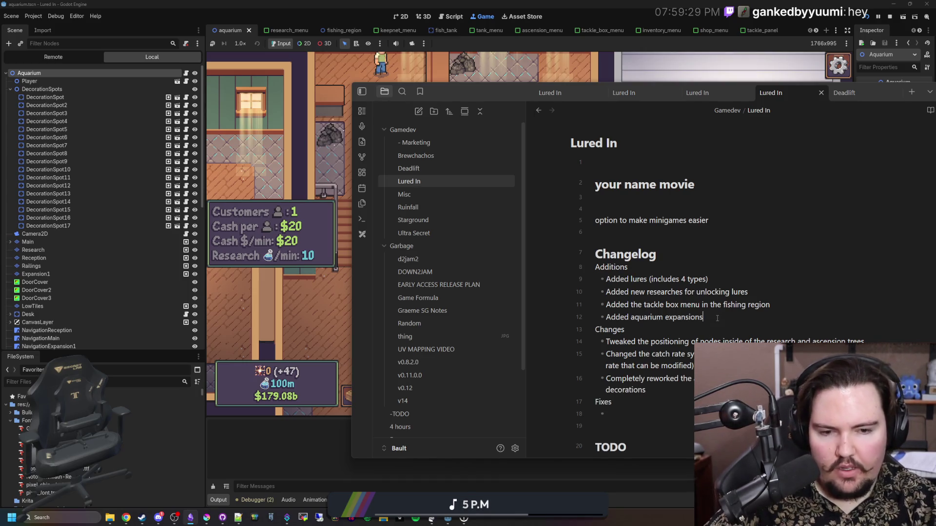
pyautogui.press('Return')
pyautogui.write('Added many new dec')
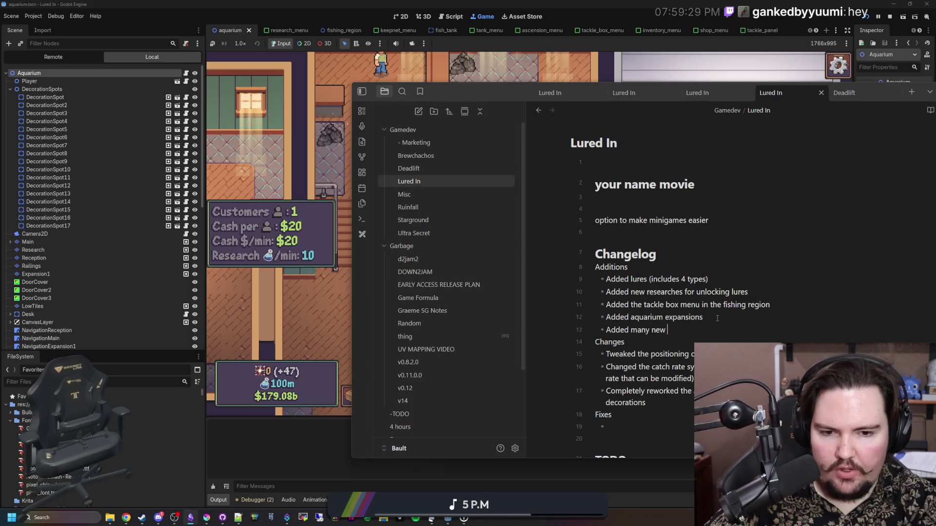
pyautogui.write('oration sp')
pyautogui.press('Return')
pyautogui.write('Added the lab as a visual')
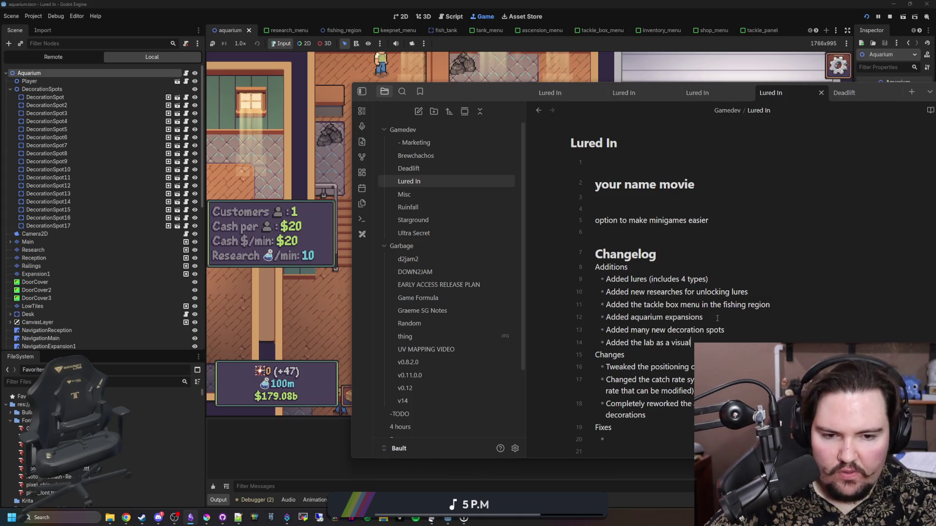
pyautogui.write(' building to the right')
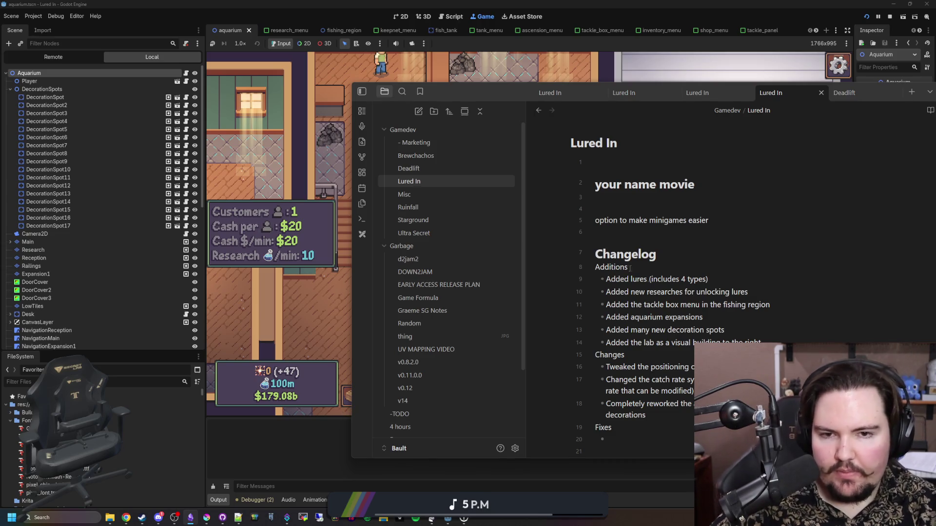
pyautogui.hotkey('alt', 'Tab')
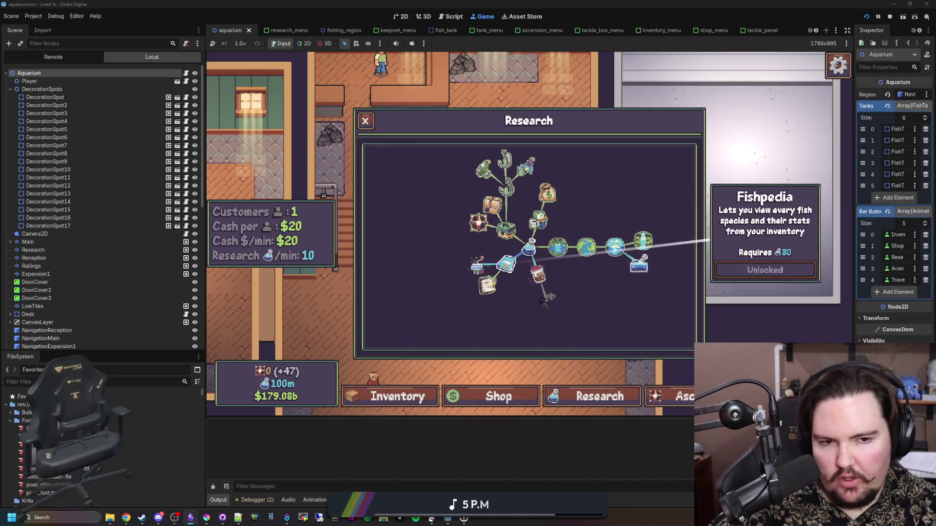
# Step: Open the research_menu scene and select the info panel's VBoxContainer
pyautogui.click(167, 382)
pyautogui.write('researc')
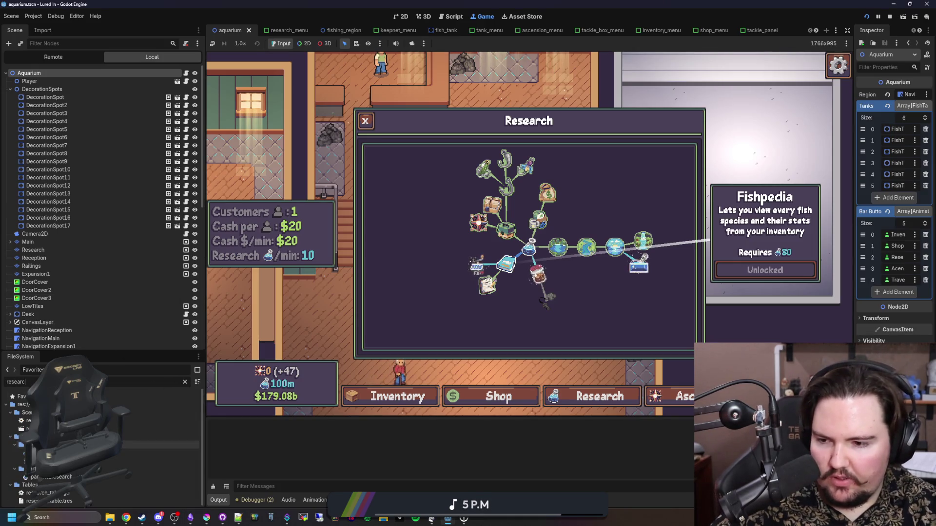
pyautogui.click(401, 16)
pyautogui.click(44, 210)
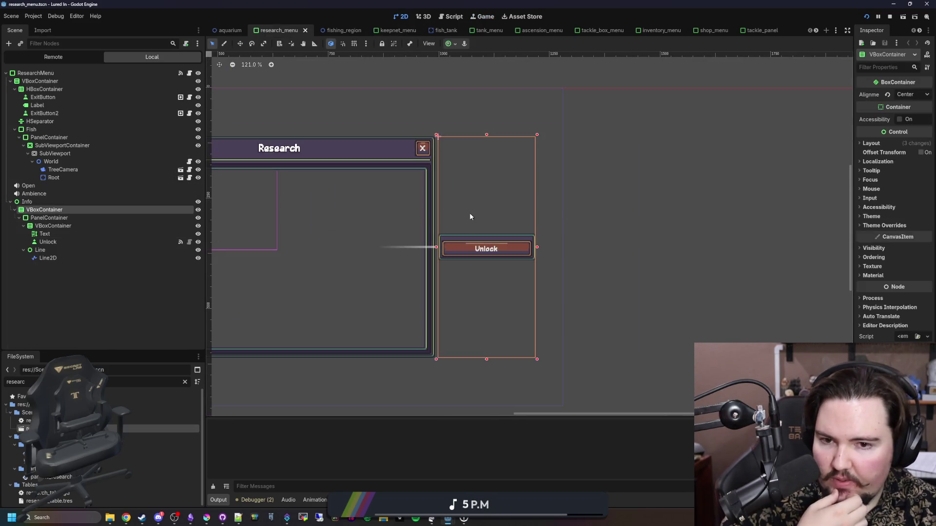
pyautogui.click(59, 219)
pyautogui.click(44, 210)
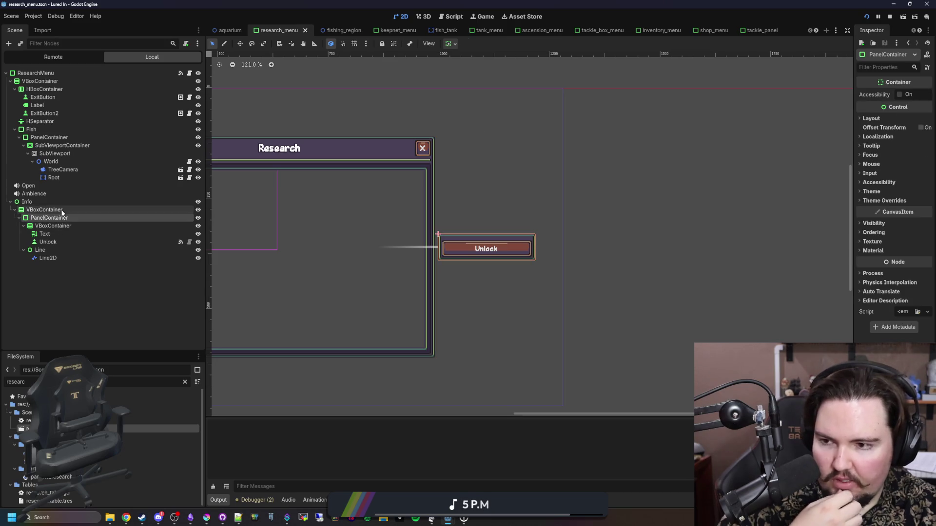
pyautogui.moveTo(853, 89); pyautogui.dragTo(660, 94)
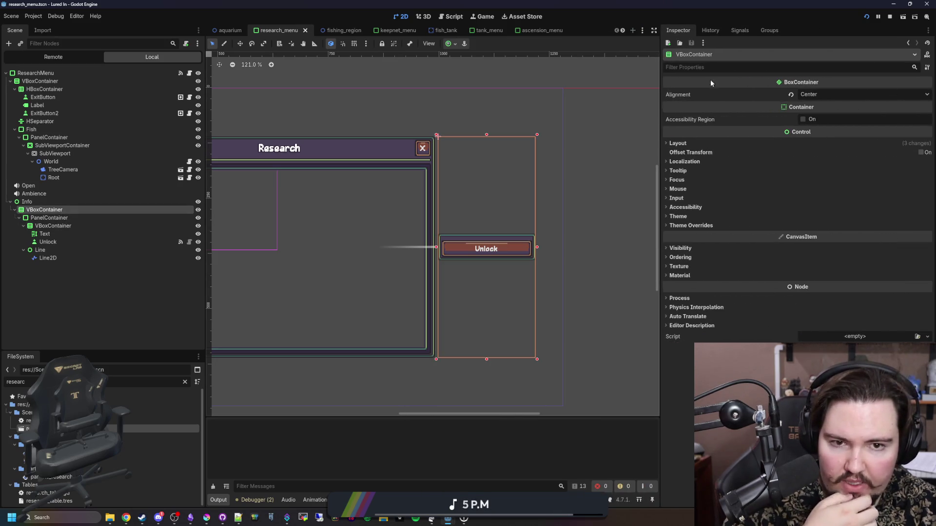
# Step: Set the VBoxContainer's Mouse Filter to Ignore and save the research menu scene
pyautogui.click(677, 189)
pyautogui.click(848, 199)
pyautogui.click(824, 230)
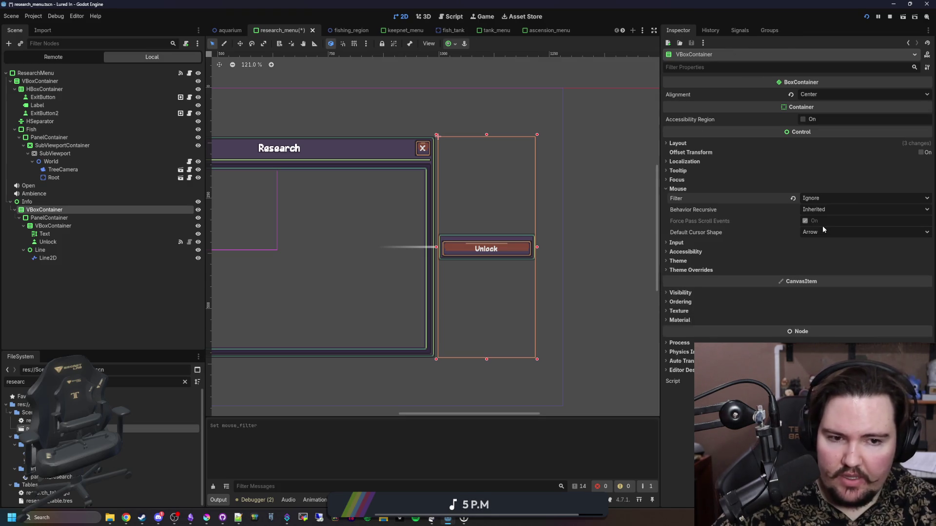
pyautogui.click(833, 199)
pyautogui.click(34, 204)
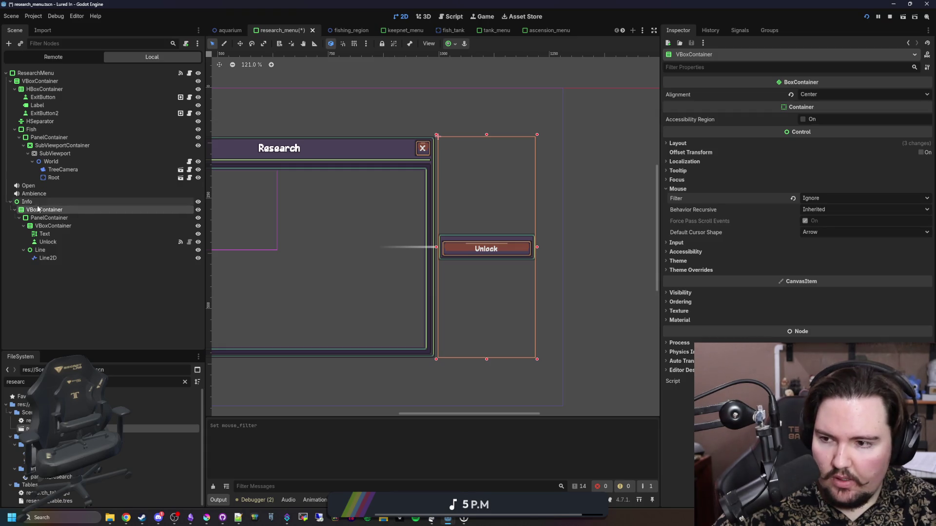
pyautogui.click(34, 204)
pyautogui.scroll(-5, 453, 237)
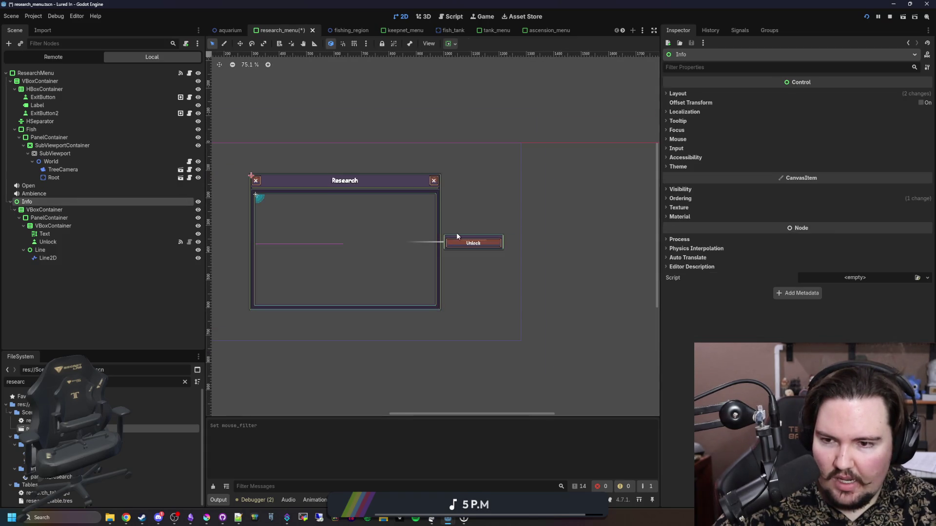
pyautogui.hotkey('ctrl', 's')
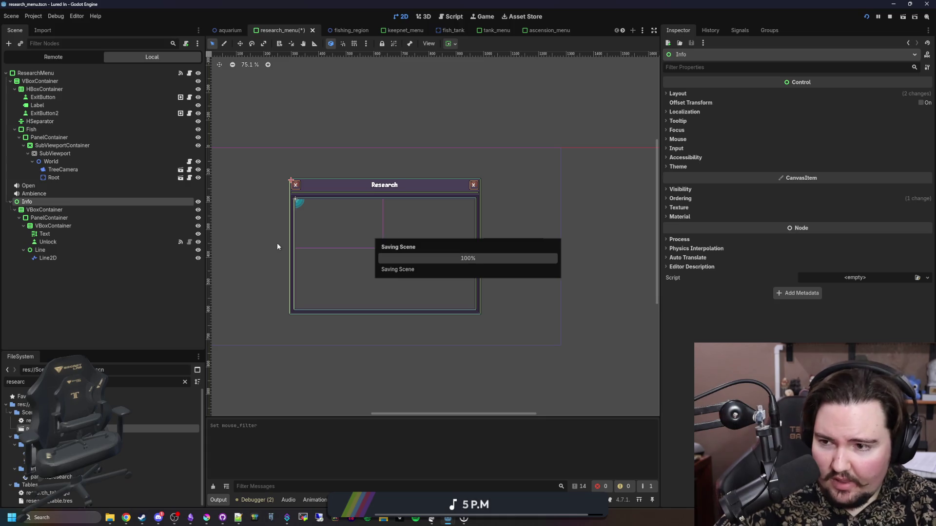
pyautogui.click(72, 218)
pyautogui.hotkey('ctrl', 's')
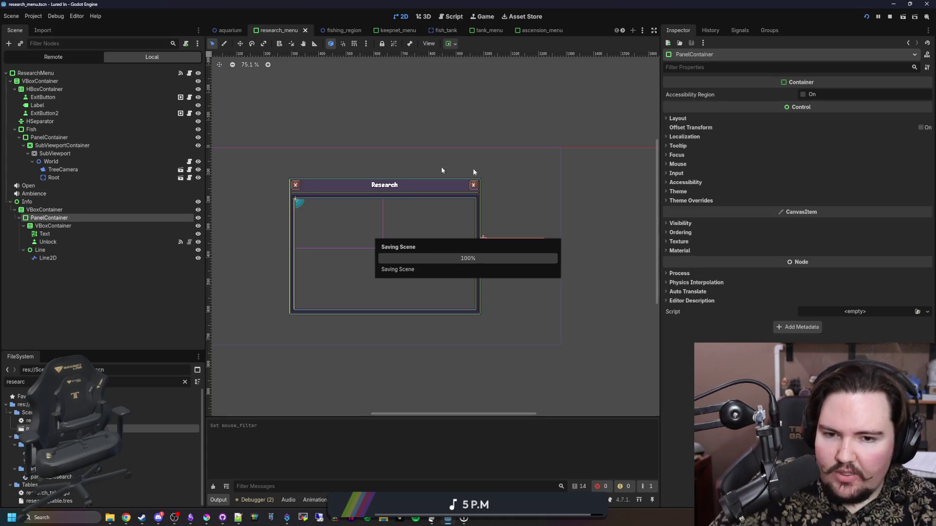
# Step: In ascension_menu, set the info VBoxContainer's Mouse Filter to Ignore and save
pyautogui.click(536, 31)
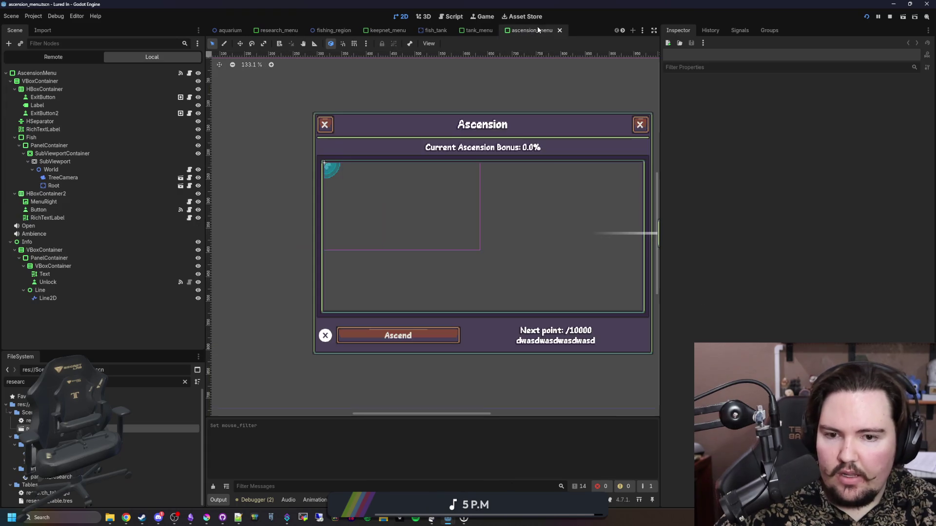
pyautogui.scroll(-5, 278, 206)
pyautogui.click(546, 224)
pyautogui.scroll(4, 607, 216)
pyautogui.click(49, 249)
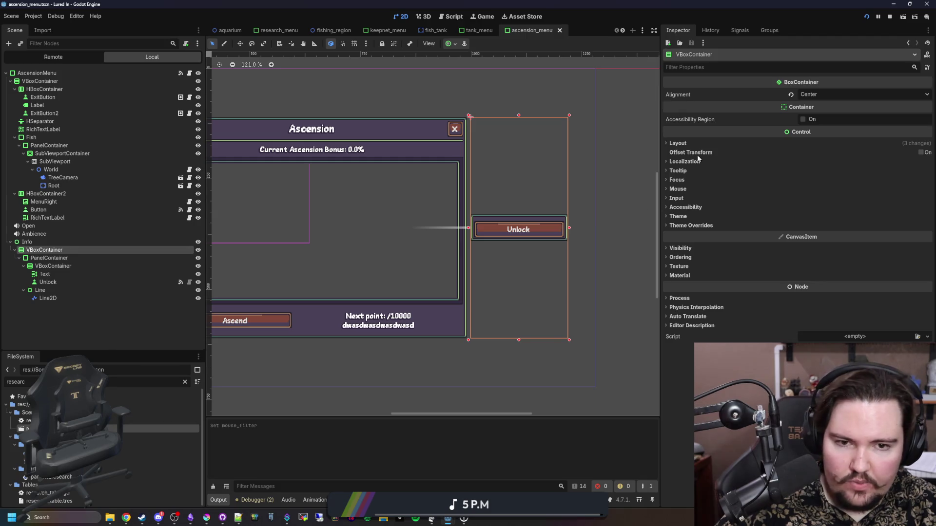
pyautogui.click(677, 189)
pyautogui.click(863, 199)
pyautogui.click(829, 226)
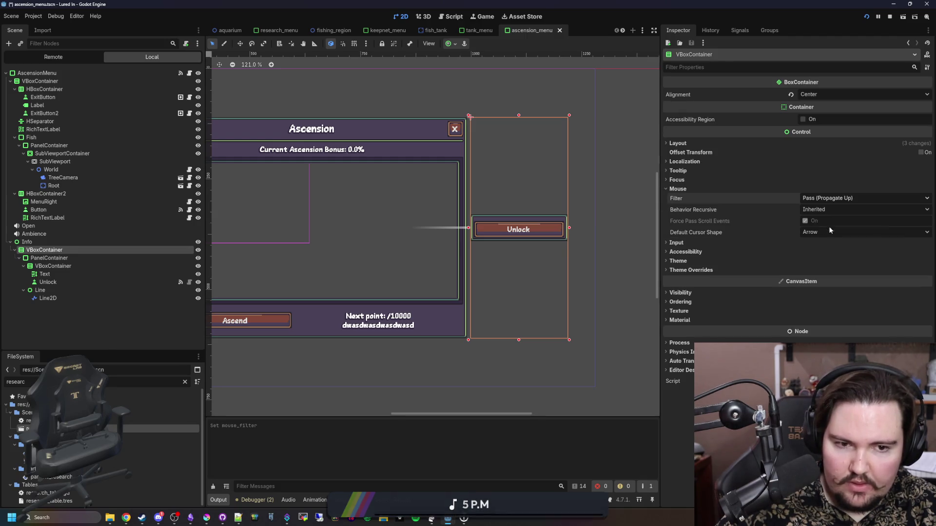
pyautogui.hotkey('ctrl', 's')
pyautogui.scroll(-5, 507, 312)
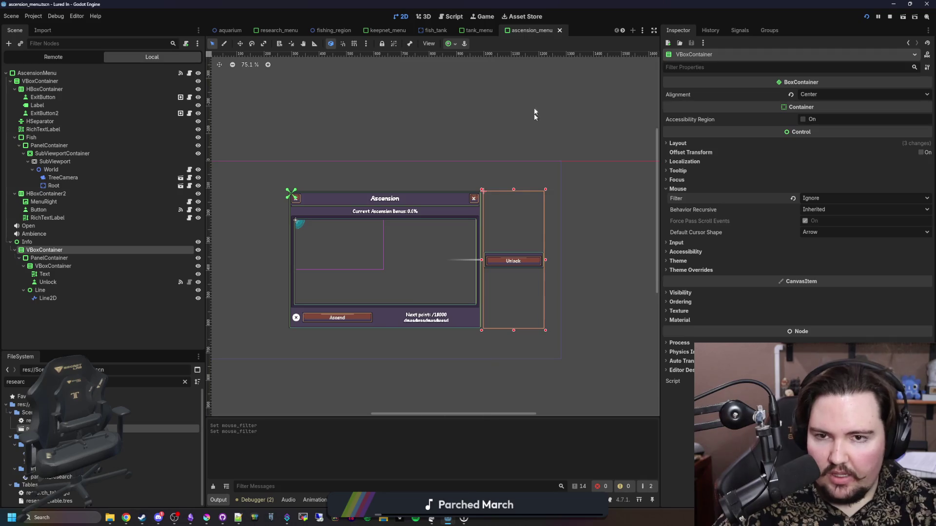
pyautogui.click(490, 17)
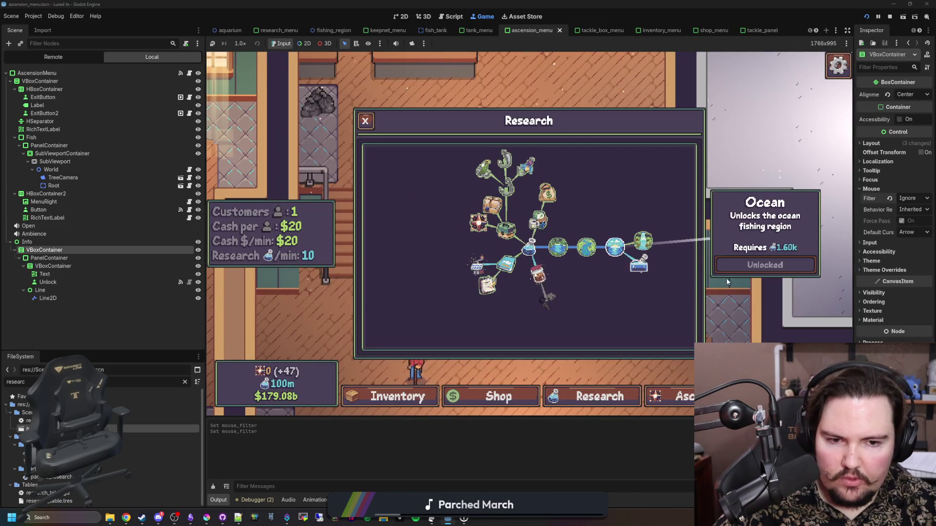
# Step: Toggle the Research and Shop panels in the running game to retest them
pyautogui.click(604, 390)
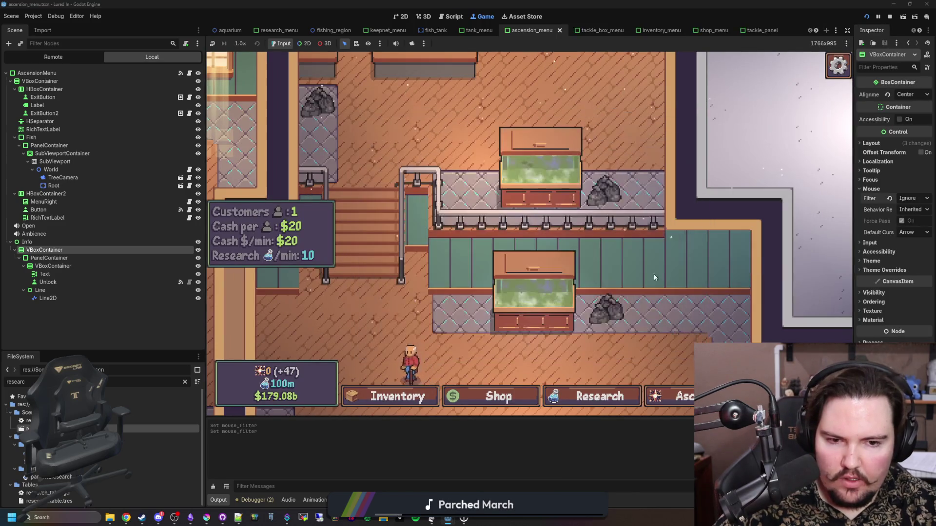
pyautogui.click(498, 397)
pyautogui.click(600, 397)
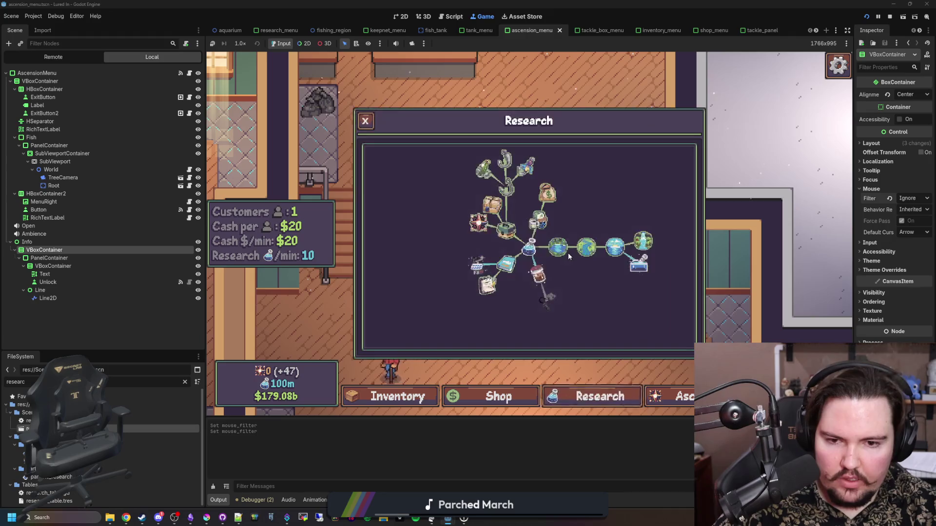
pyautogui.click(739, 283)
pyautogui.click(599, 396)
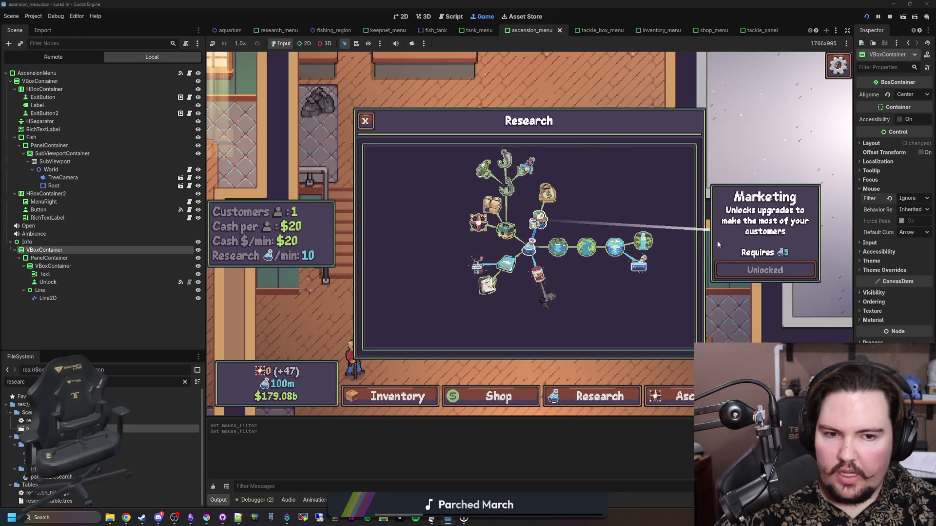
# Step: Check the Ascension panel toggles and closes cleanly, then switch to the maximized notes
pyautogui.click(673, 396)
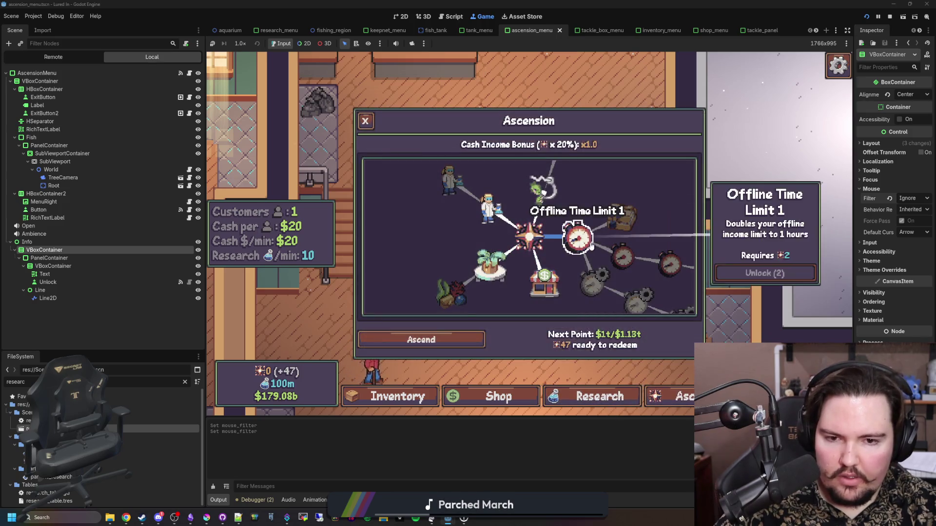
pyautogui.click(742, 296)
pyautogui.click(673, 396)
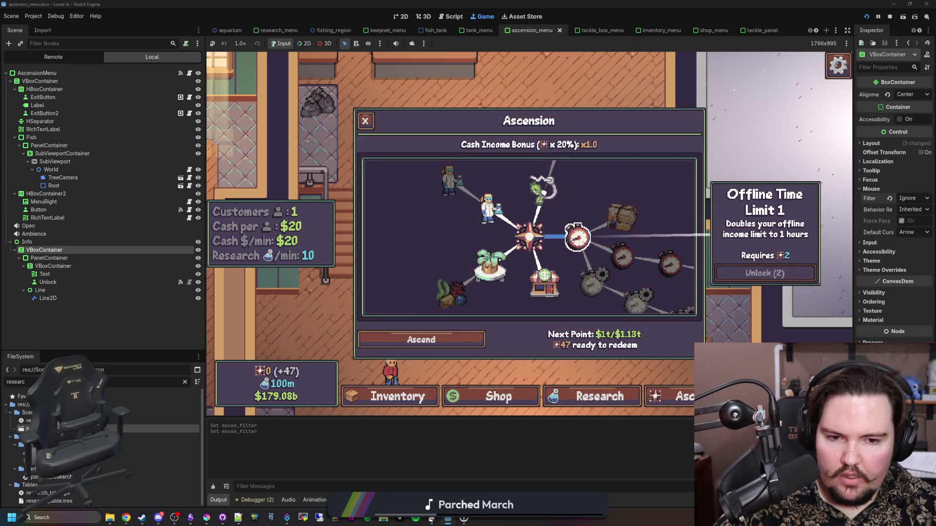
pyautogui.click(680, 373)
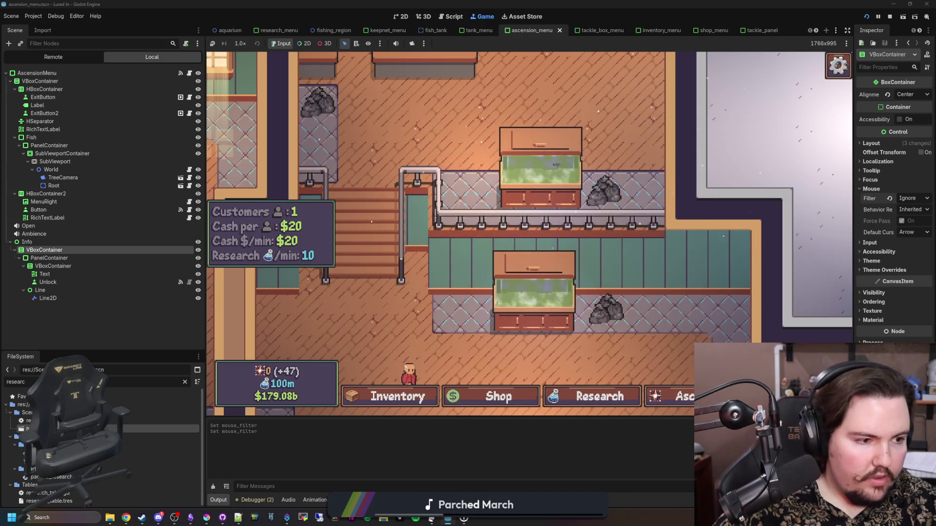
pyautogui.hotkey('alt', 'Tab')
pyautogui.doubleClick(532, 3)
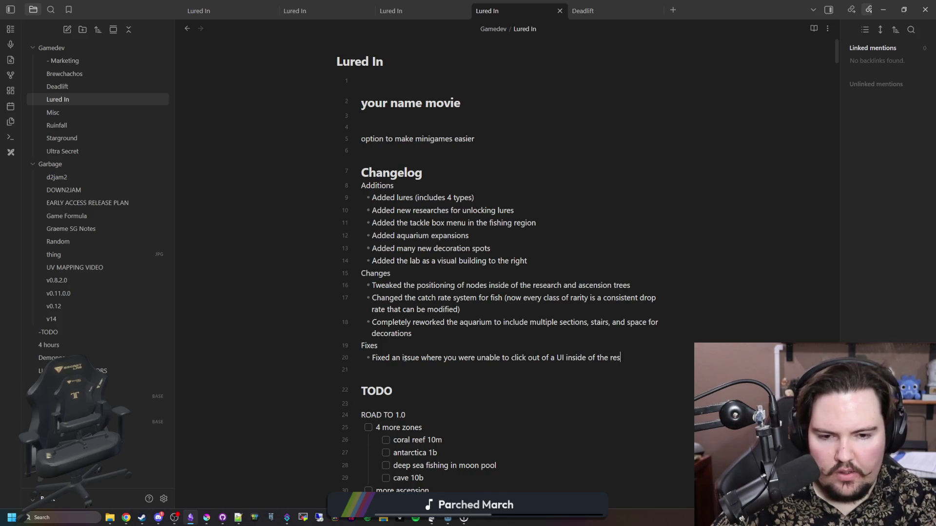
# Step: Complete the Fixes bullet to cover the ascension menu, ending 'when a node is selected'
pyautogui.write('nsion menus off on the right when a nod')
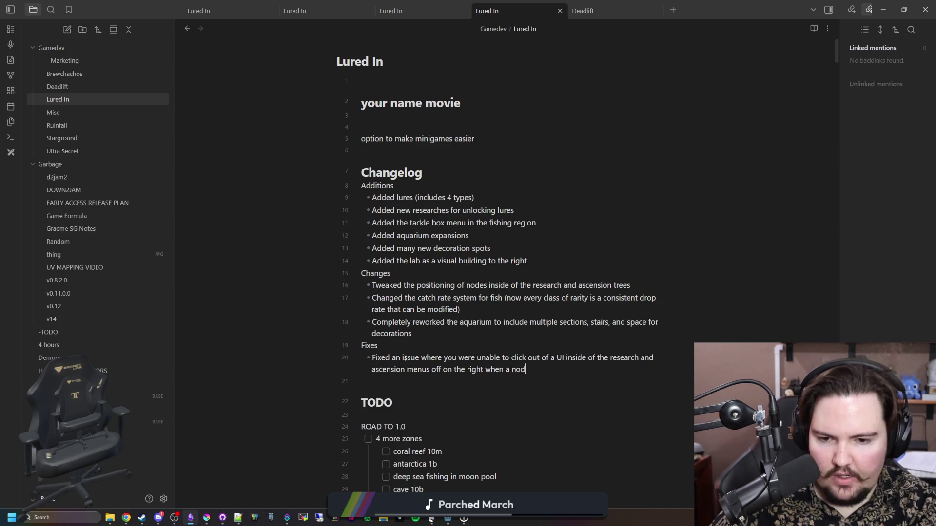
pyautogui.write('ted')
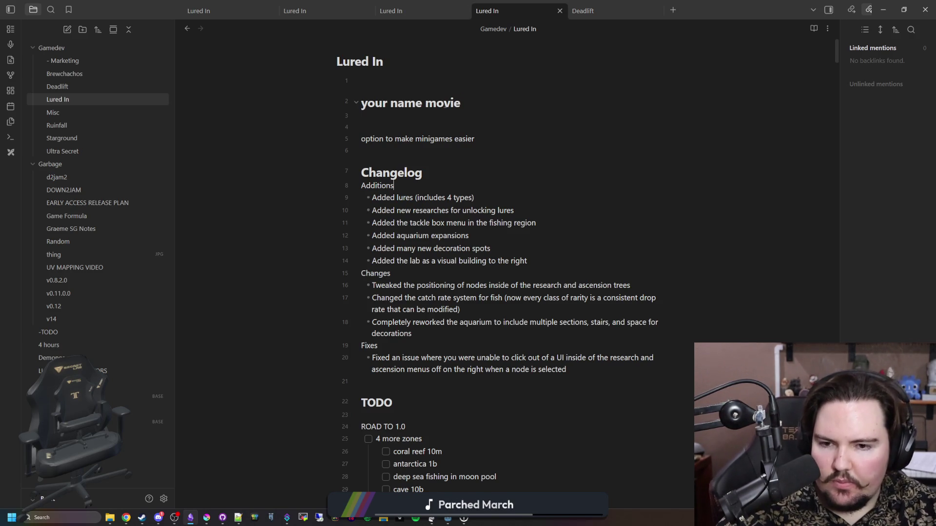
pyautogui.hotkey('alt', 'Tab')
# Step: Check Research and the Shop's Aquarium list, close the Shop, and bring up Krita
pyautogui.click(555, 392)
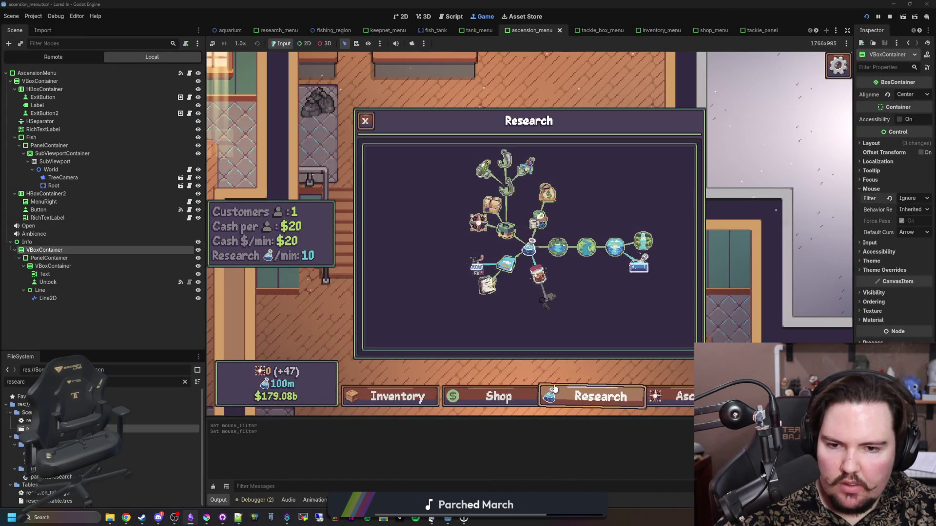
pyautogui.click(555, 390)
pyautogui.click(492, 396)
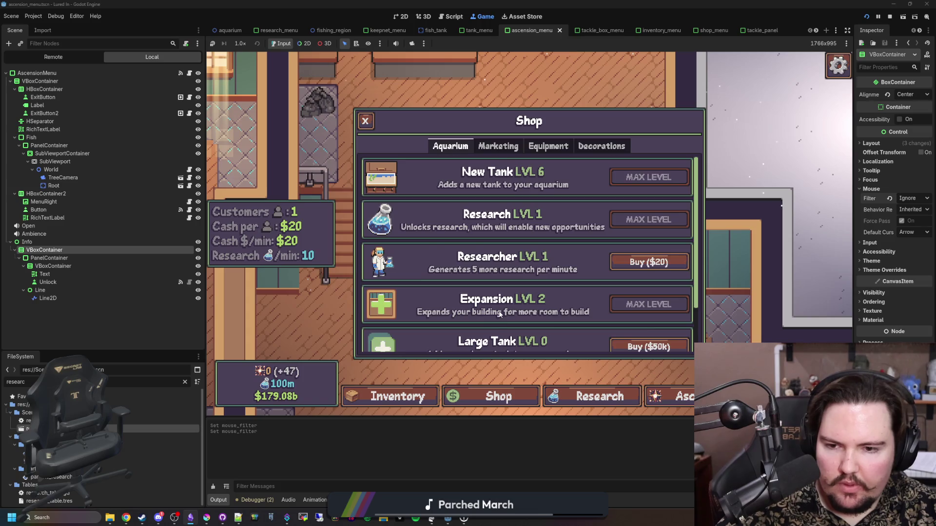
pyautogui.scroll(-2, 499, 314)
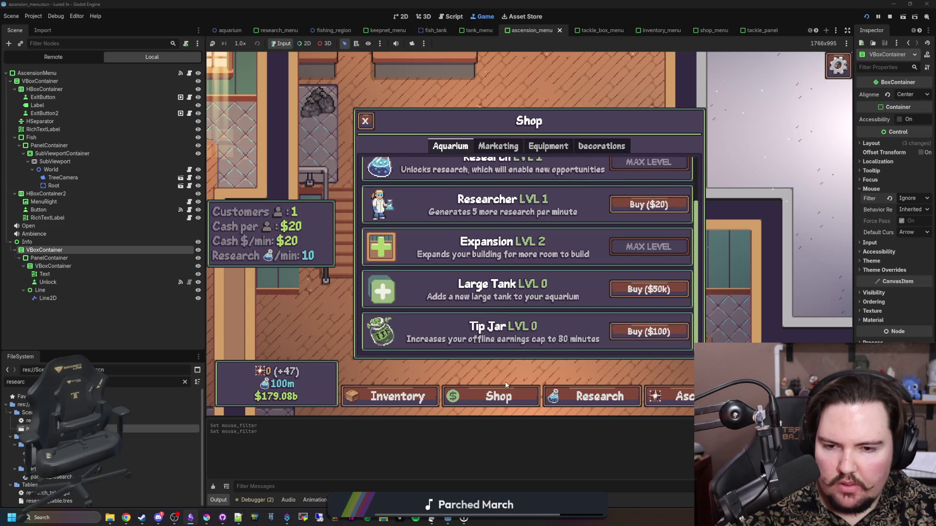
pyautogui.click(505, 386)
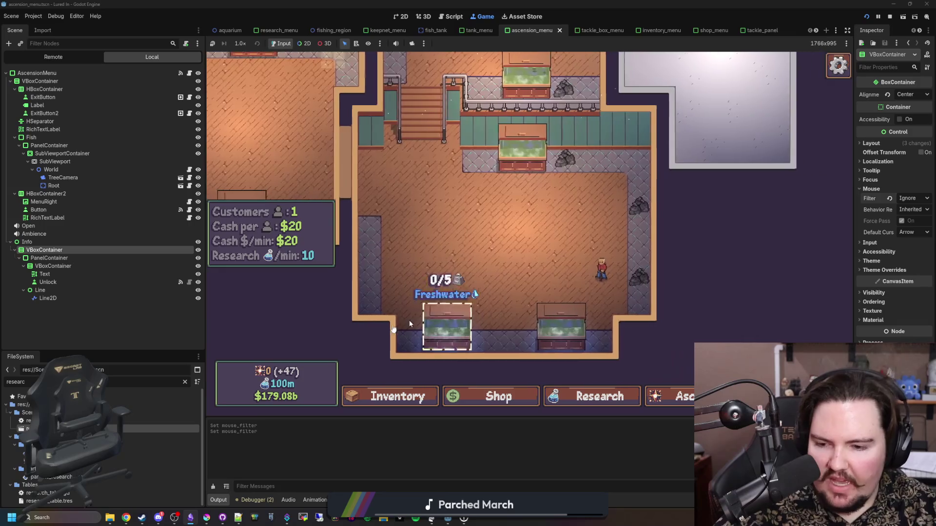
pyautogui.click(206, 518)
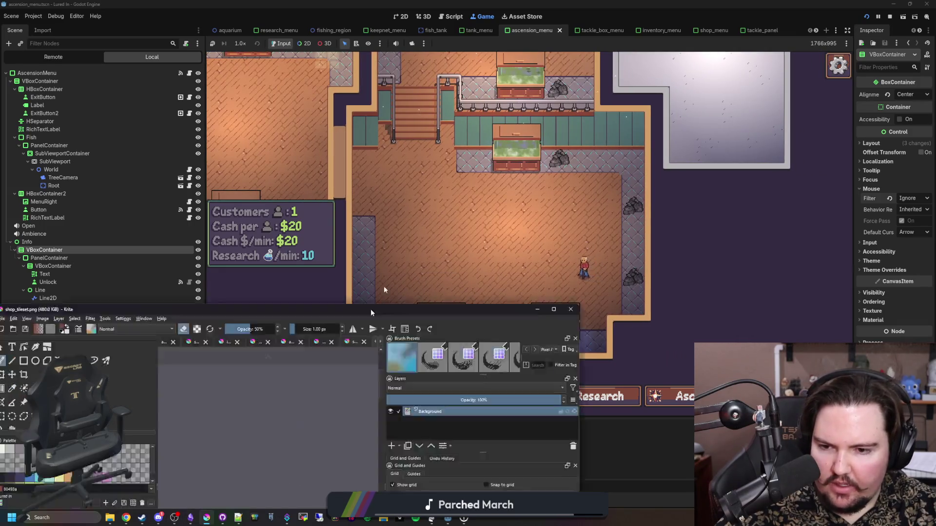
# Step: Maximize Krita and close the aquarium document, discarding its changes
pyautogui.doubleClick(350, 349)
pyautogui.click(504, 35)
pyautogui.click(560, 36)
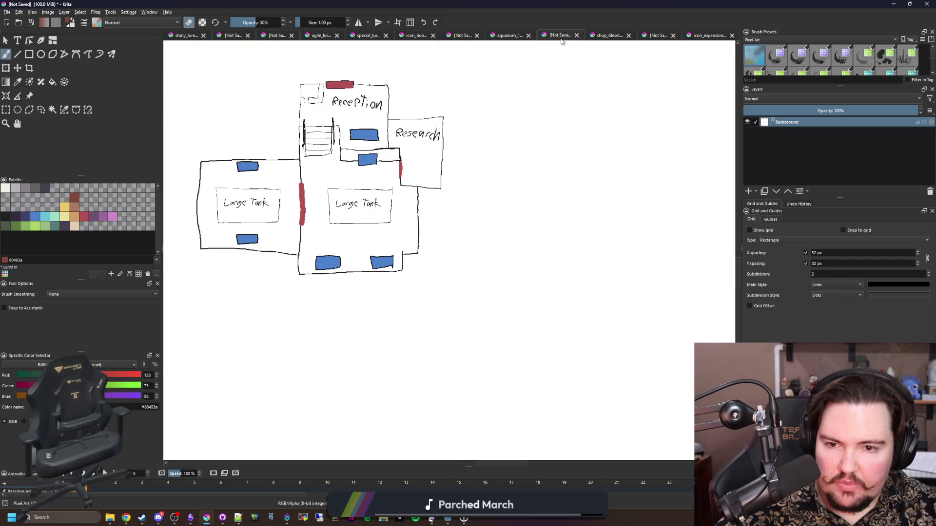
pyautogui.click(504, 36)
pyautogui.click(528, 36)
pyautogui.click(482, 269)
pyautogui.click(483, 36)
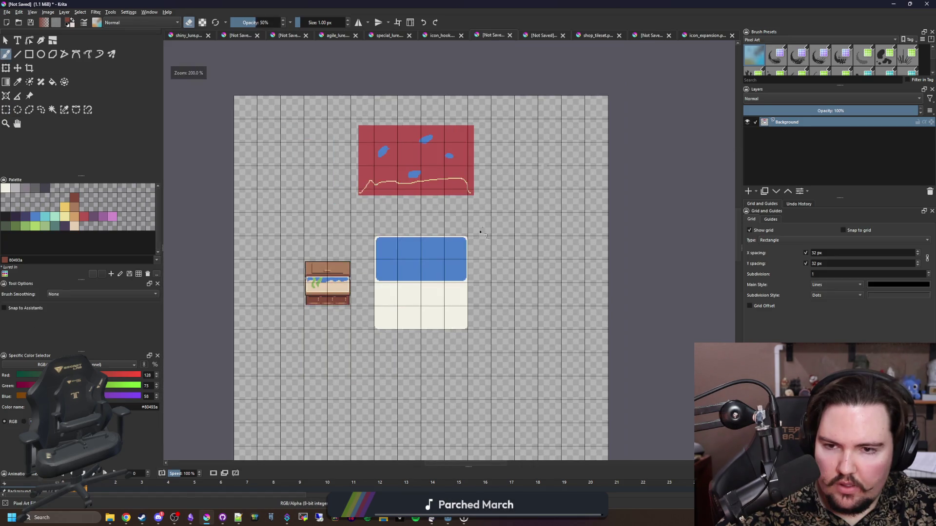
pyautogui.scroll(3, 487, 226)
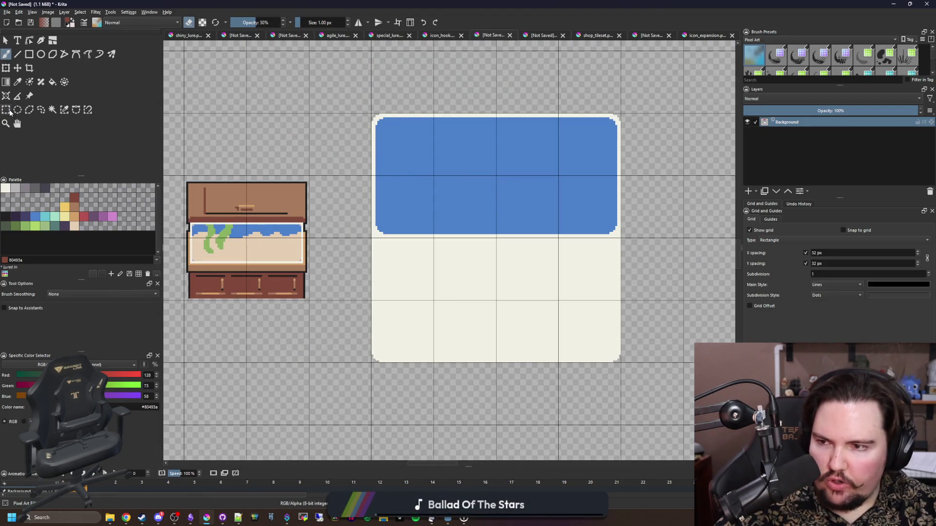
# Step: Set the canvas grid spacing to 16 px by 16 px
pyautogui.click(6, 110)
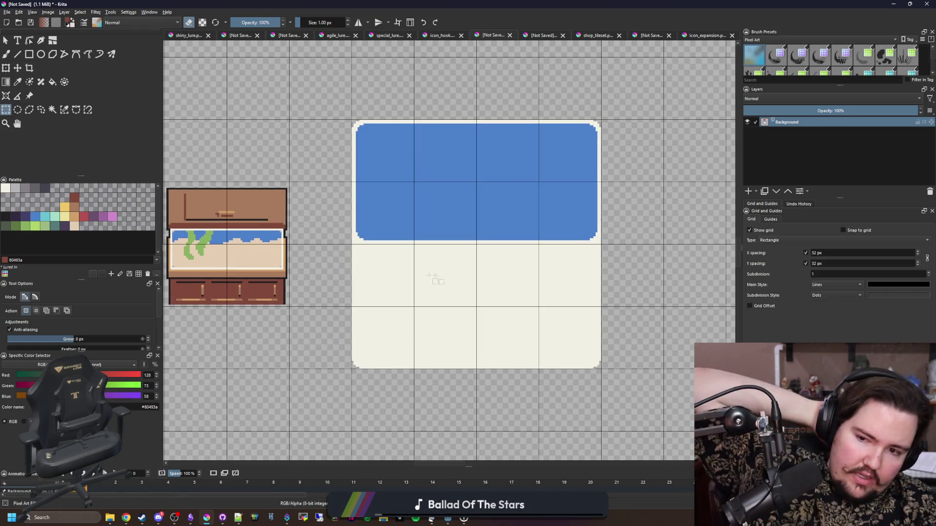
pyautogui.scroll(1, 398, 345)
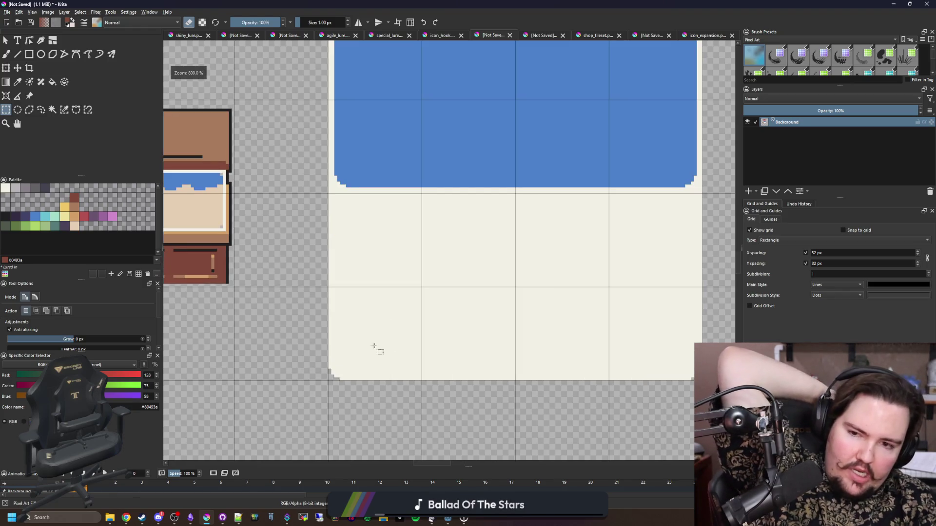
pyautogui.scroll(-1, 363, 348)
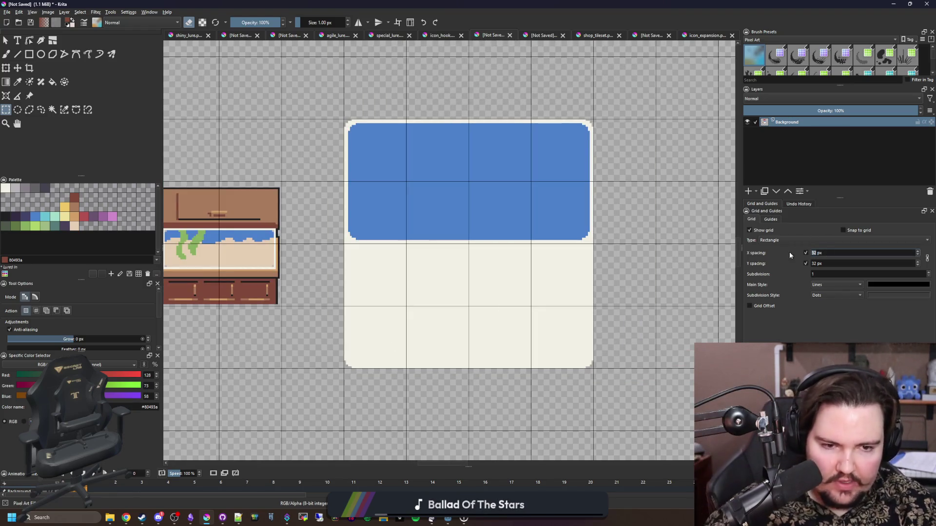
pyautogui.write('1616')
pyautogui.scroll(-5, 685, 260)
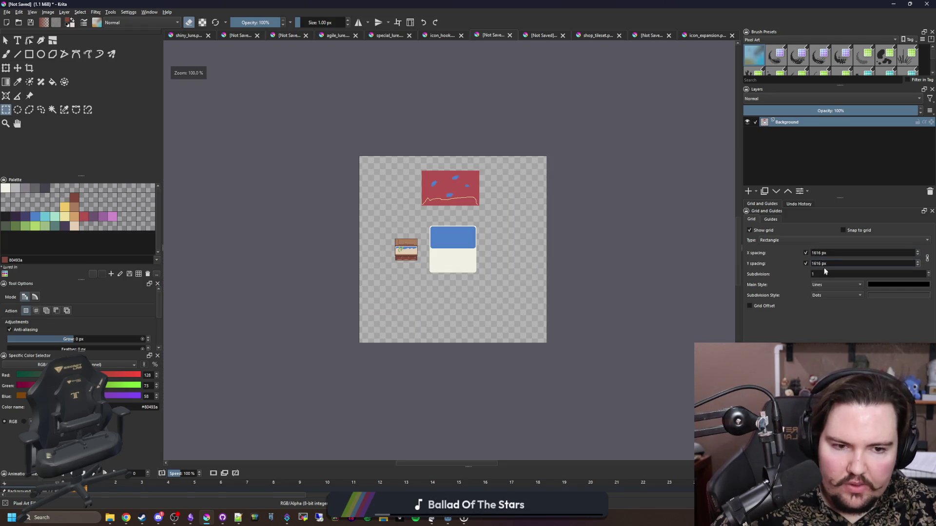
pyautogui.press('BackSpace')
pyautogui.scroll(5, 414, 261)
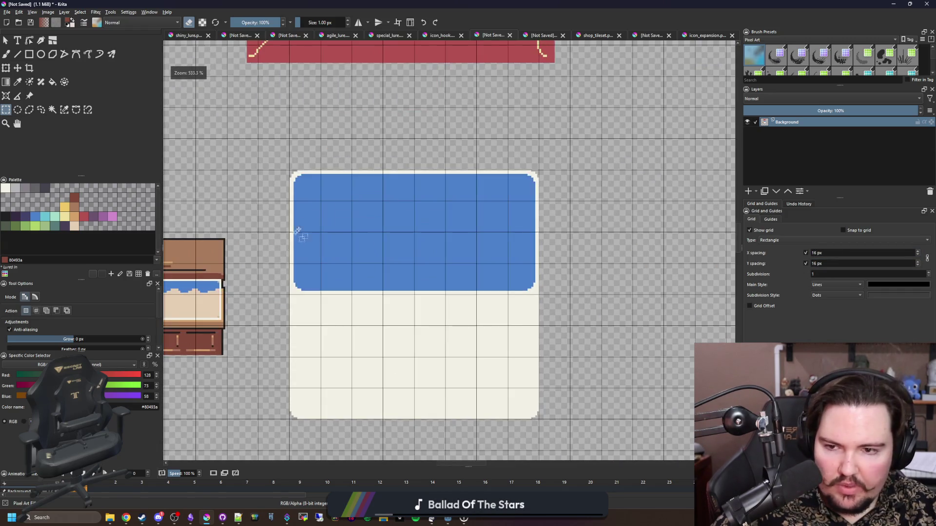
# Step: Select a block of the tank card and drag the blue water's lower edge further down
pyautogui.moveTo(273, 121)
pyautogui.mouseDown()
pyautogui.moveTo(378, 306)
pyautogui.moveTo(565, 301)
pyautogui.mouseUp()
pyautogui.press('t')
pyautogui.scroll(3, 296, 334)
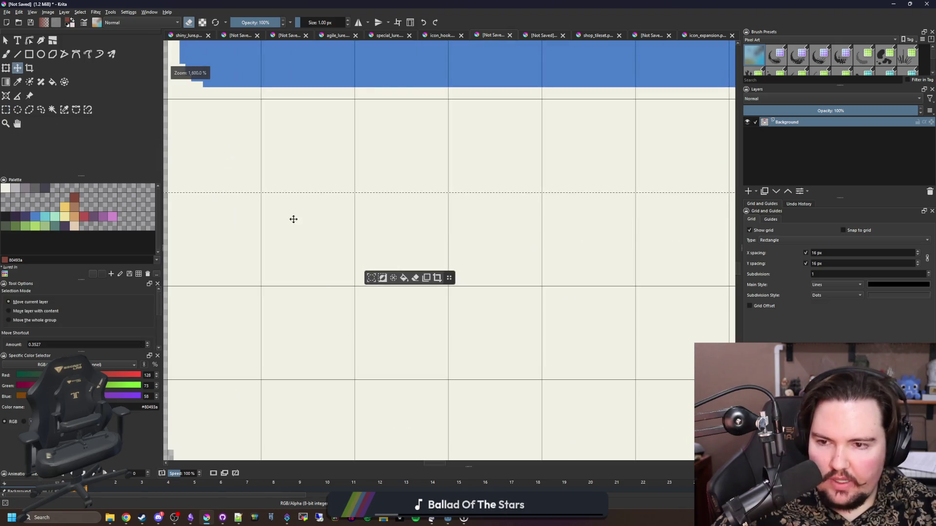
pyautogui.moveTo(336, 144); pyautogui.dragTo(338, 226)
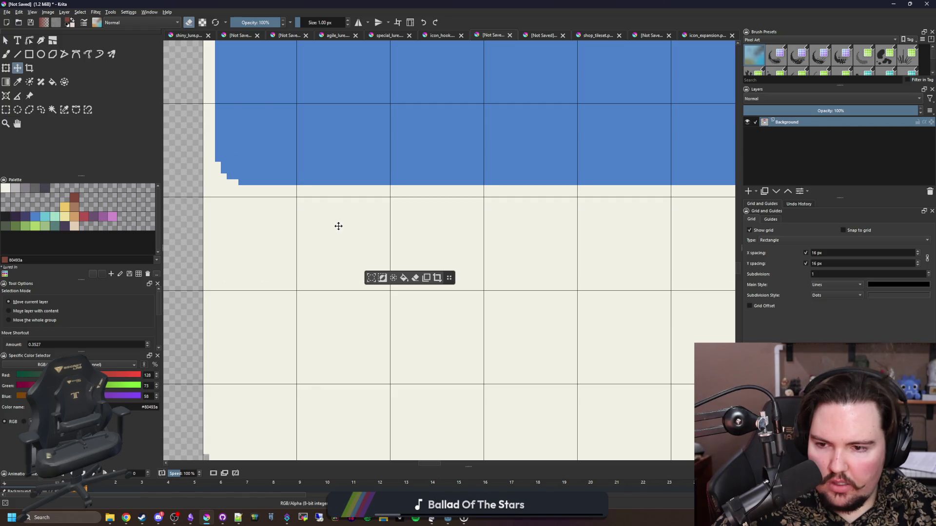
pyautogui.scroll(-4, 331, 307)
pyautogui.scroll(-1, 351, 307)
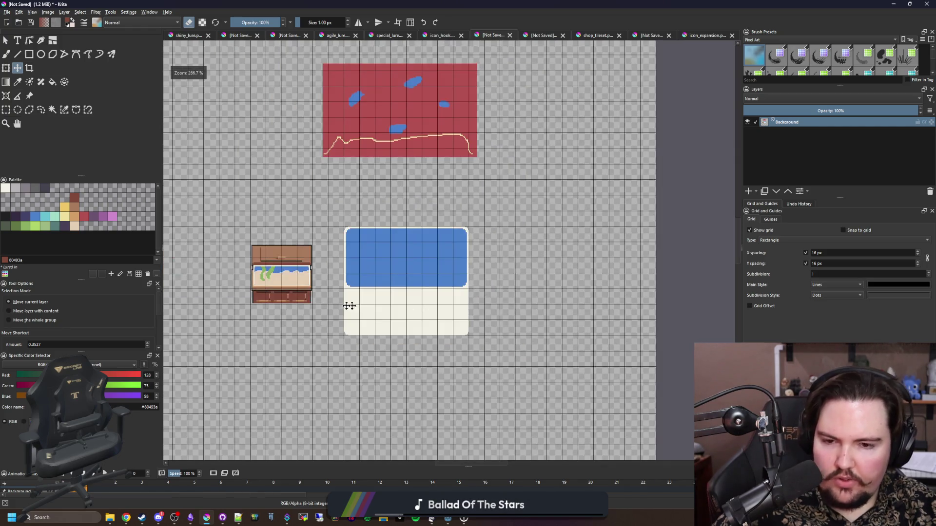
pyautogui.scroll(1, 340, 312)
pyautogui.click(6, 109)
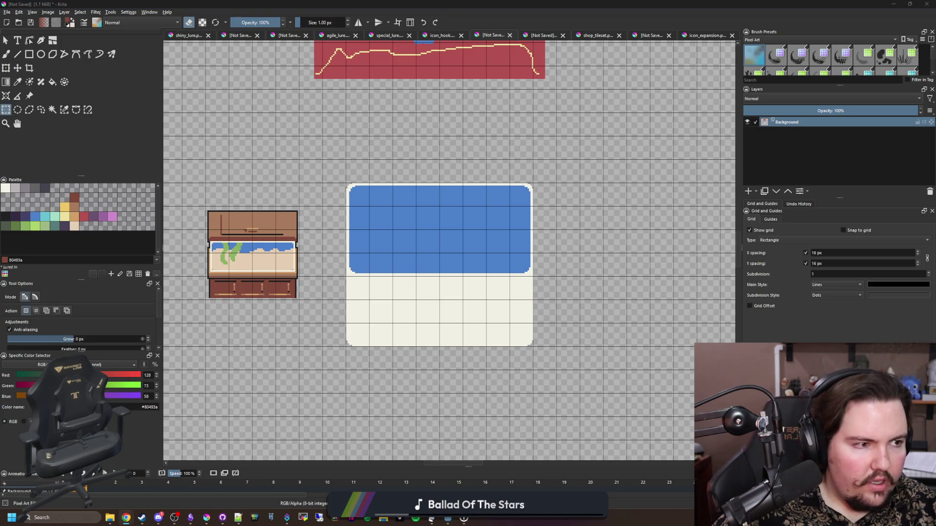
# Step: Search Google Images for 'large fish tank' in a new, maximized Chrome window
pyautogui.press('super+2')
pyautogui.write('large')
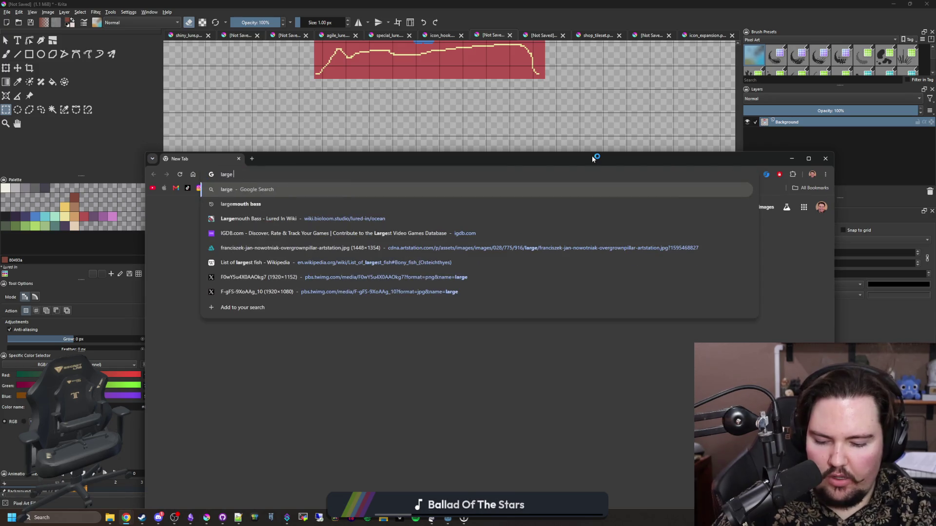
pyautogui.write(' fish tank')
pyautogui.press('Return')
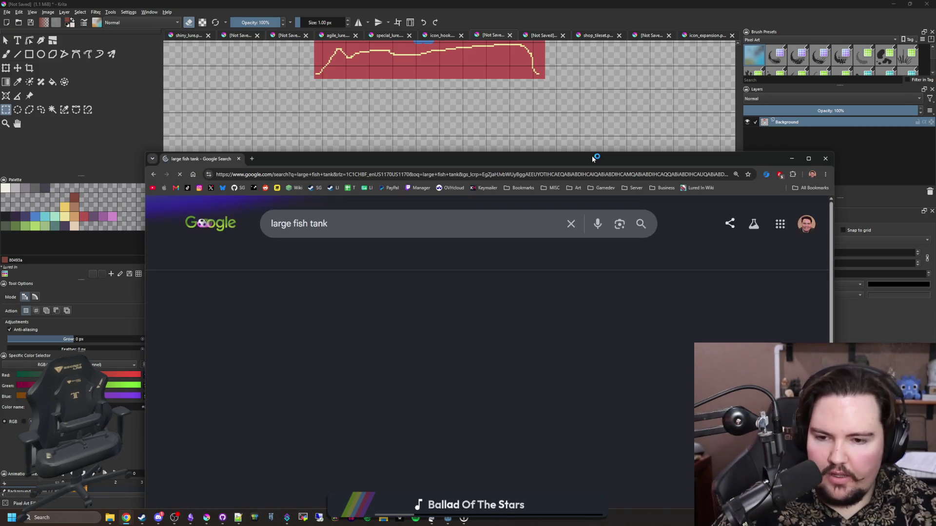
pyautogui.click(258, 258)
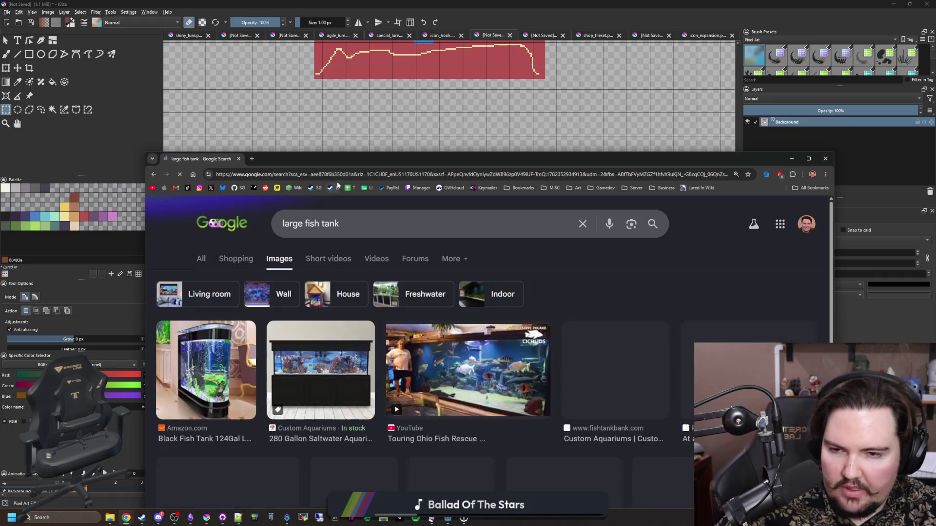
pyautogui.moveTo(376, 157); pyautogui.dragTo(361, 3)
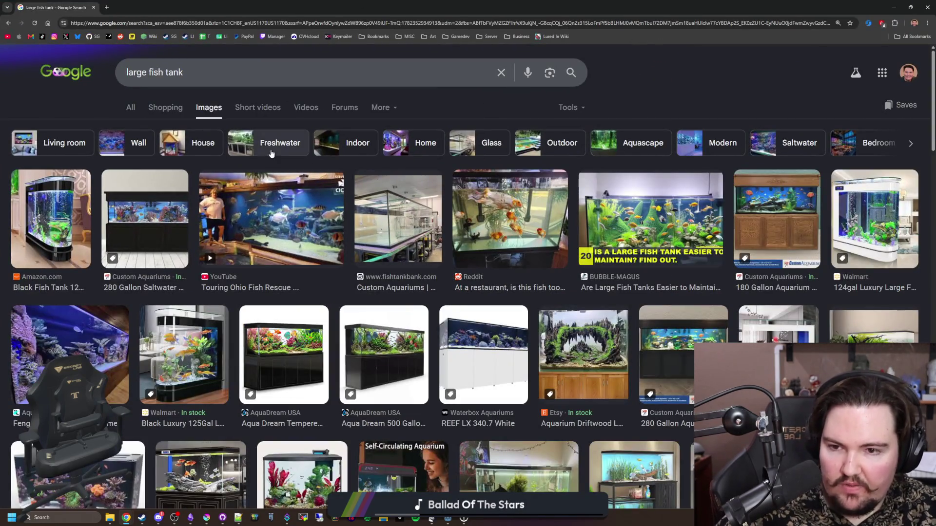
# Step: Preview several tank results, ending on the Walmart 124gal tank image
pyautogui.click(273, 220)
pyautogui.click(433, 238)
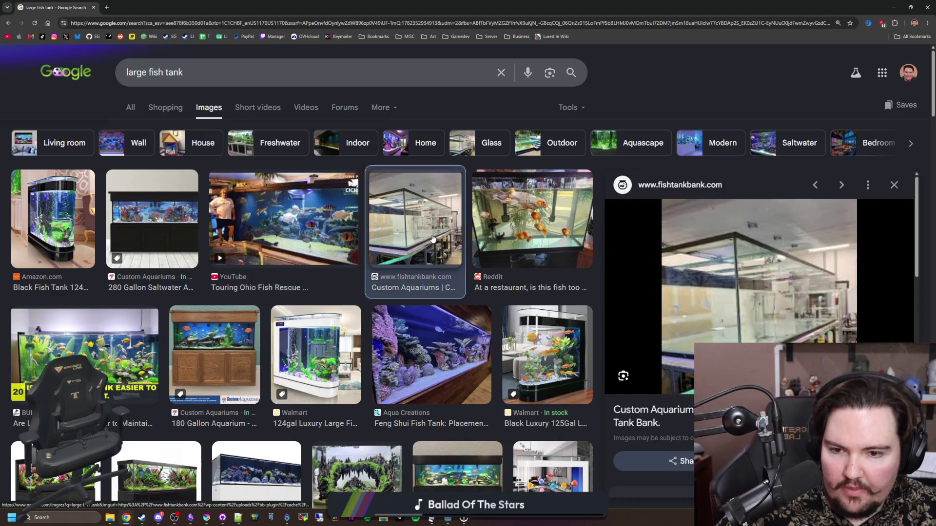
pyautogui.click(453, 345)
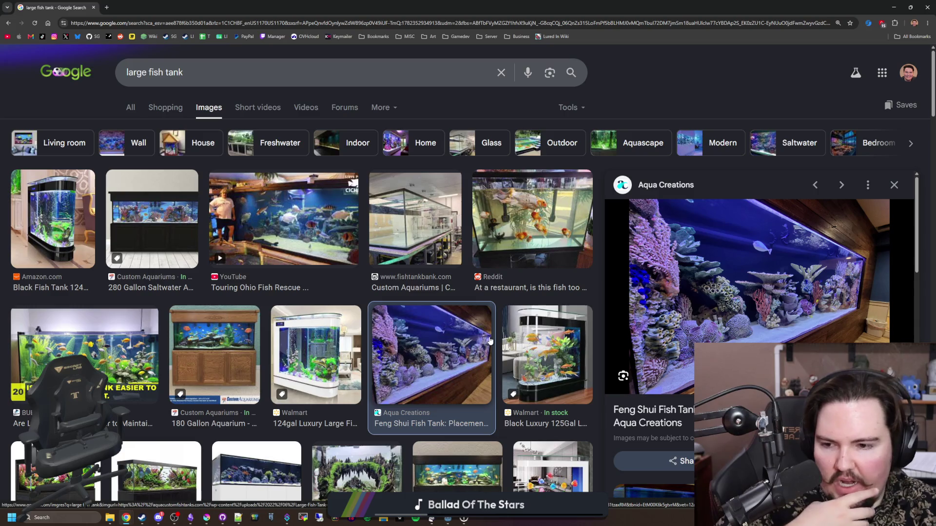
pyautogui.click(349, 336)
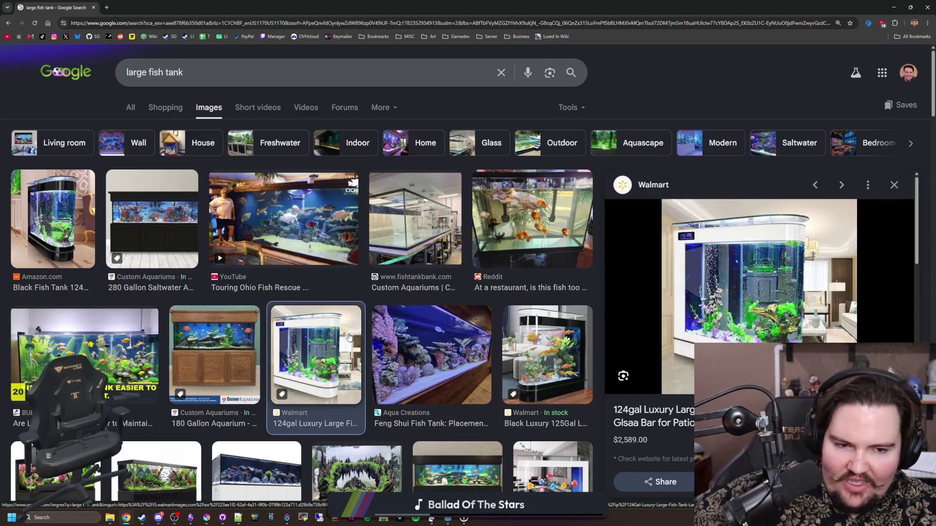
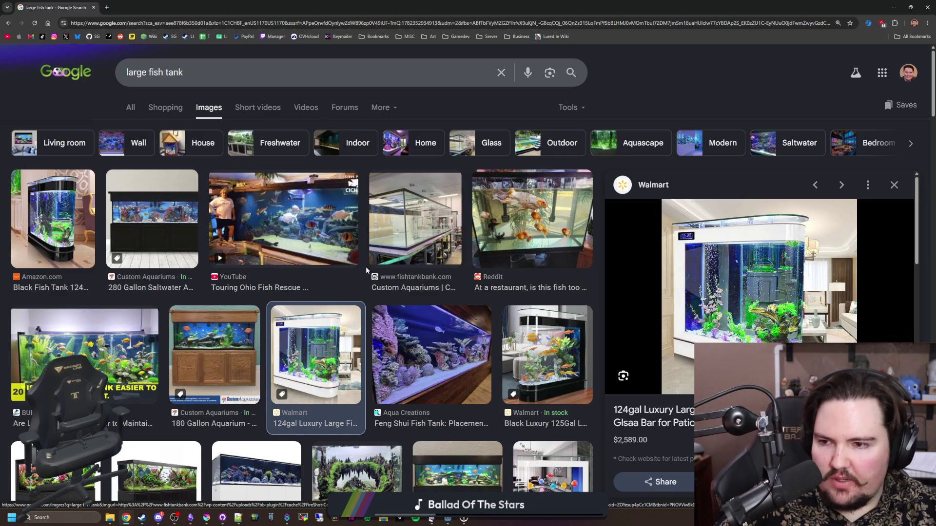
# Step: Scroll the 'large fish tank' results and preview the Big Fish Tank in House photo
pyautogui.scroll(-5, 376, 268)
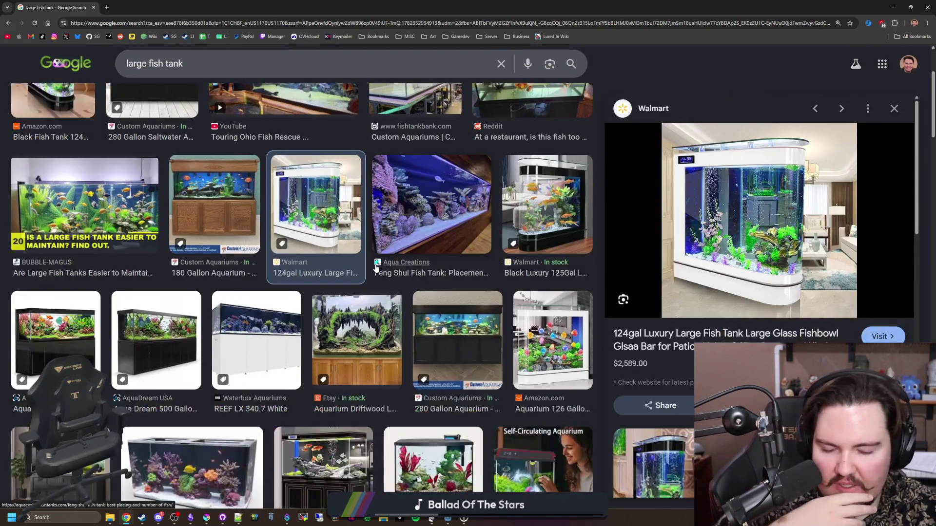
pyautogui.scroll(-2, 375, 268)
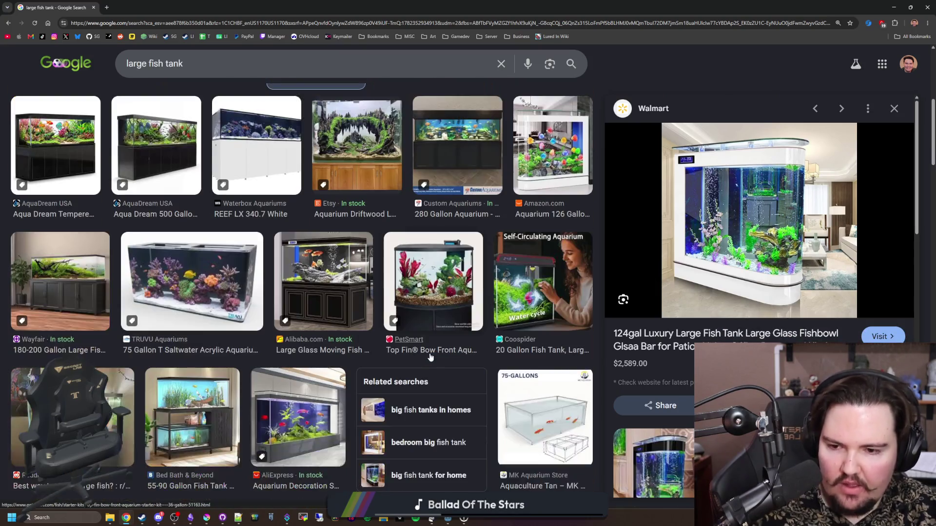
pyautogui.scroll(-2, 443, 279)
pyautogui.scroll(-3, 443, 280)
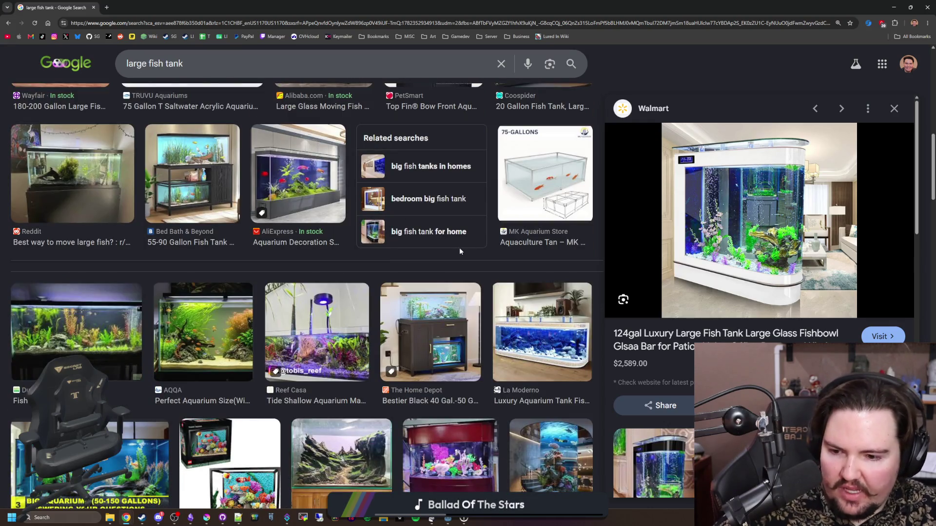
pyautogui.scroll(-3, 457, 252)
pyautogui.scroll(-4, 500, 240)
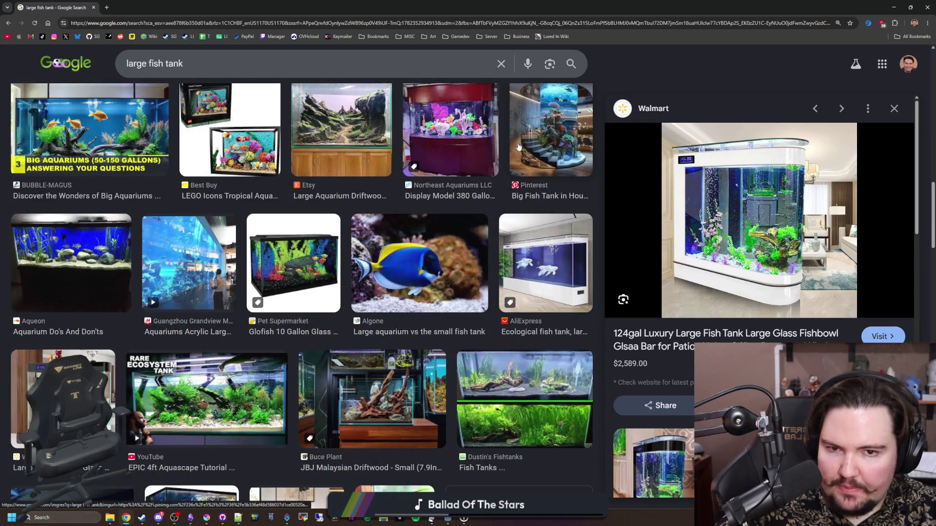
pyautogui.click(539, 137)
pyautogui.scroll(-5, 424, 271)
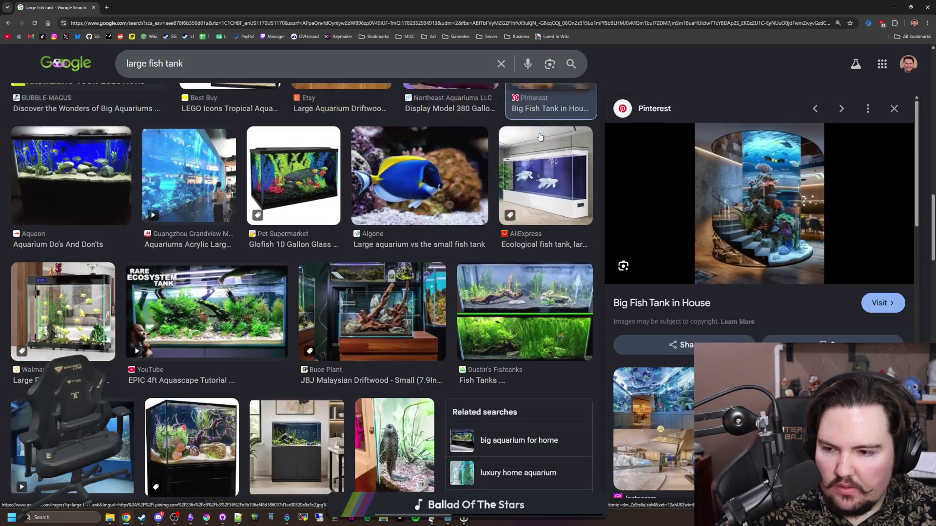
pyautogui.scroll(-3, 423, 271)
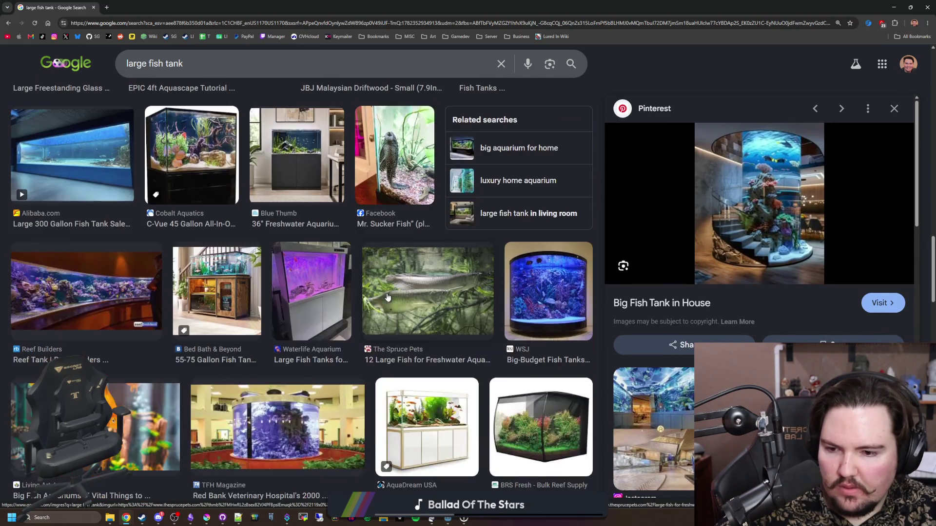
# Step: Preview the 55-75 Gallon, Fluval Flex and acrylic tank photos, then return to Krita
pyautogui.click(238, 299)
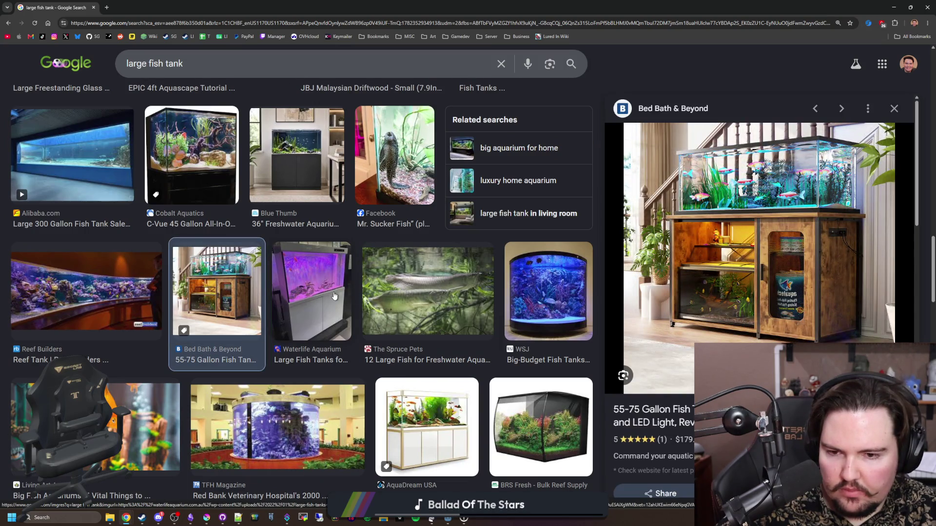
pyautogui.click(429, 293)
pyautogui.scroll(-3, 499, 281)
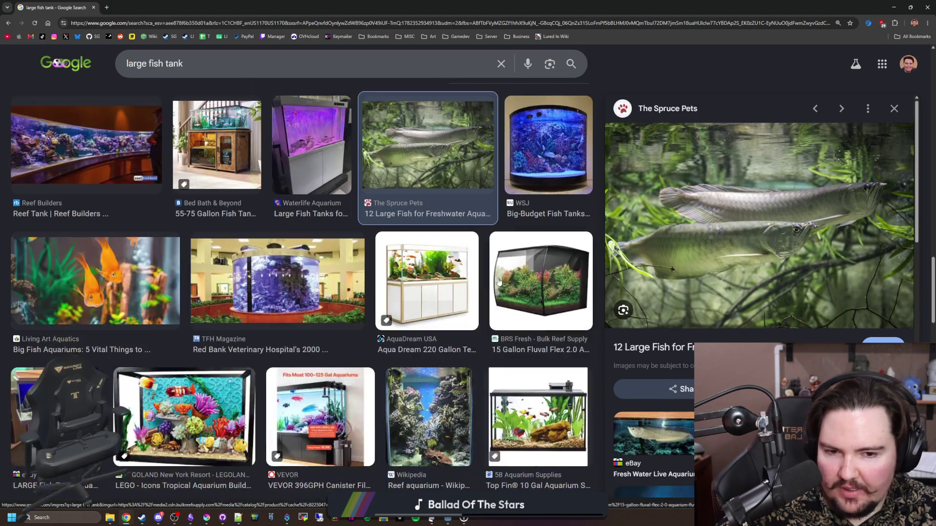
pyautogui.click(552, 291)
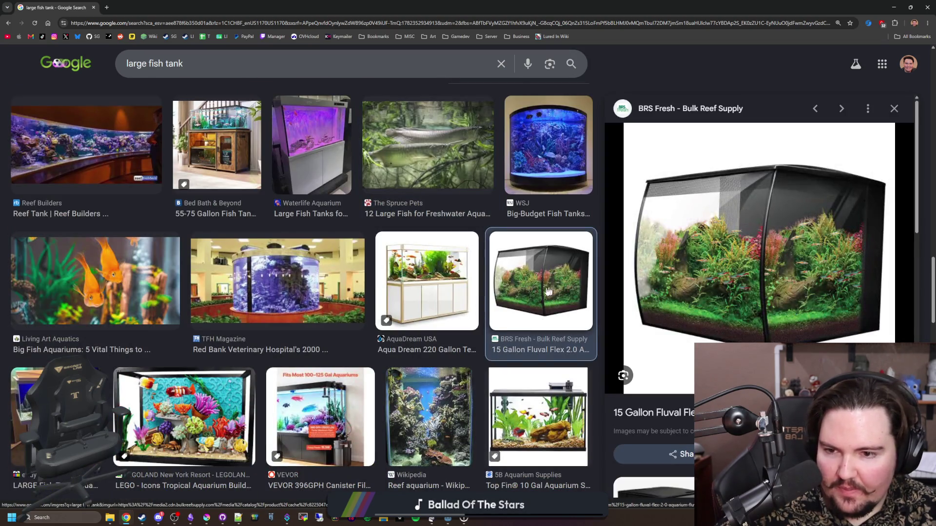
pyautogui.scroll(-3, 496, 293)
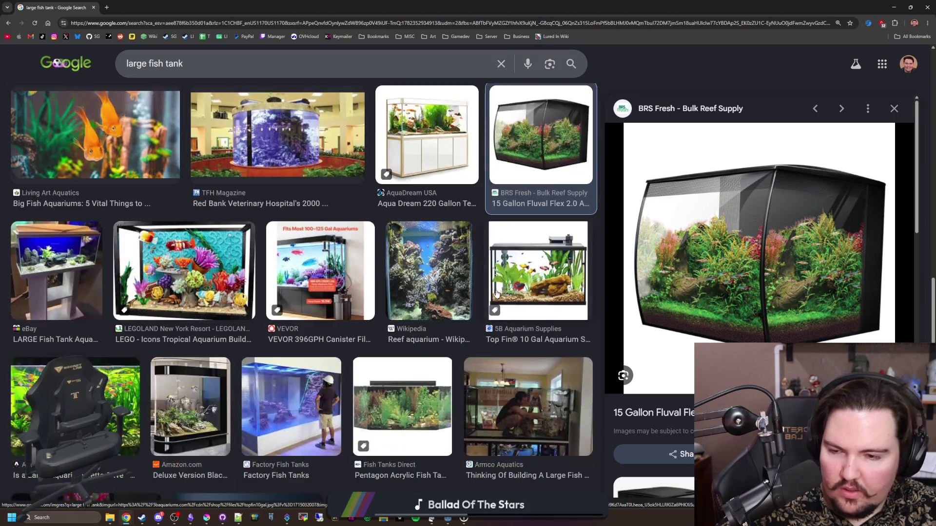
pyautogui.click(217, 405)
pyautogui.click(251, 404)
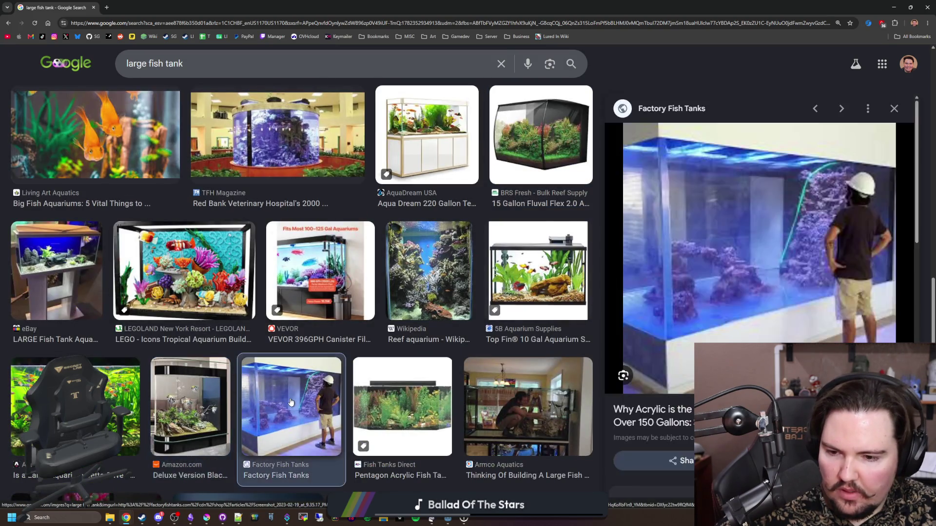
pyautogui.hotkey('alt', 'Tab')
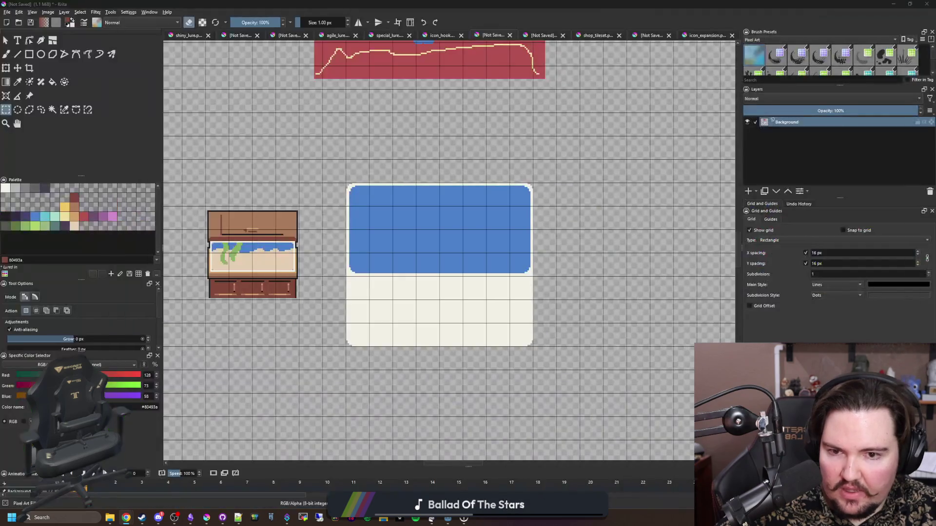
# Step: Sample the frame's cream and paint it over the water's top-left corner
pyautogui.scroll(-2, 325, 309)
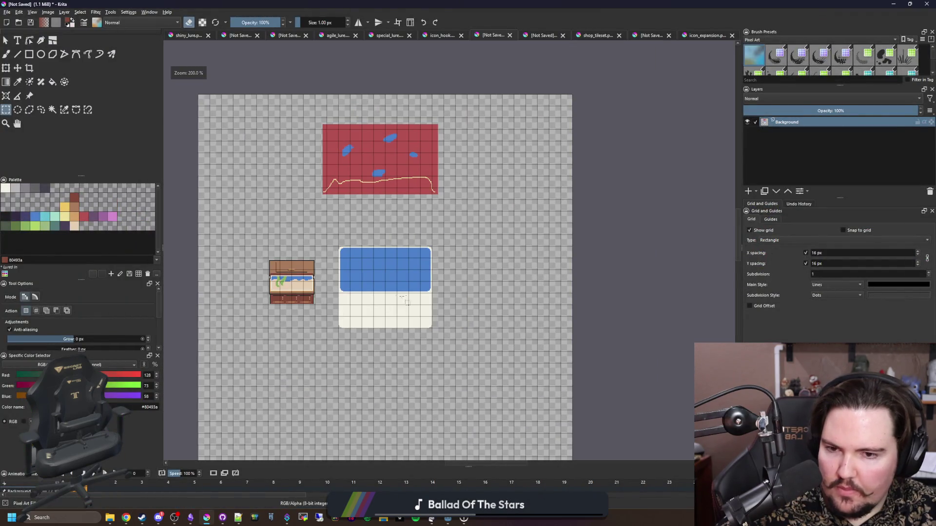
pyautogui.scroll(3, 380, 307)
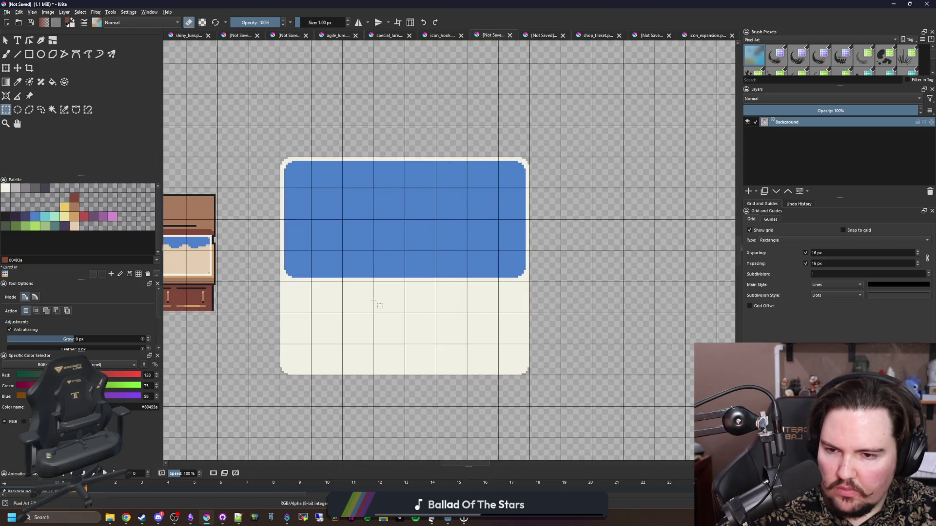
pyautogui.scroll(1, 284, 390)
pyautogui.scroll(-2, 269, 324)
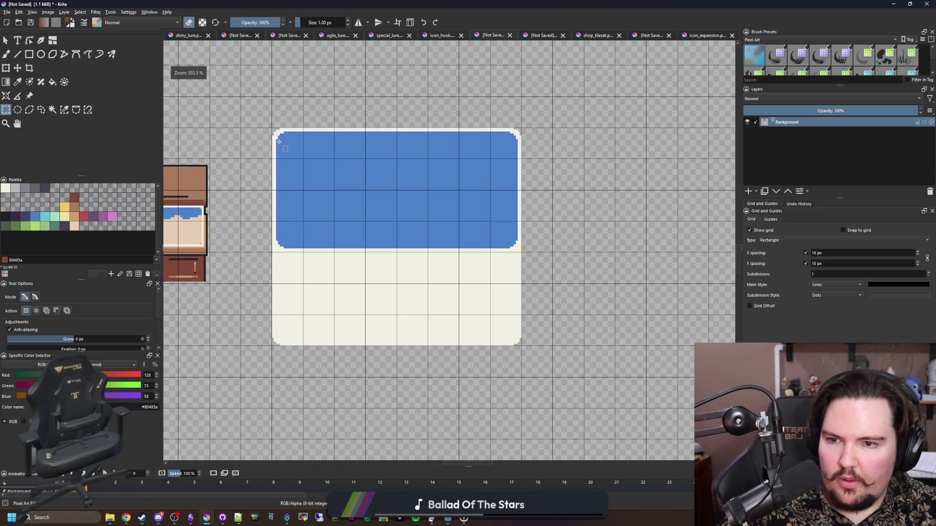
pyautogui.scroll(5, 277, 136)
pyautogui.press('p')
pyautogui.click(272, 168)
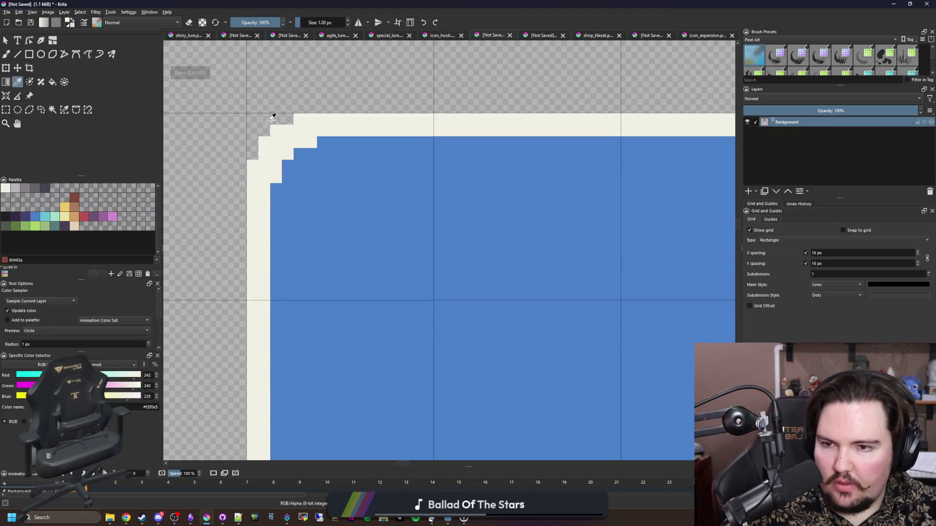
pyautogui.scroll(-3, 271, 111)
pyautogui.press('b')
pyautogui.moveTo(282, 252); pyautogui.dragTo(374, 229)
pyautogui.moveTo(317, 249); pyautogui.dragTo(374, 228)
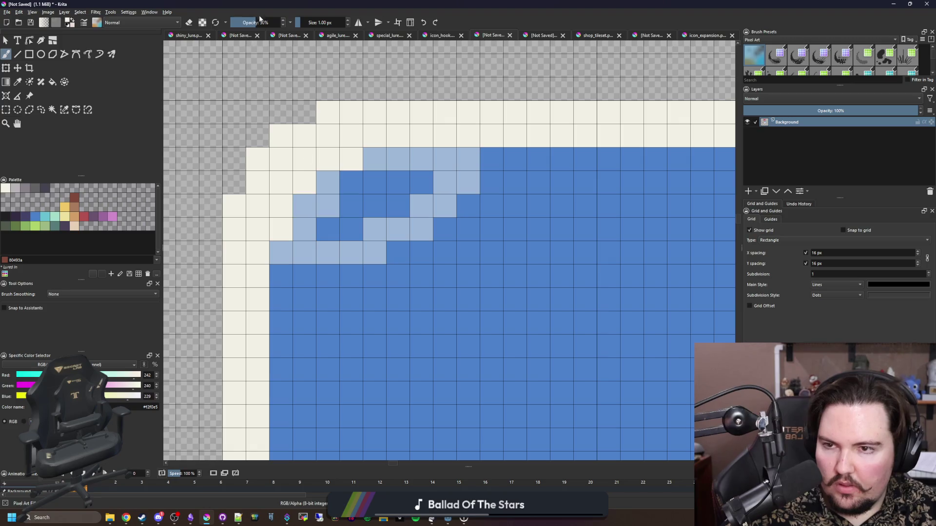
pyautogui.moveTo(324, 271)
pyautogui.mouseDown()
pyautogui.moveTo(351, 317)
pyautogui.moveTo(324, 319)
pyautogui.moveTo(460, 200)
pyautogui.moveTo(380, 169)
pyautogui.moveTo(291, 201)
pyautogui.mouseUp()
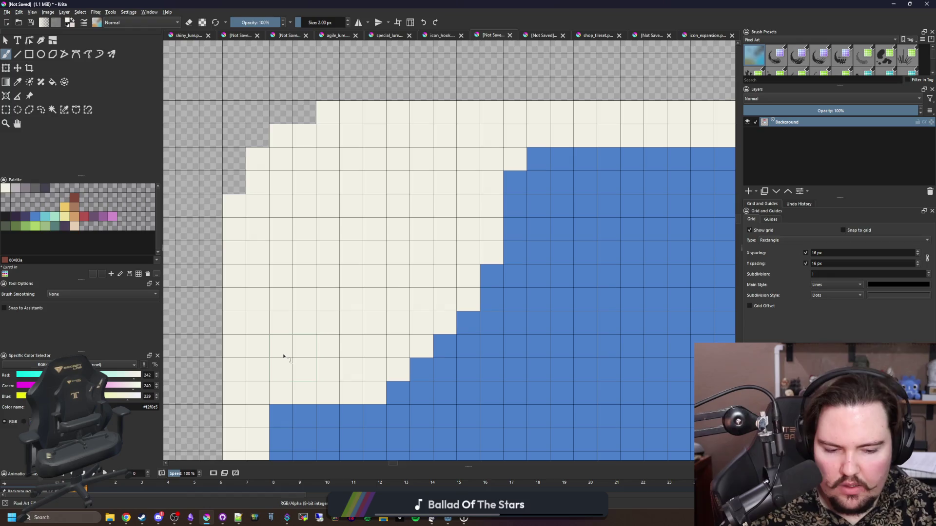
# Step: With a 1 px eraser, trim the cream corner's edge pixels into a diagonal staircase
pyautogui.scroll(-2, 323, 261)
pyautogui.press('[')
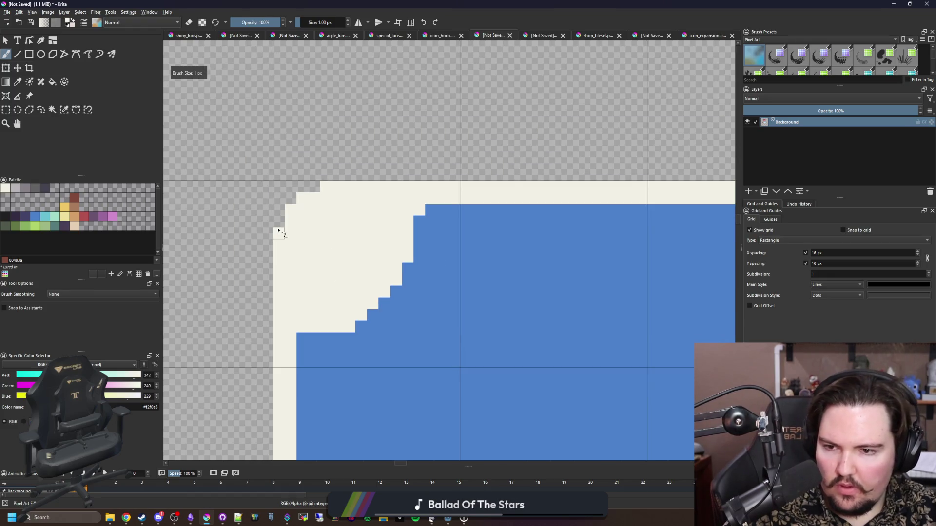
pyautogui.scroll(2, 278, 231)
pyautogui.press('e')
pyautogui.click(303, 192)
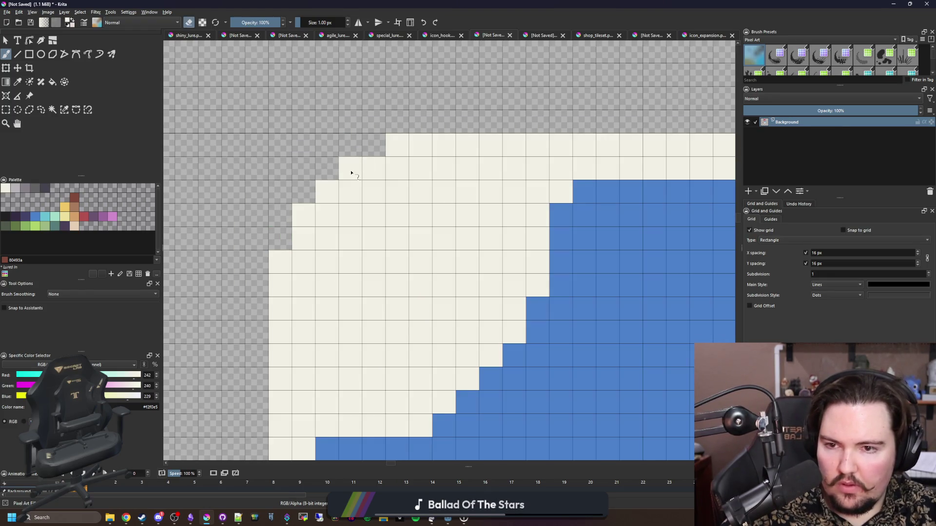
pyautogui.moveTo(279, 264); pyautogui.dragTo(304, 239)
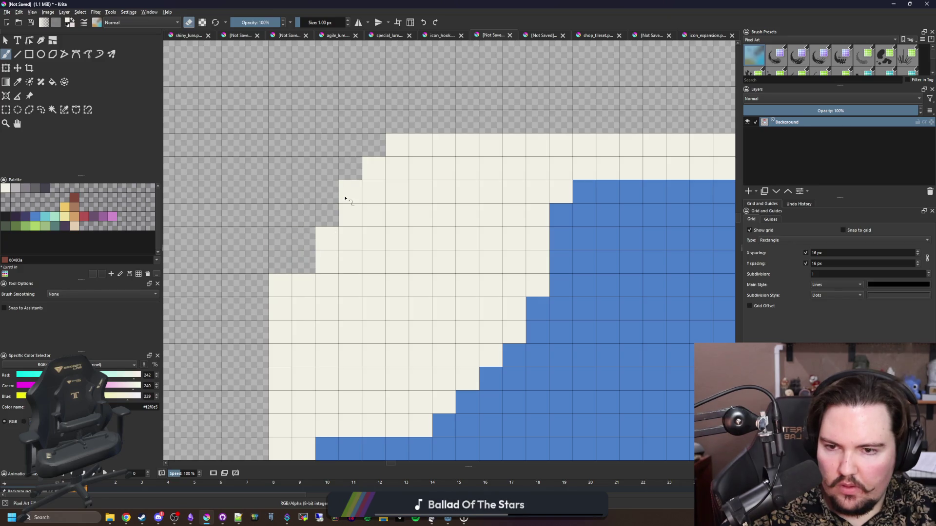
pyautogui.click(345, 198)
pyautogui.click(373, 168)
pyautogui.click(393, 148)
pyautogui.click(273, 278)
pyautogui.click(334, 236)
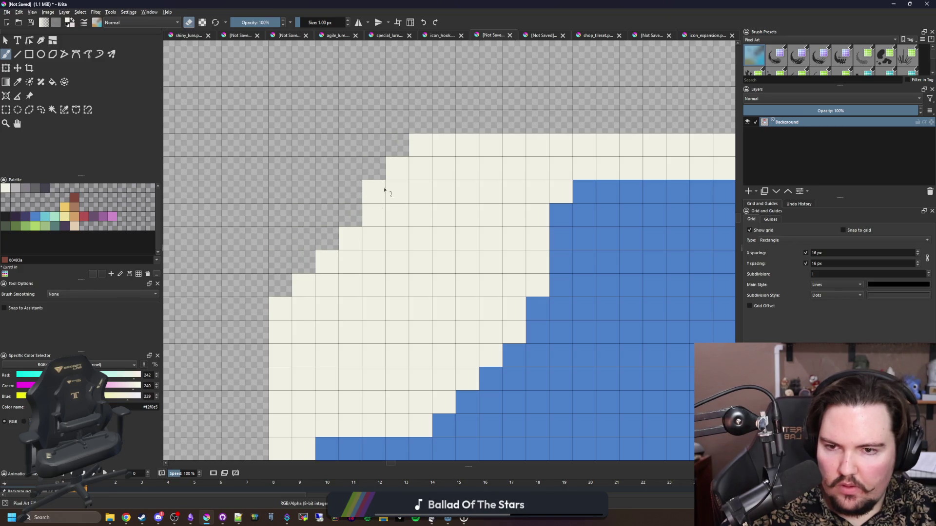
pyautogui.moveTo(422, 151); pyautogui.dragTo(443, 146)
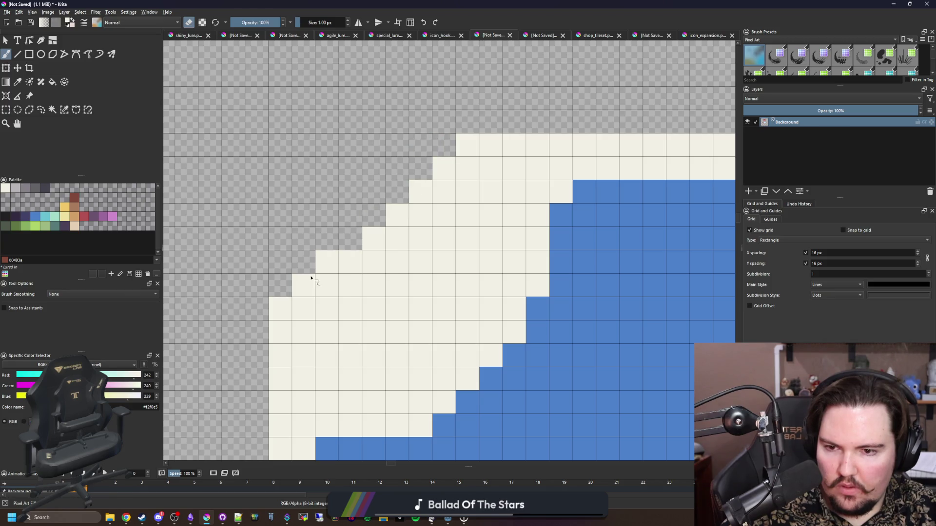
pyautogui.moveTo(295, 294); pyautogui.dragTo(281, 304)
# Step: Erase stray cream pixels around the frame's top-left corner
pyautogui.scroll(-5, 312, 278)
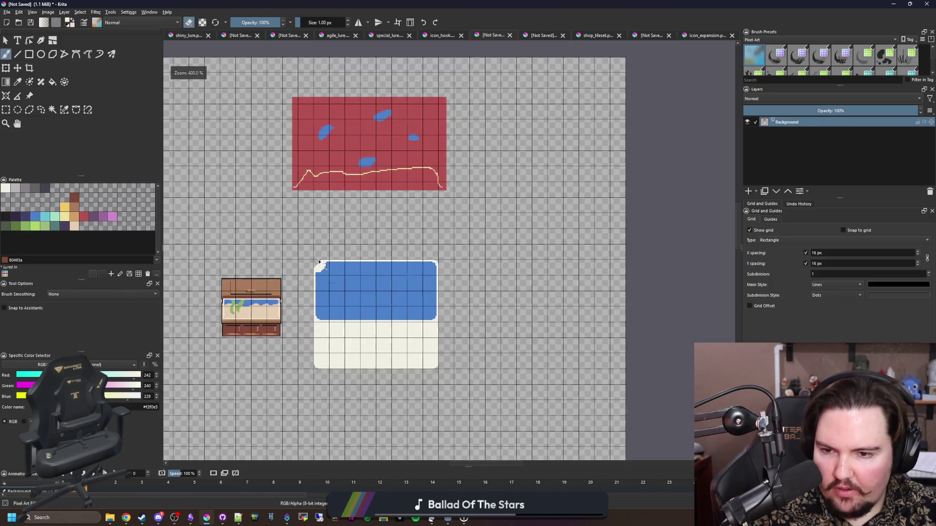
pyautogui.scroll(8, 317, 269)
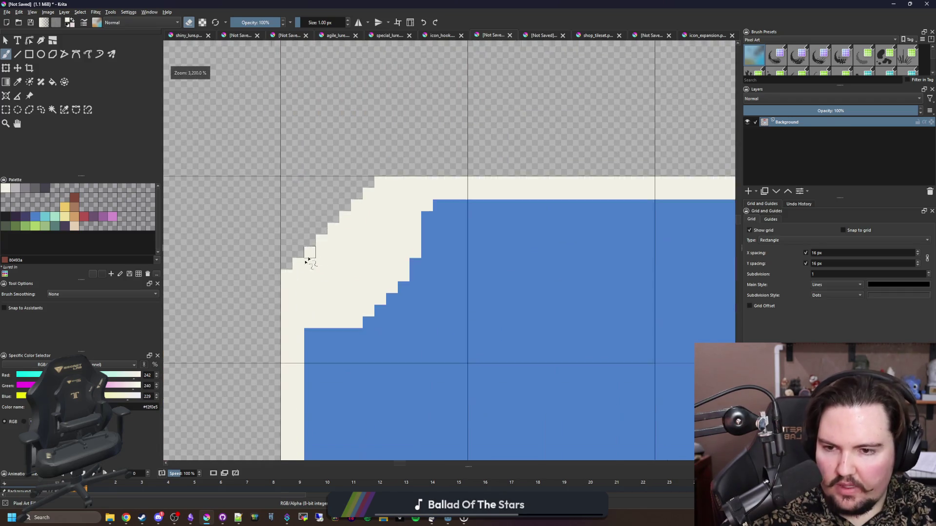
pyautogui.click(402, 184)
pyautogui.scroll(-3, 281, 287)
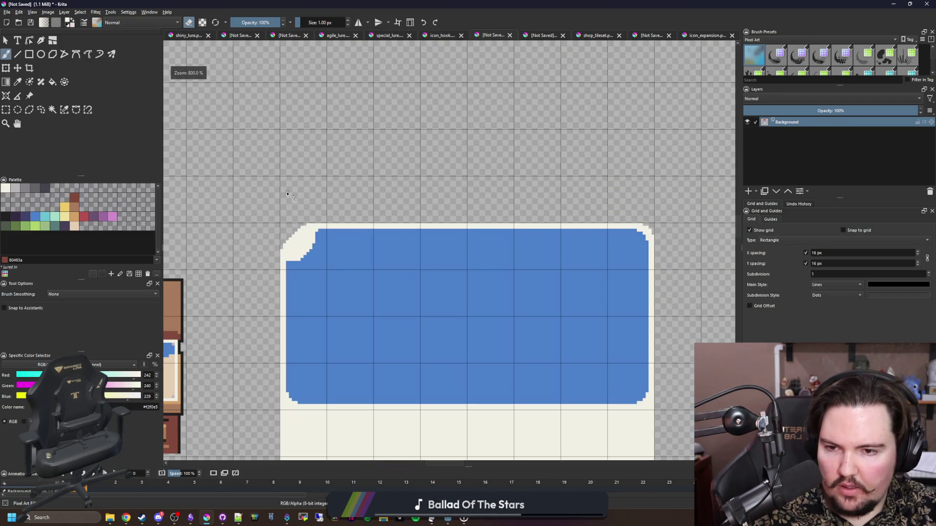
pyautogui.scroll(5, 280, 287)
pyautogui.click(280, 287)
pyautogui.click(413, 153)
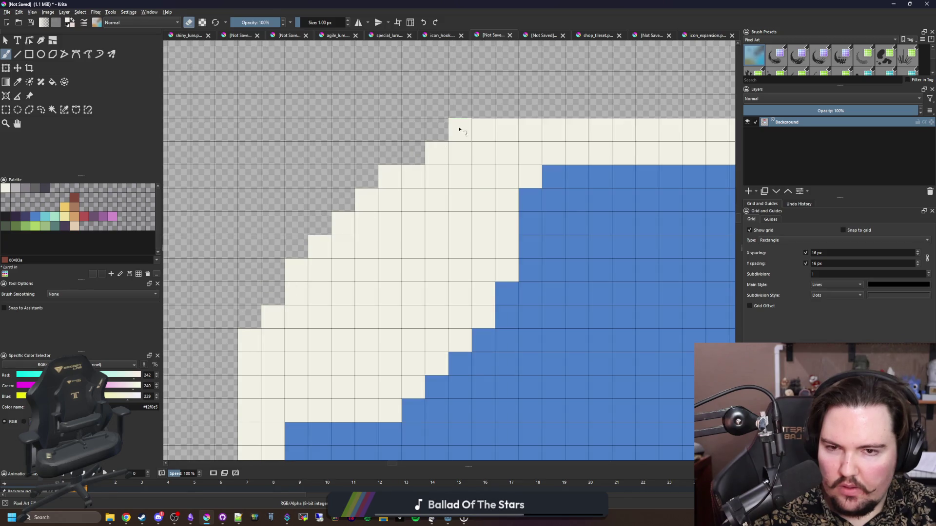
pyautogui.scroll(-6, 254, 363)
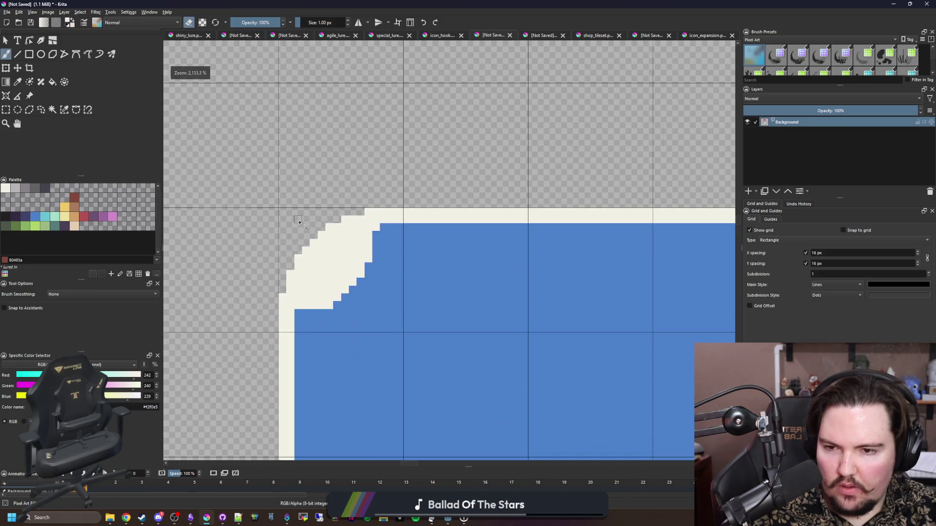
pyautogui.scroll(5, 303, 217)
# Step: Pick the water blue and paint the inner stepped corner curve
pyautogui.press('e')
pyautogui.keyDown('ctrl'); pyautogui.click(296, 288); pyautogui.keyUp('ctrl')
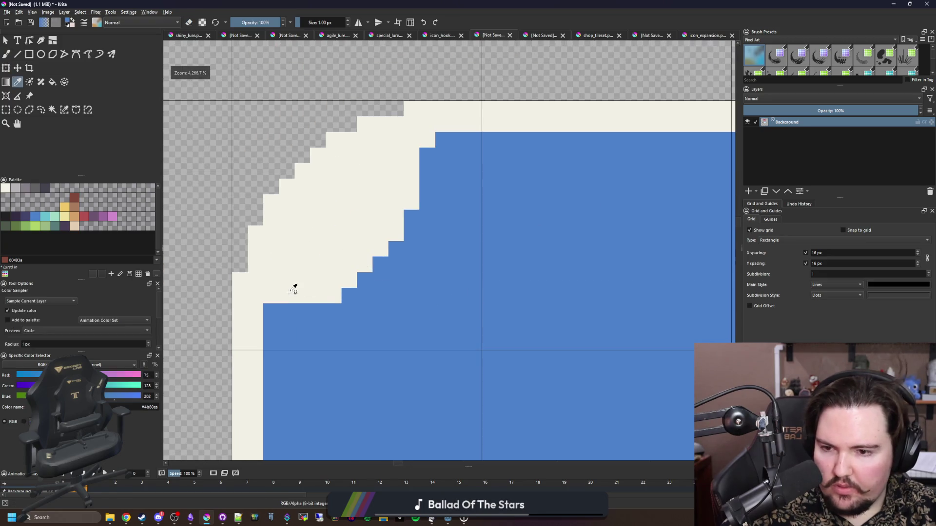
pyautogui.scroll(2, 271, 304)
pyautogui.moveTo(271, 305)
pyautogui.mouseDown()
pyautogui.moveTo(382, 294)
pyautogui.moveTo(380, 273)
pyautogui.moveTo(389, 350)
pyautogui.mouseUp()
pyautogui.moveTo(314, 285)
pyautogui.mouseDown()
pyautogui.moveTo(315, 356)
pyautogui.moveTo(432, 285)
pyautogui.moveTo(346, 273)
pyautogui.moveTo(387, 232)
pyautogui.moveTo(483, 214)
pyautogui.moveTo(434, 198)
pyautogui.moveTo(493, 167)
pyautogui.moveTo(437, 276)
pyautogui.moveTo(477, 236)
pyautogui.moveTo(429, 337)
pyautogui.moveTo(351, 375)
pyautogui.moveTo(372, 307)
pyautogui.moveTo(344, 322)
pyautogui.moveTo(317, 378)
pyautogui.moveTo(299, 363)
pyautogui.mouseUp()
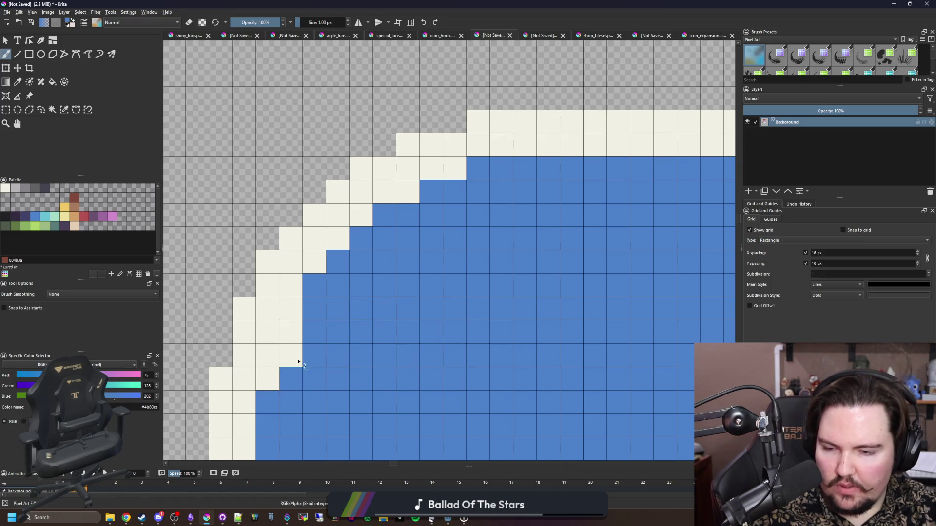
pyautogui.scroll(-3, 328, 345)
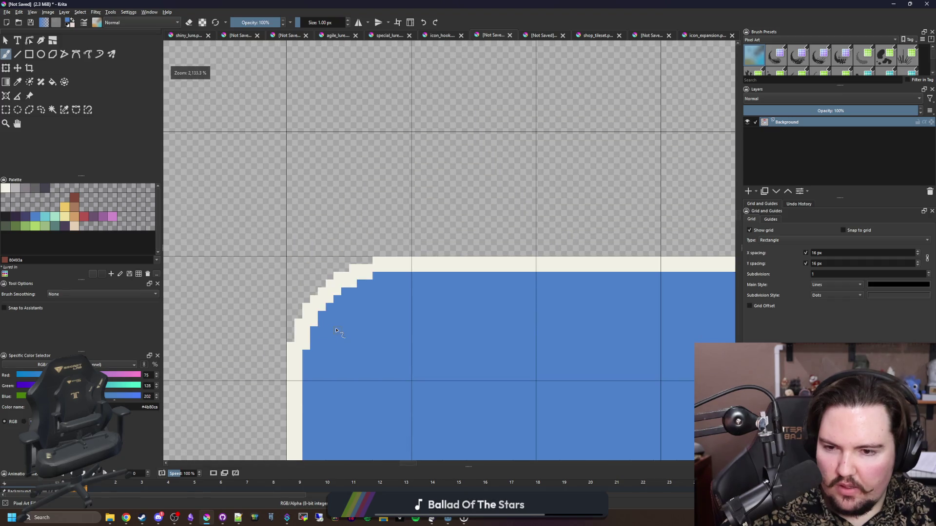
pyautogui.scroll(-2, 282, 264)
pyautogui.scroll(4, 287, 256)
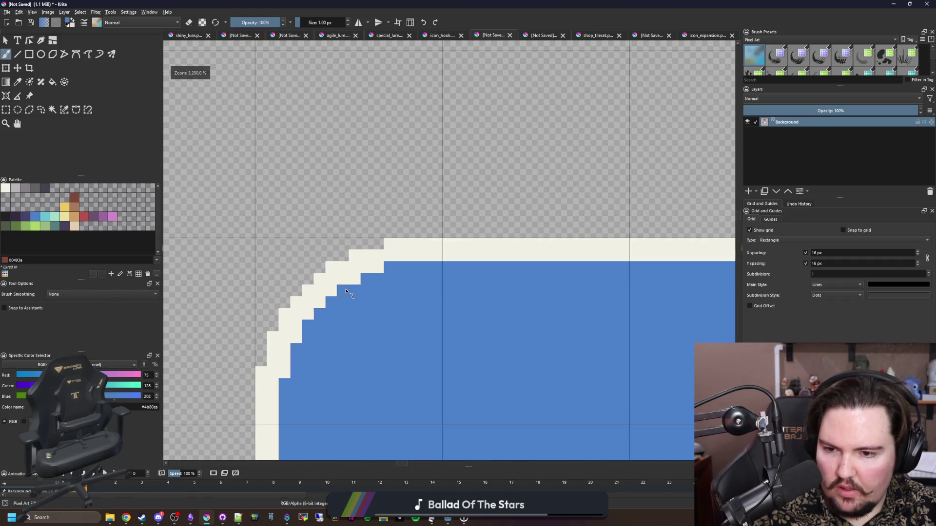
# Step: Turn a stray blue corner pixel back to cream
pyautogui.keyDown('ctrl'); pyautogui.click(427, 246); pyautogui.keyUp('ctrl')
pyautogui.click(404, 259)
pyautogui.scroll(-5, 296, 261)
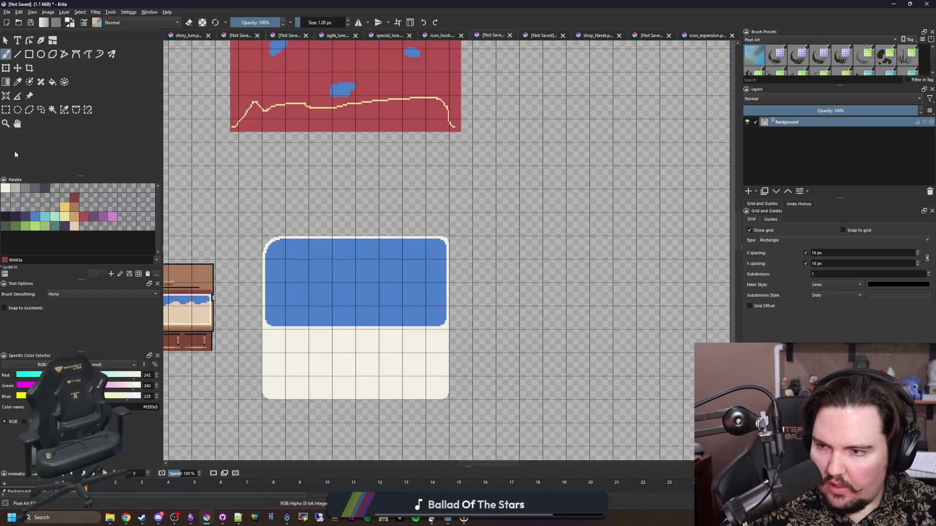
pyautogui.click(6, 109)
# Step: Select the rounded top-left corner, mirror it onto the top-right corner, and commit
pyautogui.scroll(5, 265, 240)
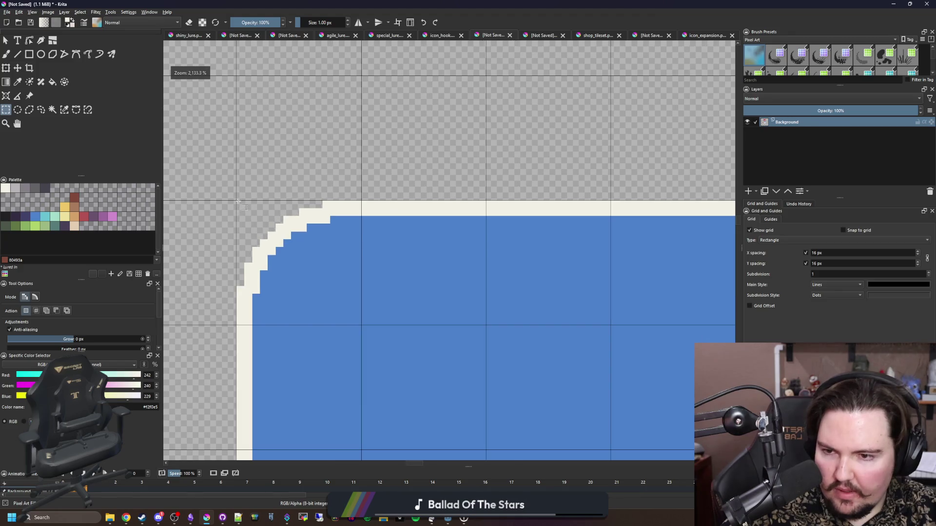
pyautogui.moveTo(236, 200); pyautogui.dragTo(359, 319)
pyautogui.scroll(-3, 343, 314)
pyautogui.hotkey('ctrl', 't')
pyautogui.moveTo(263, 251); pyautogui.dragTo(640, 210)
pyautogui.scroll(2, 688, 251)
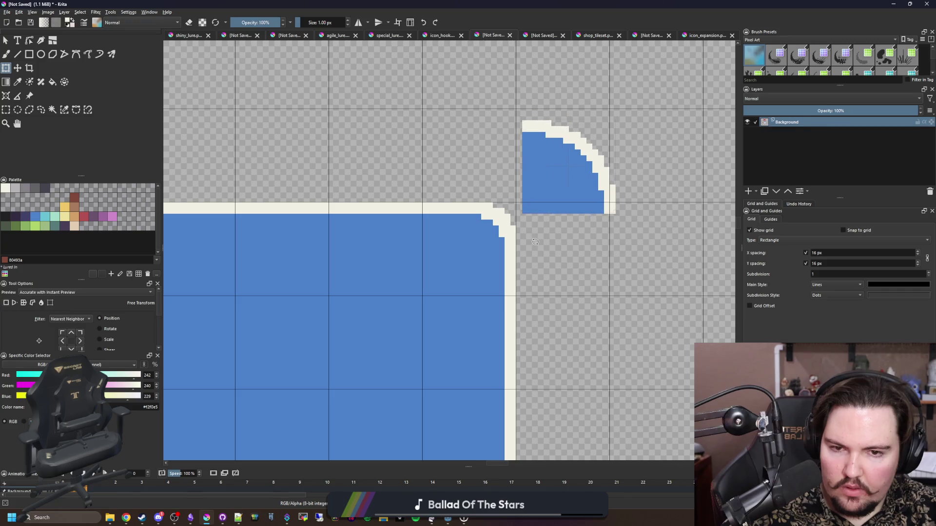
pyautogui.moveTo(563, 192); pyautogui.dragTo(463, 275)
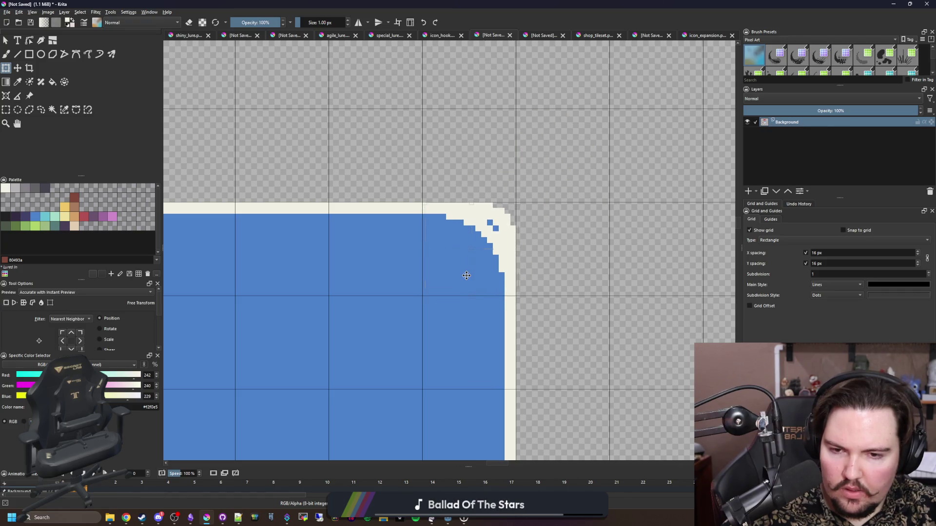
pyautogui.scroll(3, 506, 211)
pyautogui.scroll(-3, 506, 211)
pyautogui.click(6, 110)
pyautogui.scroll(2, 445, 268)
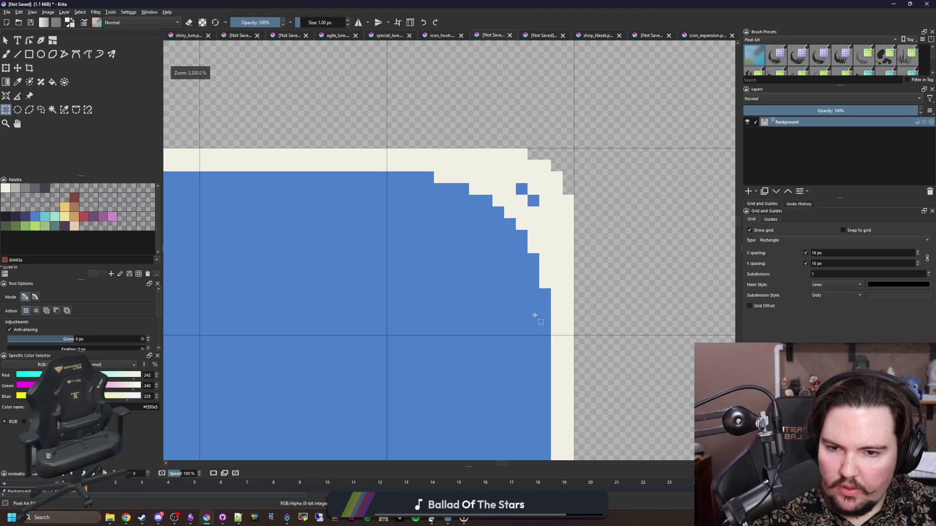
# Step: Select the top-right corner area for transforming, dismissing an accidental Color Balance dialog
pyautogui.moveTo(493, 194); pyautogui.dragTo(388, 114)
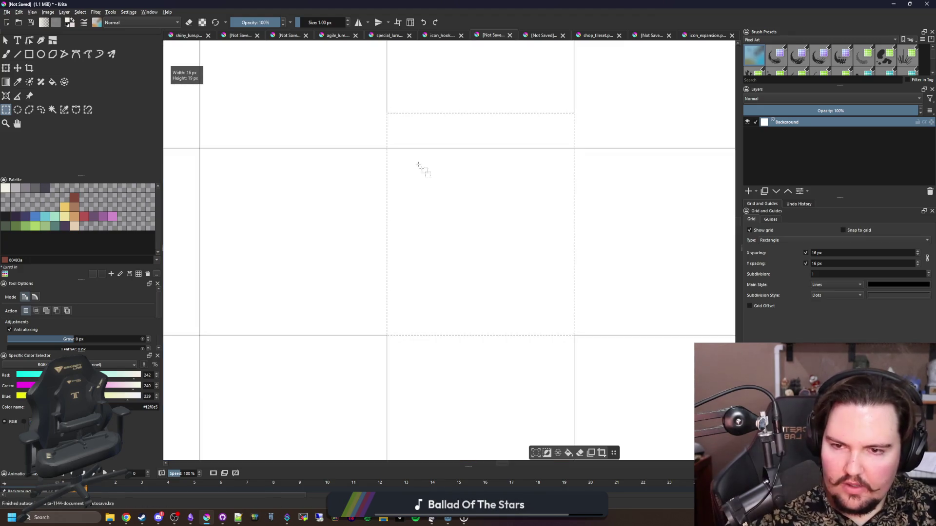
pyautogui.hotkey('ctrl', 't')
pyautogui.hotkey('ctrl', 'b')
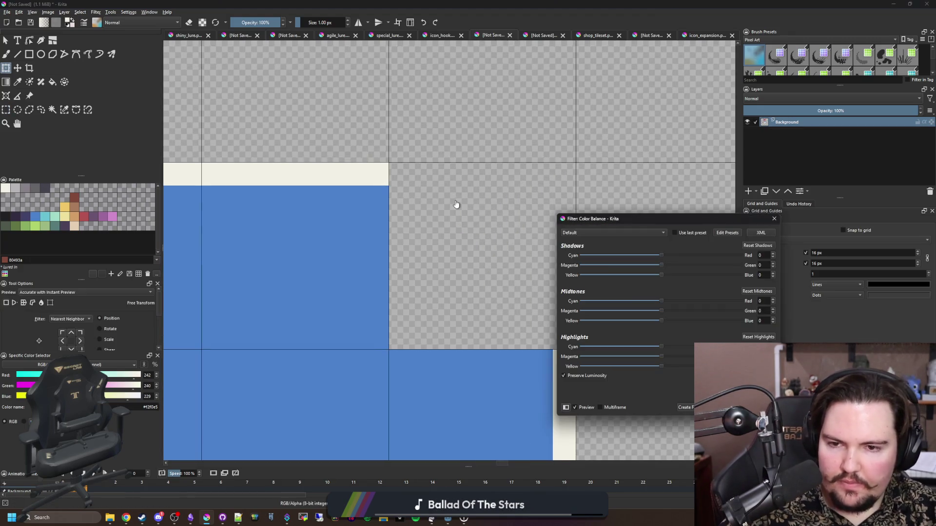
pyautogui.press('Escape')
pyautogui.scroll(-5, 461, 311)
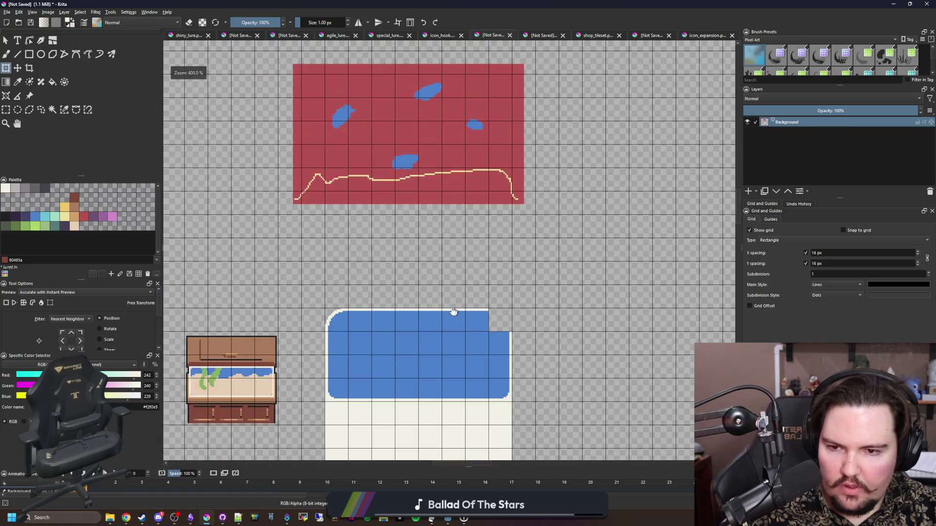
# Step: Fit the corner piece onto the water's top-right corner
pyautogui.scroll(3, 460, 311)
pyautogui.moveTo(273, 283); pyautogui.dragTo(495, 272)
pyautogui.scroll(3, 495, 272)
pyautogui.scroll(2, 444, 312)
pyautogui.moveTo(443, 248); pyautogui.dragTo(443, 305)
pyautogui.scroll(-5, 444, 305)
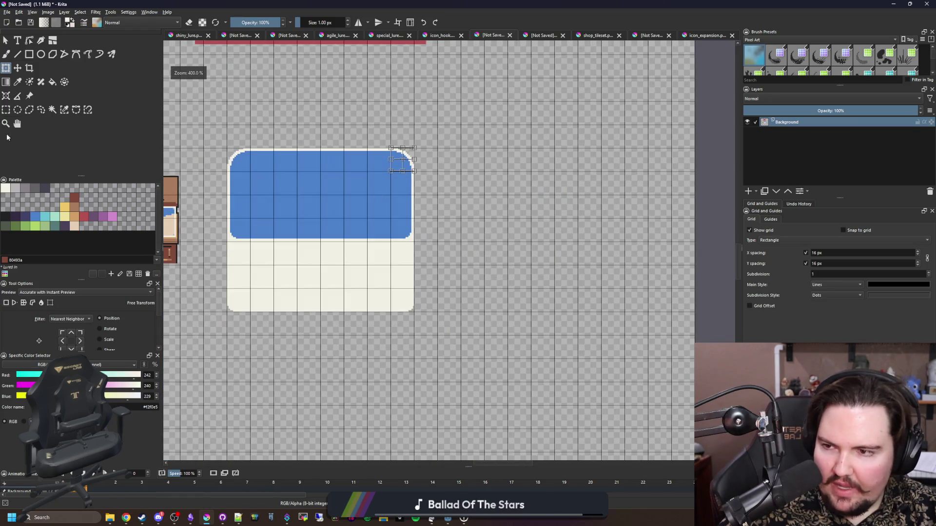
# Step: Delete the frame's bottom-left and bottom-right corner cells
pyautogui.click(6, 110)
pyautogui.scroll(3, 326, 317)
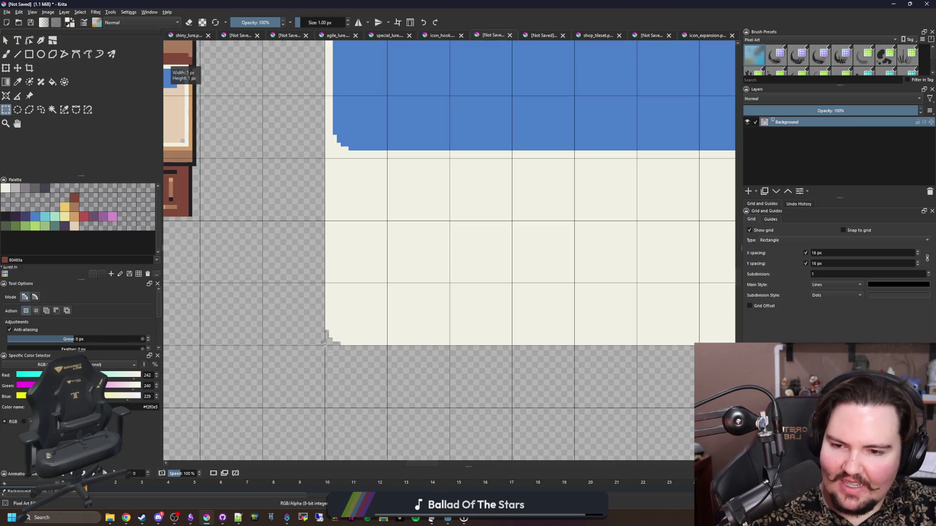
pyautogui.click(306, 374)
pyautogui.moveTo(383, 288); pyautogui.dragTo(388, 284)
pyautogui.press('Delete')
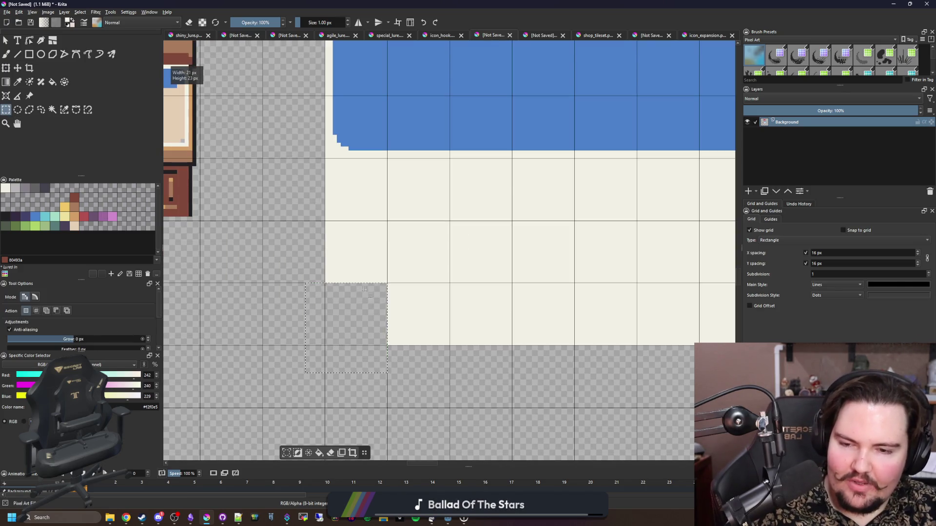
pyautogui.scroll(-1, 325, 293)
pyautogui.moveTo(655, 286); pyautogui.dragTo(652, 286)
pyautogui.press('Delete')
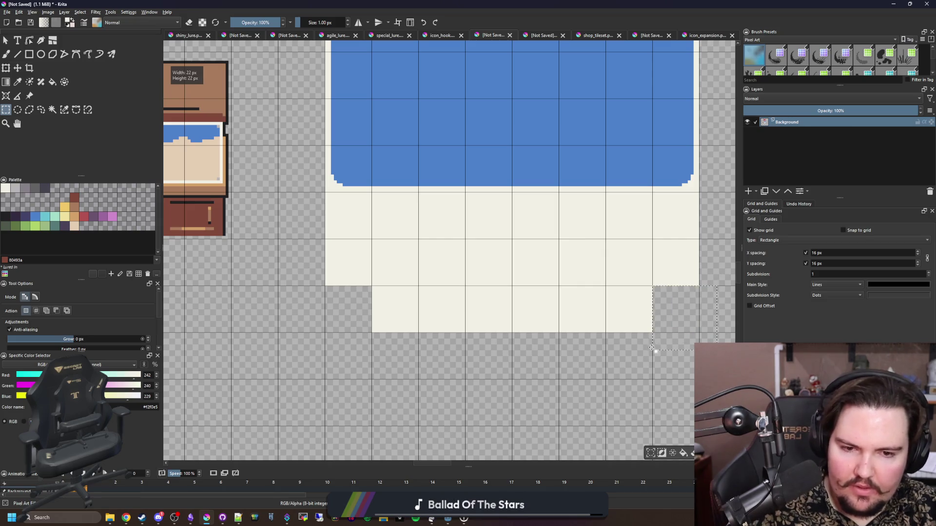
# Step: Rotate the corner piece a quarter turn and move it to the frame's bottom-right
pyautogui.hotkey('ctrl', 't')
pyautogui.scroll(-1, 374, 343)
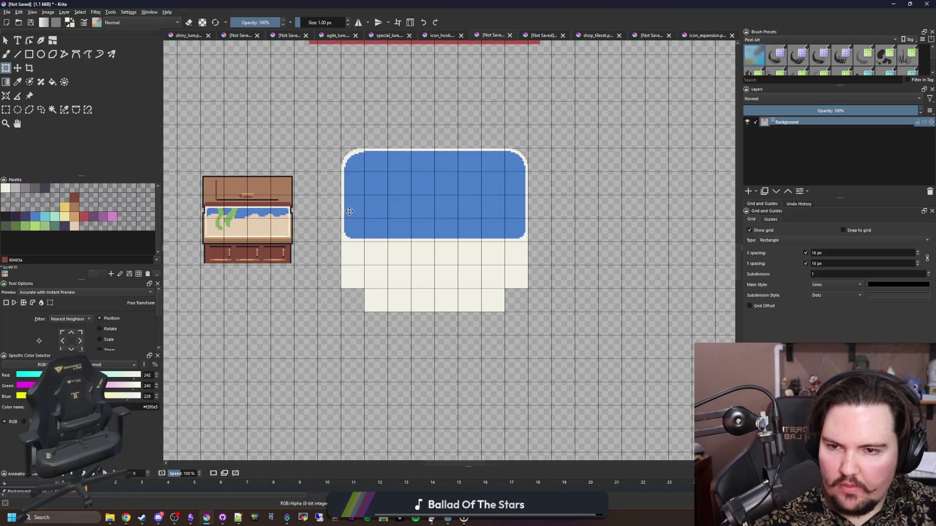
pyautogui.scroll(5, 354, 186)
pyautogui.moveTo(414, 273)
pyautogui.mouseDown()
pyautogui.moveTo(390, 215)
pyautogui.moveTo(335, 185)
pyautogui.moveTo(402, 257)
pyautogui.mouseUp()
pyautogui.scroll(-4, 276, 285)
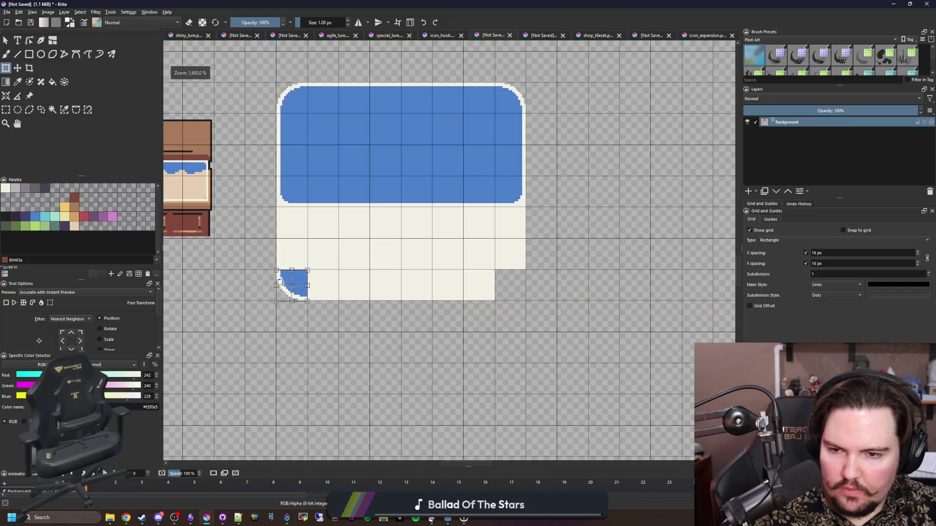
pyautogui.moveTo(300, 106); pyautogui.dragTo(519, 312)
pyautogui.scroll(4, 518, 312)
pyautogui.moveTo(429, 361)
pyautogui.mouseDown()
pyautogui.moveTo(404, 317)
pyautogui.moveTo(405, 293)
pyautogui.moveTo(417, 311)
pyautogui.moveTo(453, 234)
pyautogui.mouseUp()
pyautogui.scroll(-3, 453, 234)
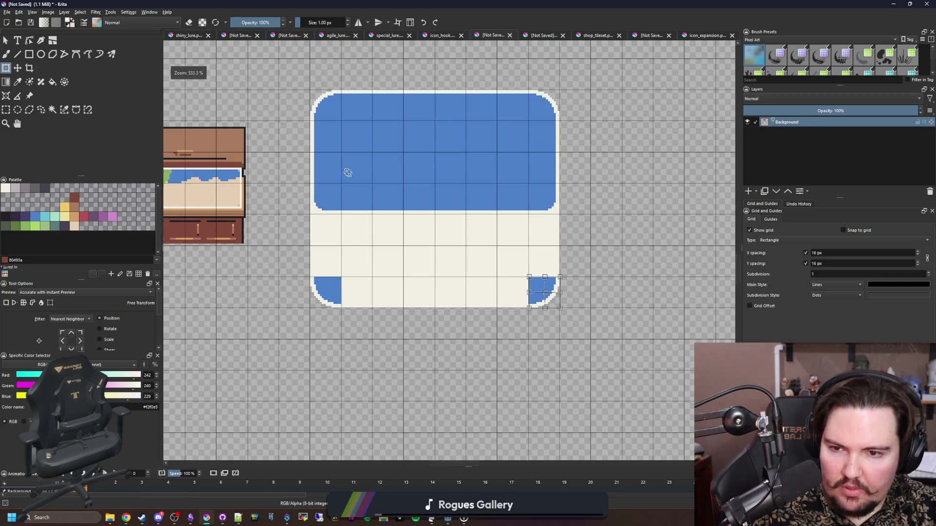
pyautogui.scroll(4, 355, 167)
# Step: Clear the square corner block at the water's lower corner to transparency
pyautogui.click(6, 109)
pyautogui.scroll(1, 216, 232)
pyautogui.moveTo(362, 290); pyautogui.dragTo(266, 197)
pyautogui.scroll(-3, 362, 215)
pyautogui.scroll(4, 629, 283)
pyautogui.moveTo(643, 290); pyautogui.dragTo(559, 211)
pyautogui.moveTo(517, 167); pyautogui.dragTo(517, 167)
pyautogui.press('Delete')
pyautogui.scroll(-4, 483, 273)
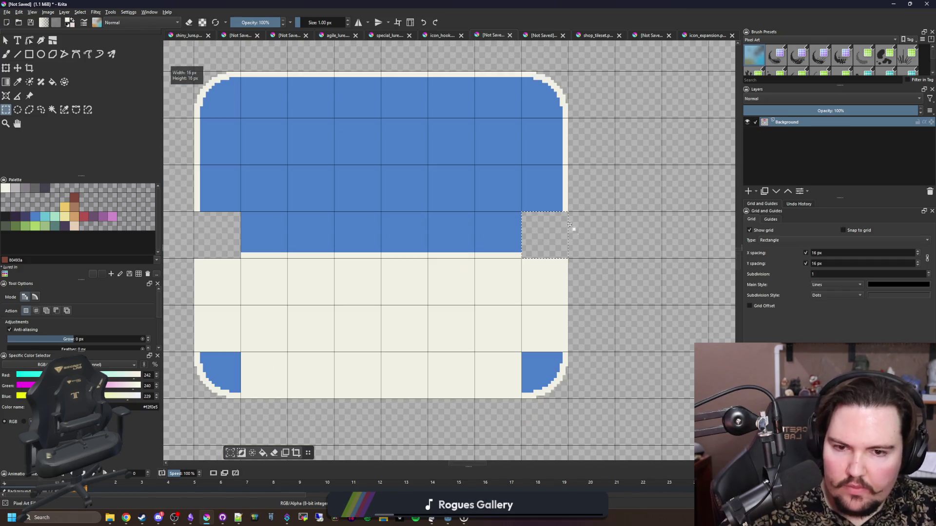
# Step: Move the rounded corner piece into the water's lower-left notch
pyautogui.hotkey('ctrl', 't')
pyautogui.scroll(-3, 483, 273)
pyautogui.scroll(3, 373, 209)
pyautogui.moveTo(373, 210); pyautogui.dragTo(375, 351)
pyautogui.scroll(4, 375, 351)
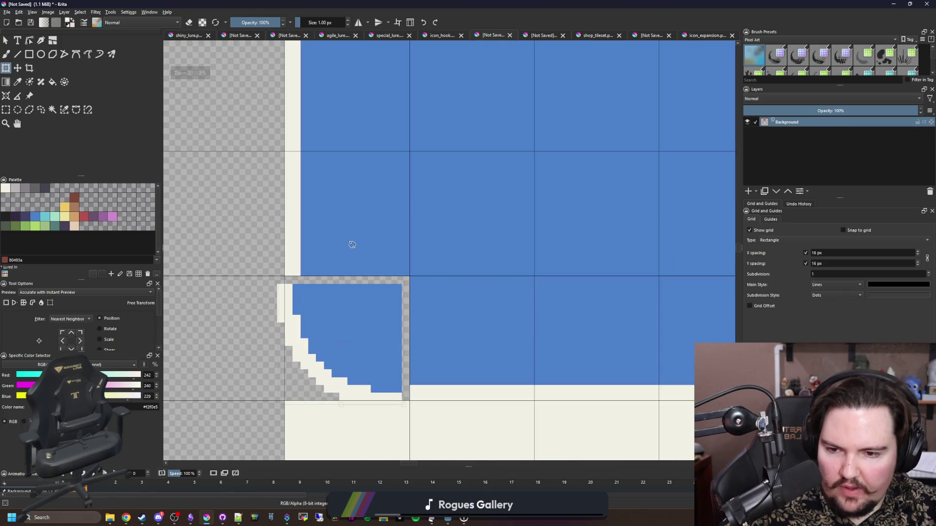
# Step: Apply the lower-left piece, then rotate a copy into the lower-right corner
pyautogui.press('Return')
pyautogui.scroll(-5, 301, 317)
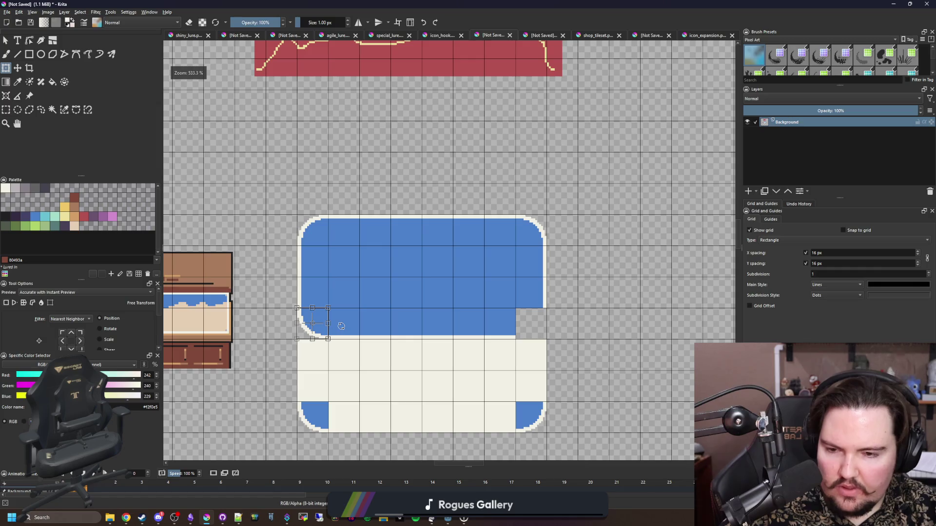
pyautogui.moveTo(341, 326)
pyautogui.mouseDown()
pyautogui.moveTo(313, 353)
pyautogui.moveTo(556, 320)
pyautogui.moveTo(533, 356)
pyautogui.moveTo(481, 312)
pyautogui.mouseUp()
pyautogui.scroll(1, 558, 319)
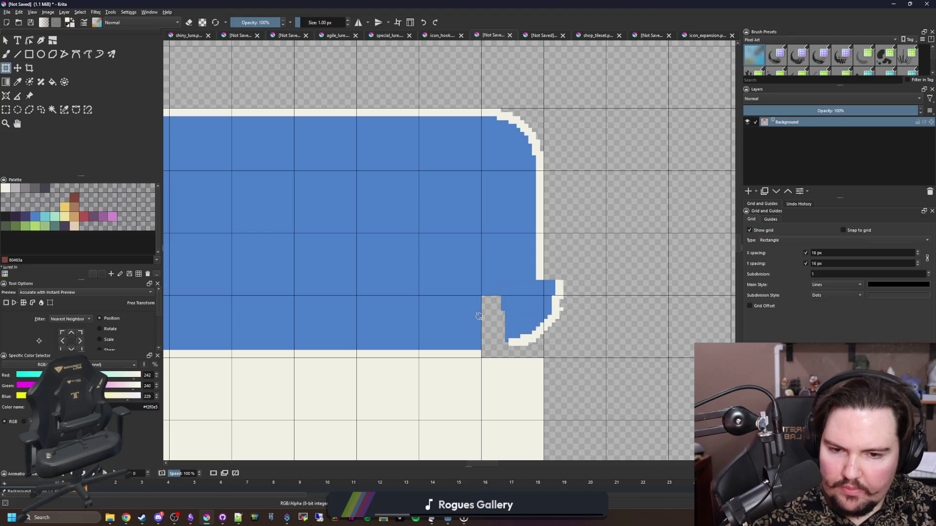
pyautogui.scroll(1, 532, 304)
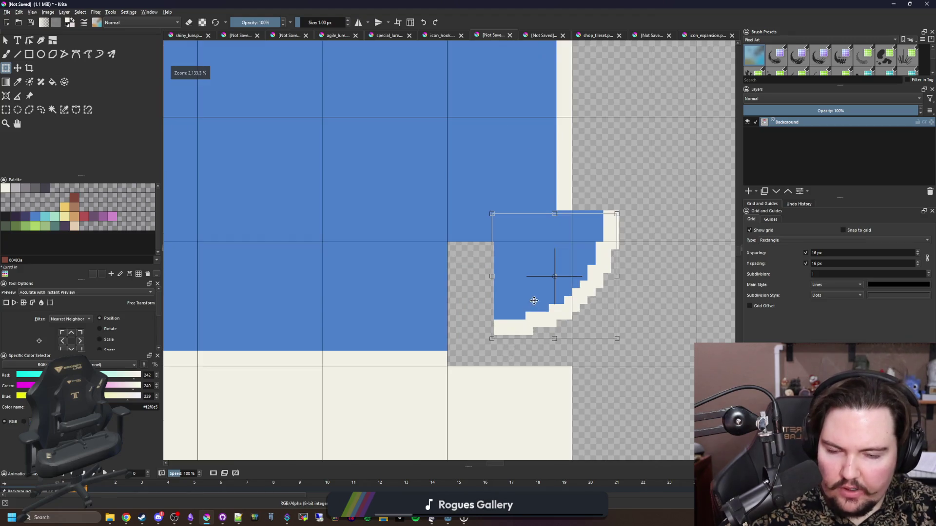
pyautogui.moveTo(531, 305); pyautogui.dragTo(491, 328)
pyautogui.press('Return')
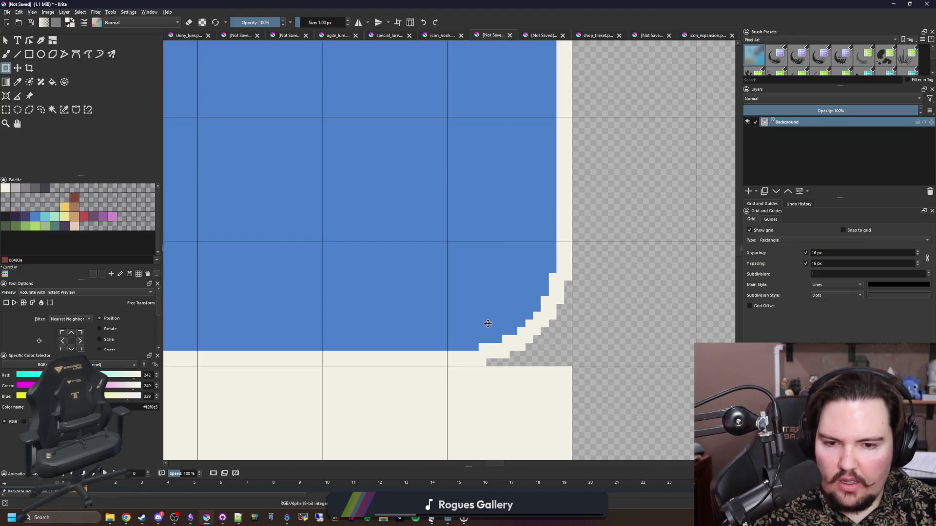
pyautogui.scroll(1, 568, 363)
# Step: Paint cream down the gap at the frame's left edge
pyautogui.press('b')
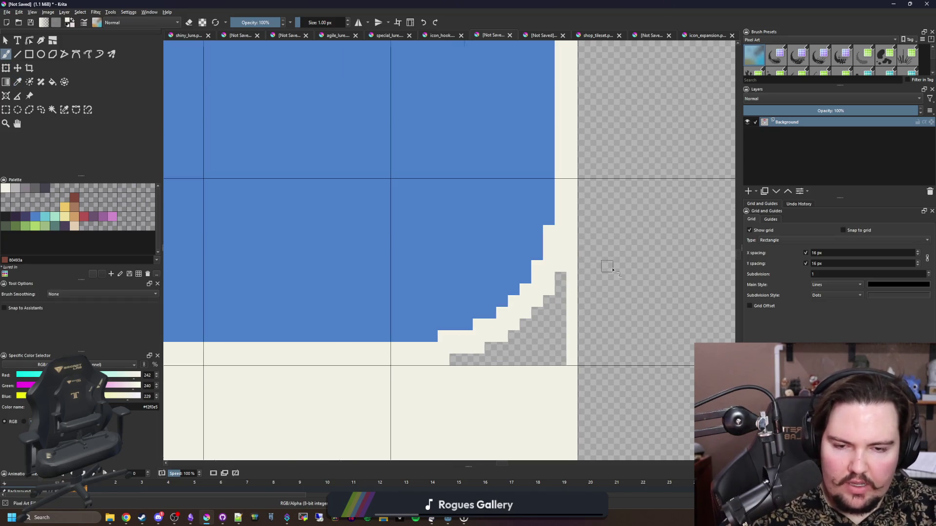
pyautogui.scroll(-3, 634, 283)
pyautogui.scroll(-4, 439, 303)
pyautogui.scroll(3, 432, 288)
pyautogui.moveTo(420, 206); pyautogui.dragTo(416, 325)
pyautogui.scroll(-2, 424, 389)
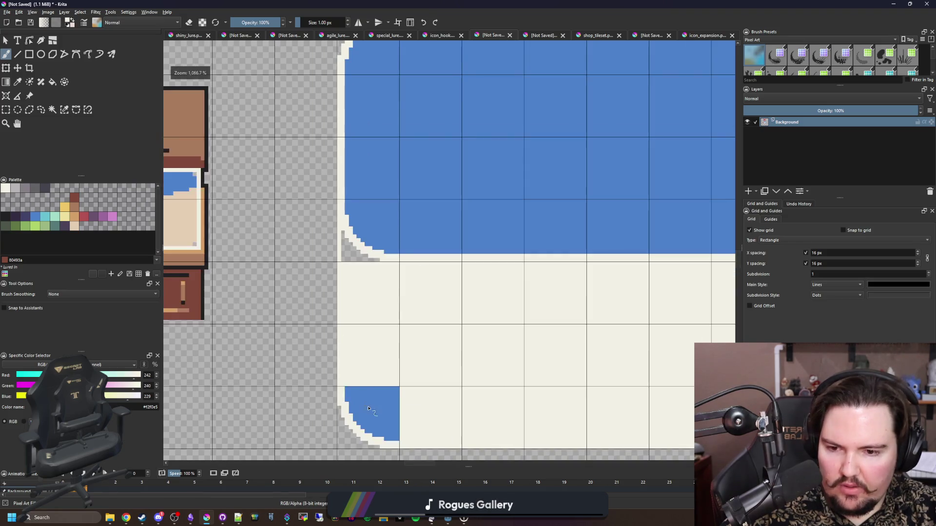
# Step: Fill the leftover bottom-left and bottom-right blue blobs with cream
pyautogui.press('f')
pyautogui.click(375, 408)
pyautogui.scroll(-3, 276, 357)
pyautogui.hotkey('ctrl', 'z')
pyautogui.click(42, 296)
pyautogui.click(300, 380)
pyautogui.click(649, 374)
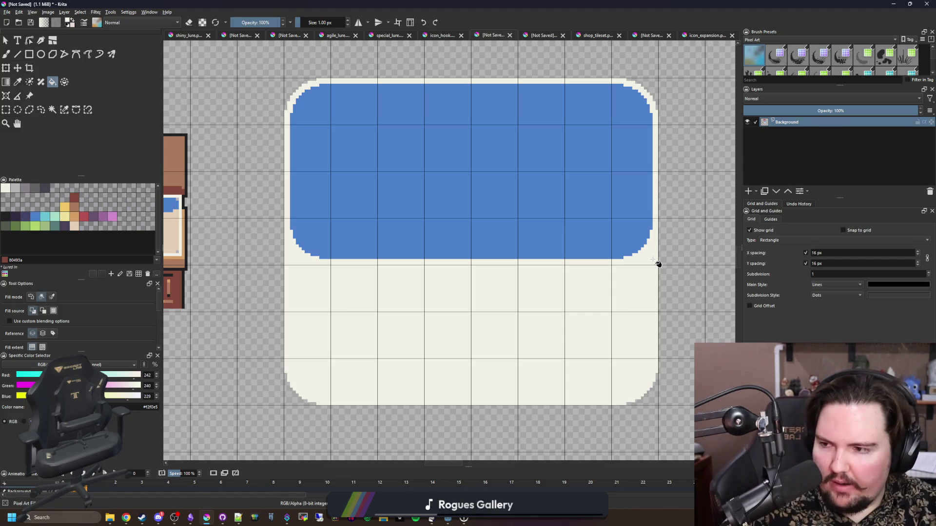
# Step: Draw dark 212123 rectangles along the top edge of the blue water
pyautogui.scroll(-2, 437, 329)
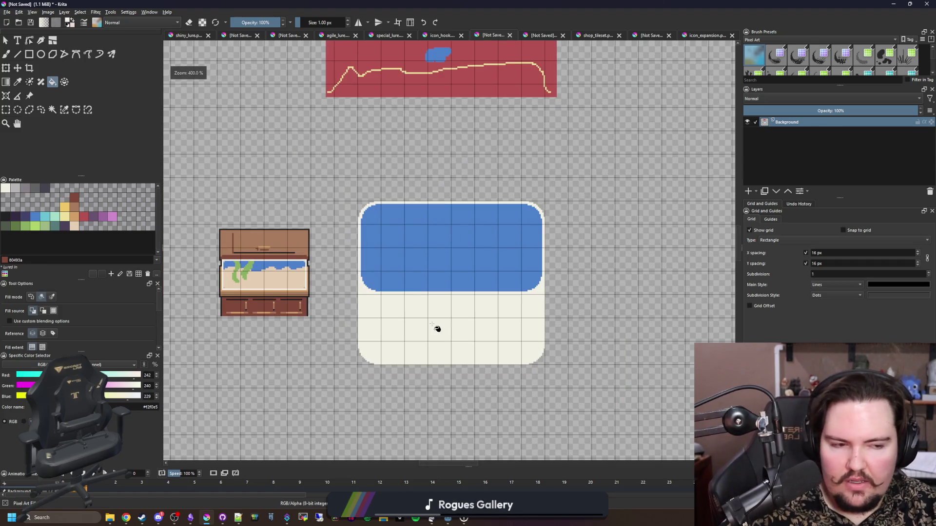
pyautogui.scroll(2, 447, 244)
pyautogui.scroll(1, 302, 176)
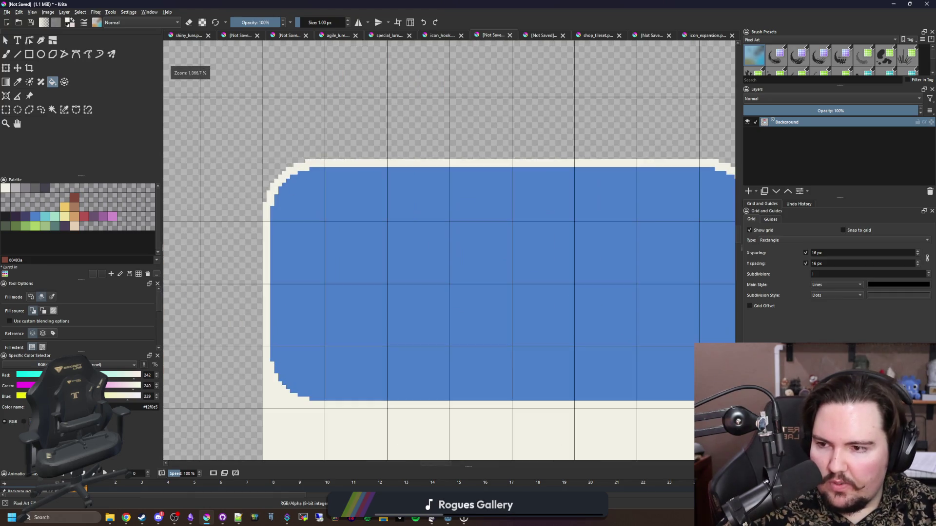
pyautogui.click(5, 216)
pyautogui.click(29, 54)
pyautogui.scroll(2, 297, 156)
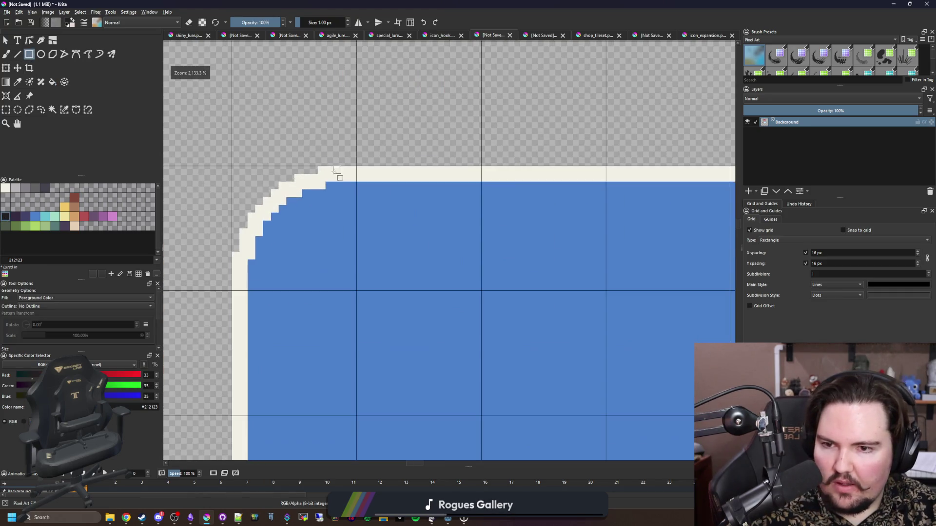
pyautogui.scroll(1, 336, 190)
pyautogui.moveTo(365, 194); pyautogui.dragTo(328, 185)
pyautogui.moveTo(565, 234); pyautogui.dragTo(568, 242)
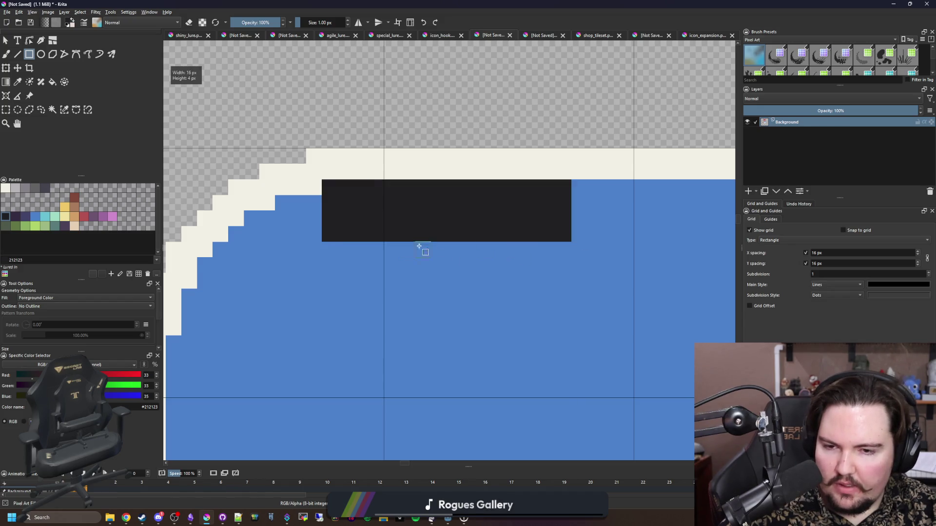
# Step: Paint the dark shadow down the left rounded corner with the freehand brush
pyautogui.scroll(-6, 315, 243)
pyautogui.scroll(7, 310, 249)
pyautogui.press('b')
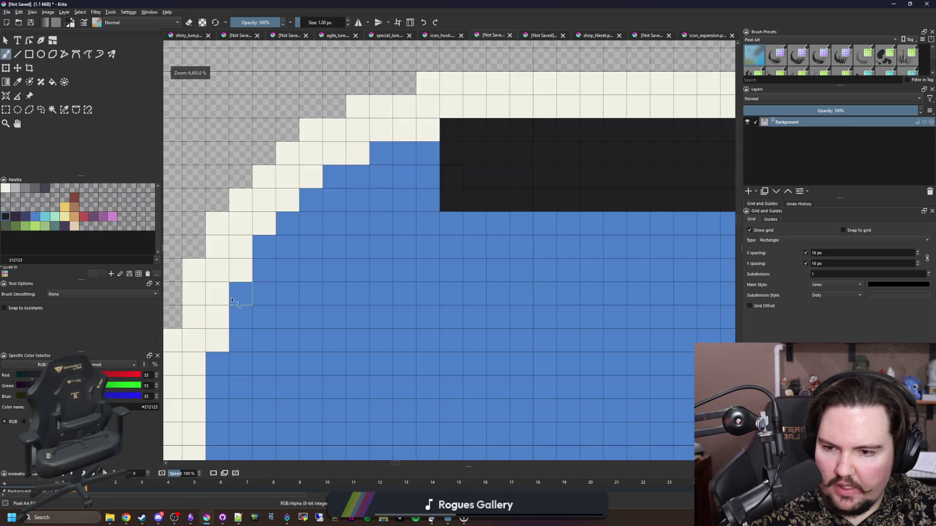
pyautogui.click(222, 358)
pyautogui.click(221, 381)
pyautogui.moveTo(221, 408); pyautogui.dragTo(222, 429)
pyautogui.moveTo(245, 287); pyautogui.dragTo(245, 336)
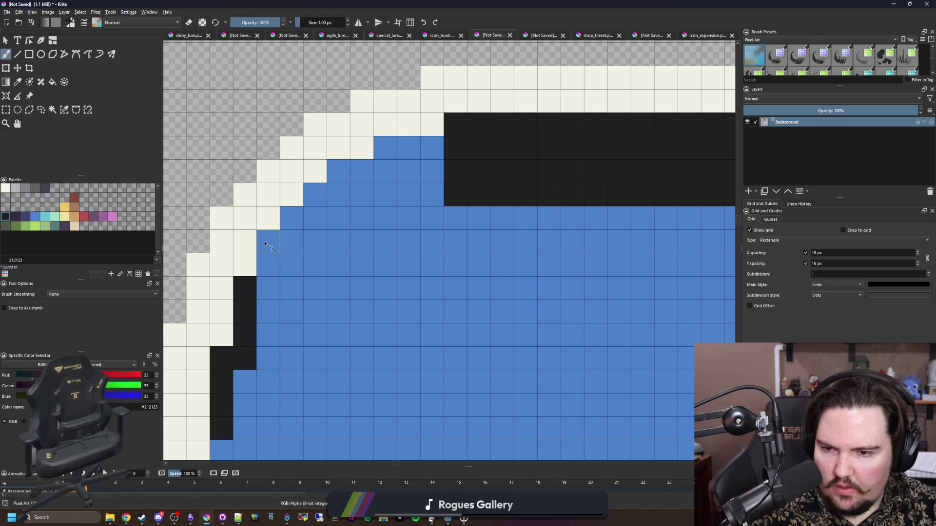
pyautogui.moveTo(266, 244); pyautogui.dragTo(268, 309)
pyautogui.moveTo(292, 218); pyautogui.dragTo(296, 278)
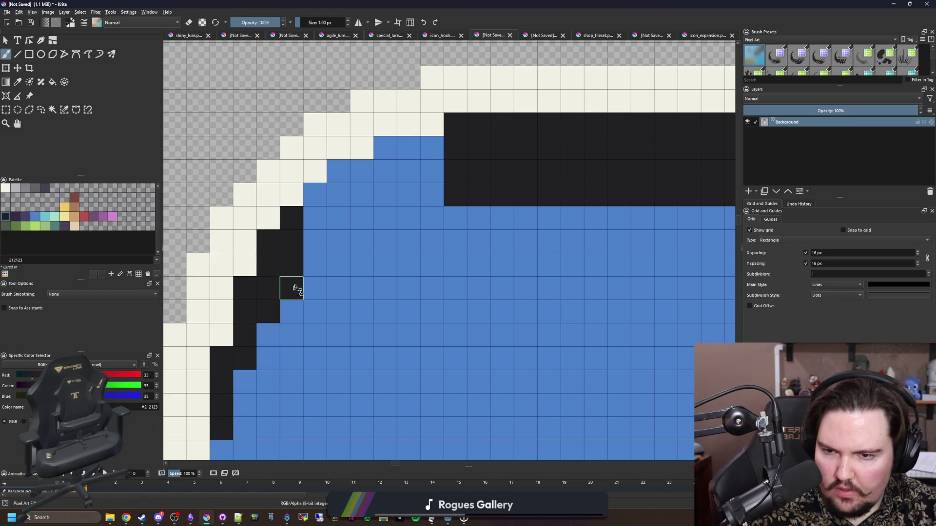
pyautogui.moveTo(314, 195); pyautogui.dragTo(315, 267)
pyautogui.moveTo(338, 171)
pyautogui.mouseDown()
pyautogui.moveTo(335, 189)
pyautogui.moveTo(366, 232)
pyautogui.moveTo(382, 151)
pyautogui.moveTo(432, 215)
pyautogui.moveTo(412, 168)
pyautogui.moveTo(432, 147)
pyautogui.mouseUp()
# Step: Extend the dark band across to the right side with more rectangles
pyautogui.scroll(-3, 184, 214)
pyautogui.scroll(-3, 183, 215)
pyautogui.scroll(4, 259, 203)
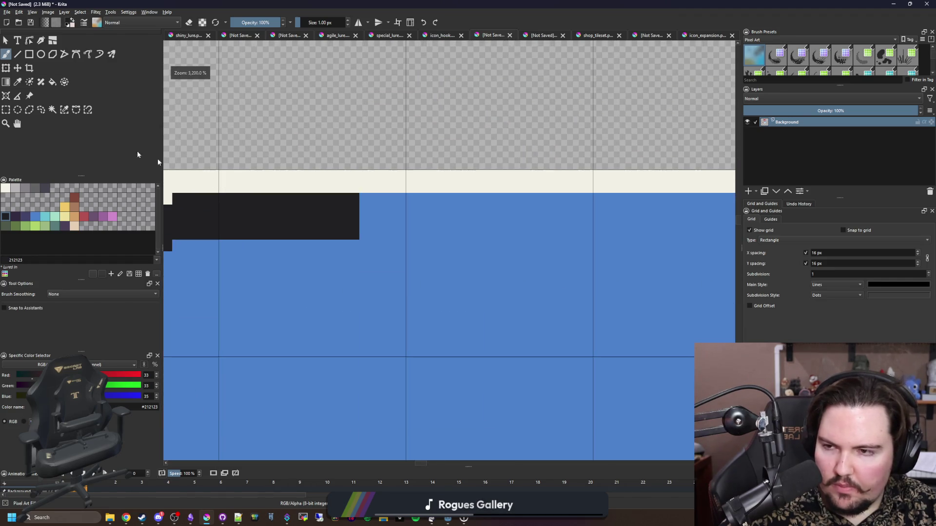
pyautogui.click(30, 54)
pyautogui.scroll(-1, 274, 259)
pyautogui.moveTo(339, 244)
pyautogui.mouseDown()
pyautogui.moveTo(682, 222)
pyautogui.moveTo(644, 217)
pyautogui.mouseUp()
pyautogui.scroll(3, 528, 230)
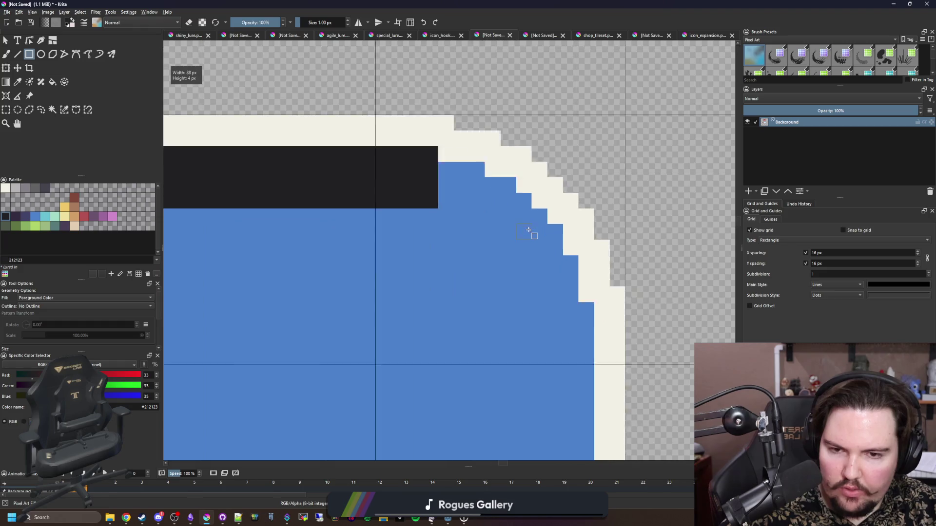
pyautogui.moveTo(395, 130); pyautogui.dragTo(452, 224)
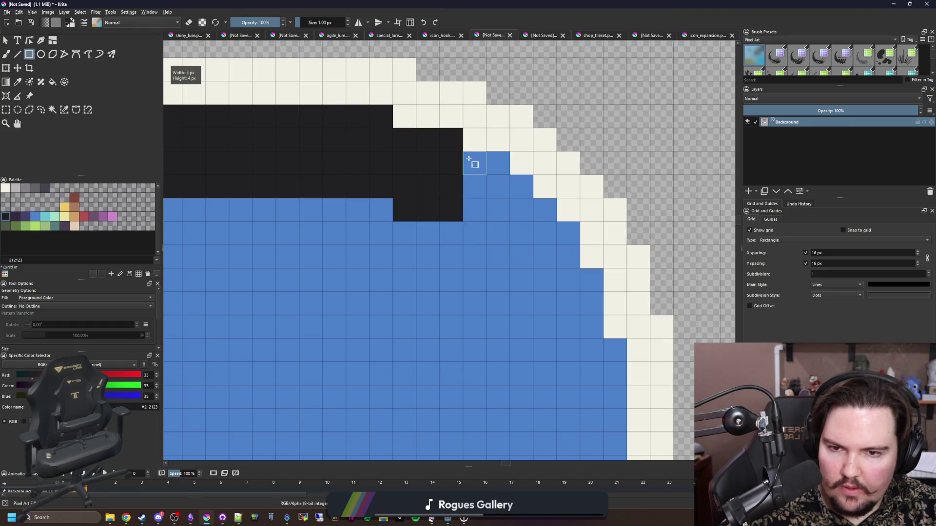
pyautogui.moveTo(505, 244); pyautogui.dragTo(505, 244)
# Step: Paint the dark shadow down the right rounded corner with the freehand brush
pyautogui.press('b')
pyautogui.moveTo(568, 229)
pyautogui.mouseDown()
pyautogui.moveTo(574, 303)
pyautogui.moveTo(591, 306)
pyautogui.moveTo(616, 398)
pyautogui.moveTo(606, 388)
pyautogui.mouseUp()
pyautogui.moveTo(545, 210); pyautogui.dragTo(545, 285)
pyautogui.click(522, 186)
pyautogui.moveTo(521, 211); pyautogui.dragTo(520, 266)
pyautogui.scroll(-8, 521, 265)
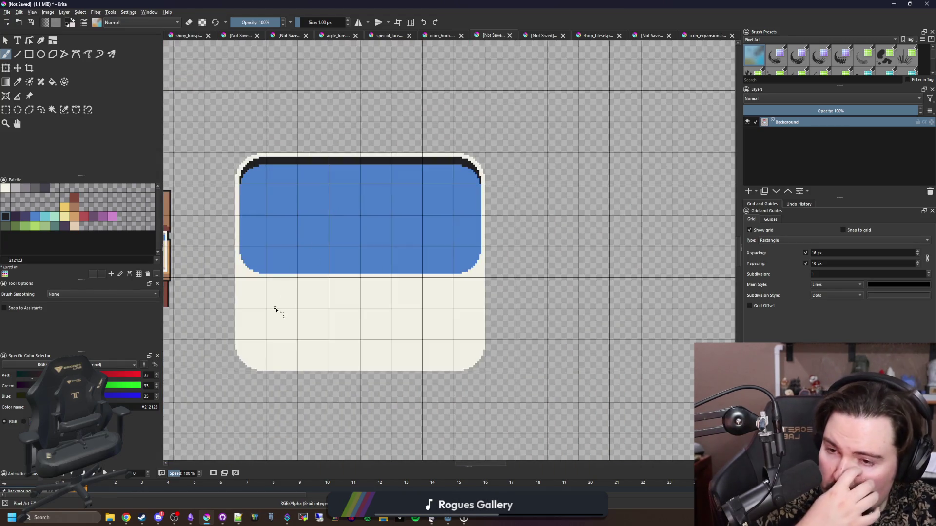
# Step: Choose pale yellow ede19e and the Rectangle tool, zoomed on the frame's lower-left corner
pyautogui.scroll(4, 274, 294)
pyautogui.click(64, 207)
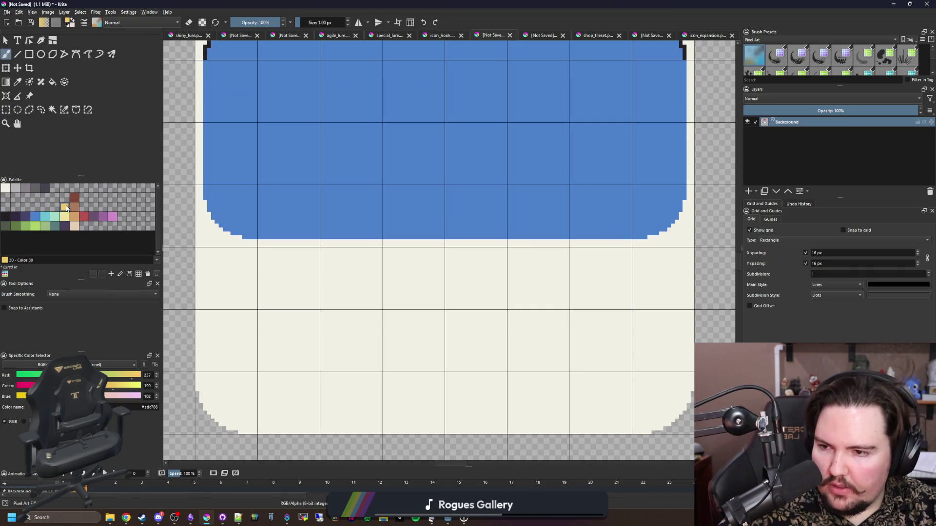
pyautogui.click(66, 218)
pyautogui.click(29, 54)
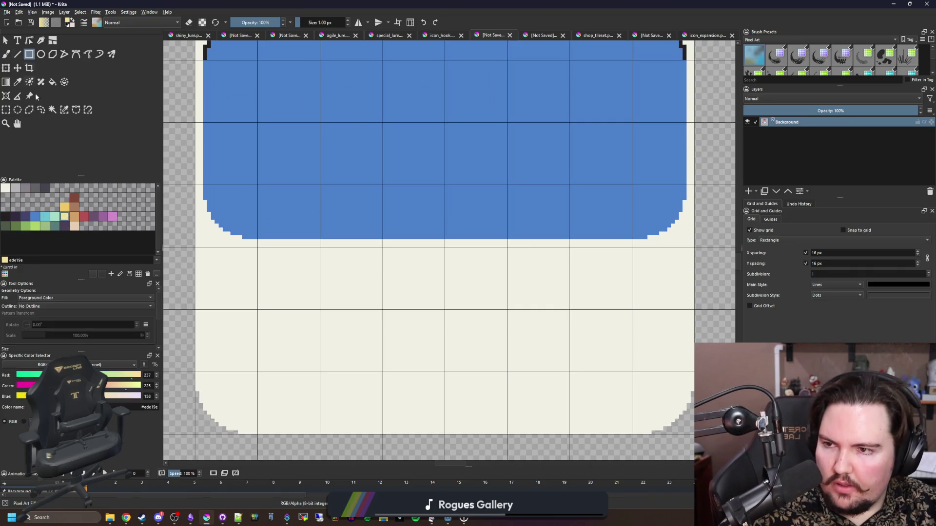
pyautogui.moveTo(247, 388); pyautogui.dragTo(316, 308)
pyautogui.scroll(3, 305, 352)
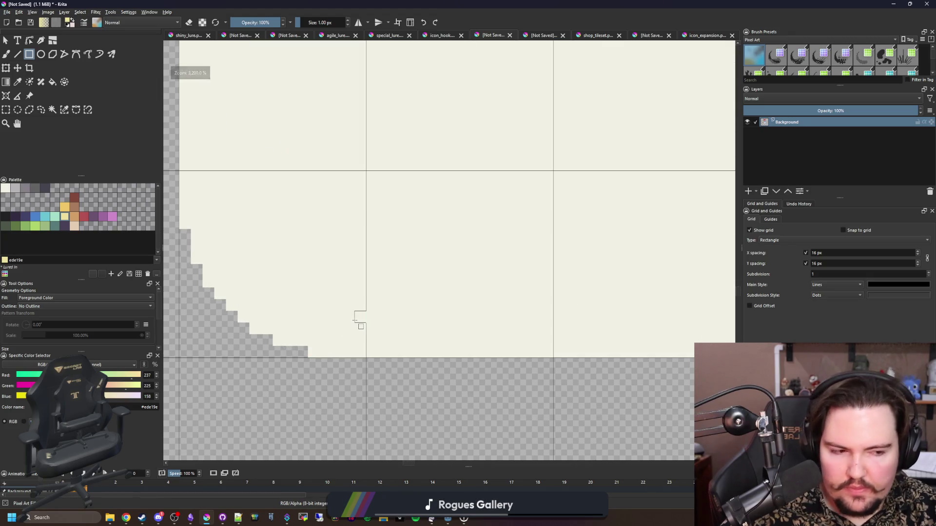
pyautogui.scroll(1, 356, 320)
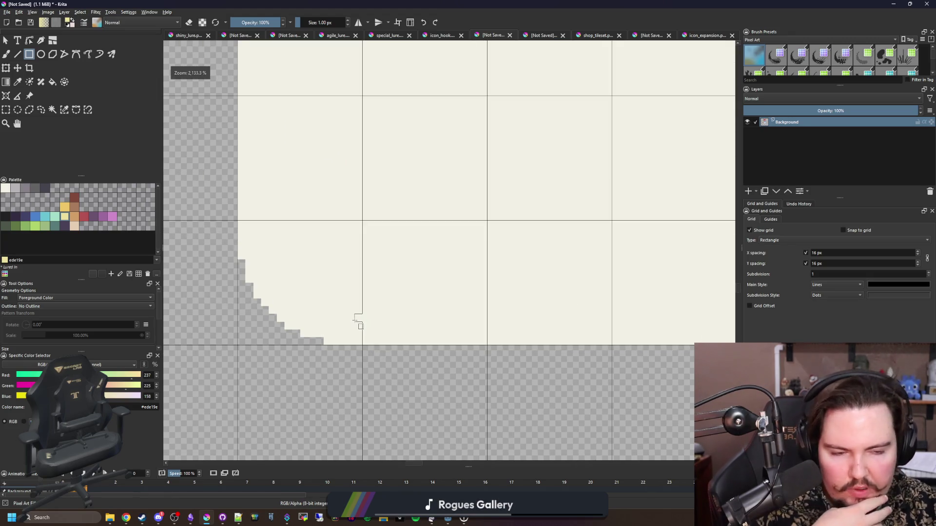